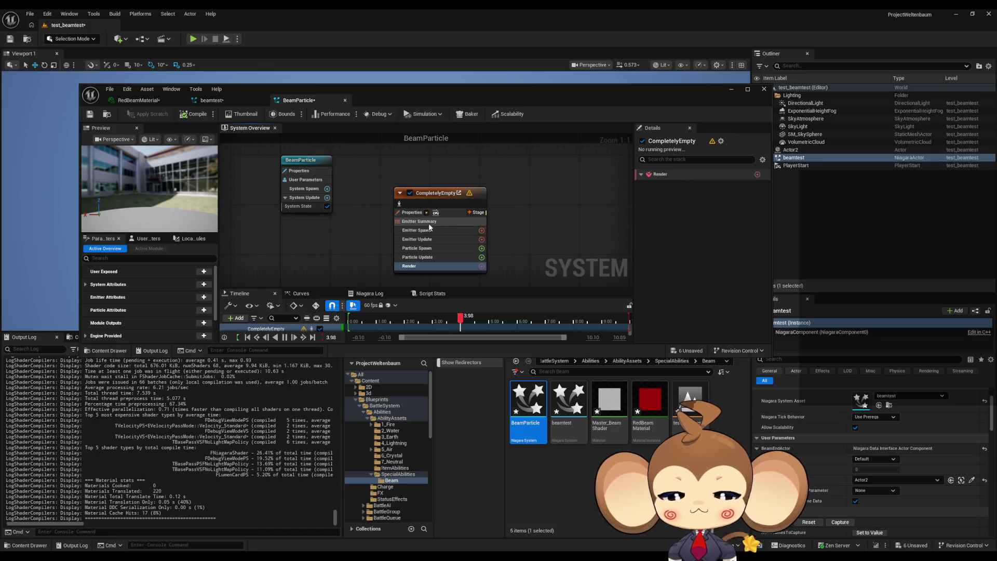
Select the CompletelyEmpty emitter, search its Emitter Update modules for 'lif', then cancel.
{"action": "left_click", "coordinate": [440, 190]}
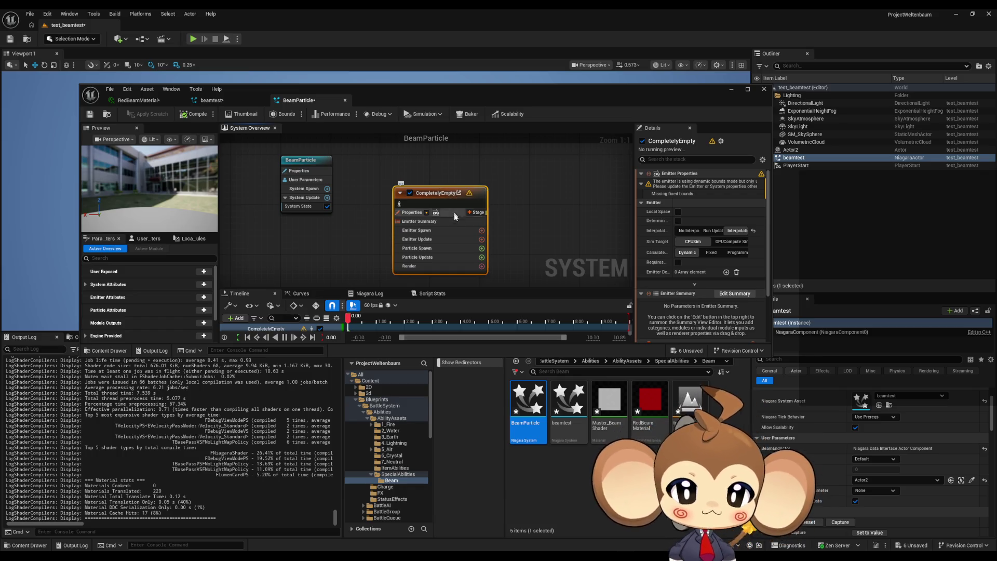
{"action": "left_click", "coordinate": [429, 240]}
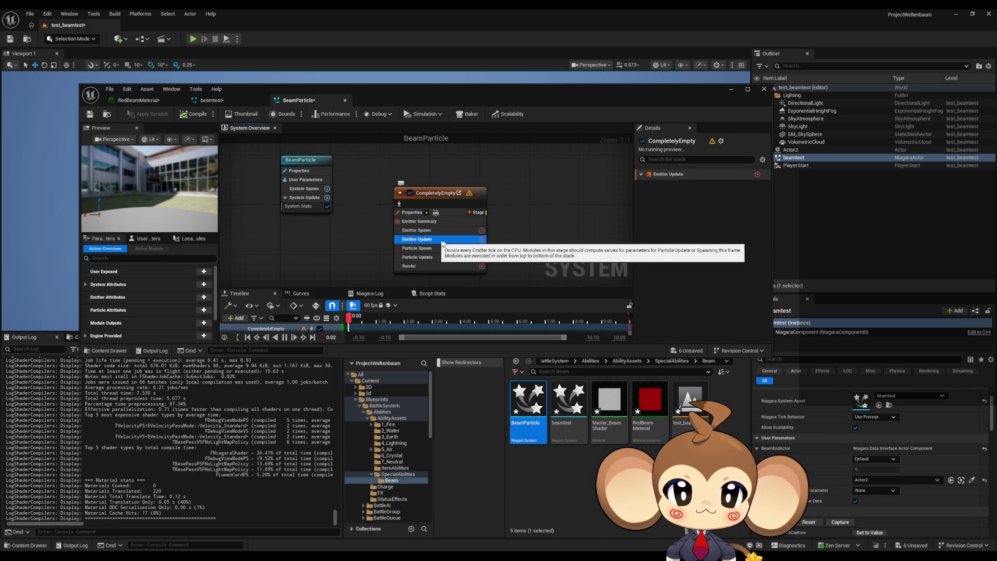
{"action": "left_click", "coordinate": [481, 240]}
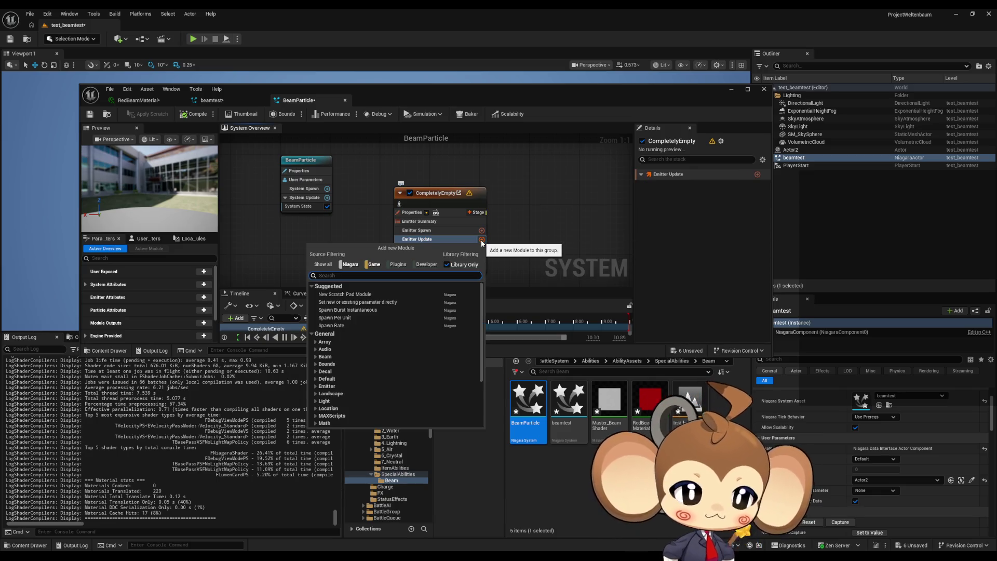
{"action": "type", "text": "lif"}
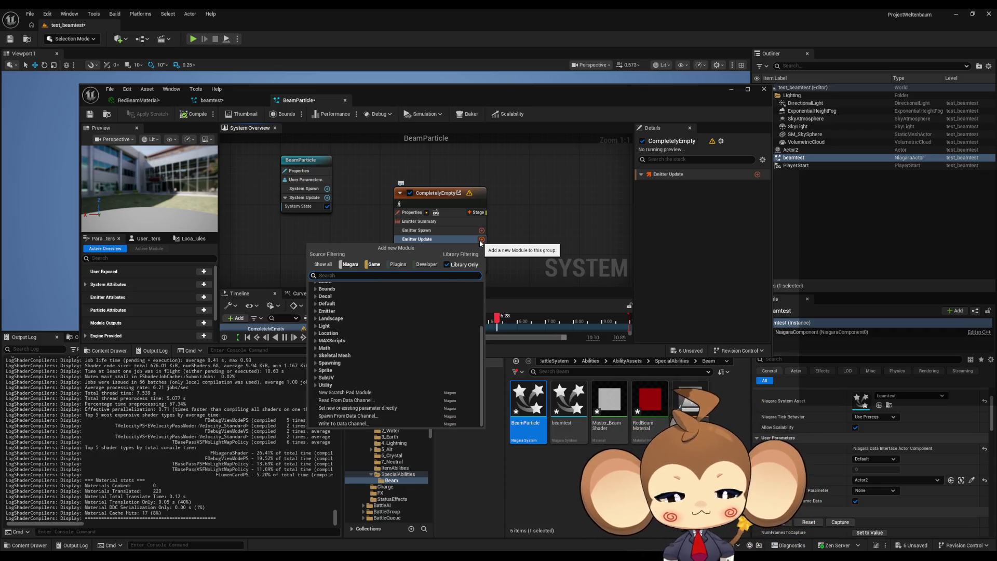
{"action": "key", "text": "Escape"}
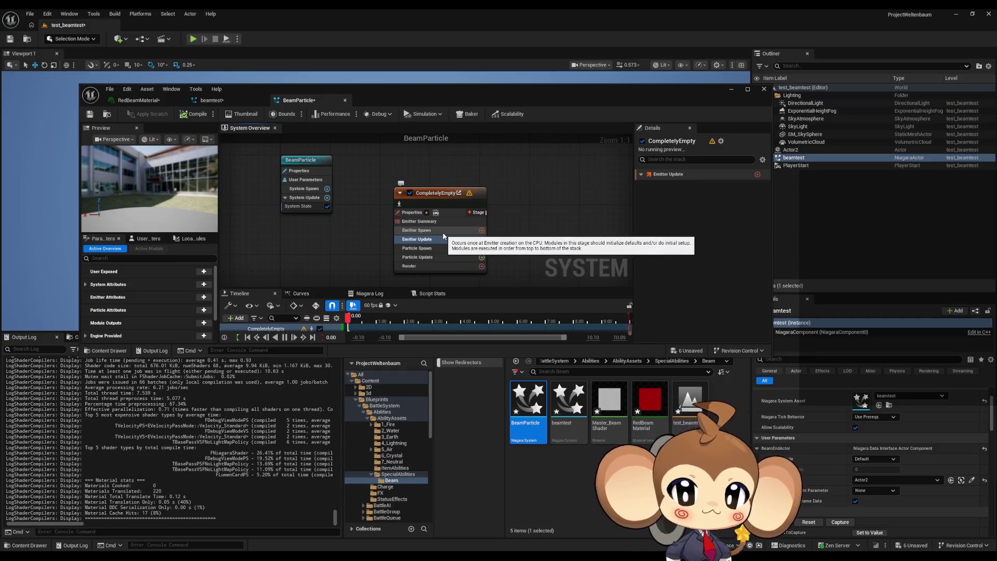
Add a CompletelyEmpty emitter to the BeamParticle graph by searching 'empt' in Add Emitter.
{"action": "right_click", "coordinate": [508, 227]}
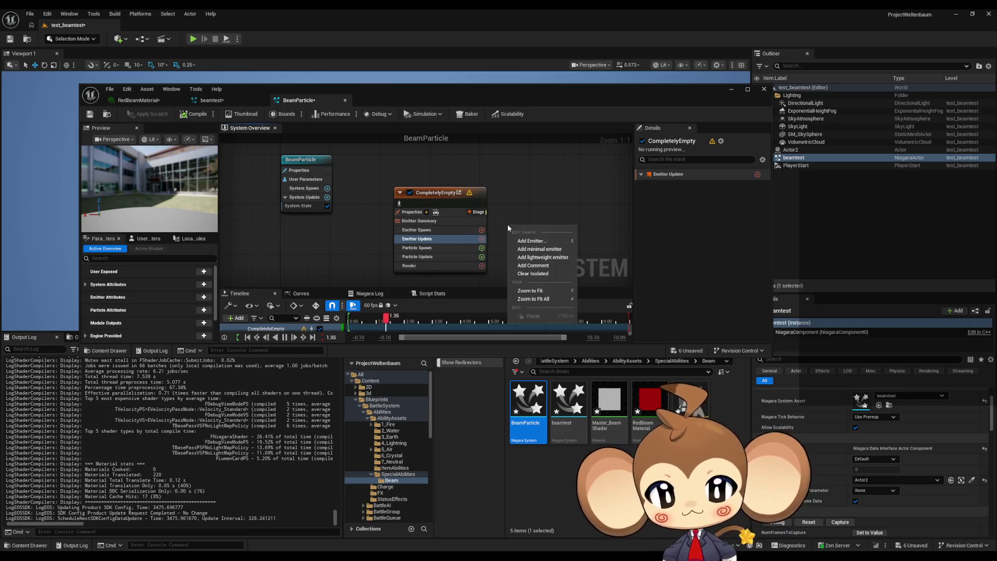
{"action": "left_click", "coordinate": [544, 241]}
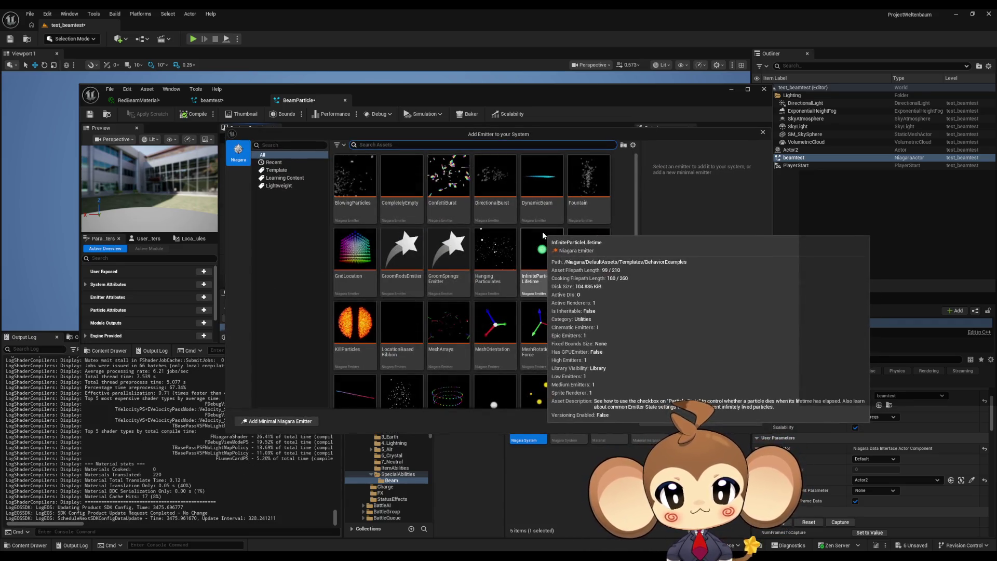
{"action": "type", "text": "empty"}
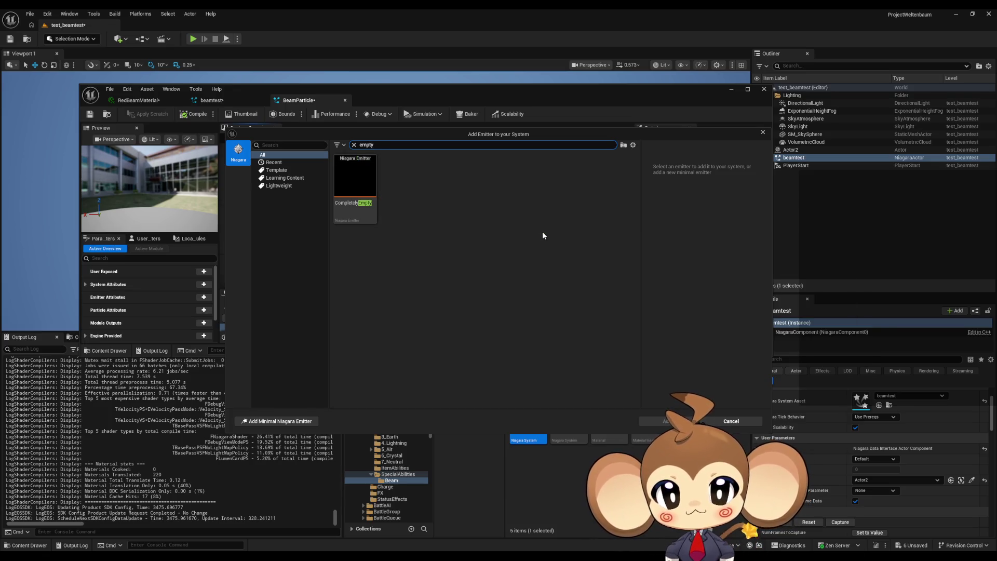
{"action": "key", "text": "Return"}
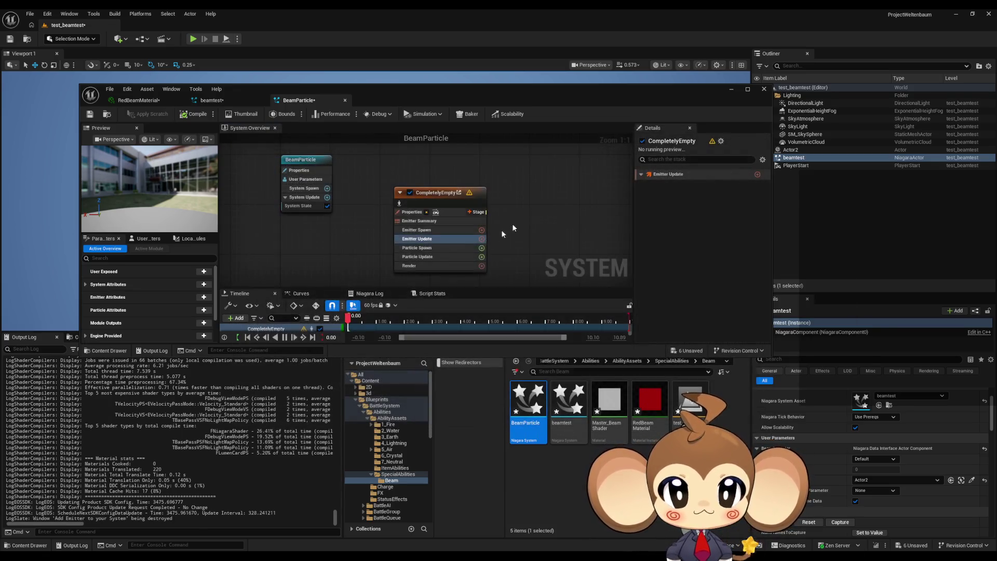
Select the new emitter, browse Emitter Update modules for 'emiter', then close BeamParticle.
{"action": "left_click", "coordinate": [448, 197]}
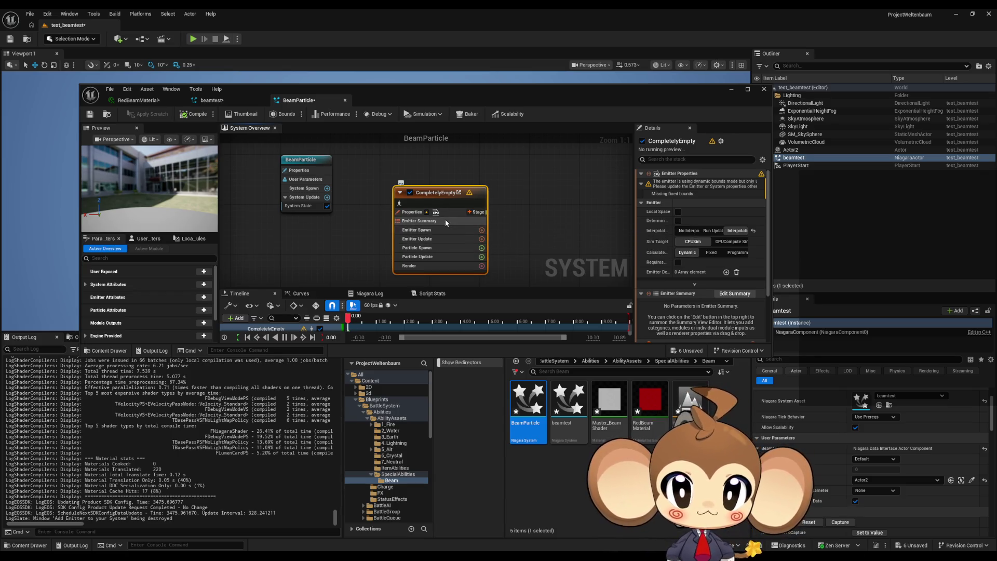
{"action": "left_click", "coordinate": [482, 238]}
{"action": "type", "text": "emiter"}
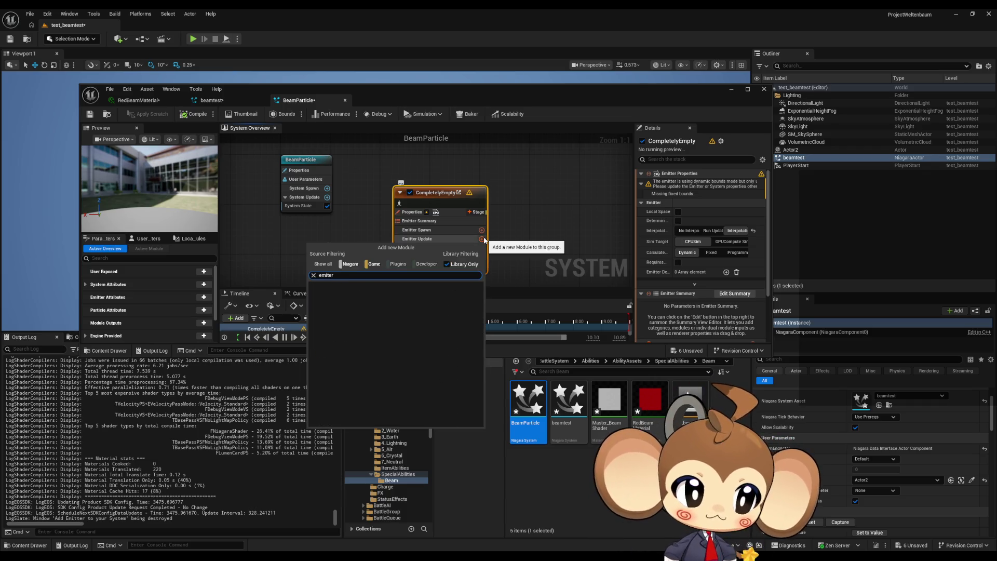
{"action": "left_click", "coordinate": [576, 225]}
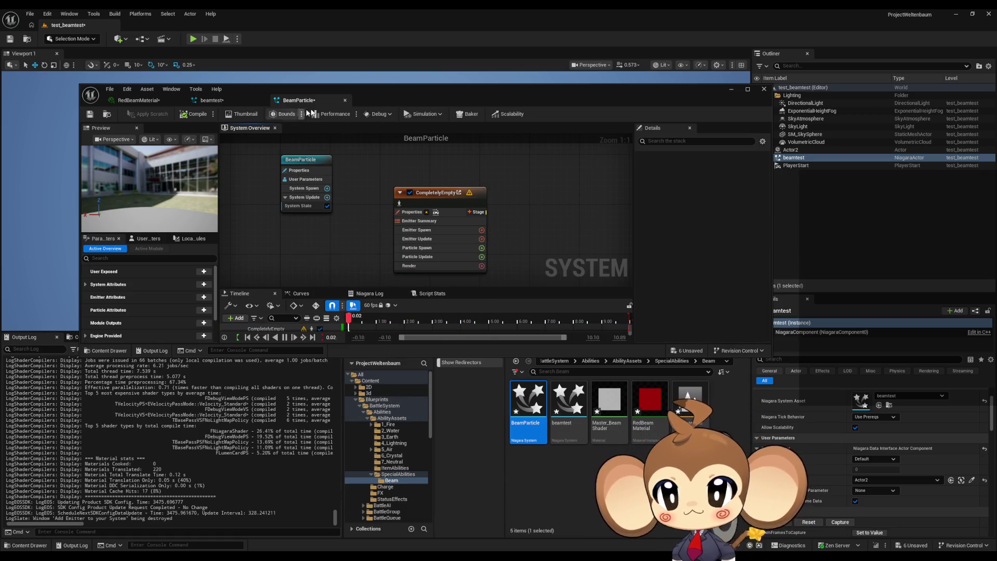
{"action": "left_click", "coordinate": [345, 101]}
Maximize the Niagara editor, select the StaticBeam emitter, and scroll Details to Beam Emitter Setup.
{"action": "left_click_drag", "start_coordinate": [334, 93], "coordinate": [375, 105]}
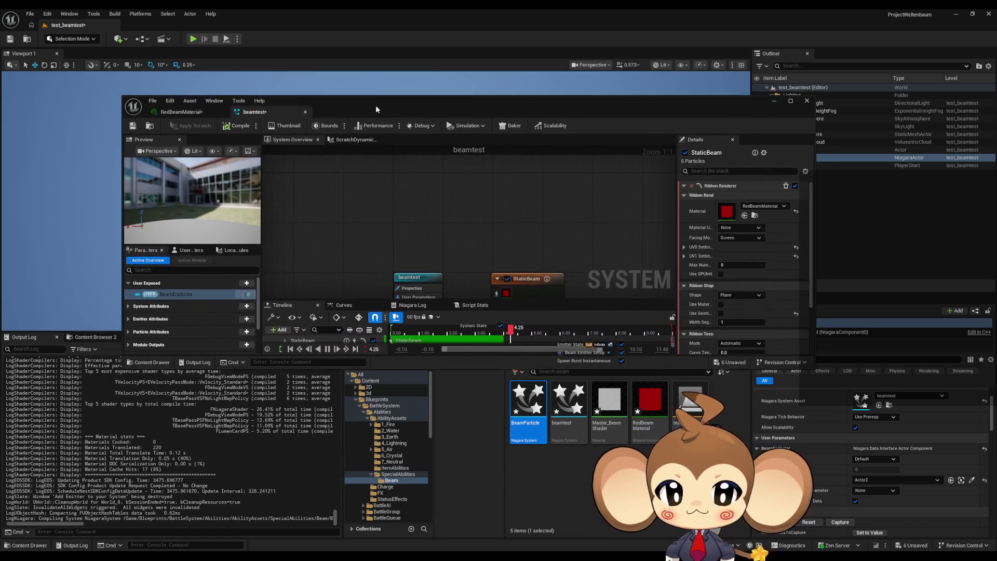
{"action": "double_click", "coordinate": [376, 105]}
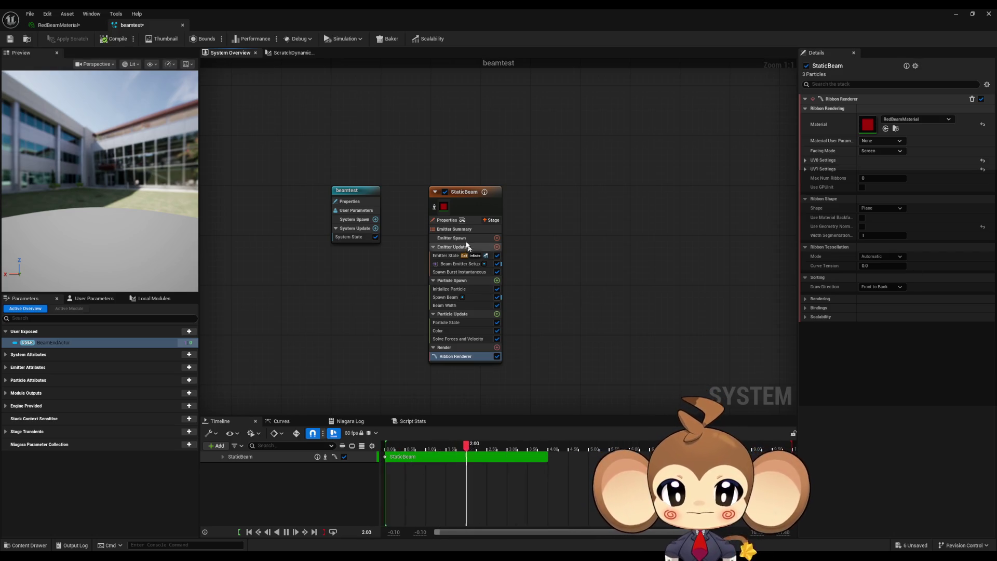
{"action": "left_click_drag", "start_coordinate": [459, 194], "coordinate": [462, 187]}
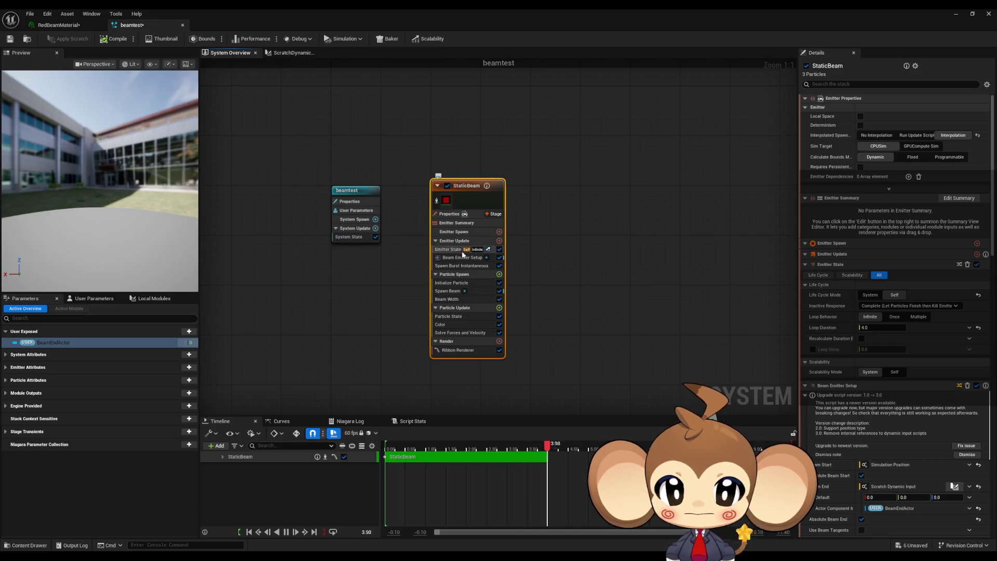
{"action": "double_click", "coordinate": [465, 186]}
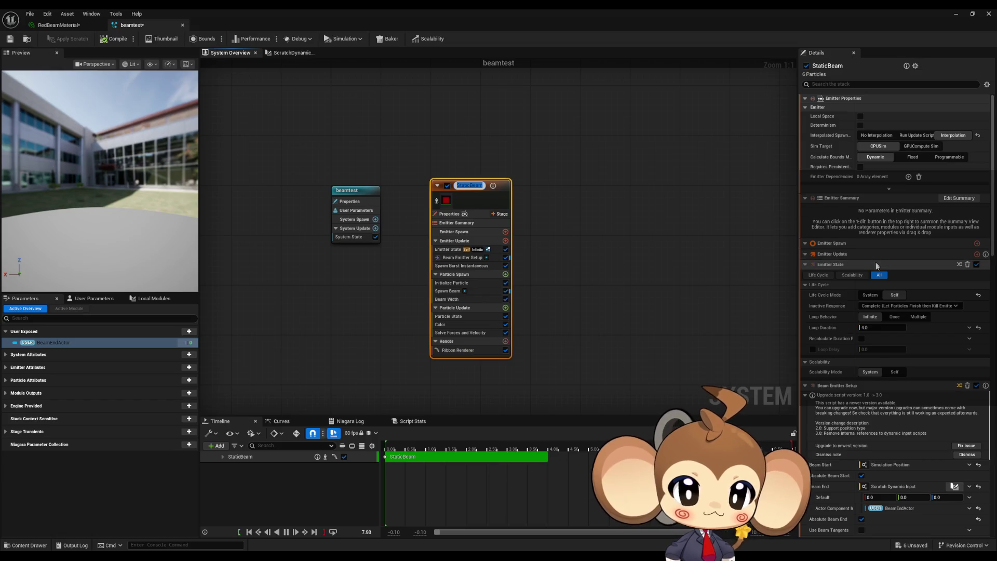
{"action": "scroll", "coordinate": [876, 265], "scroll_direction": "down", "scroll_amount": 10}
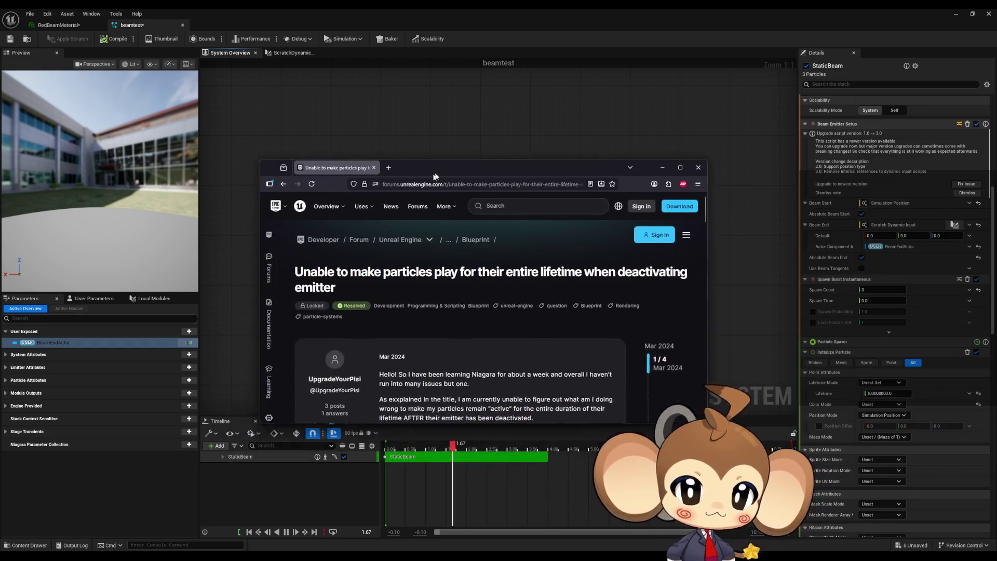
Read and highlight the forum's solved answer on particle lifetime, then return to the Google results.
{"action": "double_click", "coordinate": [476, 154]}
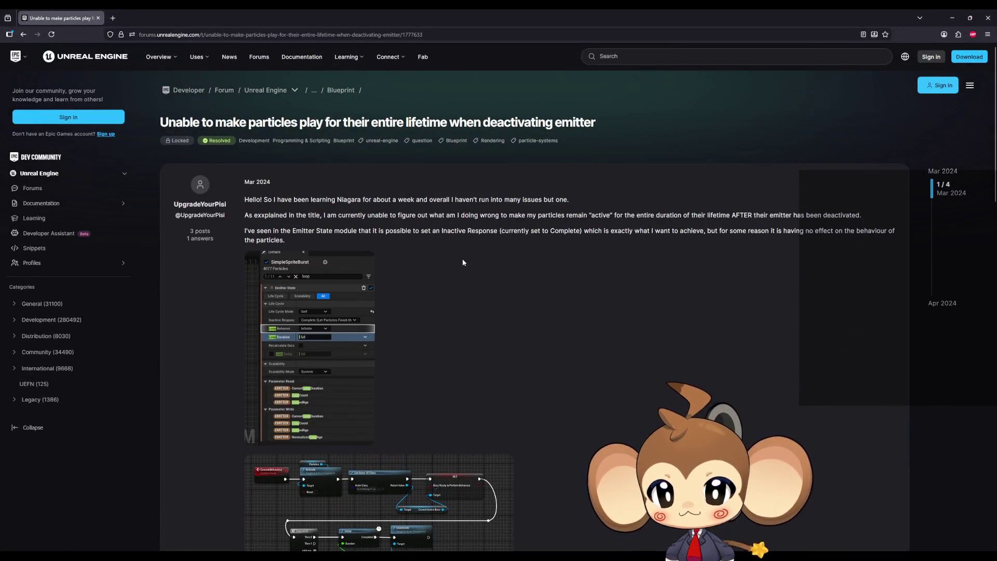
{"action": "scroll", "coordinate": [463, 262], "scroll_direction": "down", "scroll_amount": 5}
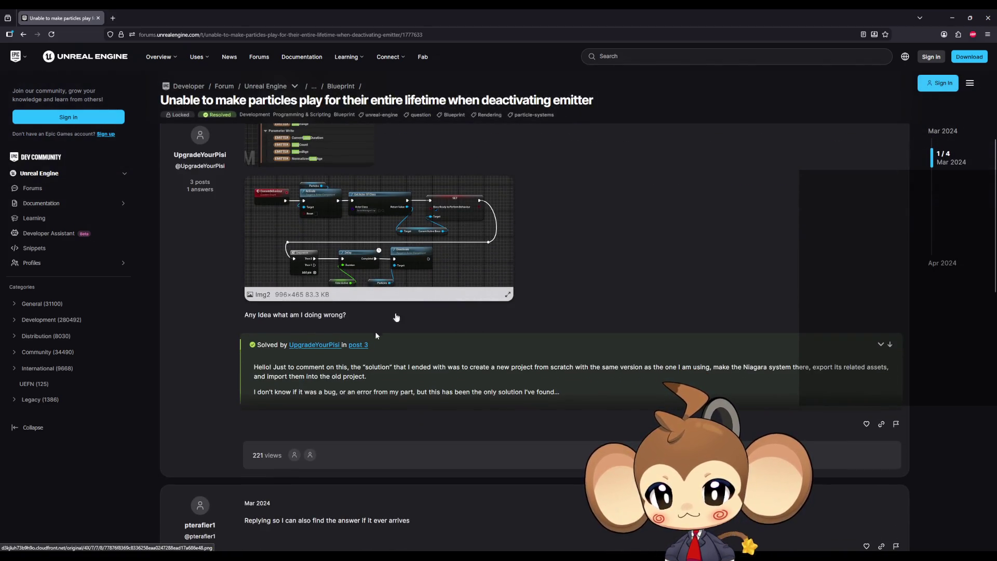
{"action": "left_click_drag", "start_coordinate": [310, 367], "coordinate": [348, 368]}
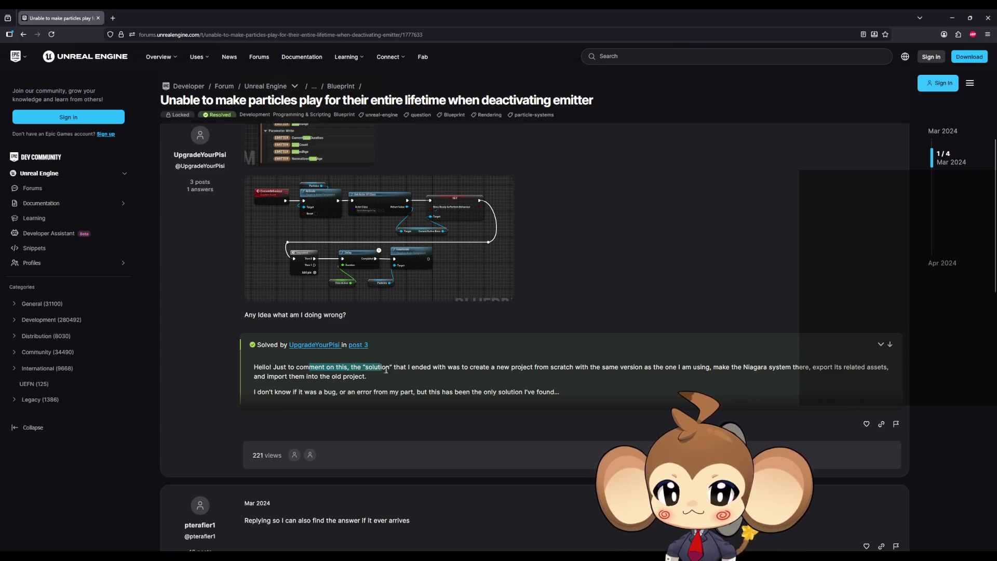
{"action": "left_click_drag", "start_coordinate": [415, 373], "coordinate": [662, 369]}
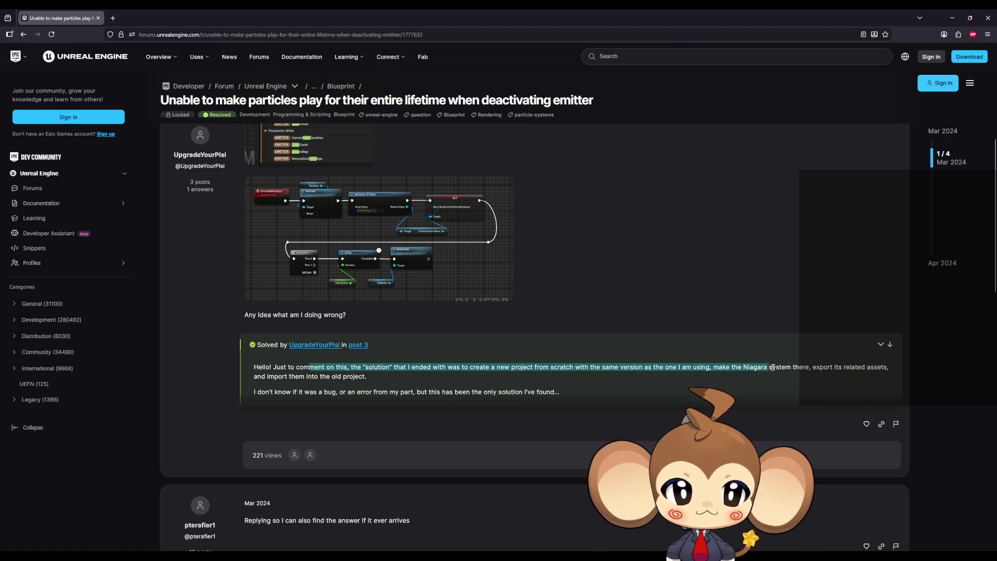
{"action": "left_click_drag", "start_coordinate": [772, 367], "coordinate": [800, 367]}
{"action": "left_click_drag", "start_coordinate": [861, 369], "coordinate": [448, 366]}
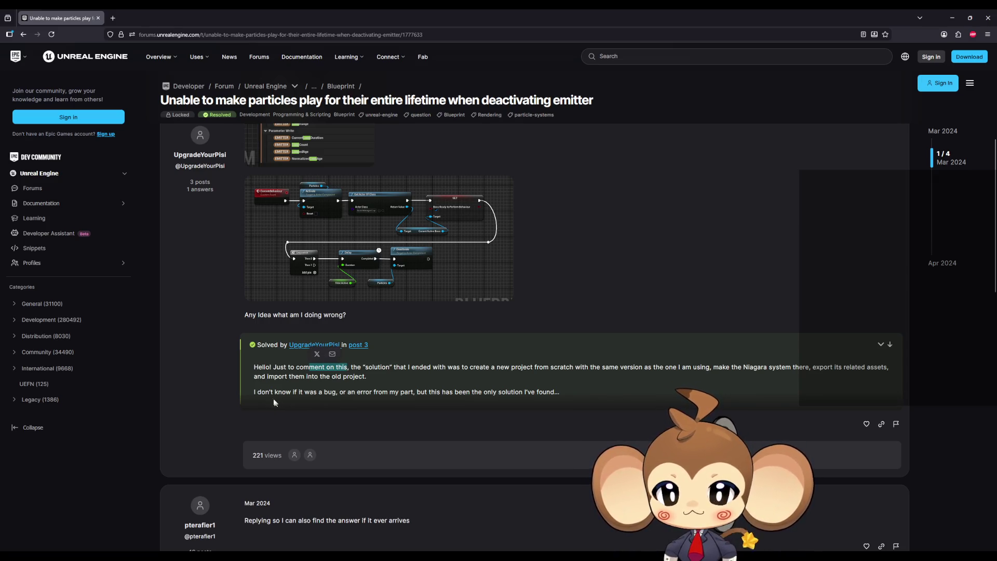
{"action": "left_click_drag", "start_coordinate": [270, 392], "coordinate": [349, 399]}
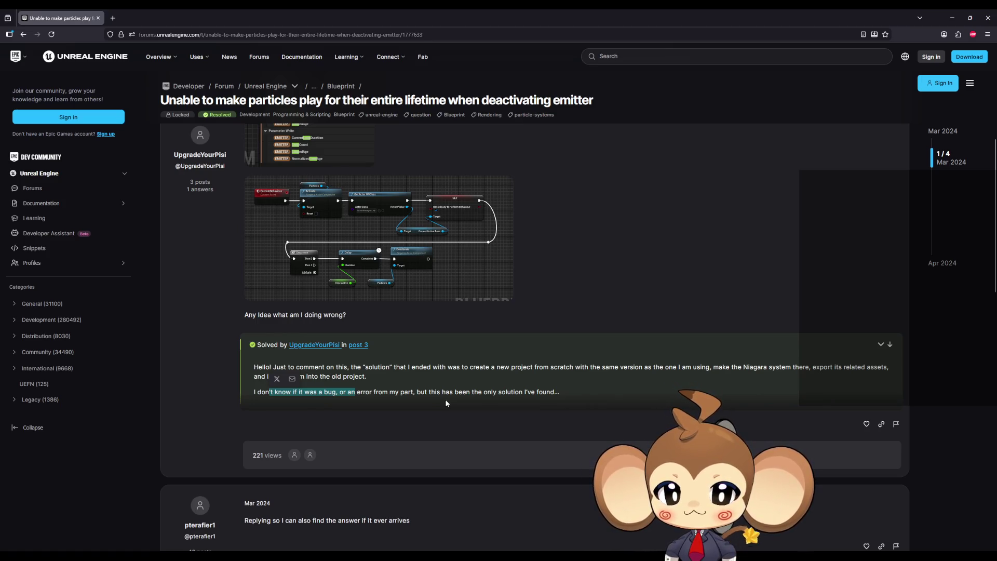
{"action": "scroll", "coordinate": [445, 403], "scroll_direction": "down", "scroll_amount": 3}
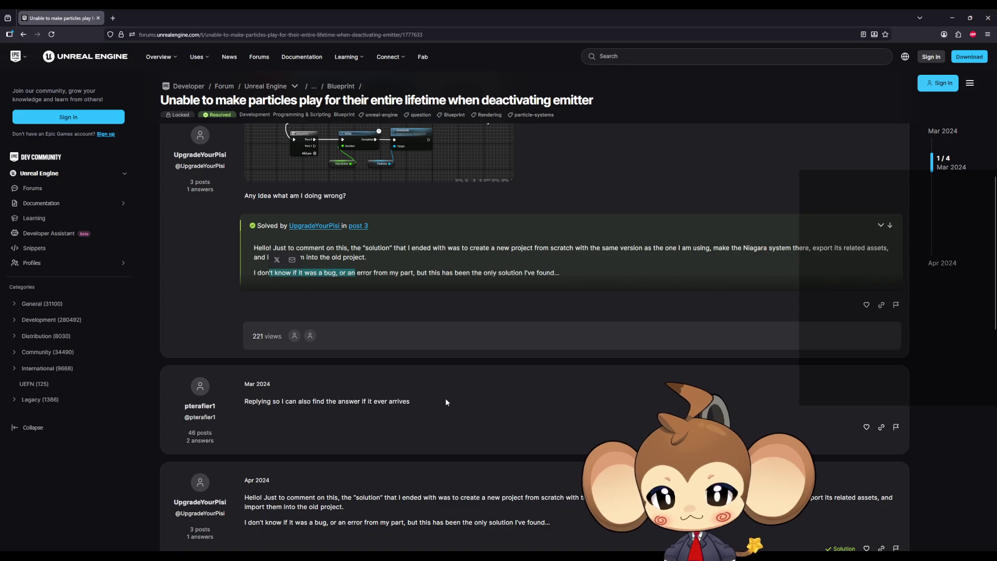
{"action": "left_click", "coordinate": [24, 34]}
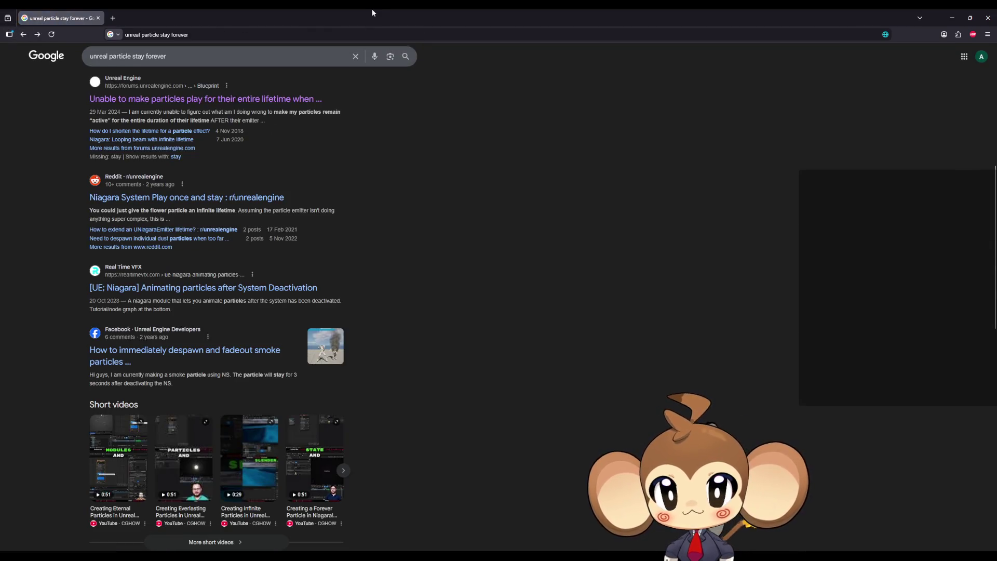
Bring up the Reddit thread 'Niagara System Play once and stay', scroll its comments, then close it.
{"action": "key", "text": "super+Down"}
{"action": "key", "text": "super+Down"}
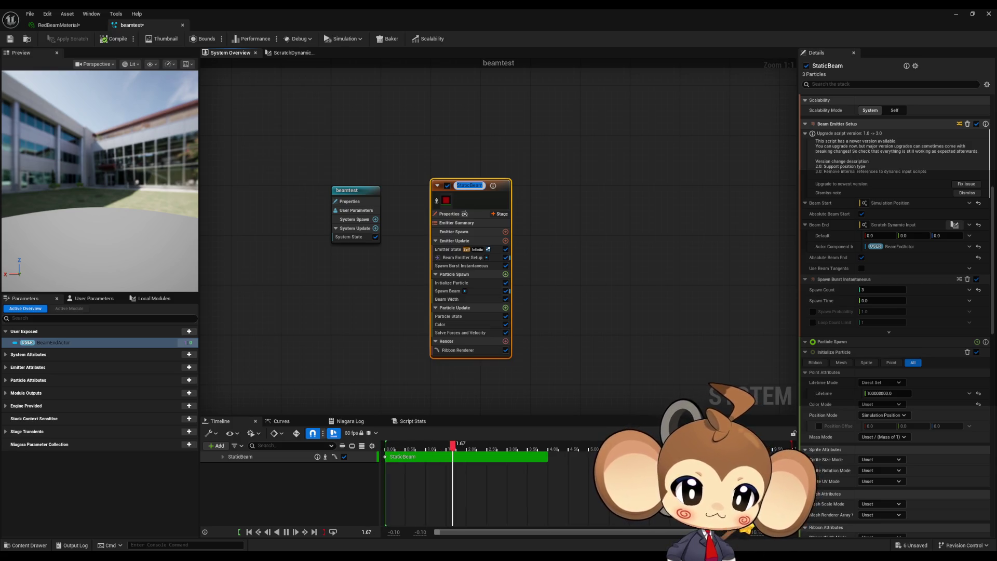
{"action": "key", "text": "alt+Tab"}
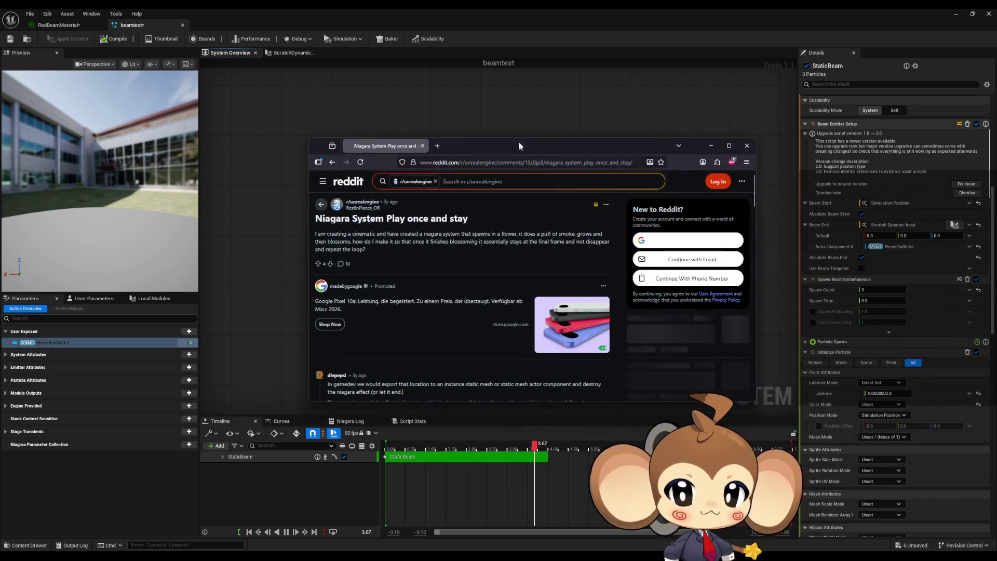
{"action": "scroll", "coordinate": [441, 258], "scroll_direction": "down", "scroll_amount": 5}
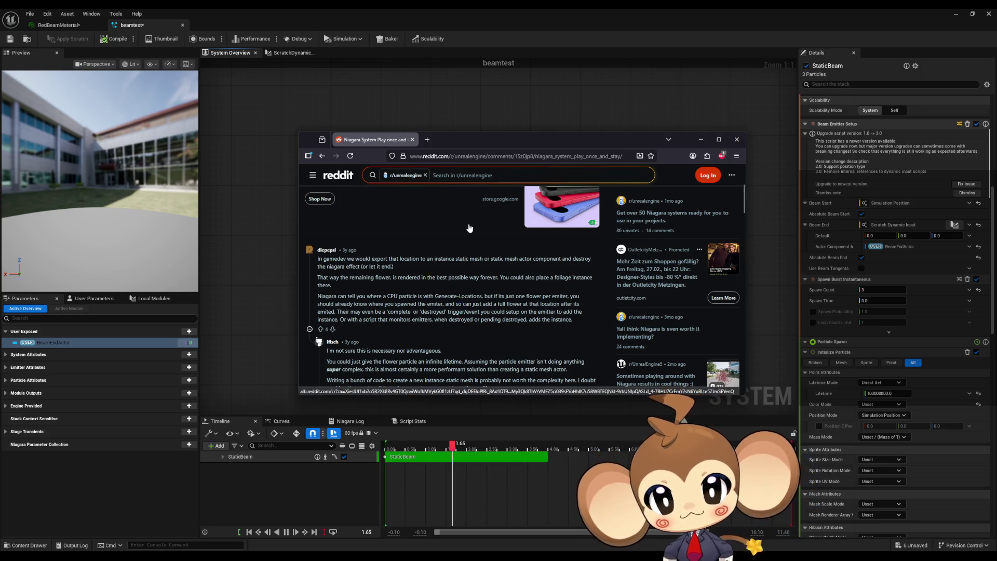
{"action": "scroll", "coordinate": [468, 228], "scroll_direction": "down", "scroll_amount": 3}
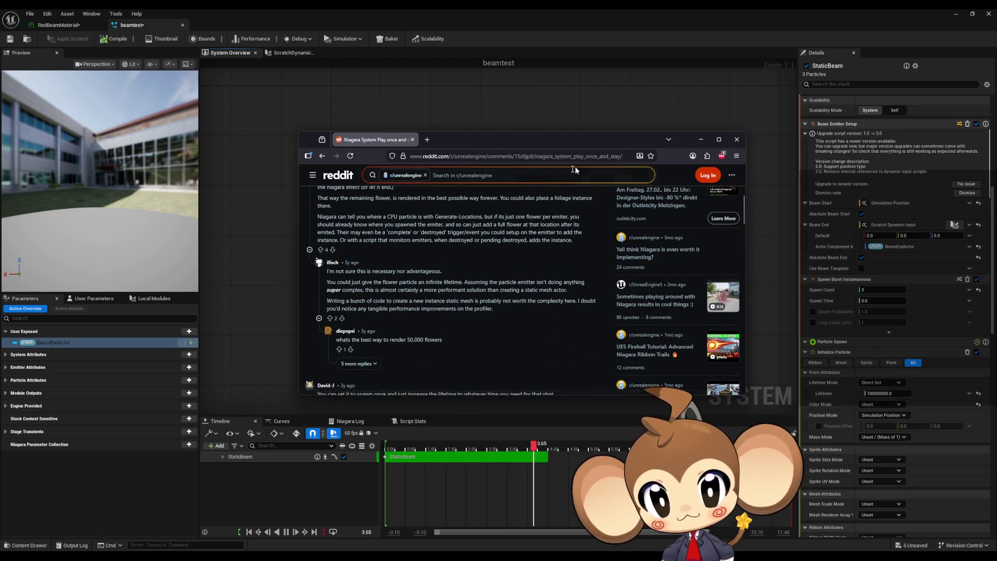
{"action": "left_click", "coordinate": [736, 139]}
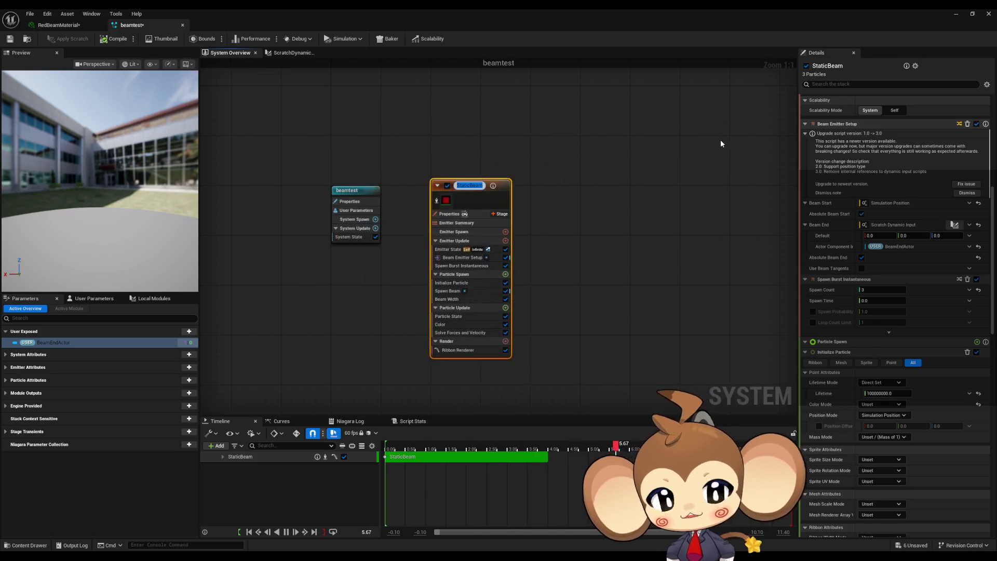
Open BeamParticle from the Content Browser and add a Ribbon Renderer to CompletelyEmpty by searching 'rib'.
{"action": "left_click", "coordinate": [632, 157]}
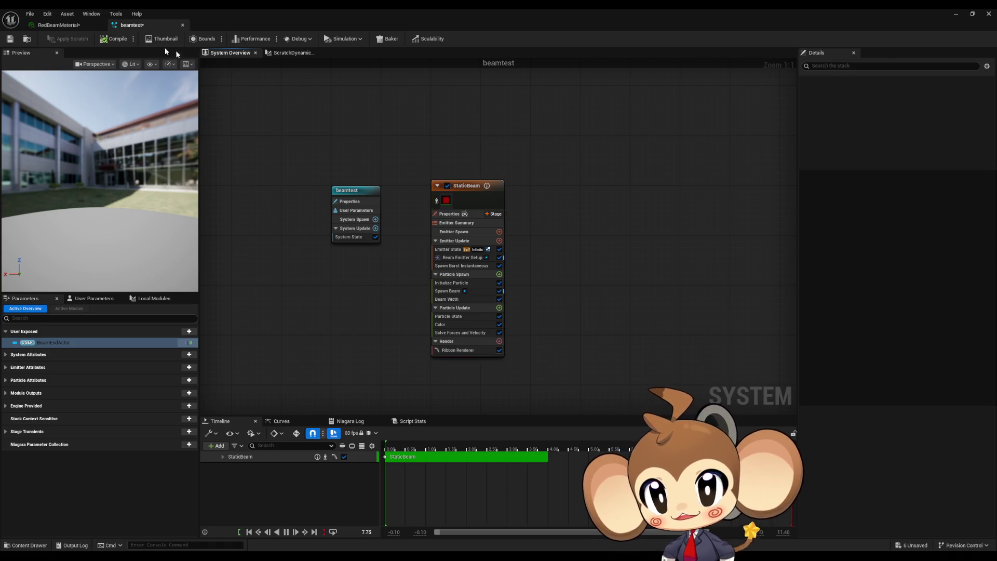
{"action": "double_click", "coordinate": [232, 15]}
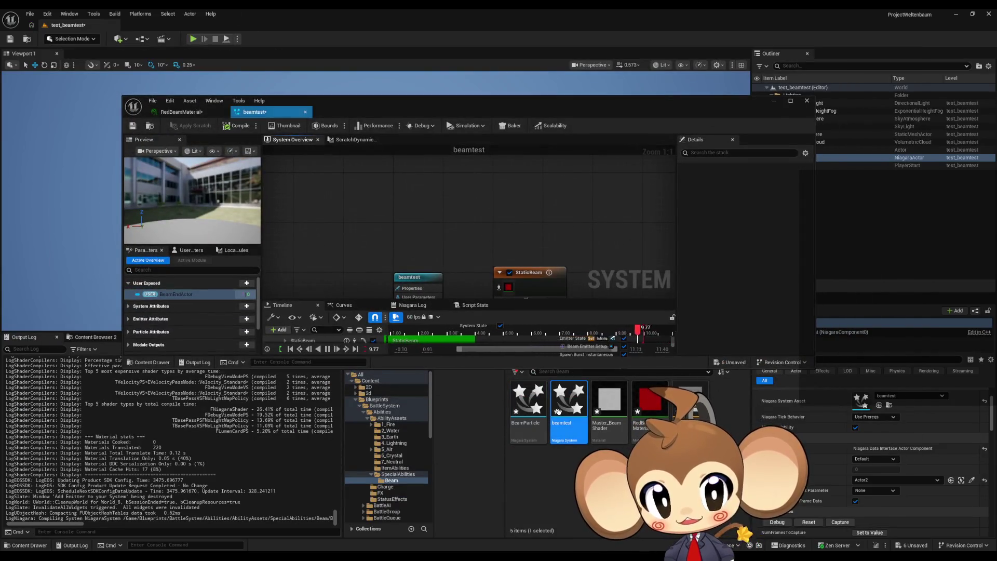
{"action": "double_click", "coordinate": [526, 409]}
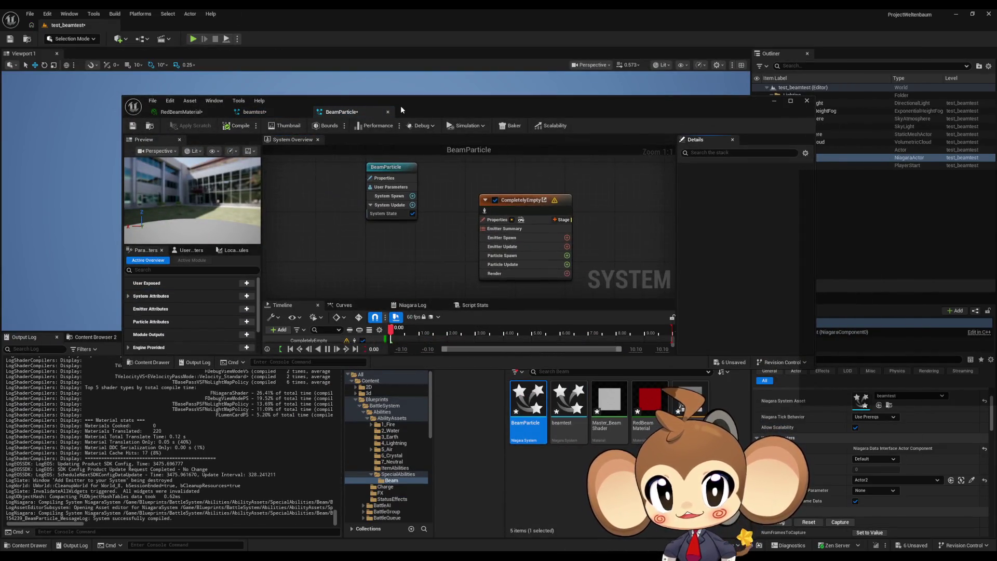
{"action": "double_click", "coordinate": [407, 110]}
{"action": "left_click_drag", "start_coordinate": [611, 230], "coordinate": [436, 256]}
{"action": "left_click", "coordinate": [430, 254]}
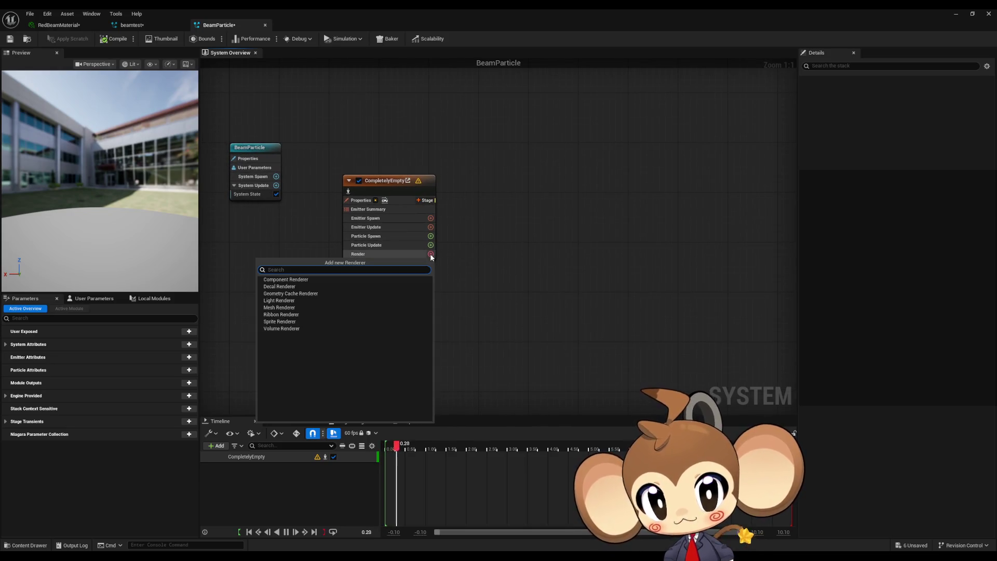
{"action": "type", "text": "r"}
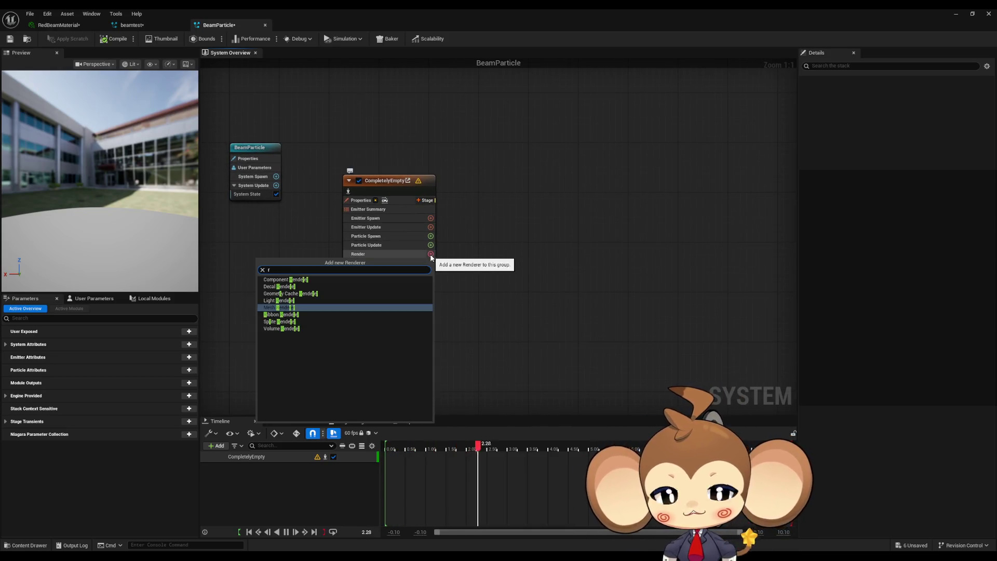
{"action": "type", "text": "ib"}
{"action": "key", "text": "Return"}
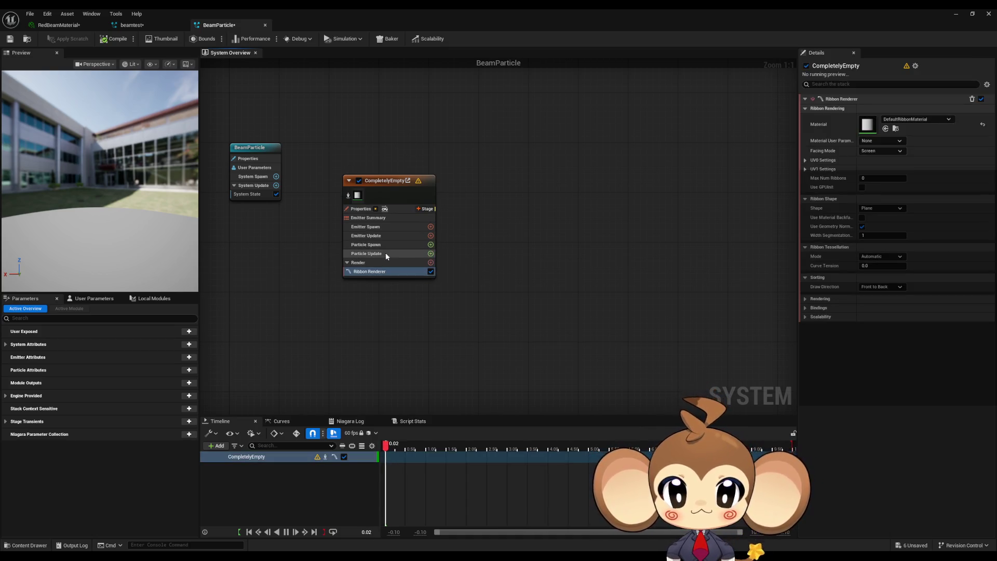
Compare CompletelyEmpty's Emitter Spawn stage against the beamtest system, then open its module list.
{"action": "left_click", "coordinate": [402, 190]}
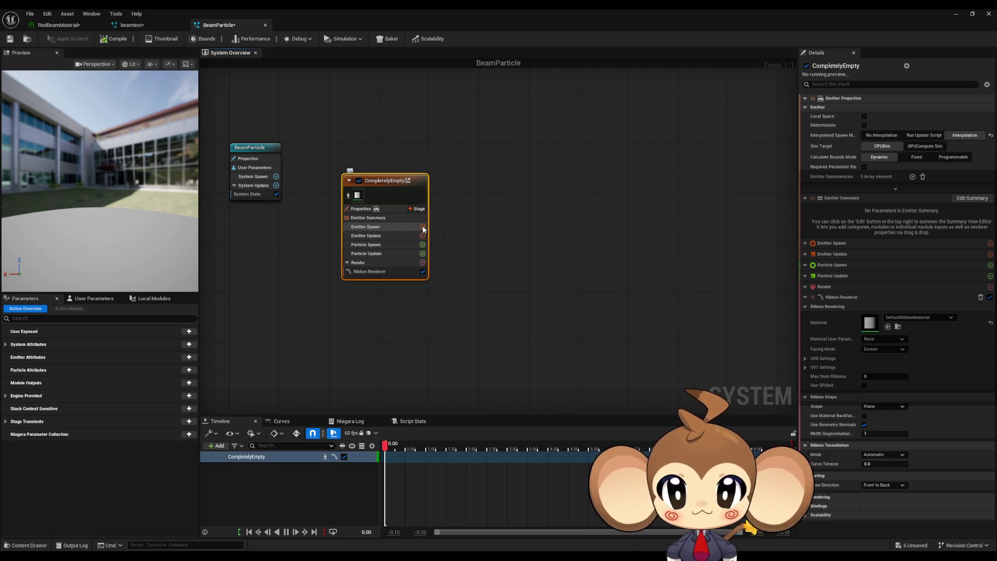
{"action": "left_click", "coordinate": [422, 226]}
{"action": "key", "text": "Escape"}
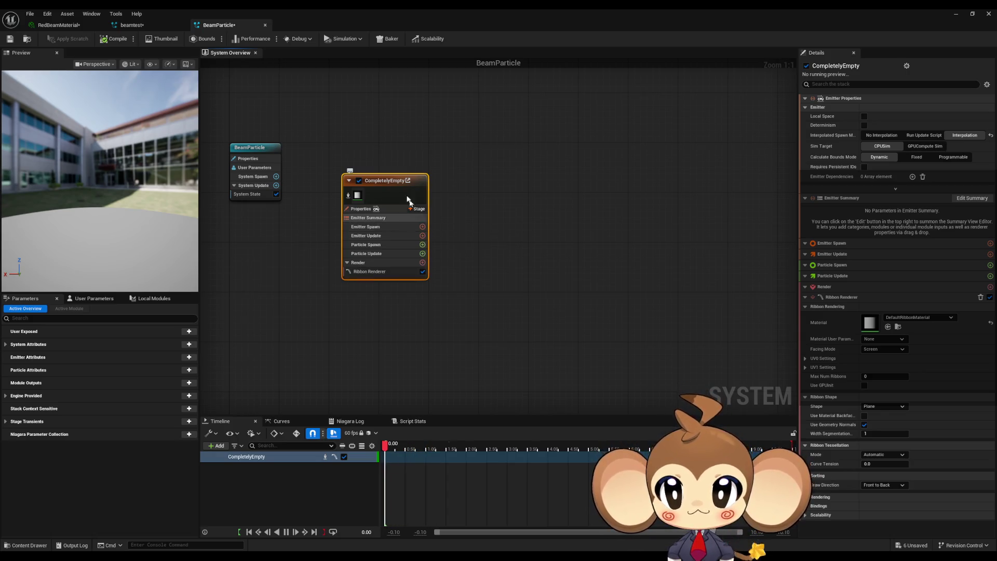
{"action": "left_click", "coordinate": [149, 25]}
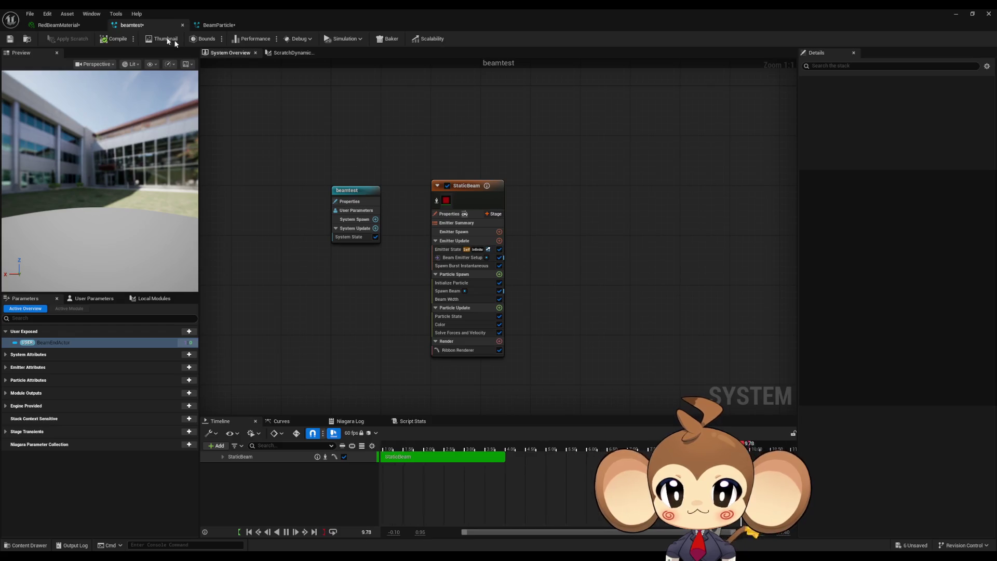
{"action": "left_click", "coordinate": [217, 25]}
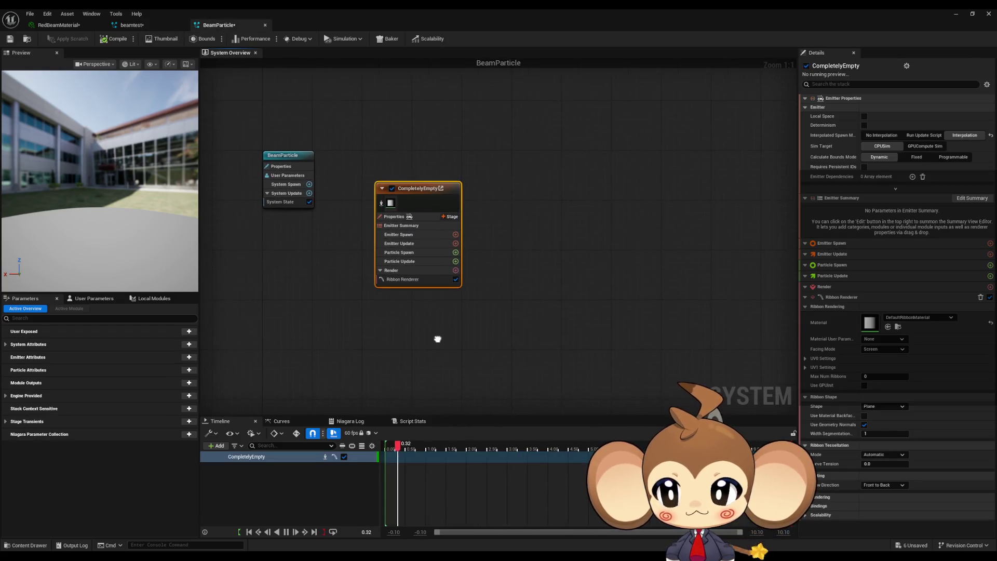
{"action": "left_click", "coordinate": [146, 25]}
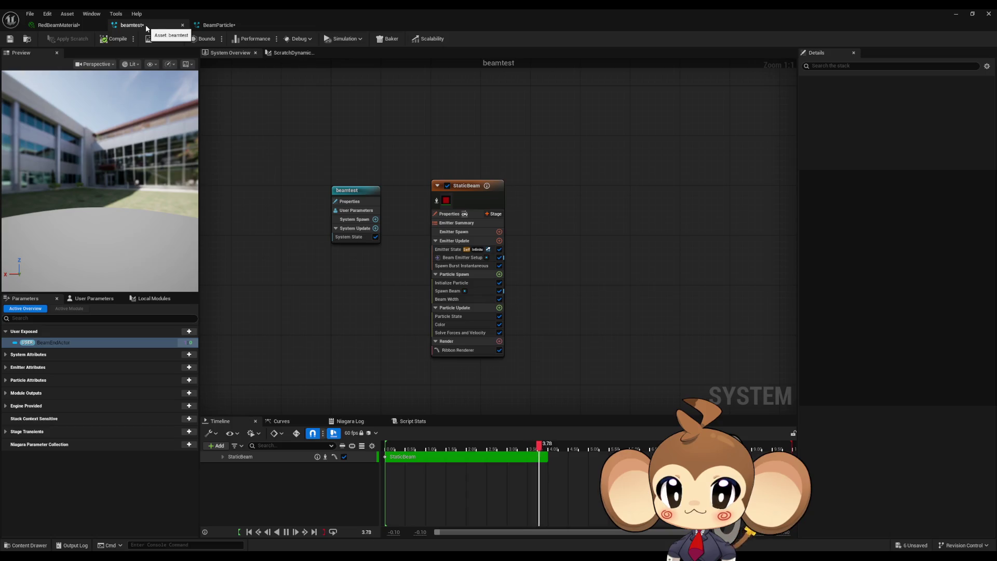
{"action": "left_click", "coordinate": [219, 25]}
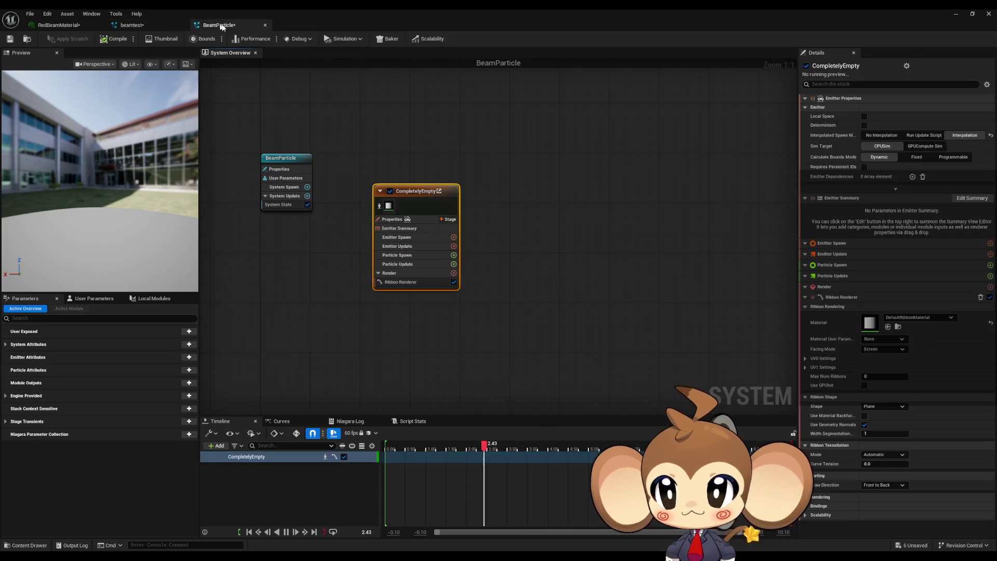
{"action": "left_click", "coordinate": [453, 237]}
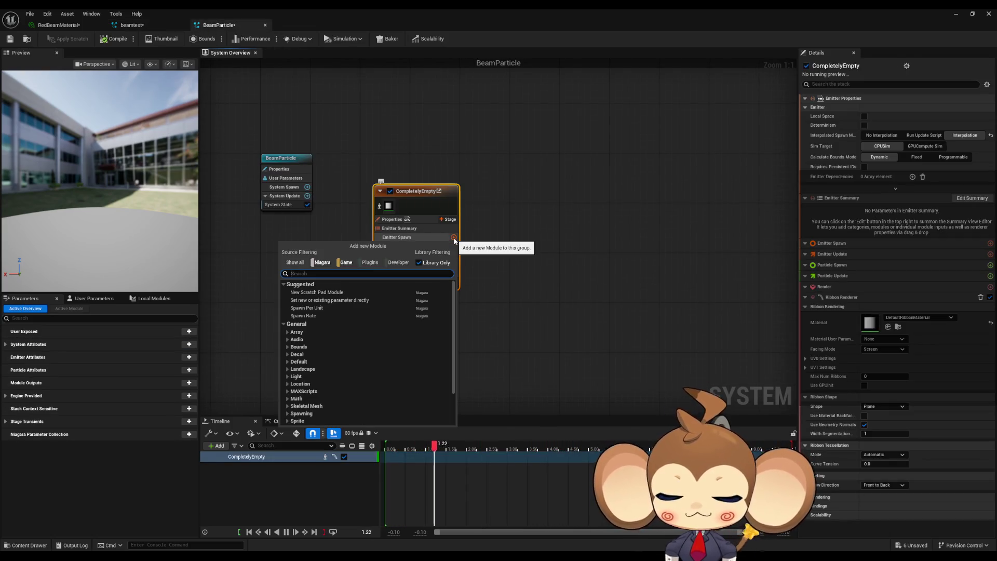
{"action": "type", "text": "state"}
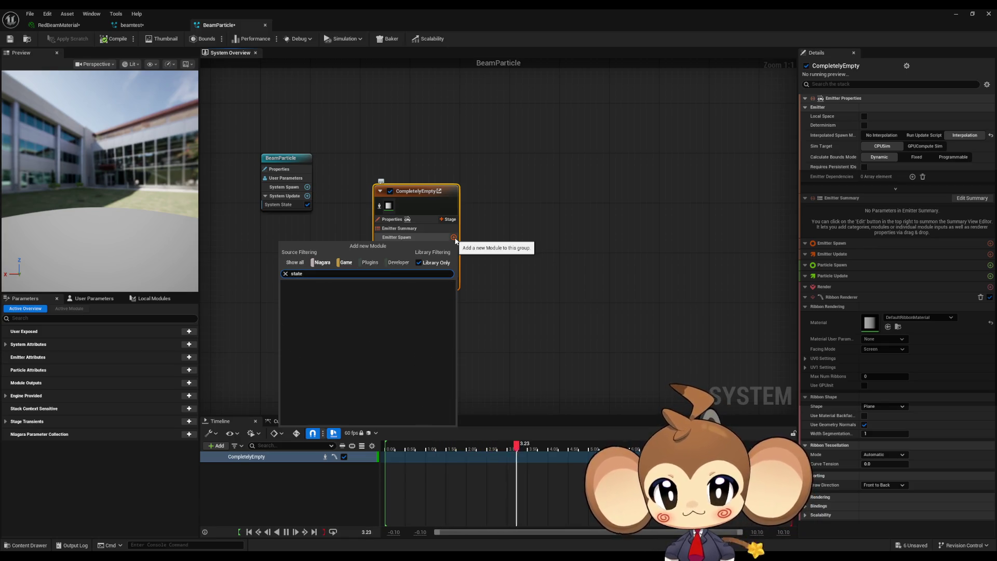
{"action": "left_click", "coordinate": [506, 228]}
{"action": "left_click", "coordinate": [133, 25]}
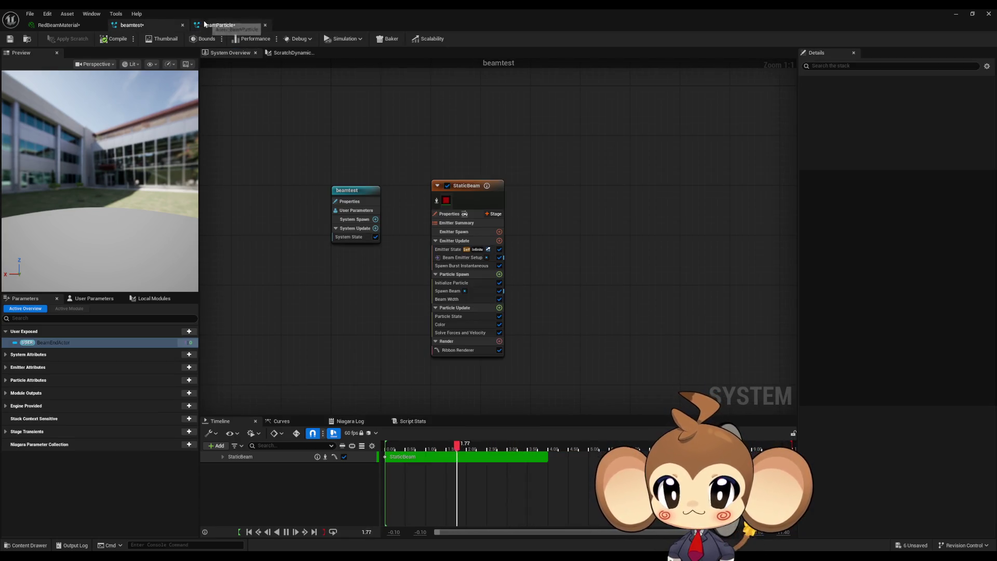
{"action": "left_click", "coordinate": [450, 241]}
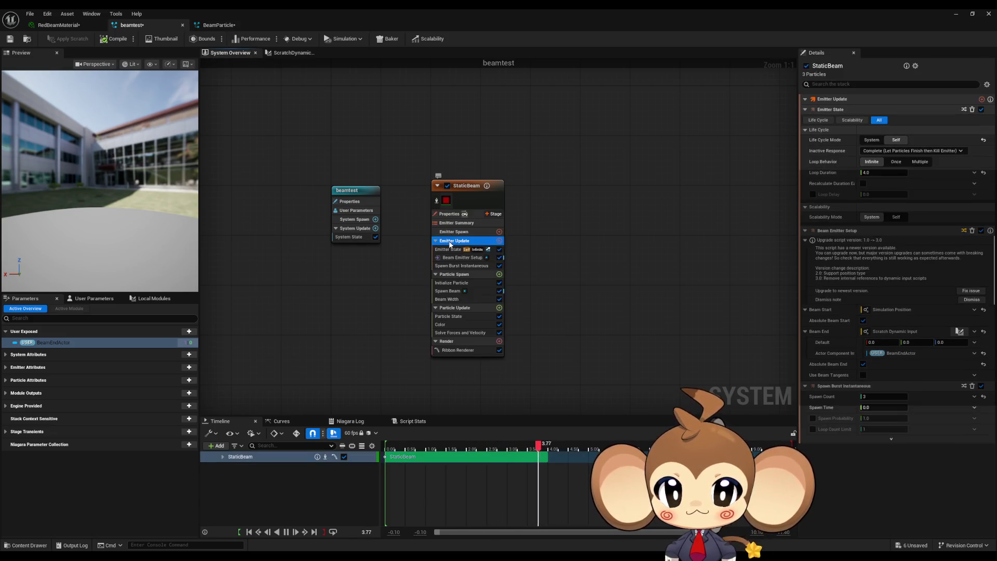
{"action": "left_click", "coordinate": [218, 25]}
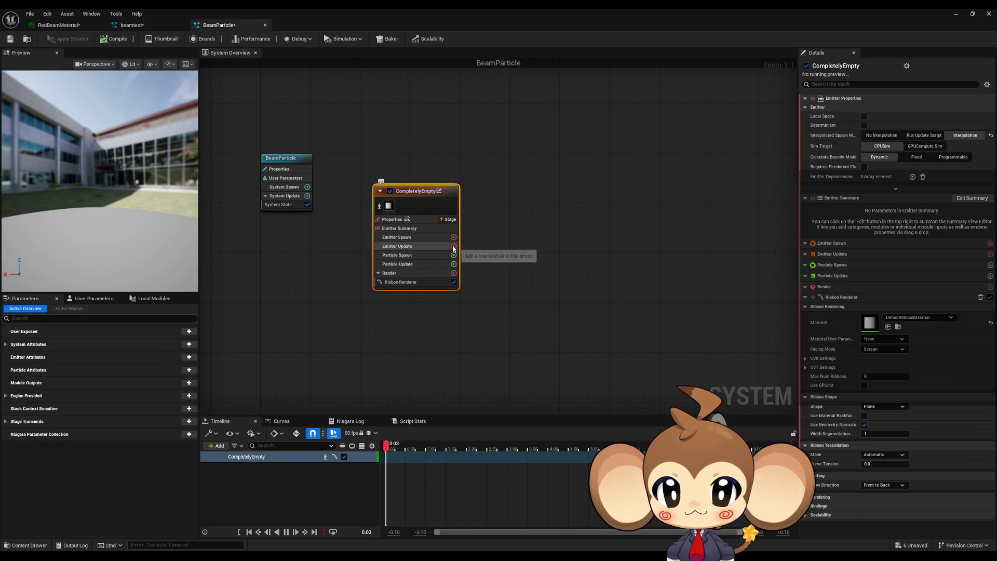
{"action": "left_click", "coordinate": [453, 247]}
{"action": "type", "text": "state"}
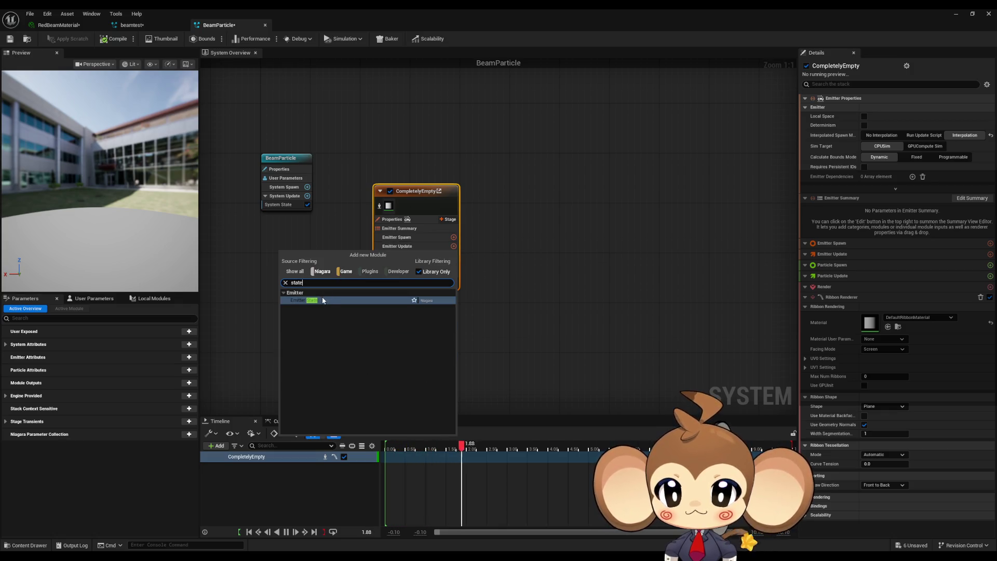
{"action": "left_click", "coordinate": [322, 300]}
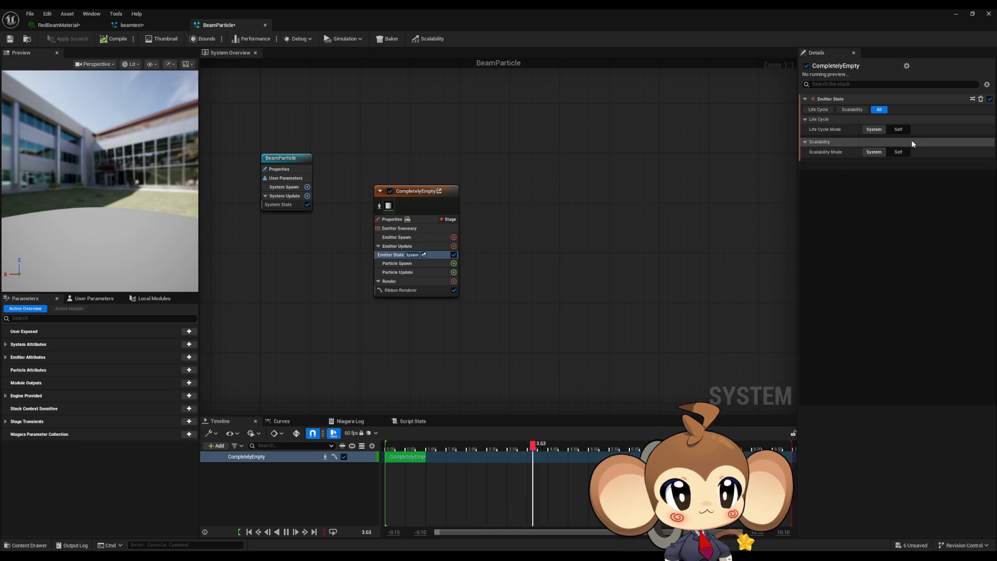
{"action": "mouse_move", "coordinate": [826, 132]}
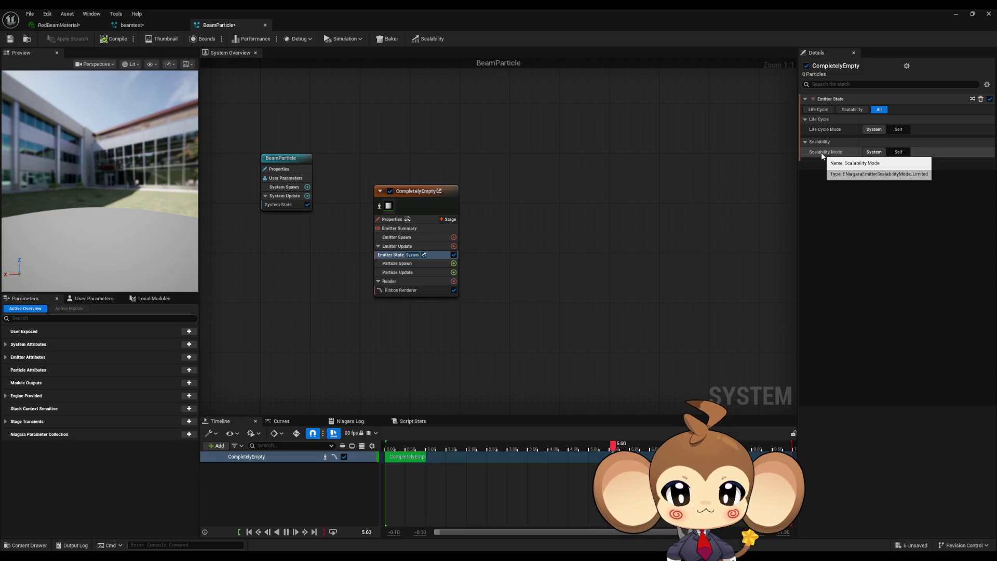
{"action": "right_click", "coordinate": [435, 254]}
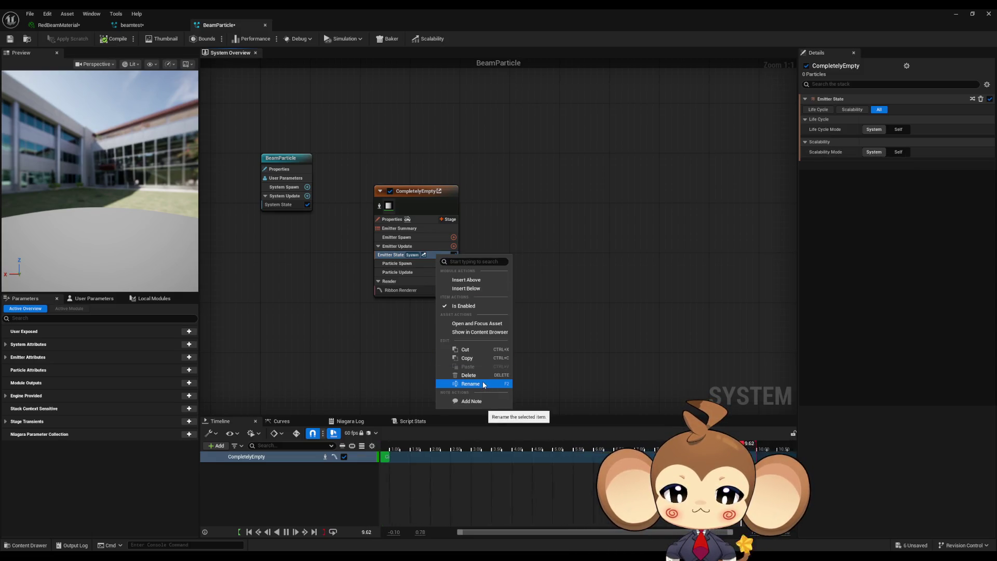
{"action": "left_click", "coordinate": [468, 375]}
{"action": "left_click", "coordinate": [133, 24]}
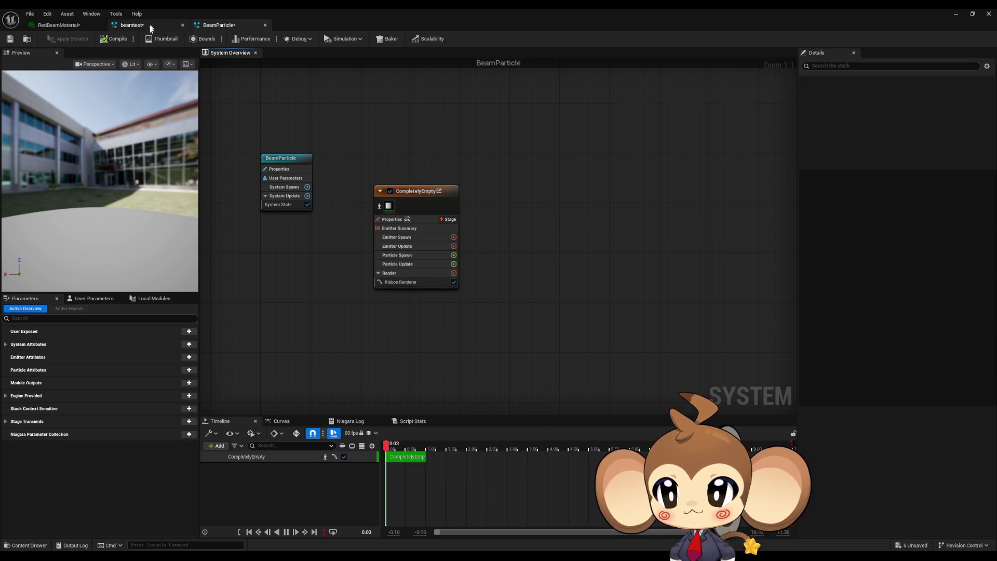
Search 'bea' and add Beam Emitter Setup under CompletelyEmpty's Emitter Update, then view beamtest.
{"action": "left_click", "coordinate": [214, 26]}
{"action": "left_click", "coordinate": [454, 246]}
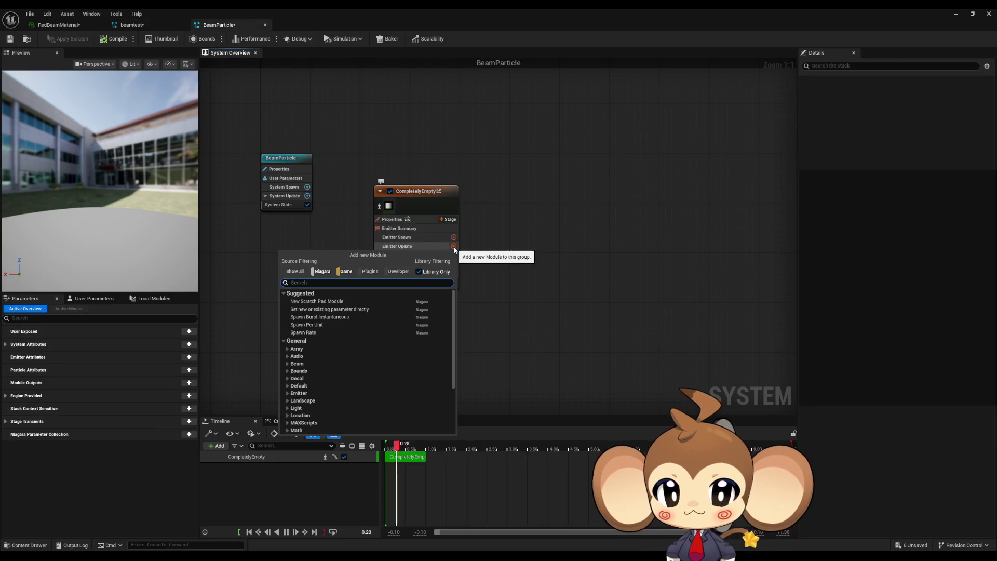
{"action": "type", "text": "bea"}
{"action": "left_click", "coordinate": [358, 300]}
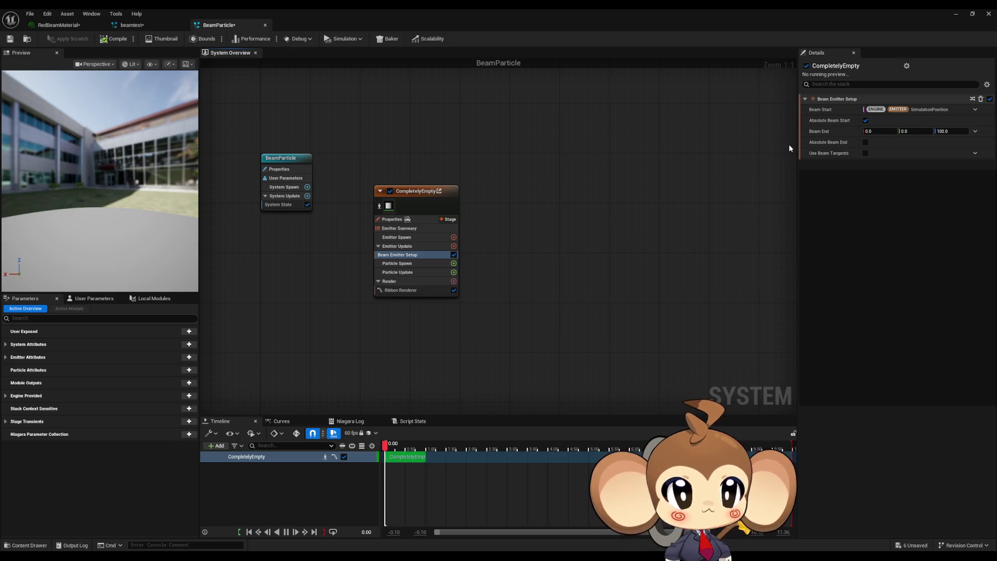
{"action": "left_click", "coordinate": [191, 172]}
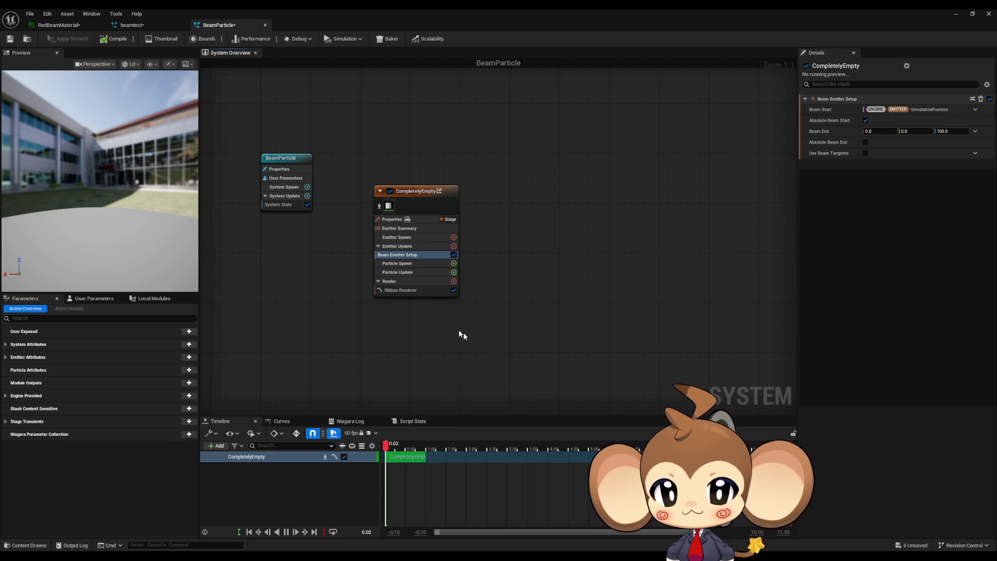
{"action": "left_click", "coordinate": [134, 25]}
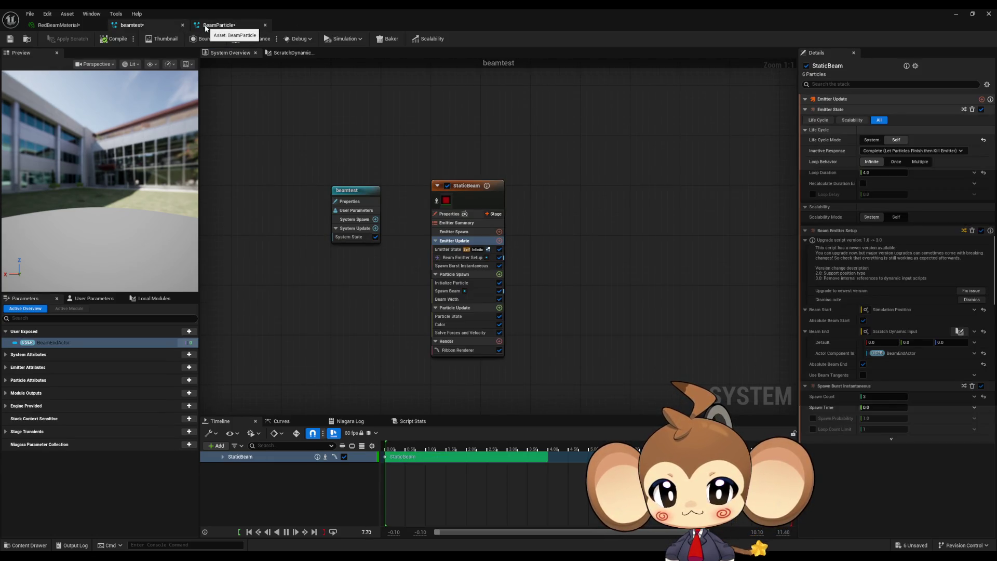
Add Spawn Burst Instantaneous under Emitter Update with Spawn Count 100, then select Beam Emitter Setup.
{"action": "left_click", "coordinate": [205, 27]}
{"action": "left_click", "coordinate": [453, 246]}
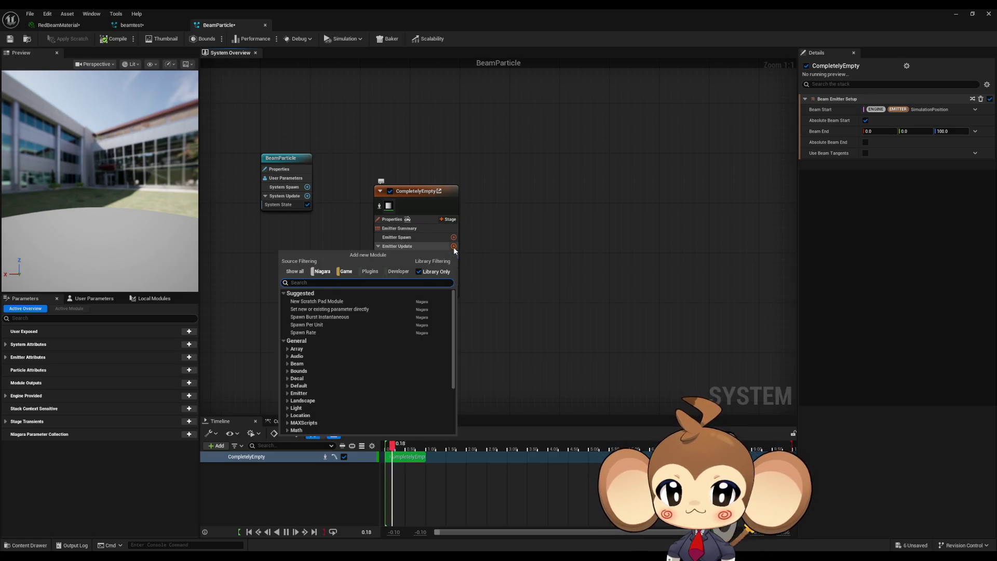
{"action": "type", "text": "spawn ra"}
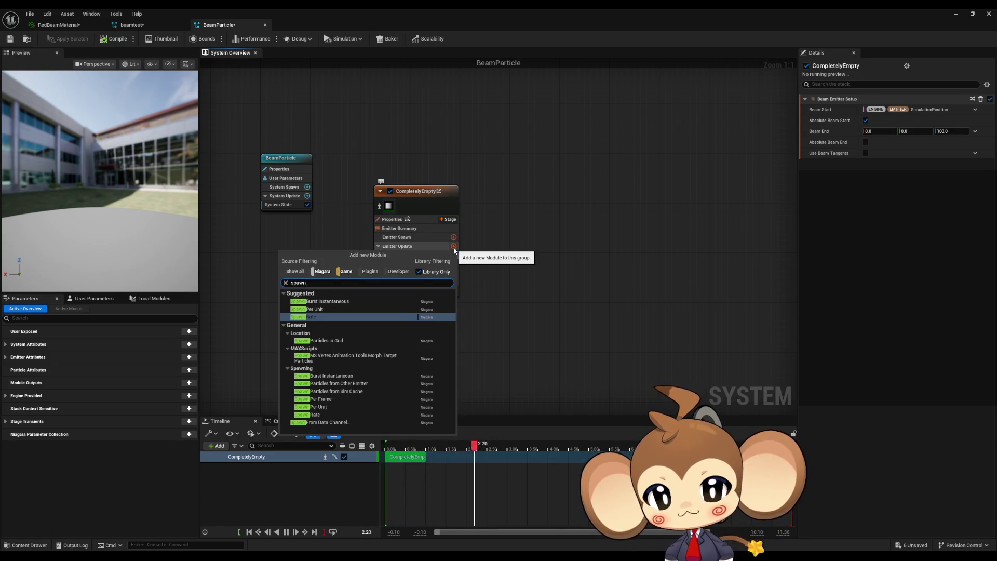
{"action": "key", "text": "BackSpace"}
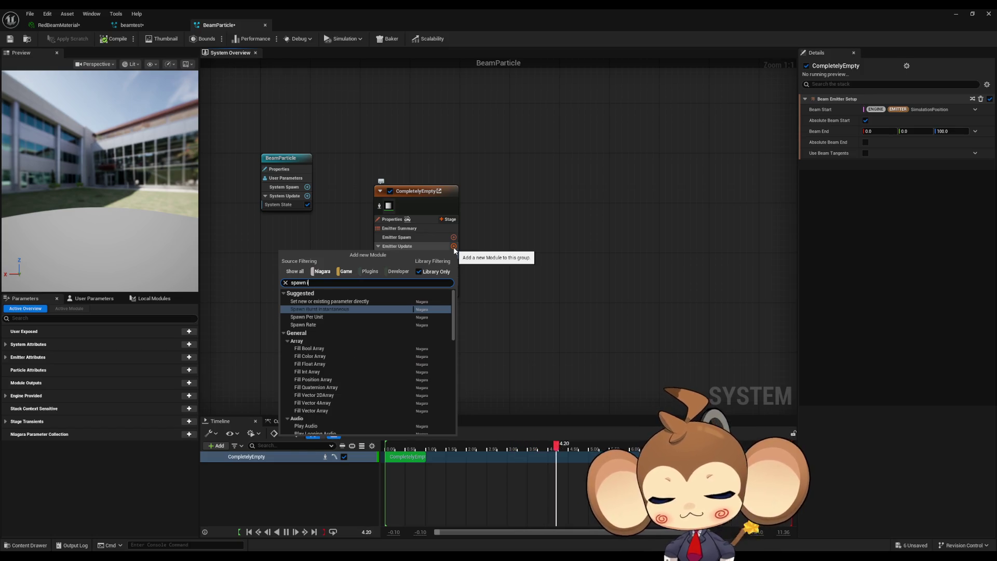
{"action": "key", "text": "BackSpace"}
{"action": "key", "text": "BackSpace"}
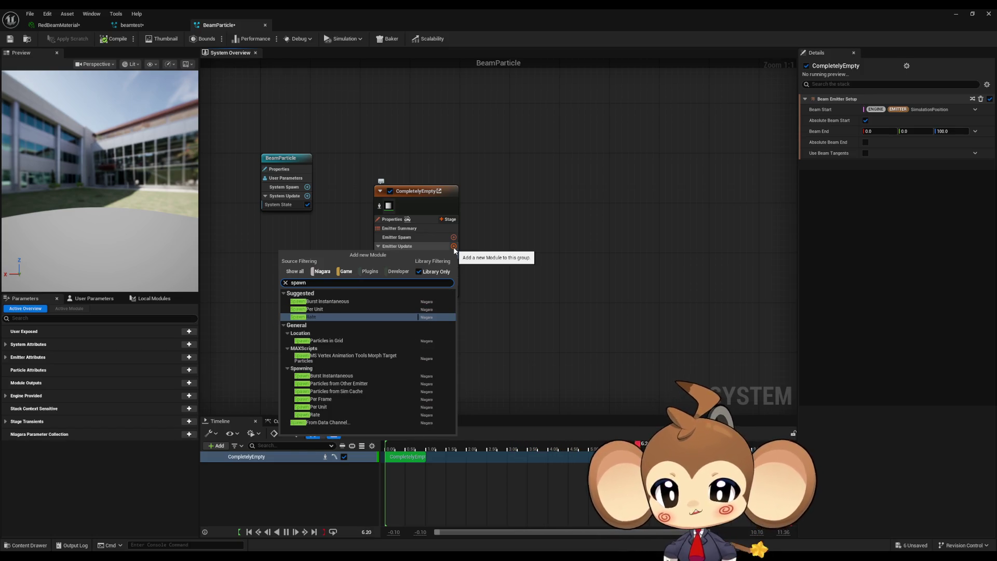
{"action": "left_click", "coordinate": [359, 301]}
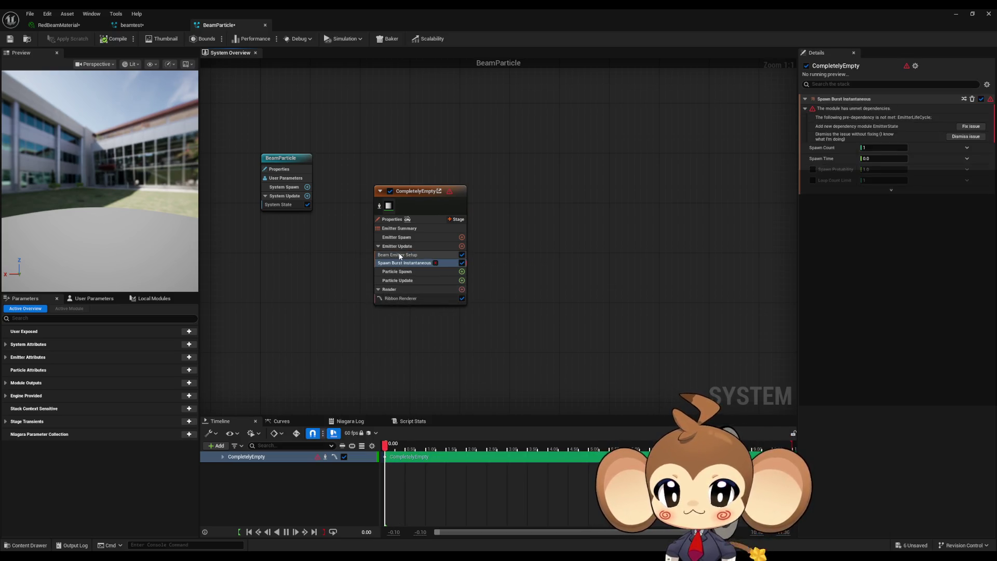
{"action": "left_click", "coordinate": [888, 149]}
{"action": "type", "text": "00"}
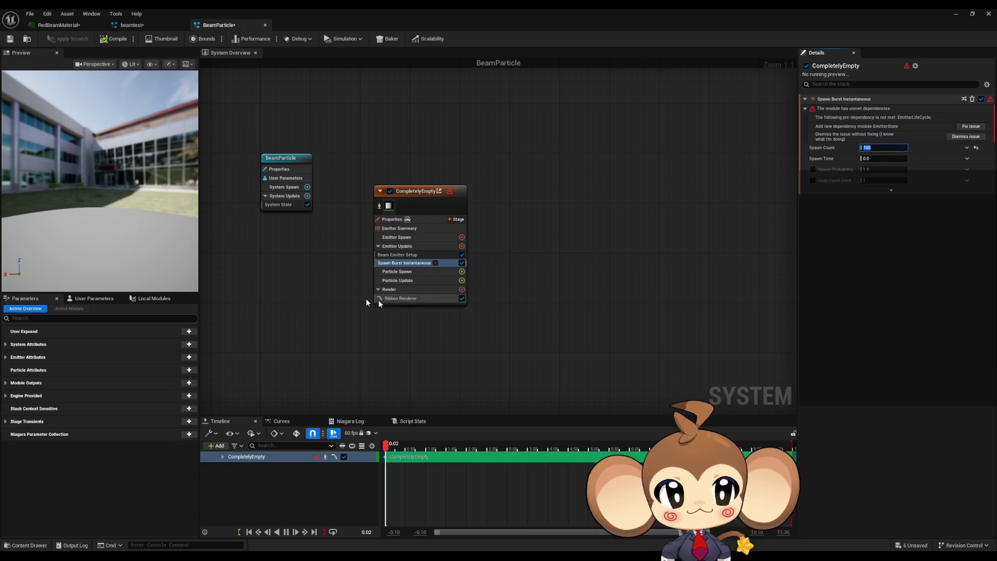
{"action": "left_click", "coordinate": [397, 255]}
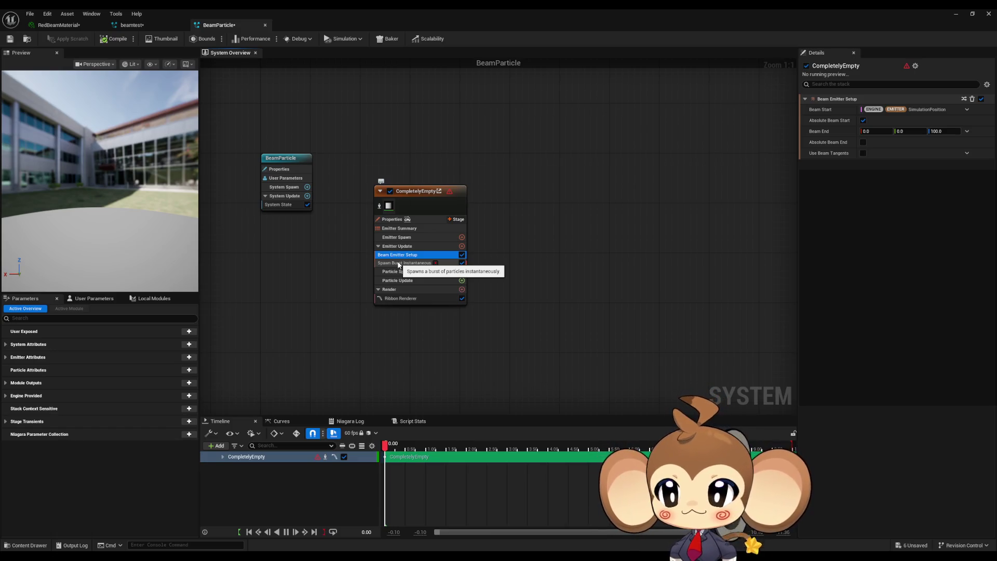
Drag BeamParticle from the Content Browser into the test_beamtest level viewport.
{"action": "double_click", "coordinate": [337, 23]}
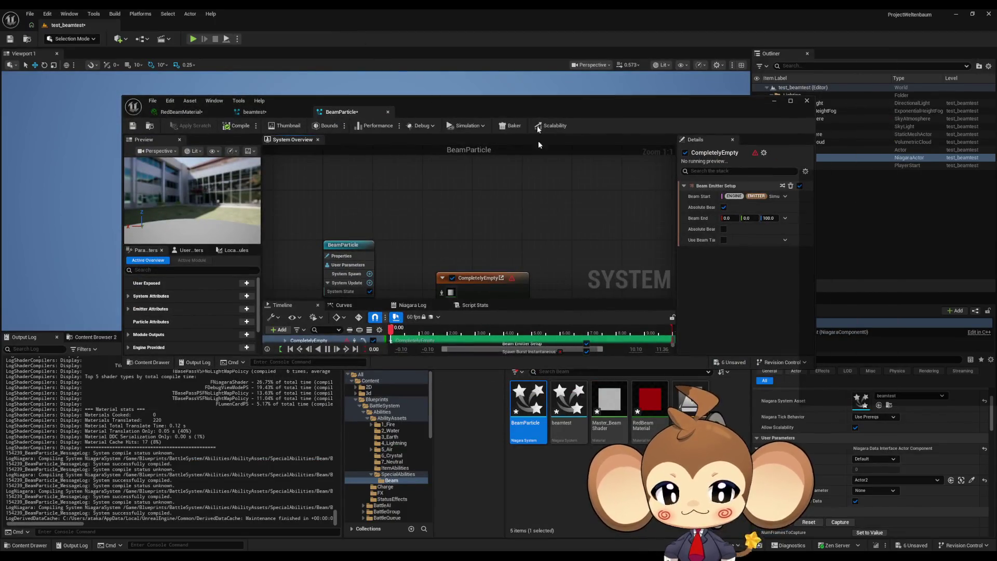
{"action": "mouse_move", "coordinate": [546, 111]}
{"action": "left_mouse_down"}
{"action": "mouse_move", "coordinate": [426, 365]}
{"action": "mouse_move", "coordinate": [451, 452]}
{"action": "left_mouse_up"}
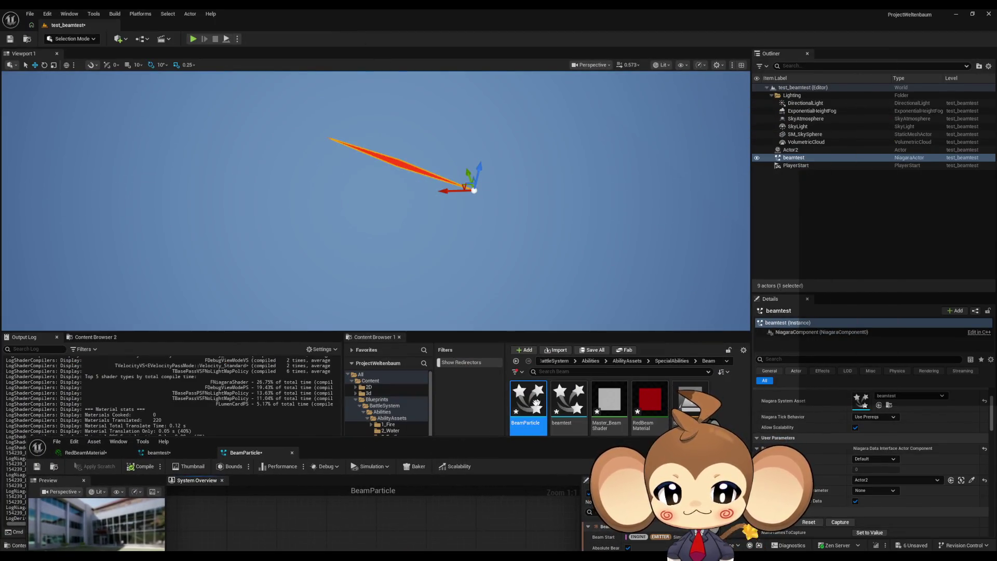
{"action": "left_click_drag", "start_coordinate": [530, 216], "coordinate": [528, 219]}
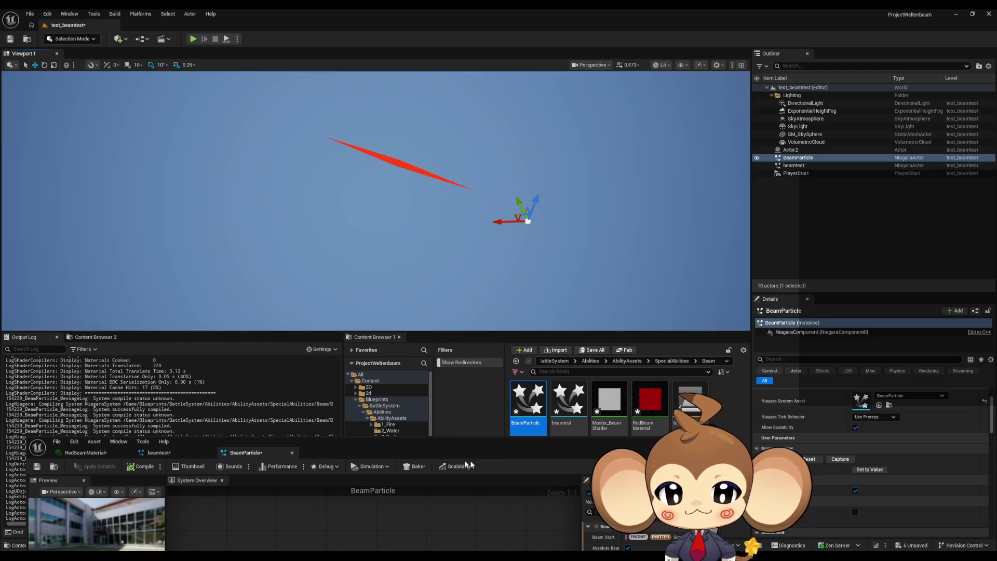
{"action": "mouse_move", "coordinate": [484, 452]}
{"action": "left_mouse_down"}
{"action": "mouse_move", "coordinate": [534, 383]}
{"action": "mouse_move", "coordinate": [567, 244]}
{"action": "left_mouse_up"}
{"action": "double_click", "coordinate": [568, 244]}
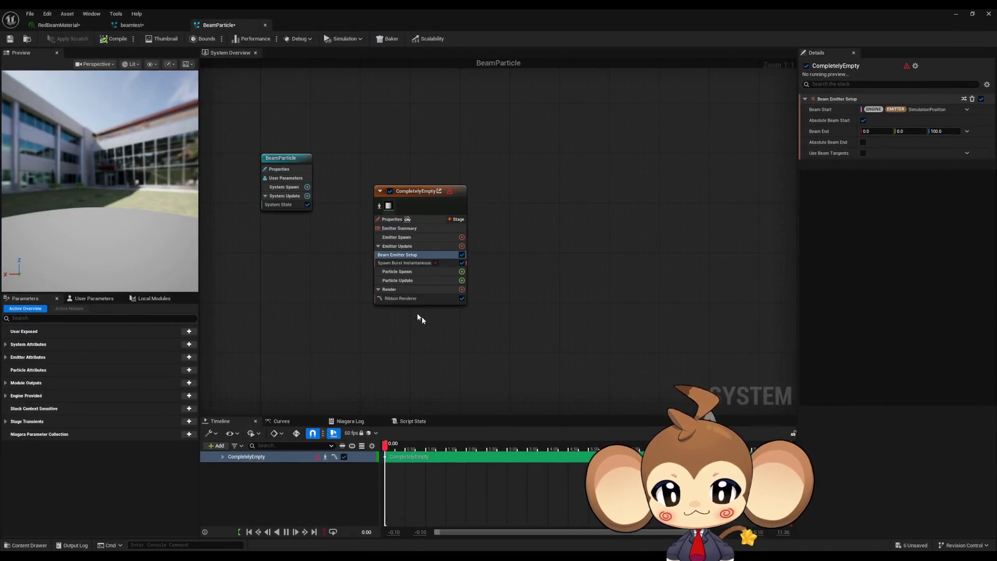
{"action": "left_click", "coordinate": [408, 299]}
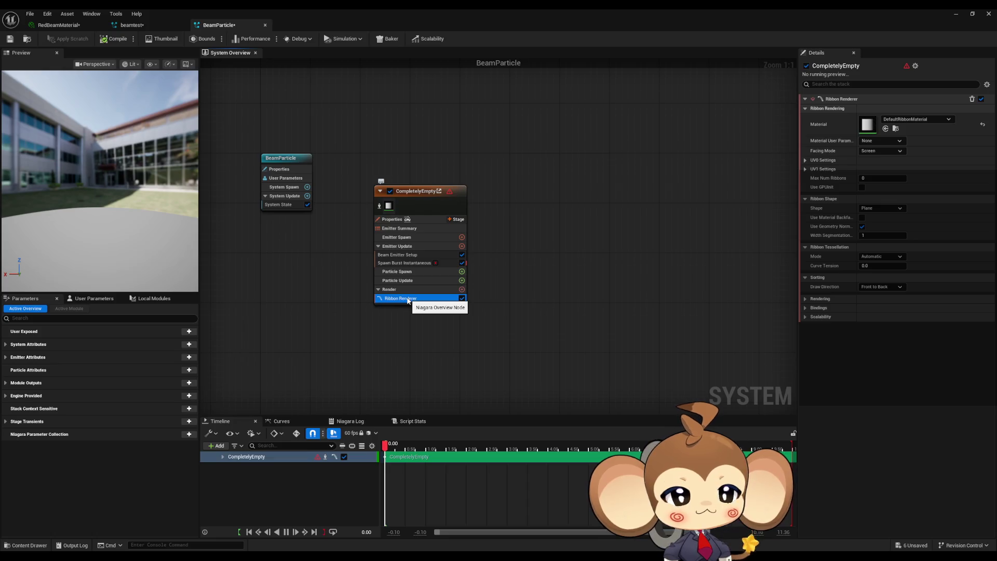
{"action": "double_click", "coordinate": [400, 8]}
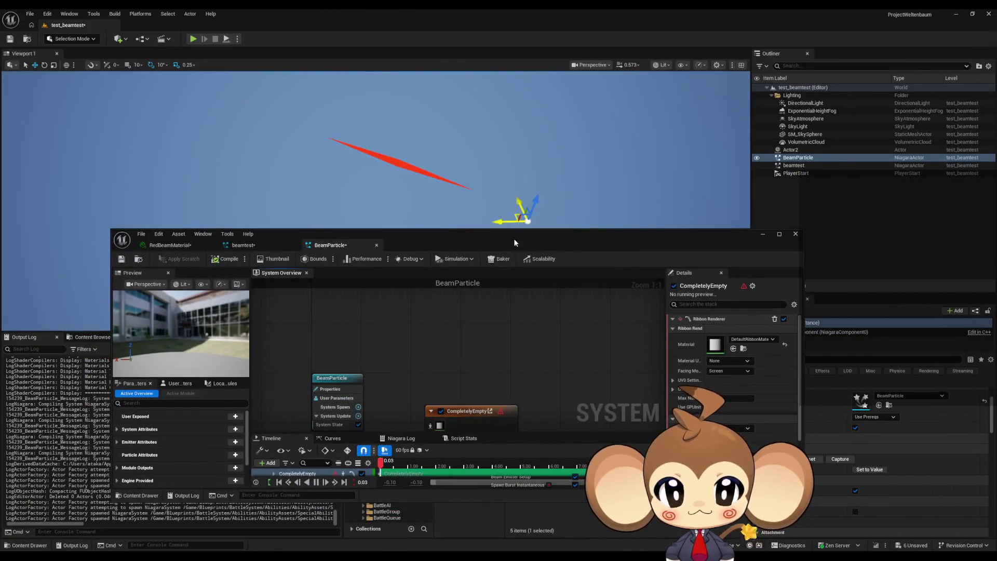
{"action": "mouse_move", "coordinate": [514, 242]}
{"action": "left_mouse_down"}
{"action": "mouse_move", "coordinate": [515, 440]}
{"action": "mouse_move", "coordinate": [521, 151]}
{"action": "mouse_move", "coordinate": [269, 9]}
{"action": "left_mouse_up"}
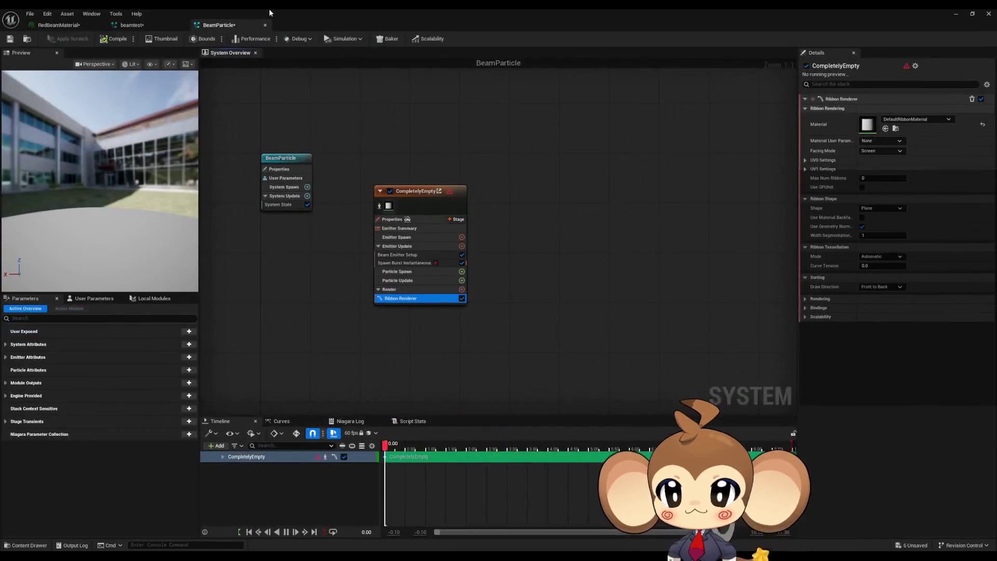
{"action": "left_click", "coordinate": [146, 25]}
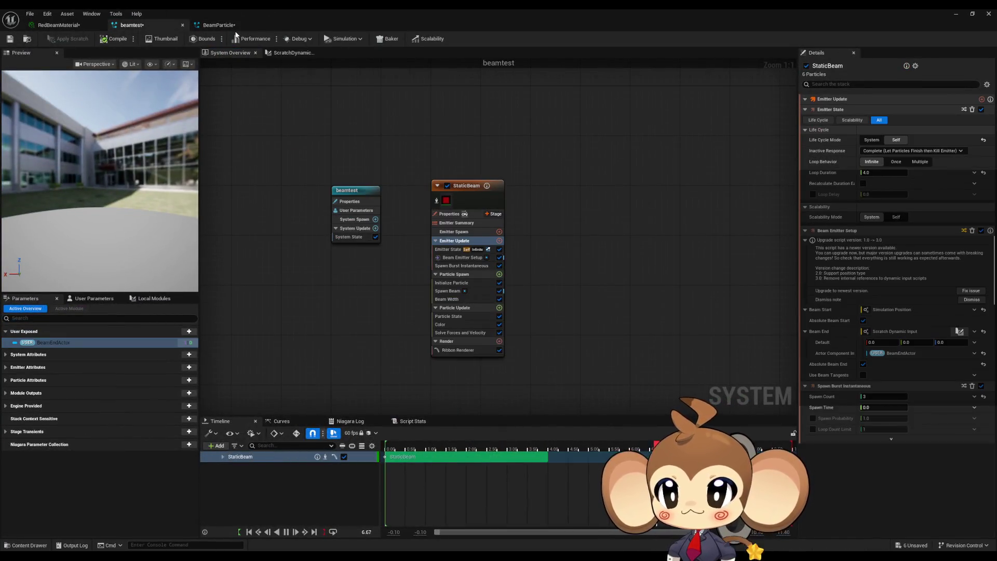
Check beamtest's Initialize Particle, then add Initialize Particle to BeamParticle's Particle Spawn via 'init par'.
{"action": "left_click", "coordinate": [457, 284]}
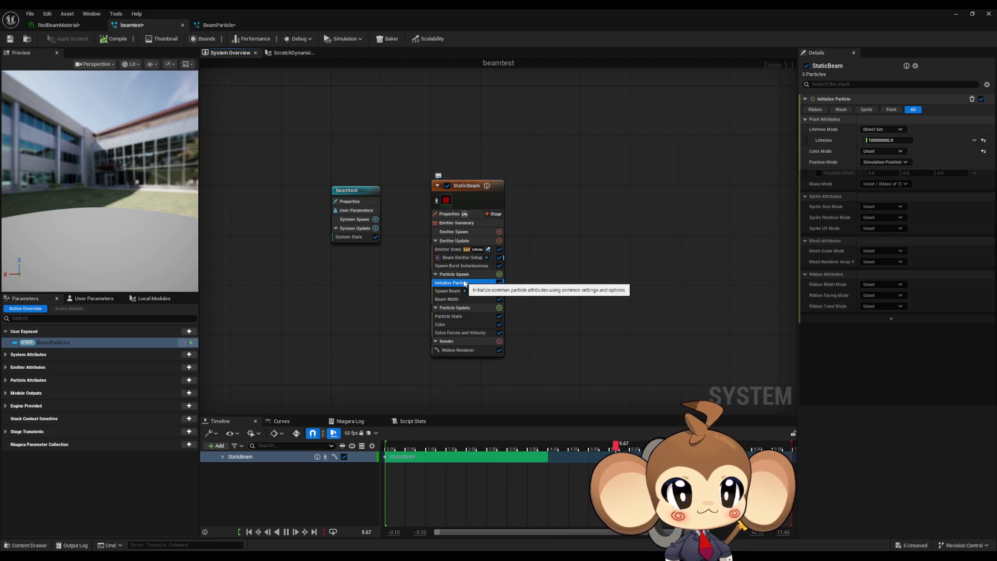
{"action": "left_click", "coordinate": [218, 25]}
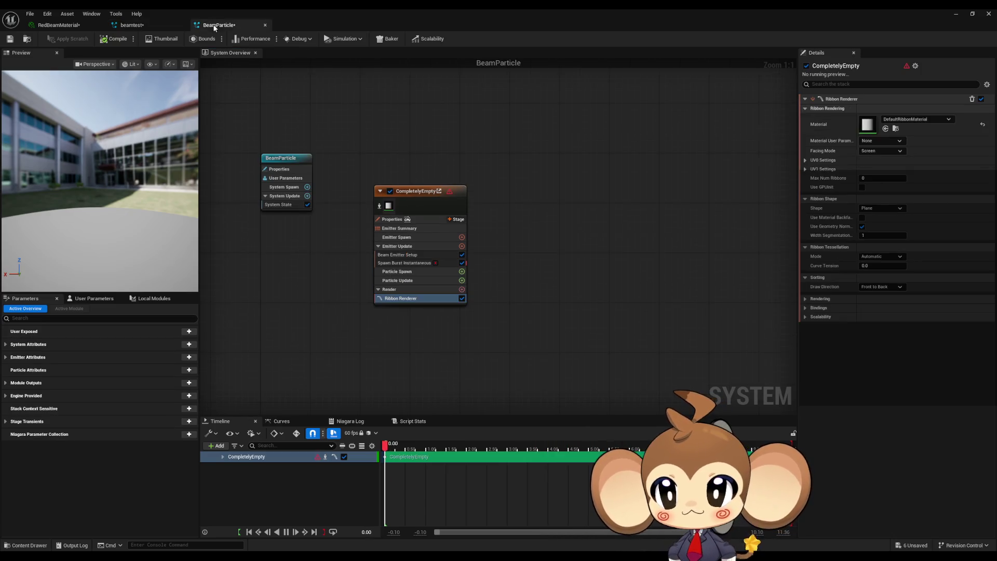
{"action": "left_click", "coordinate": [462, 272]}
{"action": "type", "text": "init"}
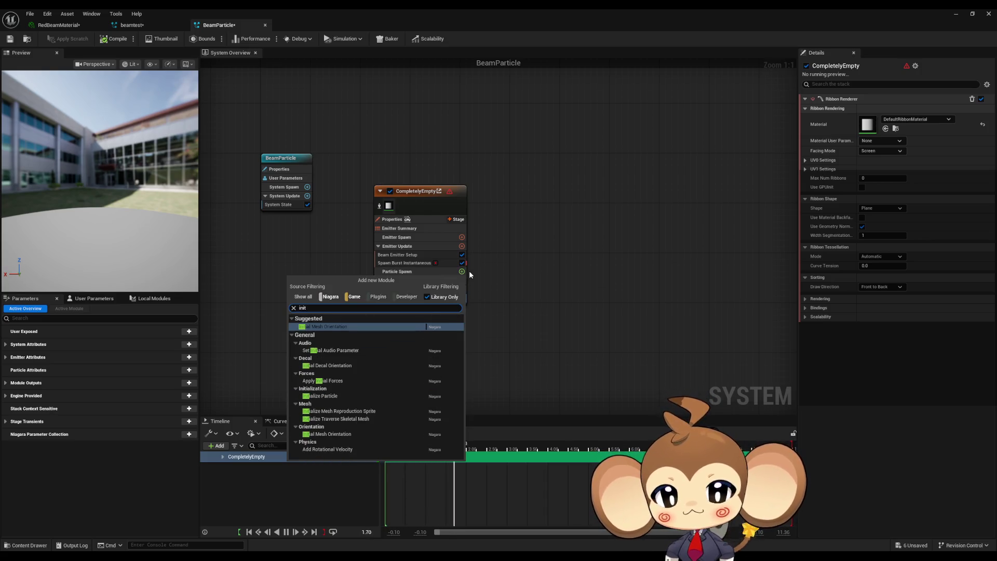
{"action": "type", "text": " par"}
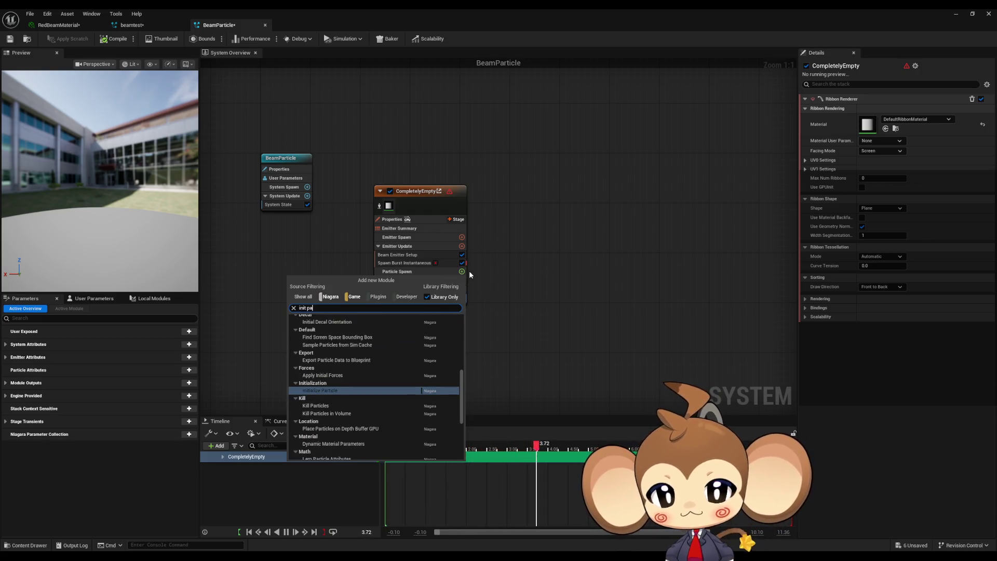
{"action": "left_click", "coordinate": [328, 359]}
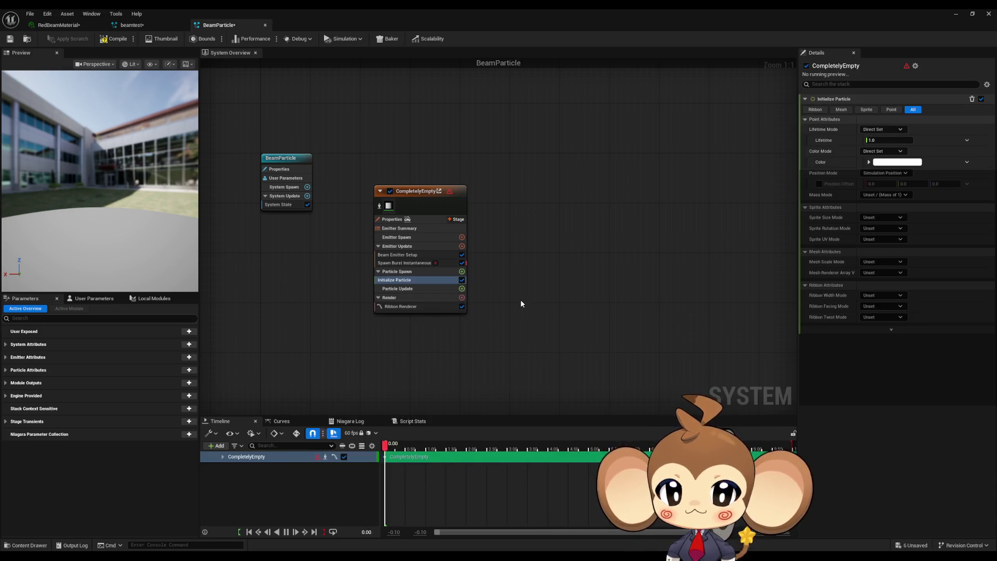
Save the BeamParticle system and select the particle Lifetime value of 1.0.
{"action": "mouse_move", "coordinate": [343, 11]}
{"action": "left_mouse_down"}
{"action": "mouse_move", "coordinate": [487, 238]}
{"action": "mouse_move", "coordinate": [588, 356]}
{"action": "left_mouse_up"}
{"action": "left_click", "coordinate": [286, 381]}
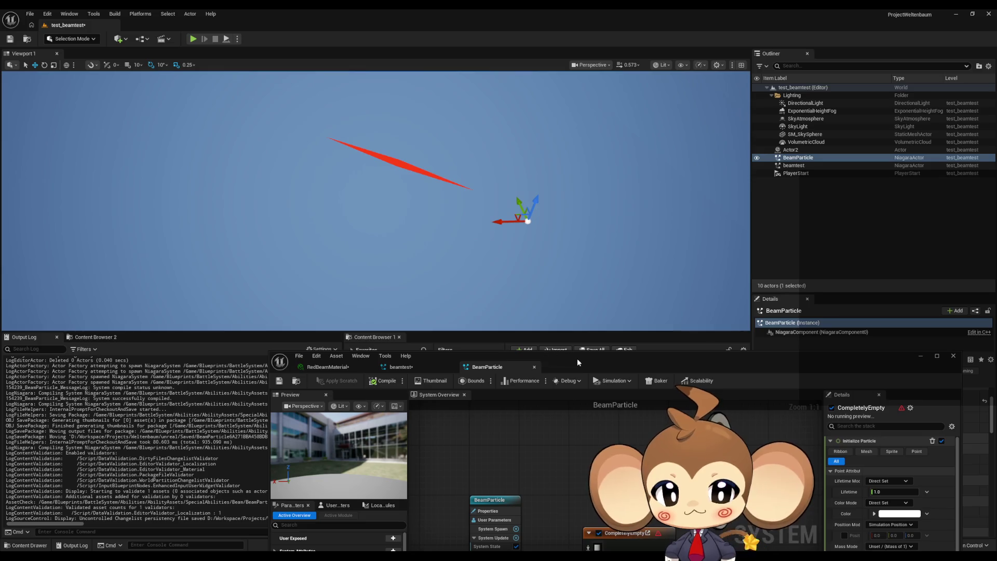
{"action": "mouse_move", "coordinate": [577, 362]}
{"action": "left_mouse_down"}
{"action": "mouse_move", "coordinate": [498, 245]}
{"action": "mouse_move", "coordinate": [475, 254]}
{"action": "left_mouse_up"}
{"action": "double_click", "coordinate": [476, 254]}
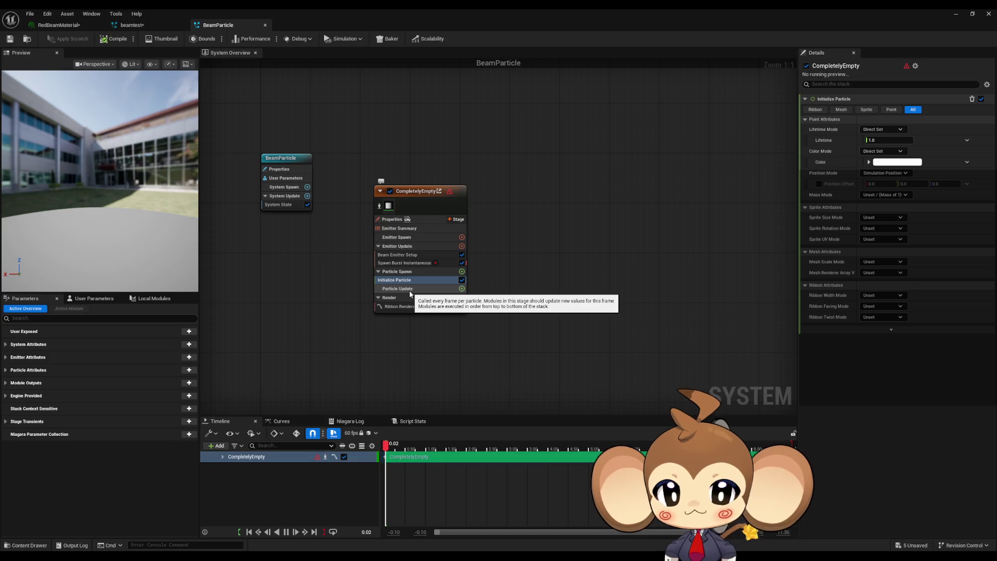
{"action": "left_click", "coordinate": [873, 140]}
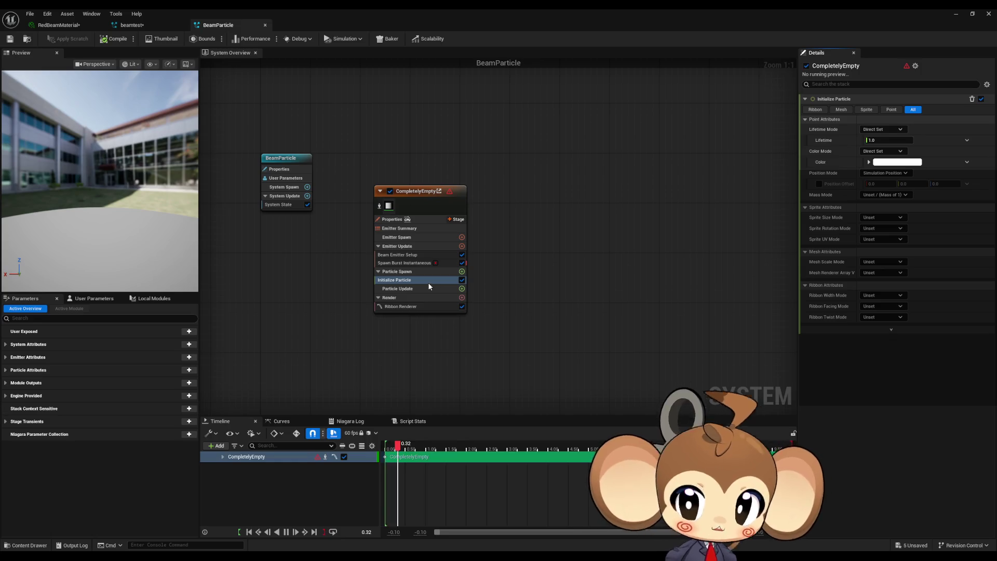
Delete the Spawn Burst Instantaneous and Initialize Particle modules from CompletelyEmpty.
{"action": "left_click", "coordinate": [446, 262]}
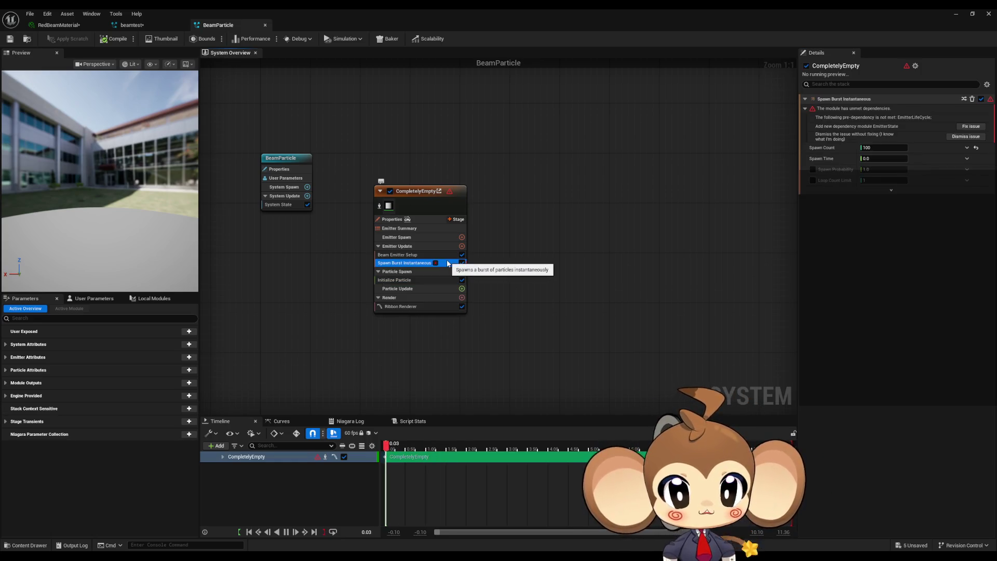
{"action": "key", "text": "Delete"}
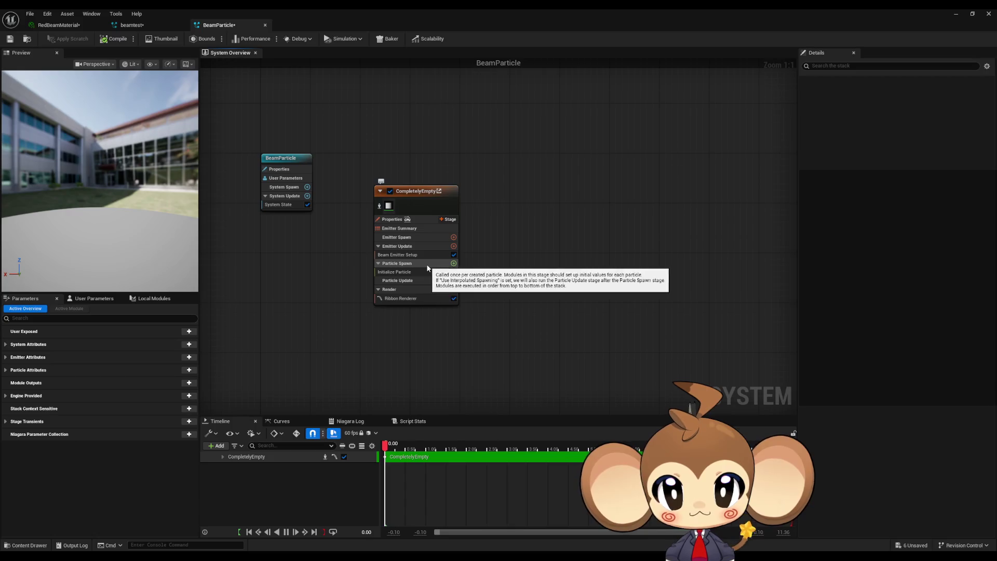
{"action": "left_click", "coordinate": [425, 272]}
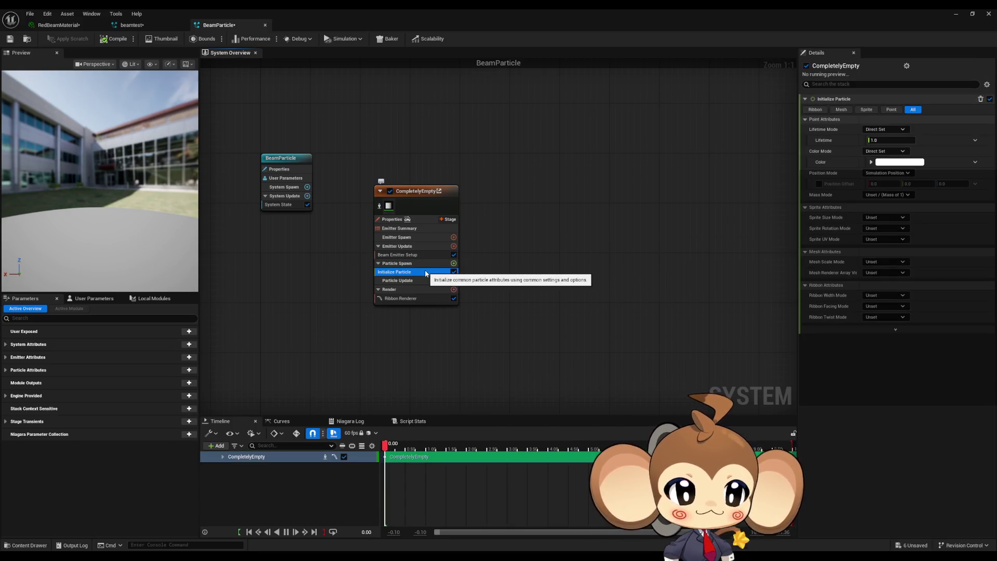
{"action": "key", "text": "Delete"}
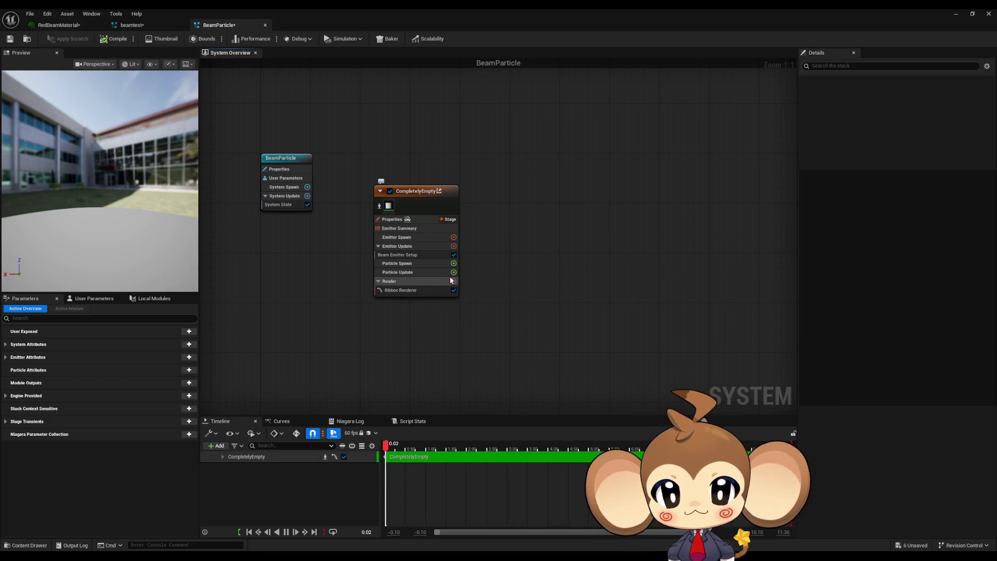
Add Update Beam to Particle Update by searching 'update b'.
{"action": "left_click", "coordinate": [453, 272]}
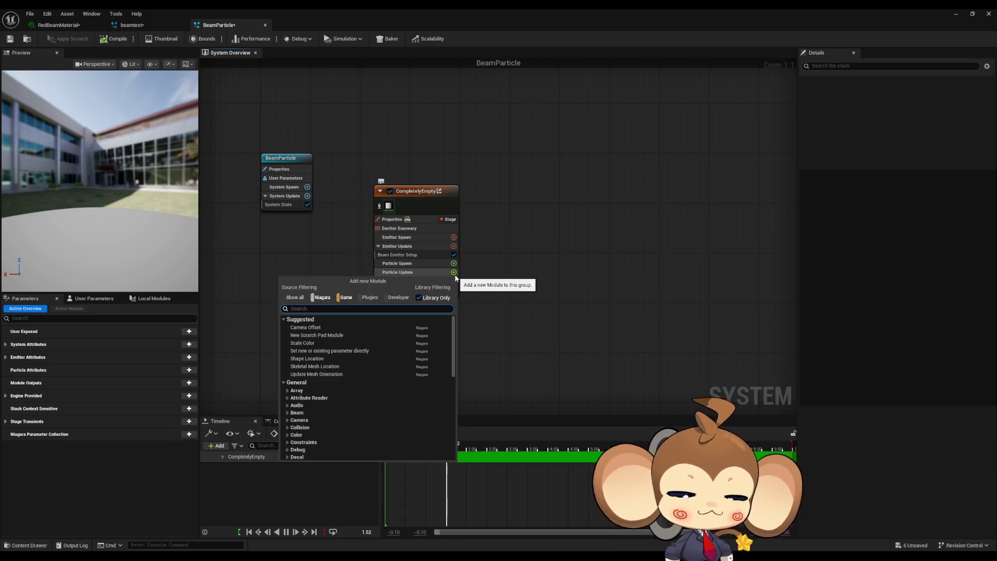
{"action": "type", "text": "update b"}
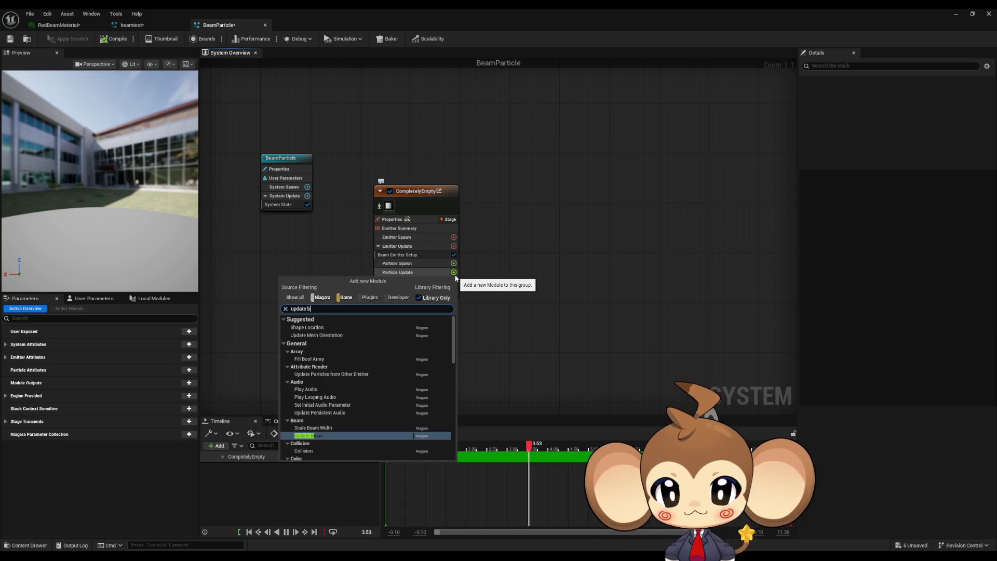
{"action": "key", "text": "Return"}
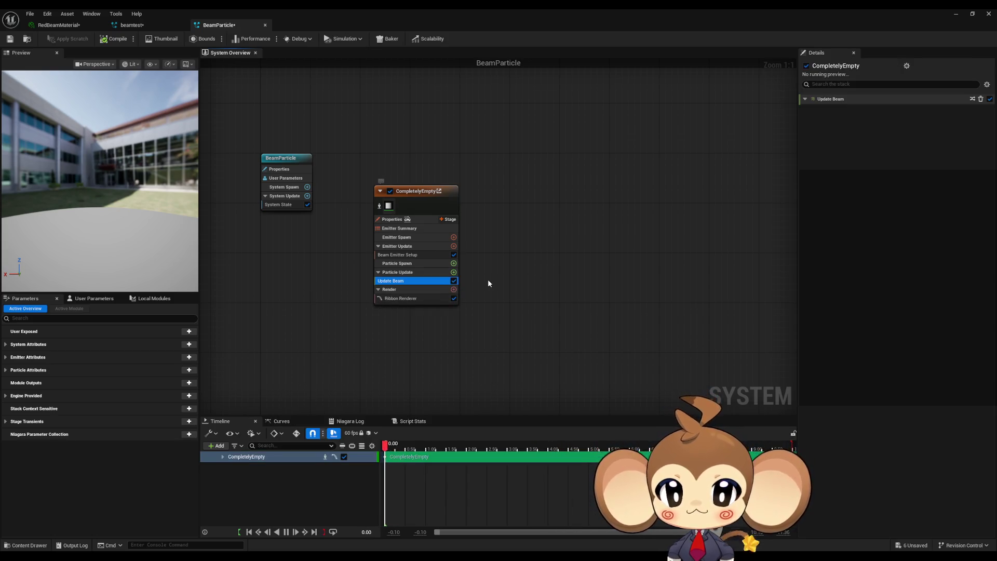
{"action": "left_click", "coordinate": [807, 106]}
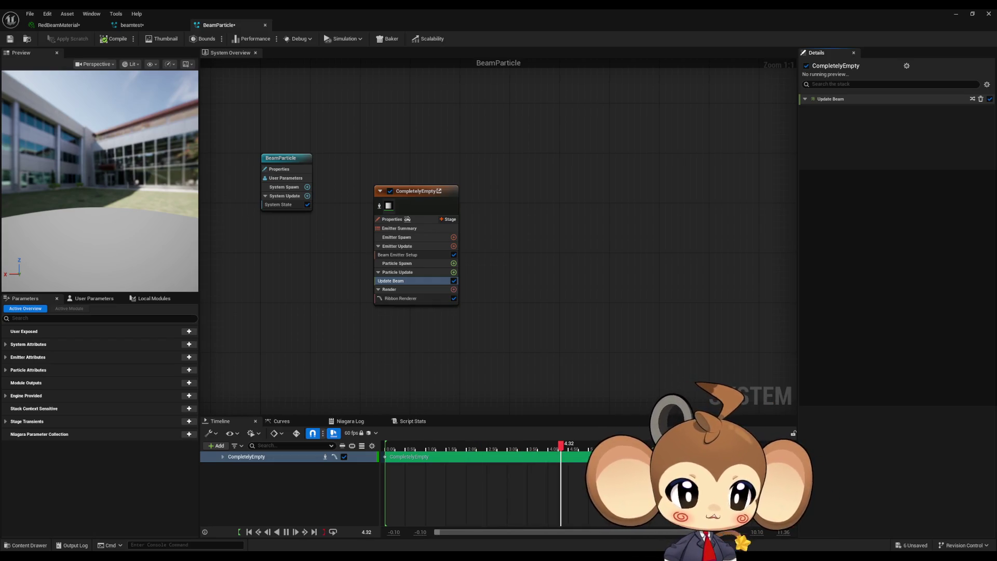
{"action": "left_click", "coordinate": [453, 263]}
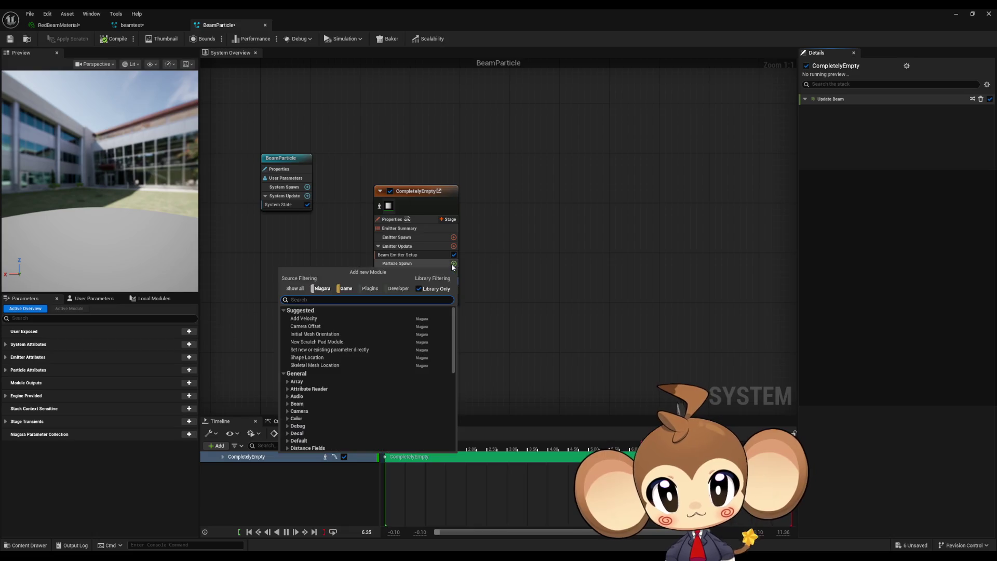
Add Beam Width to Particle Spawn and fix its warning by adding the Spawn Beam dependency.
{"action": "type", "text": "beam"}
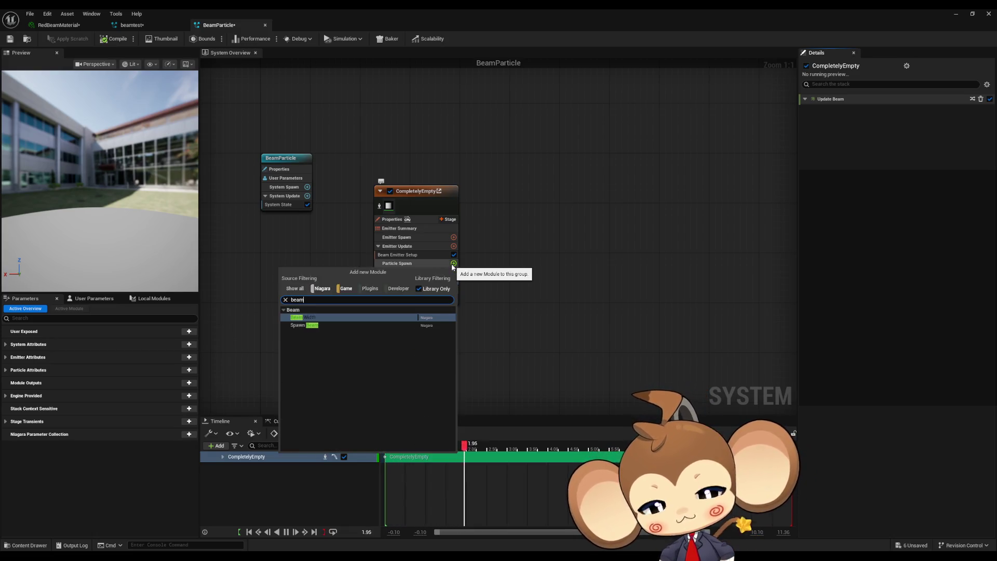
{"action": "key", "text": "Return"}
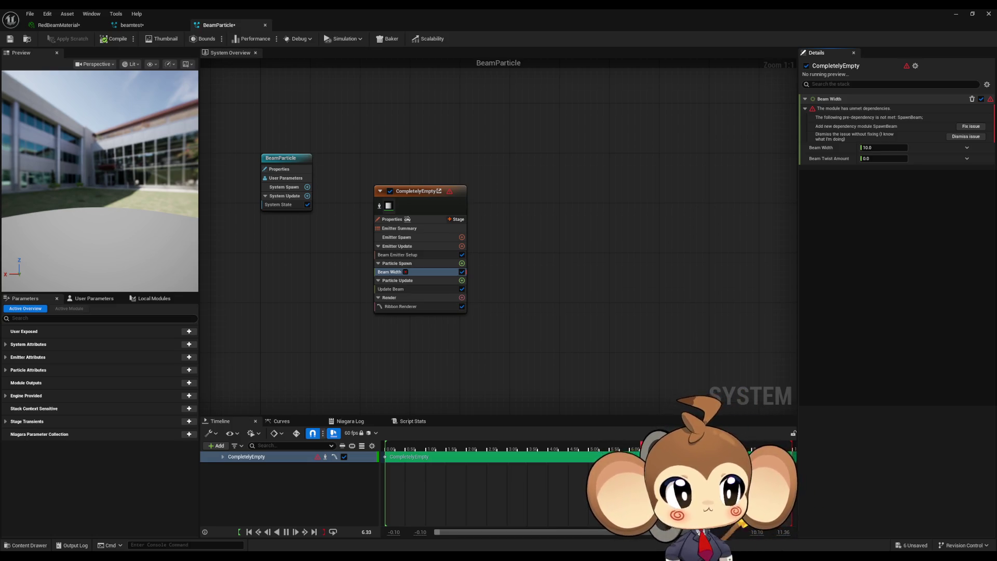
{"action": "left_click", "coordinate": [970, 126]}
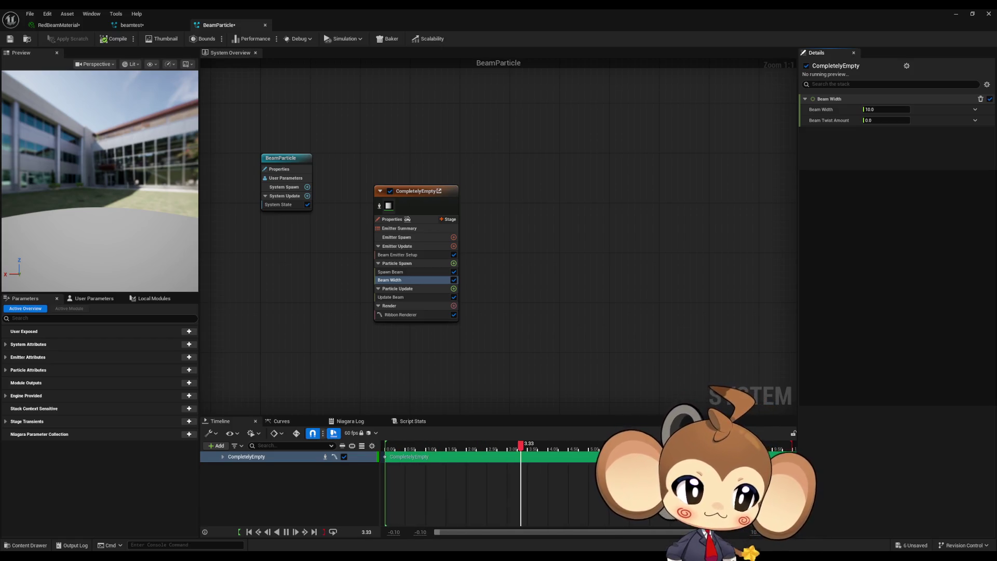
Add Spawn Burst Instantaneous to Emitter Update with Spawn Count 2, then add its Emitter State dependency.
{"action": "left_click", "coordinate": [454, 246]}
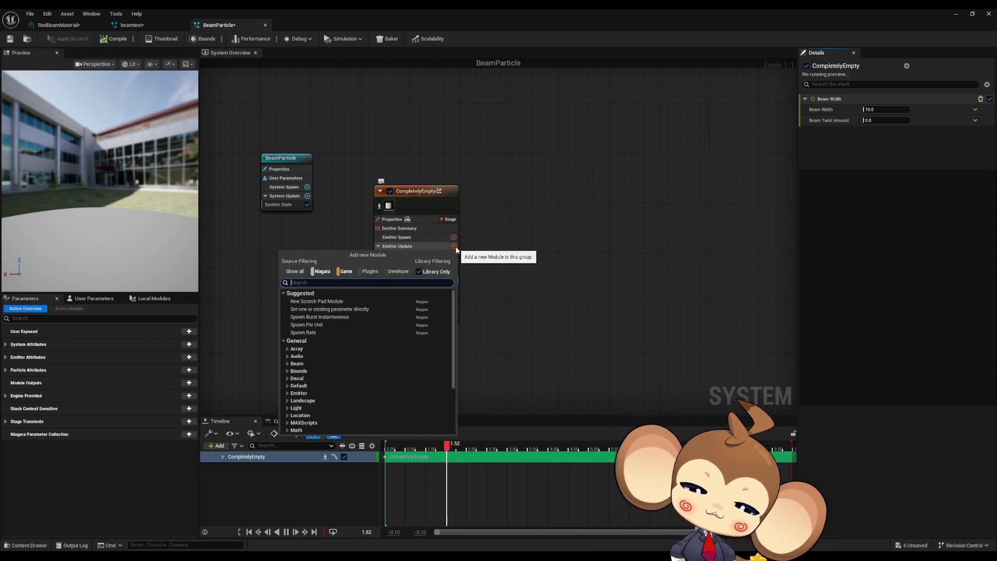
{"action": "type", "text": "burs"}
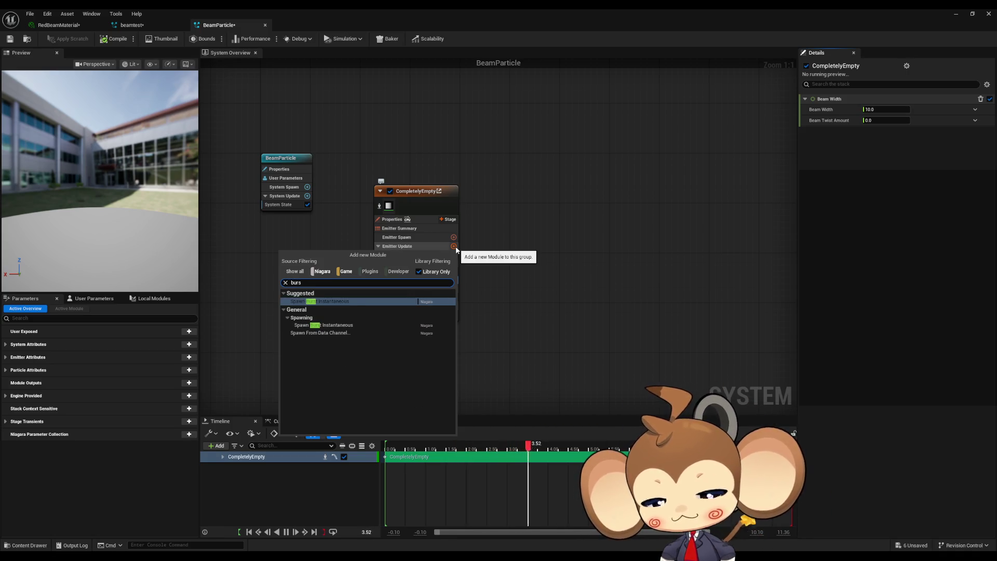
{"action": "key", "text": "Return"}
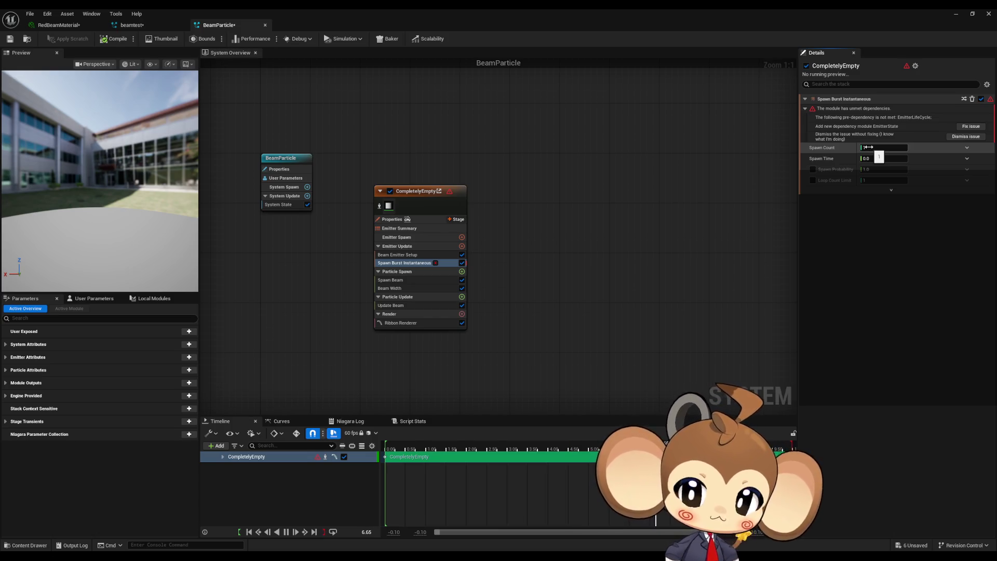
{"action": "key", "text": "Return"}
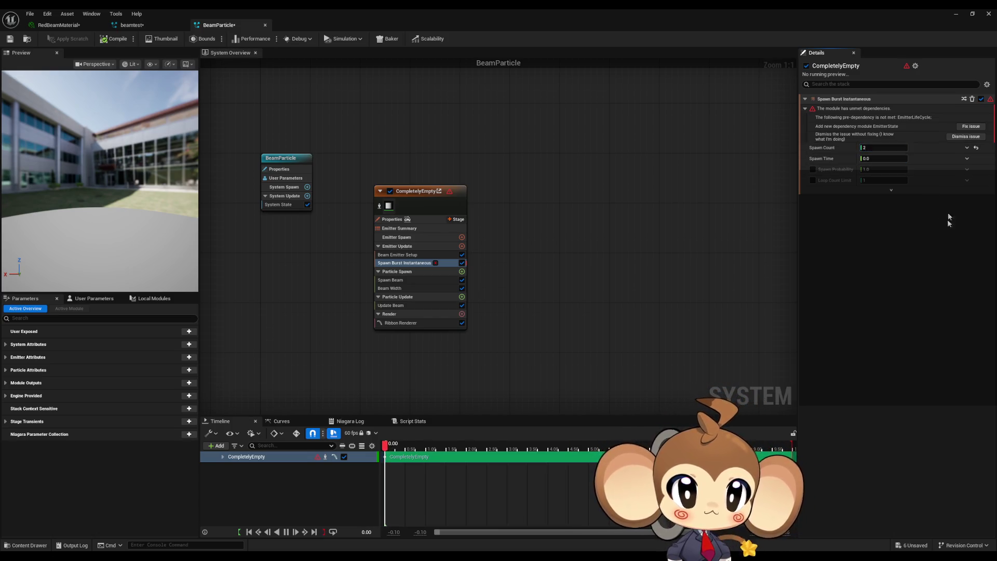
{"action": "left_click", "coordinate": [968, 130]}
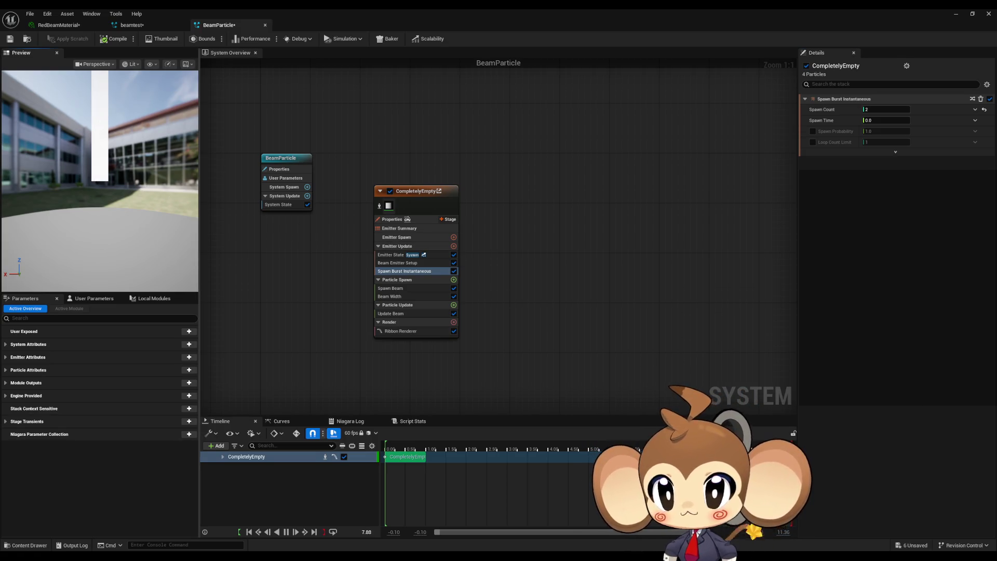
Search the Ribbon Renderer's material picker for 'red last', then cancel, leaving DefaultRibbonMaterial.
{"action": "mouse_move", "coordinate": [98, 155]}
{"action": "left_mouse_down"}
{"action": "mouse_move", "coordinate": [161, 156]}
{"action": "mouse_move", "coordinate": [125, 166]}
{"action": "left_mouse_up"}
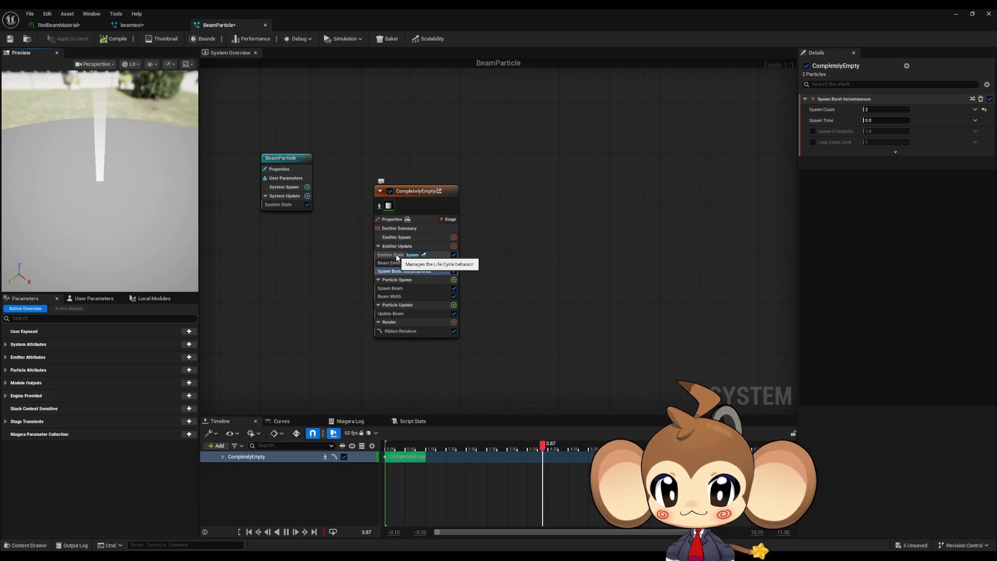
{"action": "left_click", "coordinate": [401, 328]}
{"action": "left_click", "coordinate": [905, 120]}
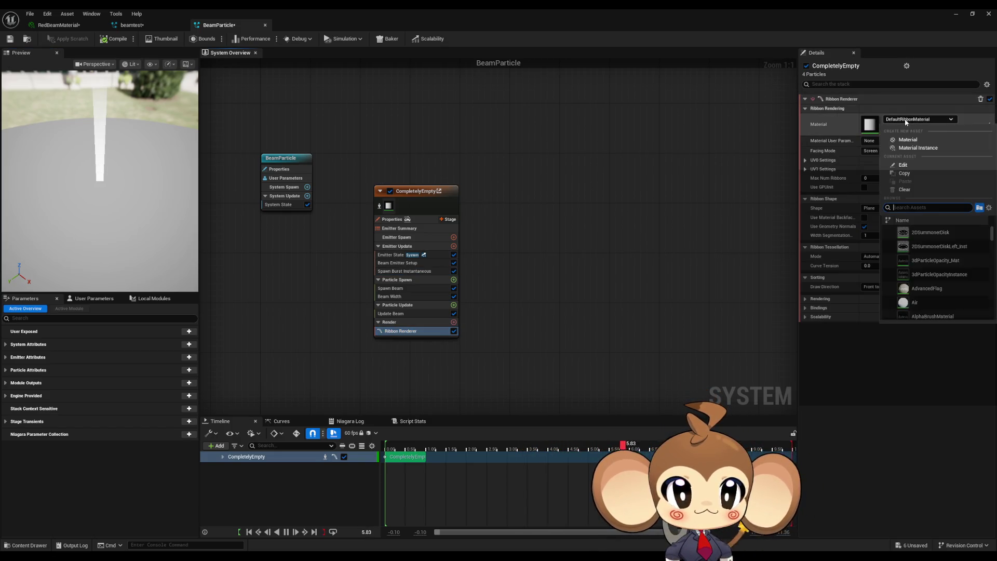
{"action": "type", "text": "red "}
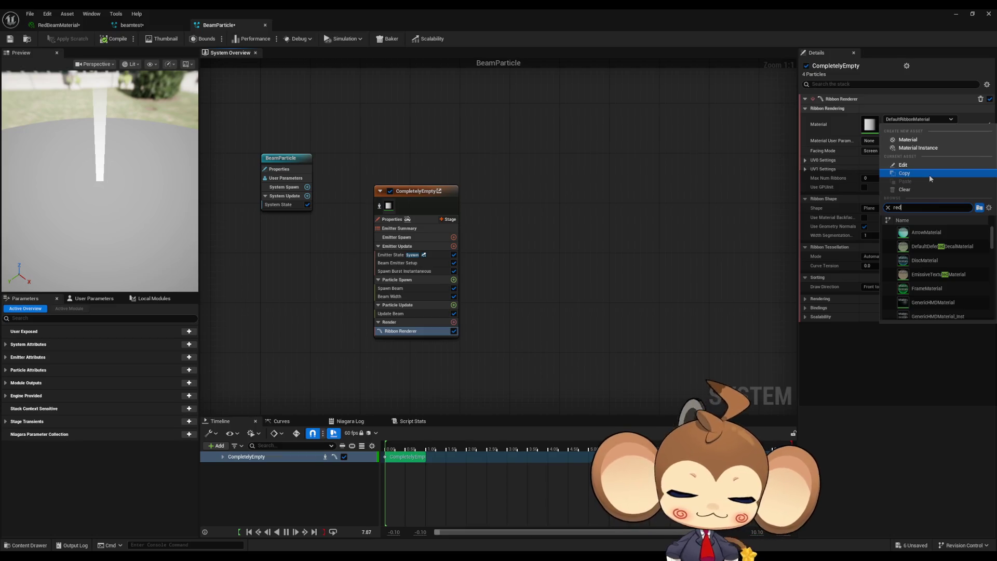
{"action": "type", "text": "last"}
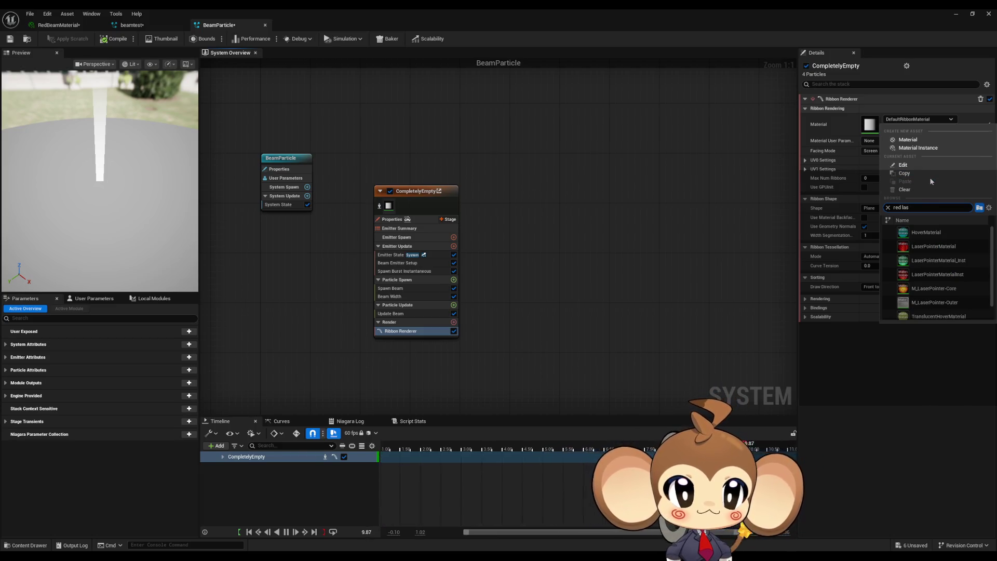
{"action": "key", "text": "Escape"}
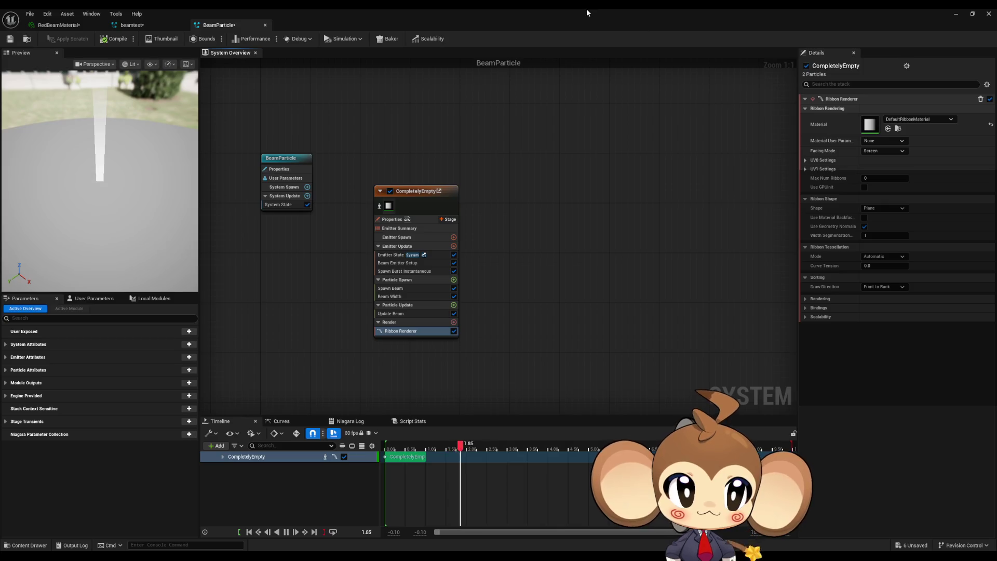
{"action": "double_click", "coordinate": [587, 8]}
Drag RedBeamMaterial from the Content Browser onto the Ribbon Renderer's Material slot.
{"action": "left_click_drag", "start_coordinate": [415, 241], "coordinate": [330, 74]}
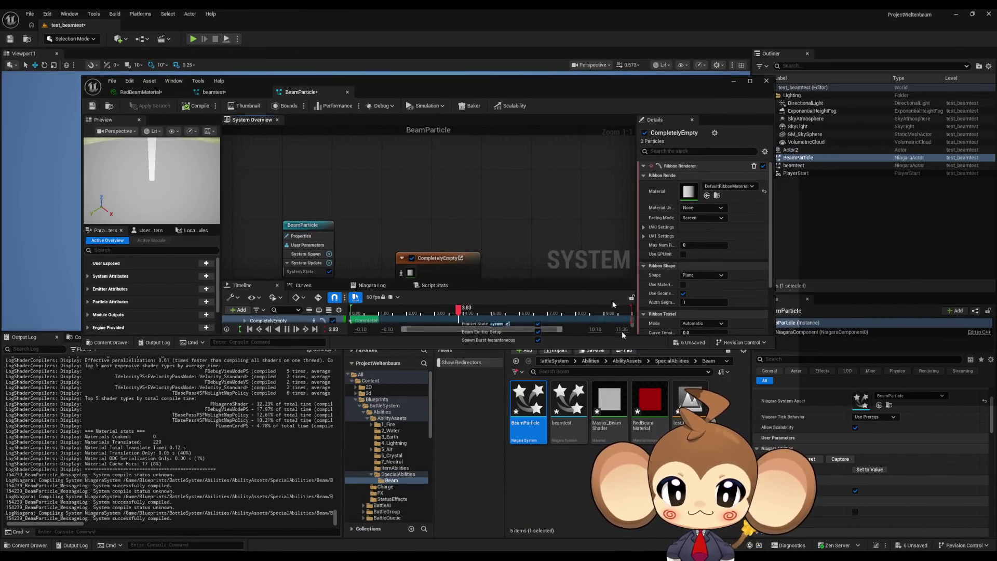
{"action": "left_click_drag", "start_coordinate": [644, 399], "coordinate": [689, 191]}
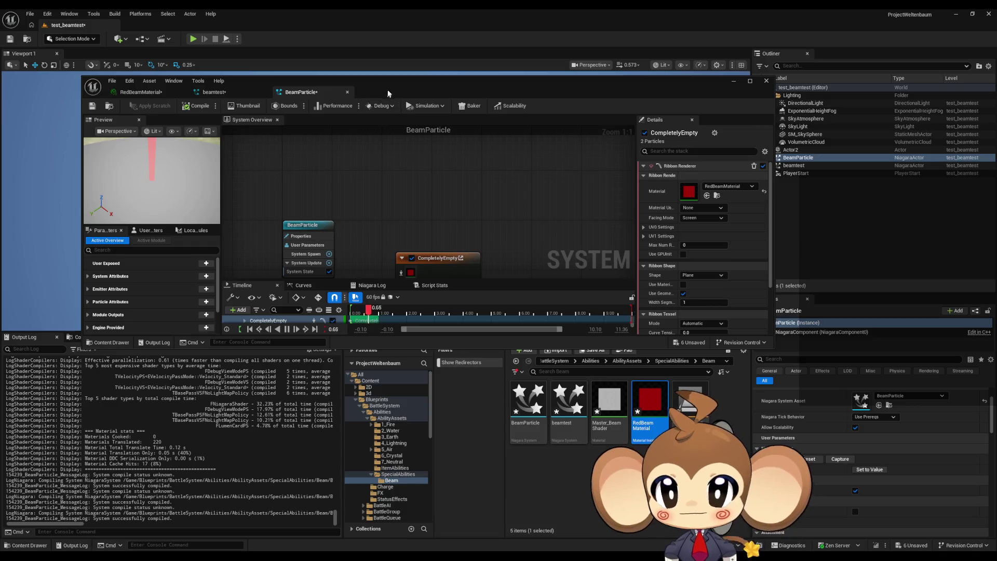
{"action": "left_click_drag", "start_coordinate": [393, 93], "coordinate": [462, 200]}
{"action": "double_click", "coordinate": [462, 200]}
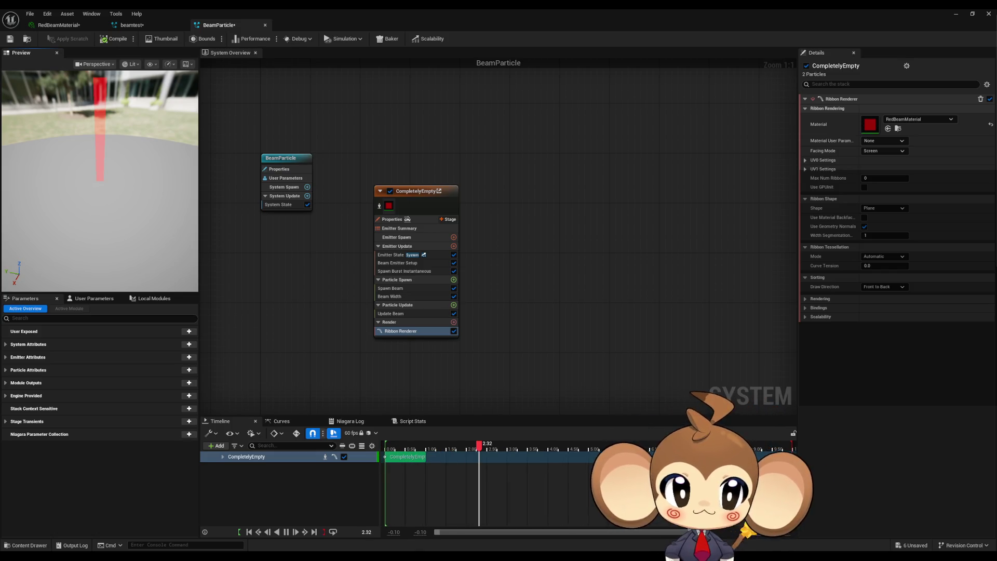
Enter 2 as the Beam Width value in the Beam Width module.
{"action": "left_click", "coordinate": [382, 295]}
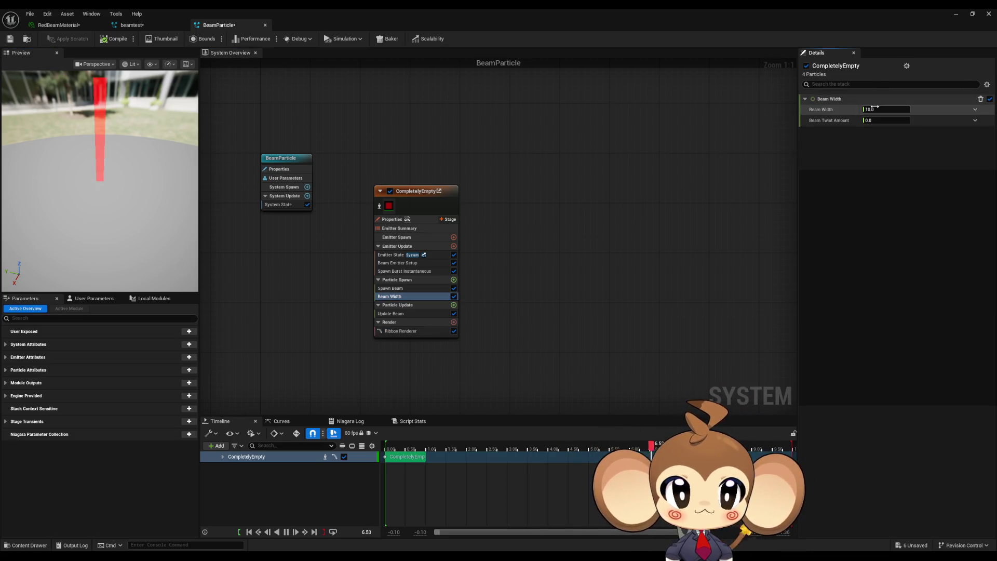
{"action": "left_click", "coordinate": [875, 109]}
{"action": "type", "text": "2"}
{"action": "key", "text": "Return"}
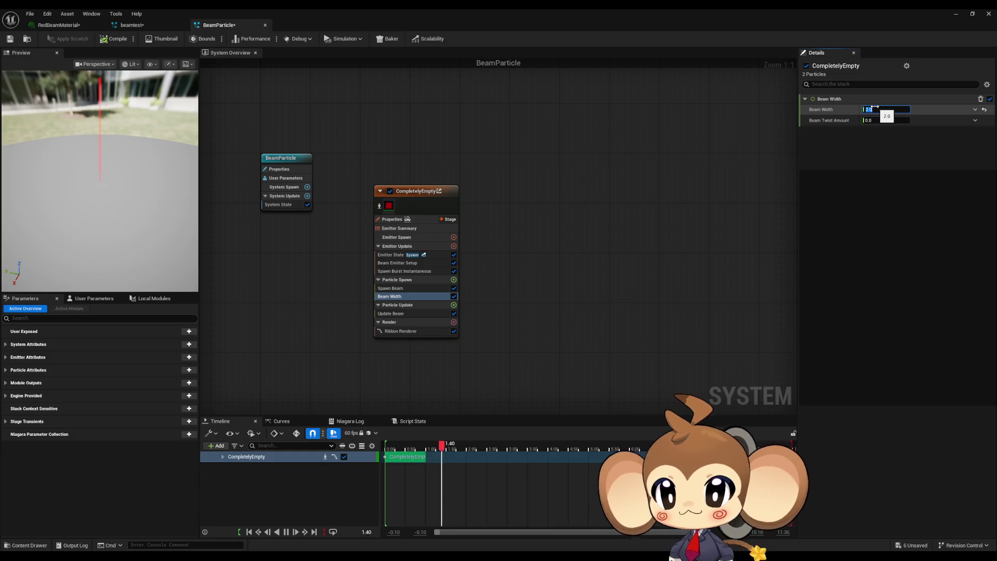
{"action": "type", "text": "5"}
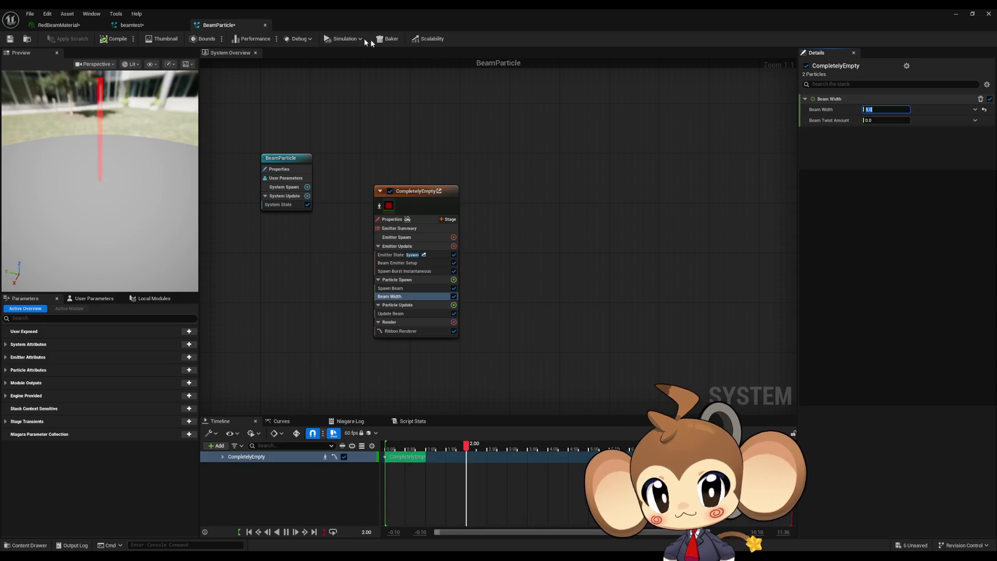
Enable Absolute Beam End in Beam Emitter Setup, keeping Beam End at 0, 0, 100.
{"action": "left_click", "coordinate": [398, 331]}
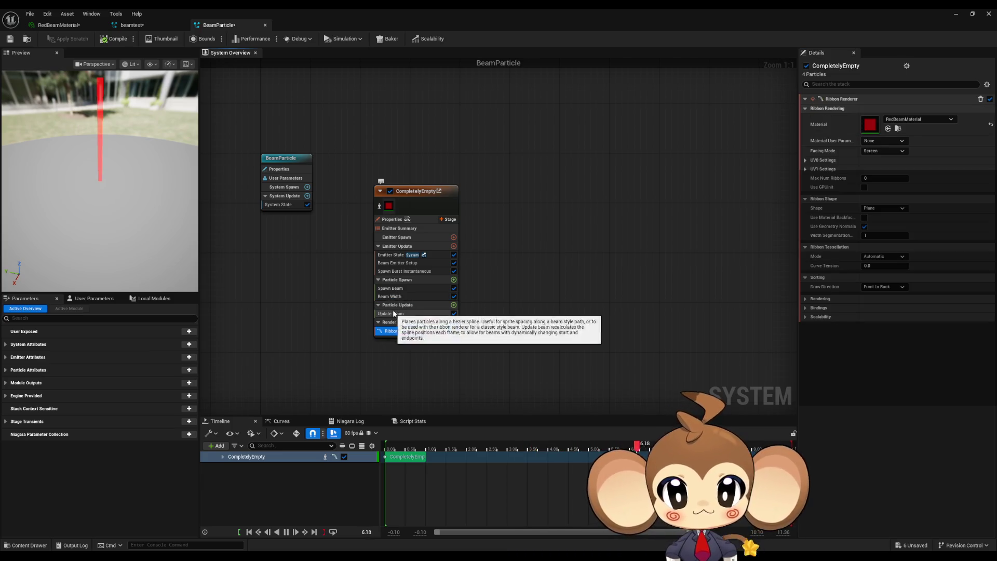
{"action": "left_click", "coordinate": [396, 289]}
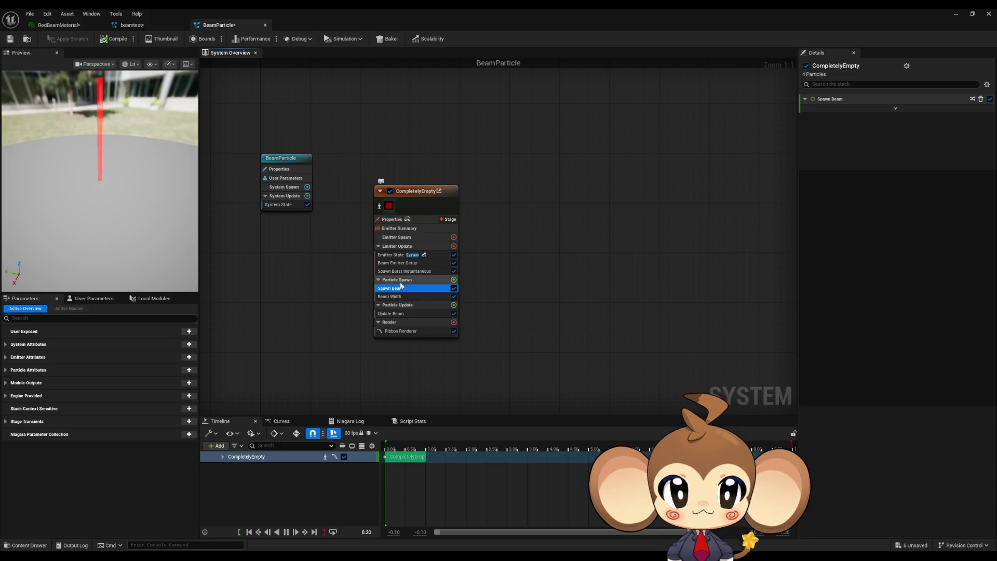
{"action": "left_click", "coordinate": [404, 263]}
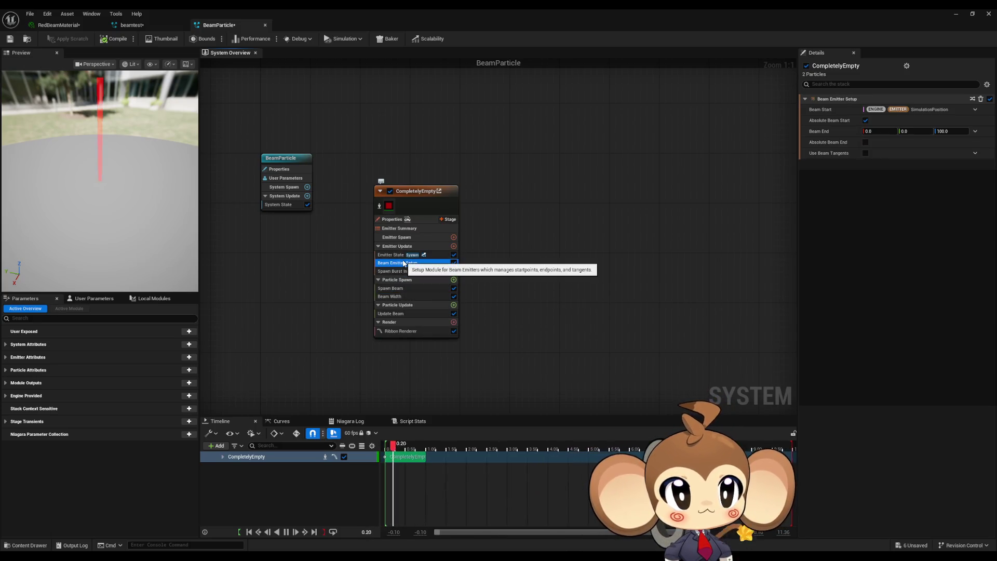
{"action": "left_click", "coordinate": [865, 143]}
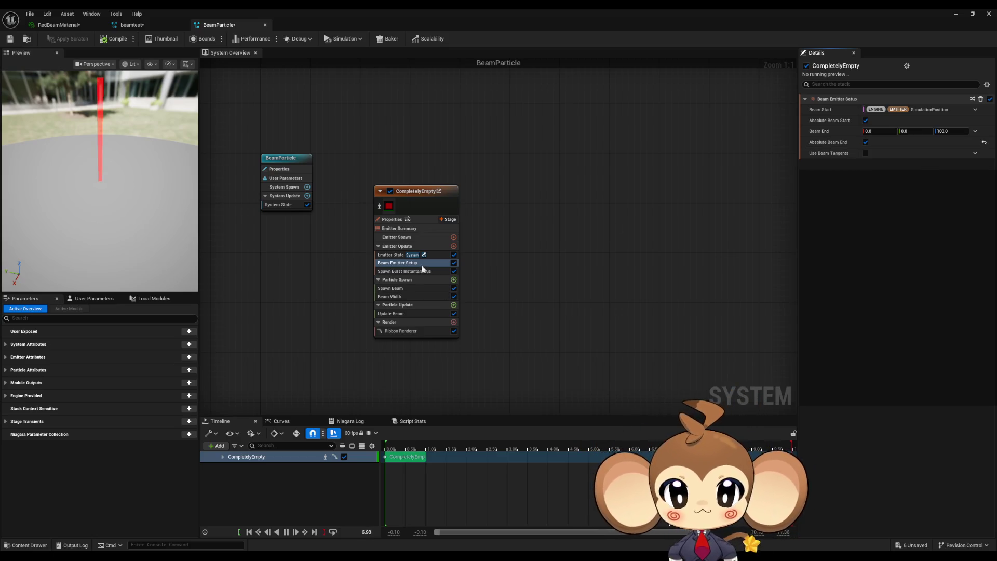
{"action": "left_click", "coordinate": [395, 255]}
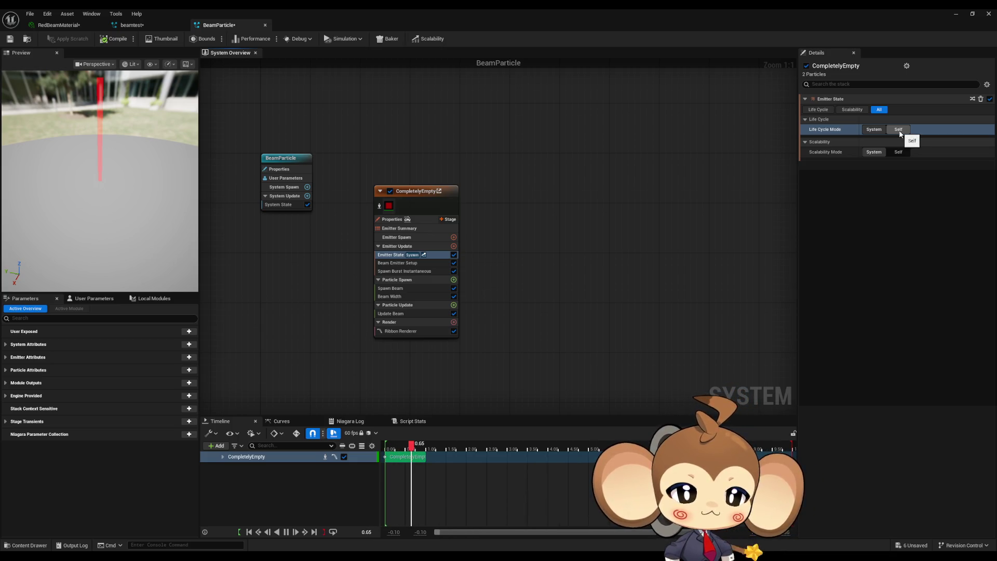
Set Emitter State's Life Cycle Mode to Self.
{"action": "left_click", "coordinate": [899, 130]}
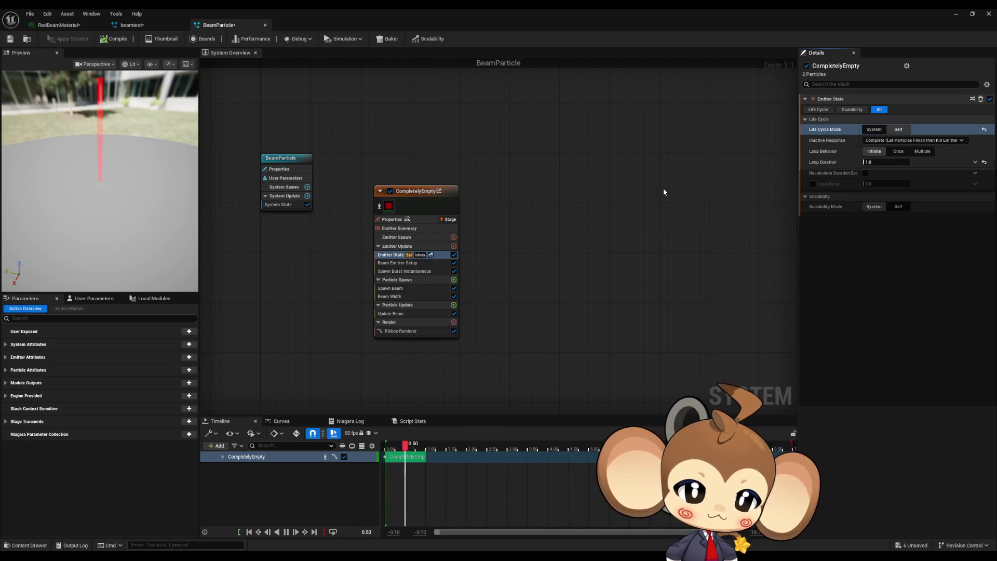
Review Beam Emitter Setup and Spawn Burst Instantaneous, then all Emitter Update modules together in Details.
{"action": "left_click", "coordinate": [401, 265]}
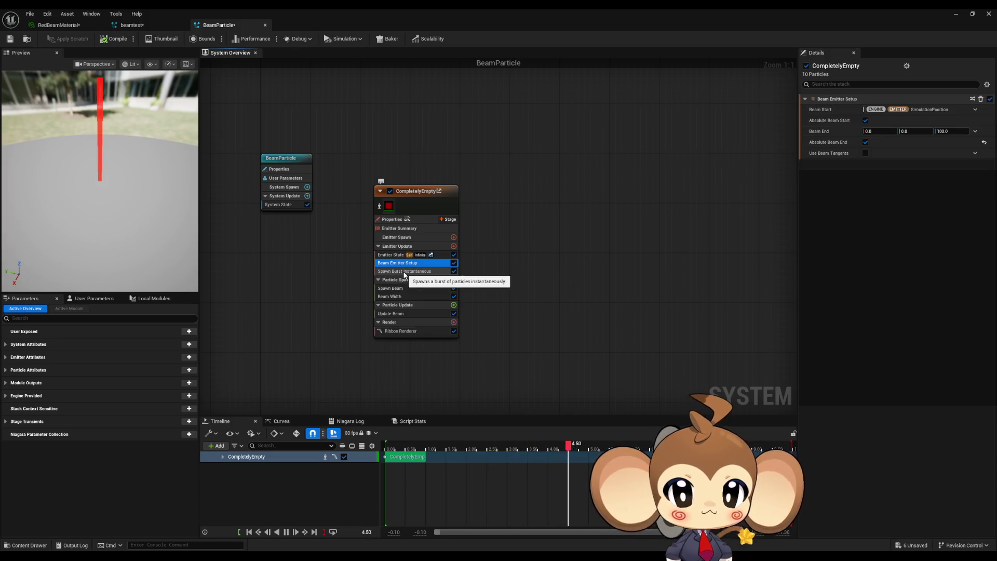
{"action": "left_click", "coordinate": [405, 272]}
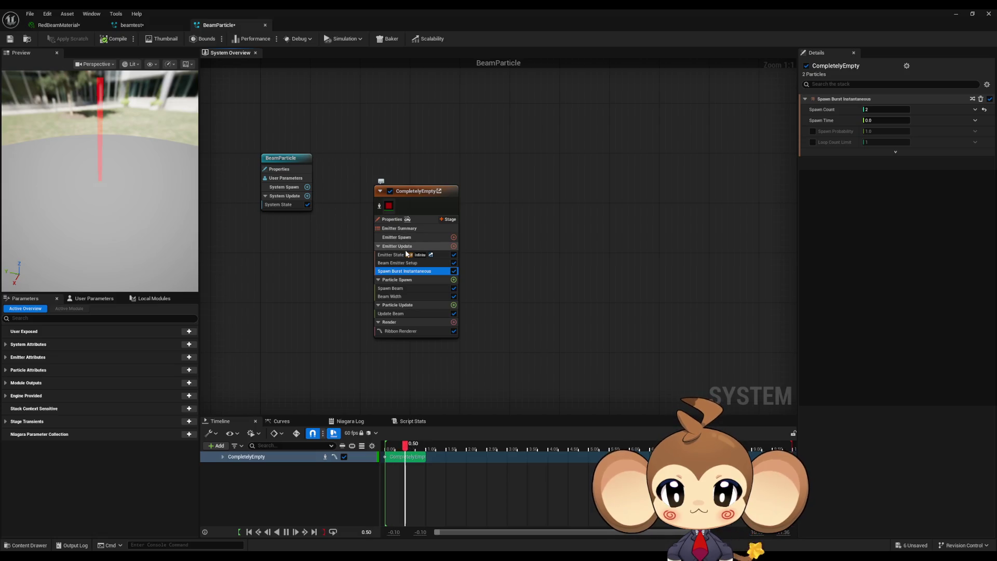
{"action": "left_click", "coordinate": [406, 247]}
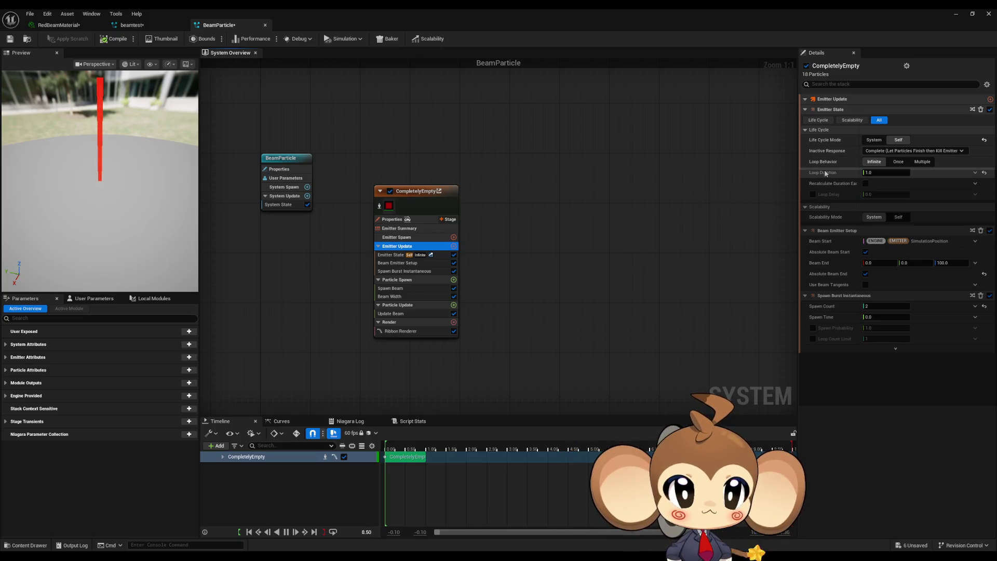
Try Emitter State Loop Behavior Once, then revert it to Infinite with Loop Duration 1.0.
{"action": "left_click", "coordinate": [885, 172]}
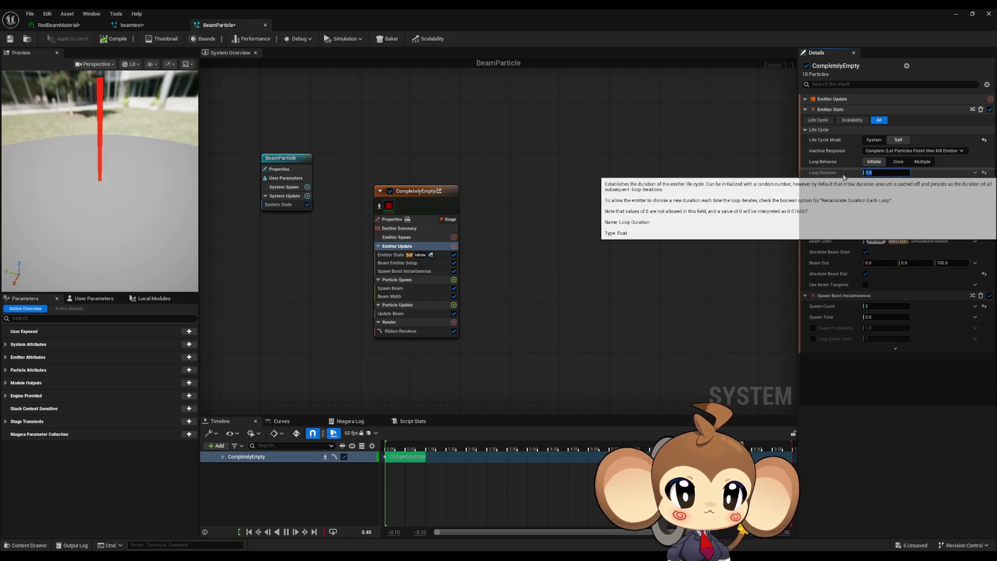
{"action": "left_click", "coordinate": [901, 163]}
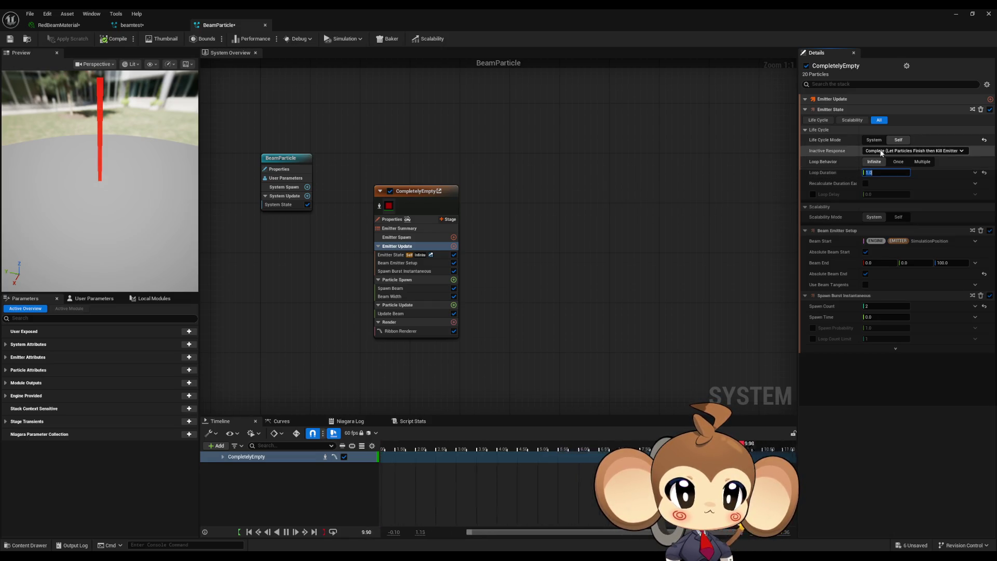
{"action": "left_click", "coordinate": [905, 164]}
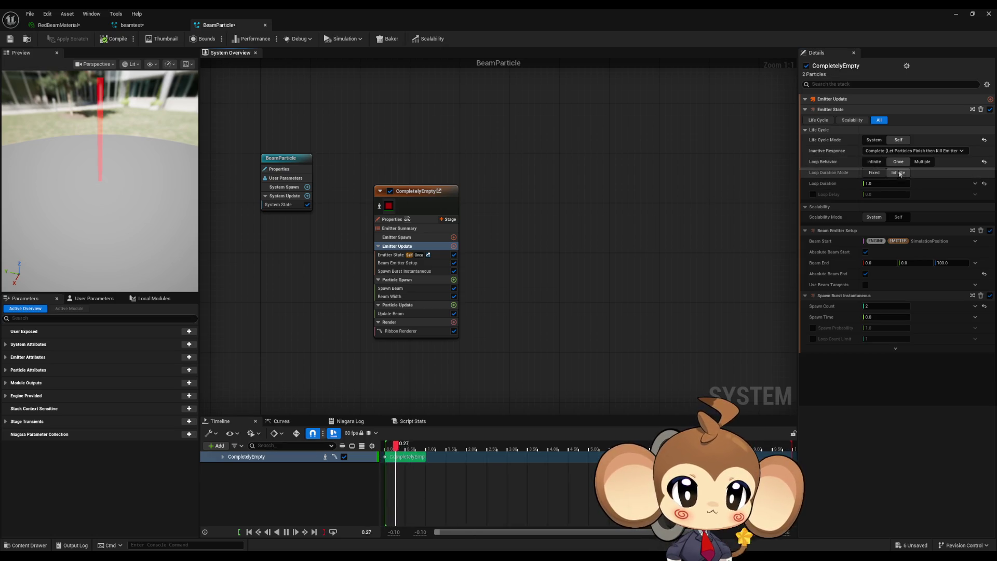
{"action": "left_click", "coordinate": [879, 164]}
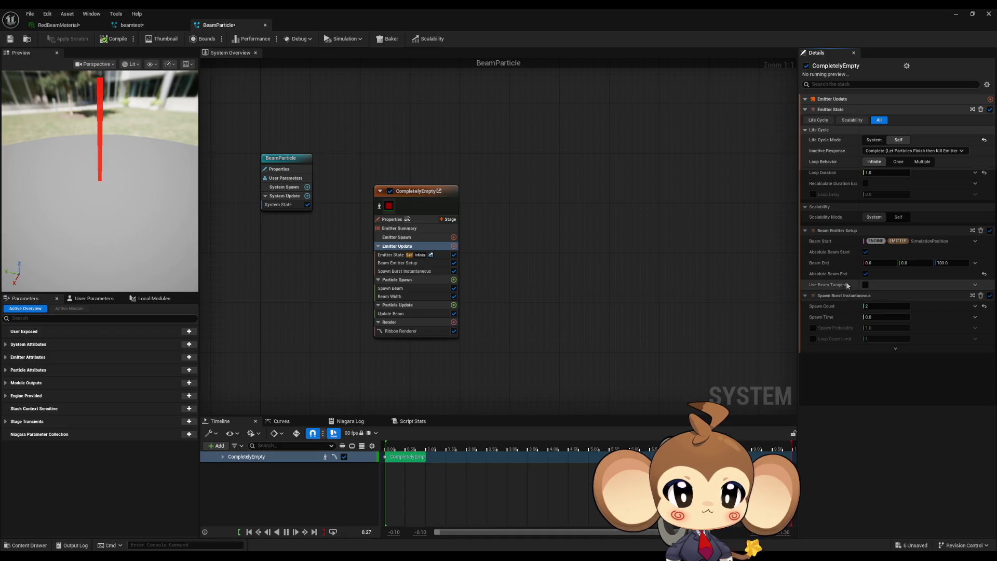
{"action": "left_click", "coordinate": [402, 280]}
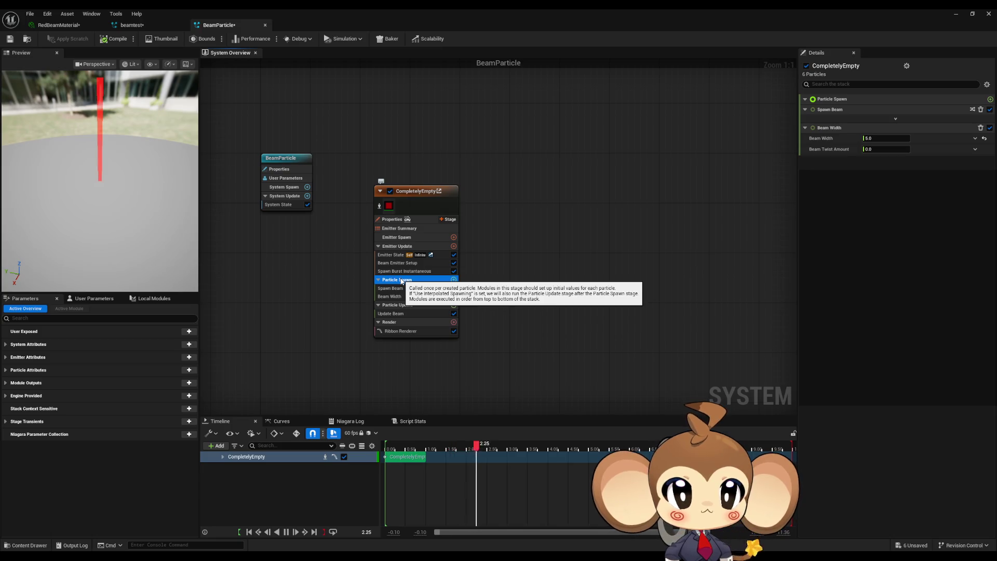
Review Beam Width, Spawn Burst, Beam Emitter Setup, Update Beam and Ribbon Renderer, then switch to beamtest.
{"action": "left_click", "coordinate": [405, 296]}
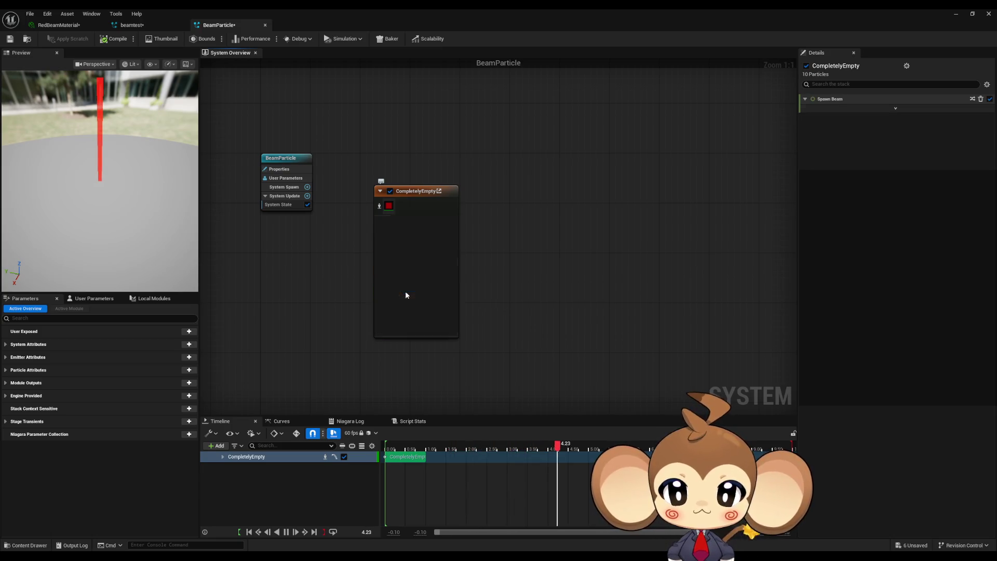
{"action": "left_click", "coordinate": [405, 271]}
{"action": "left_click", "coordinate": [404, 263]}
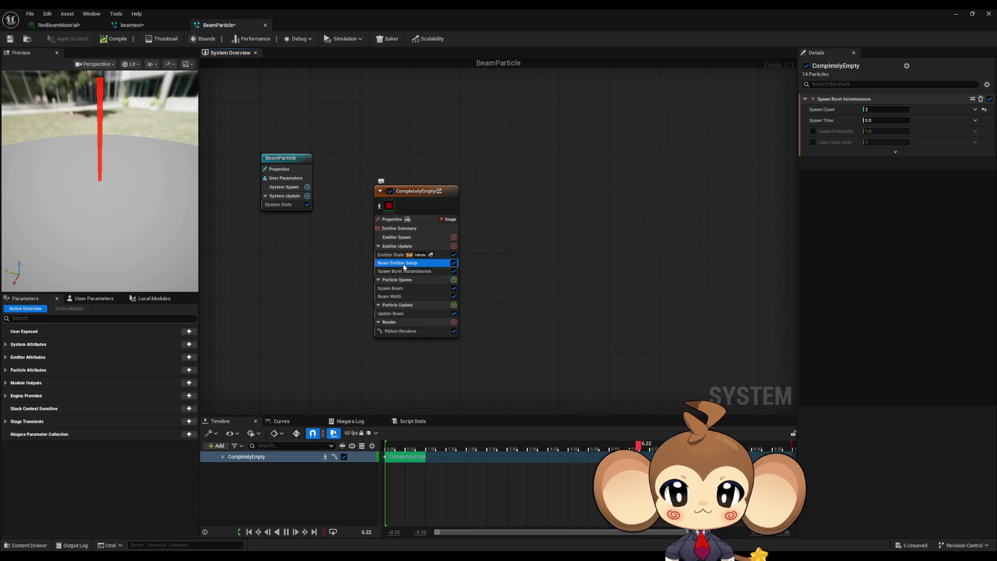
{"action": "left_click", "coordinate": [402, 271]}
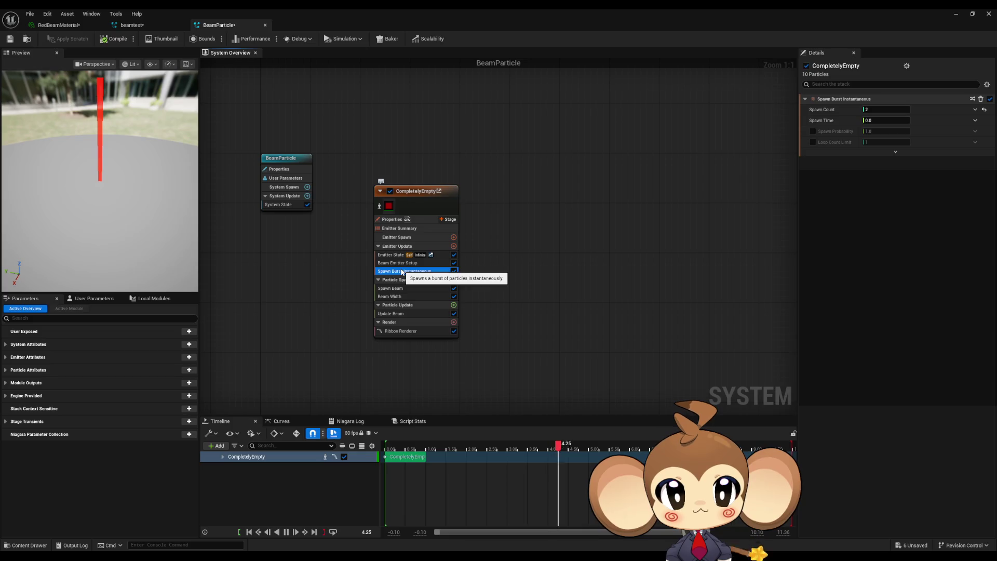
{"action": "left_click", "coordinate": [397, 314]}
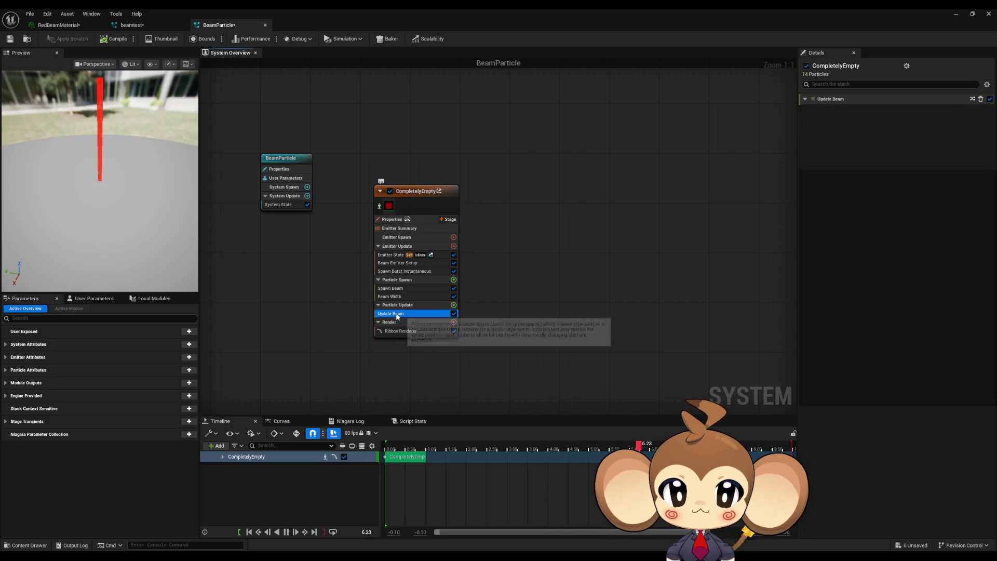
{"action": "left_click", "coordinate": [399, 330]}
{"action": "left_click", "coordinate": [397, 297]}
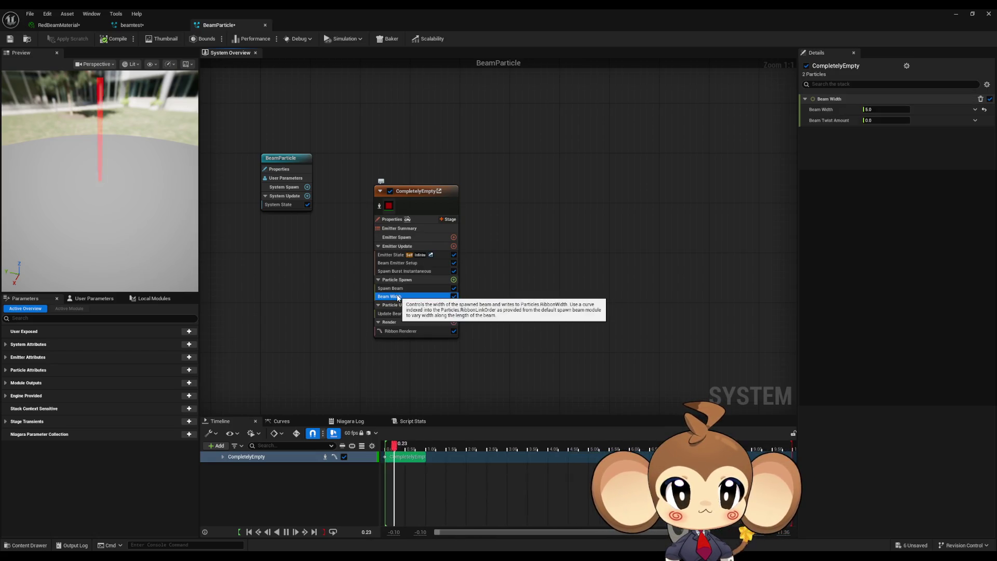
{"action": "left_click", "coordinate": [154, 24]}
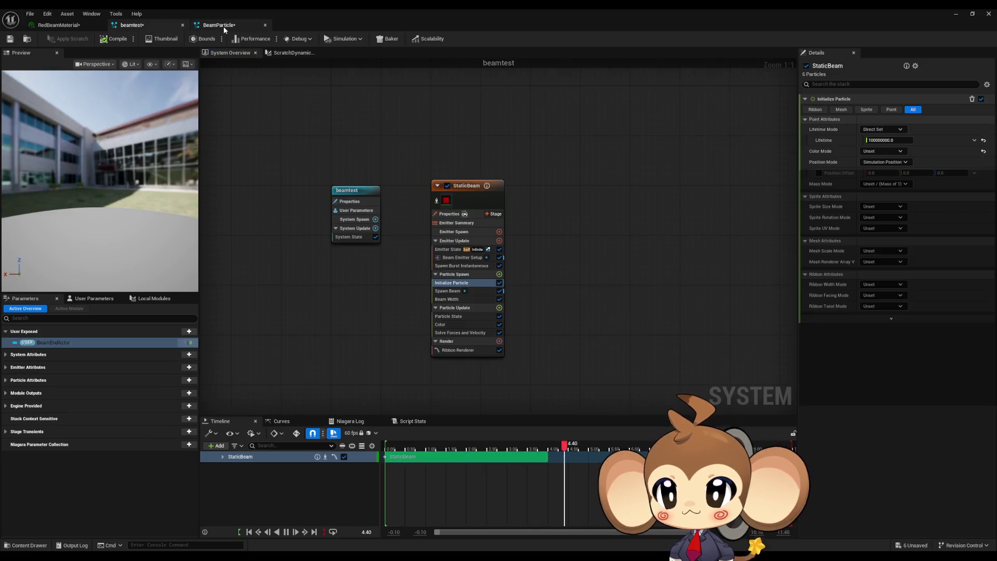
Inspect the StaticBeam's Beam Width, Particle State, Color and Solve Forces modules in Details.
{"action": "left_click", "coordinate": [452, 299]}
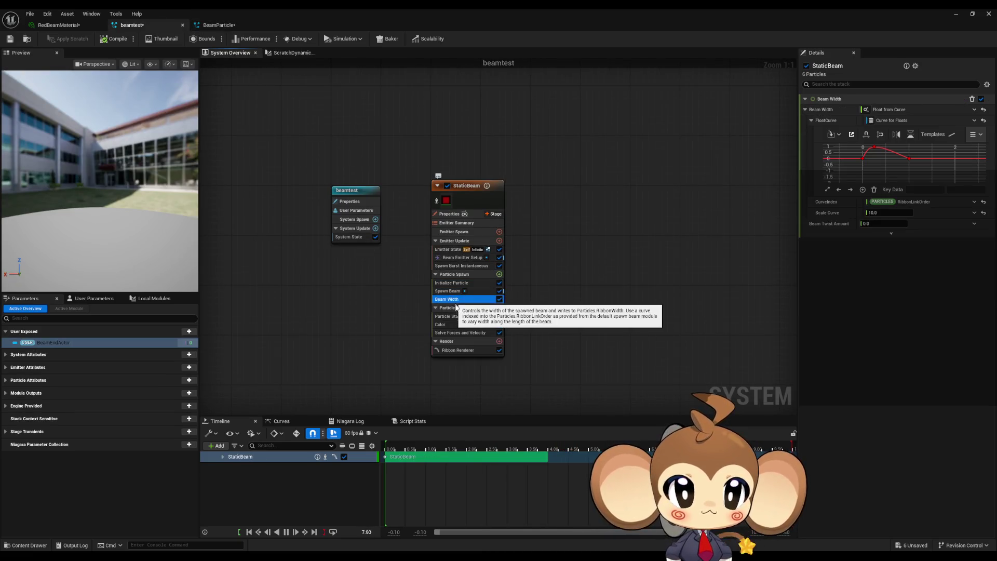
{"action": "left_click", "coordinate": [449, 316]}
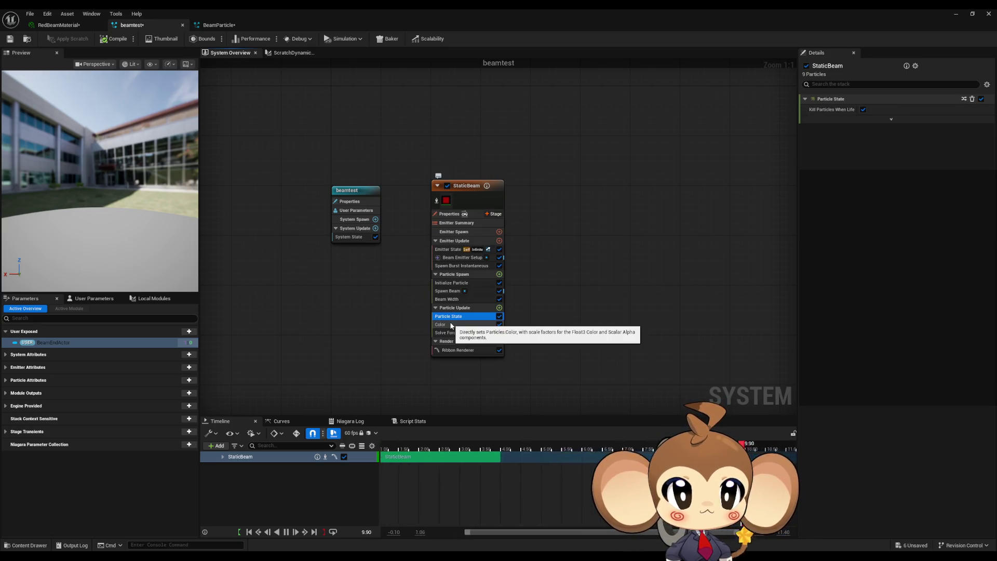
{"action": "left_click", "coordinate": [451, 324]}
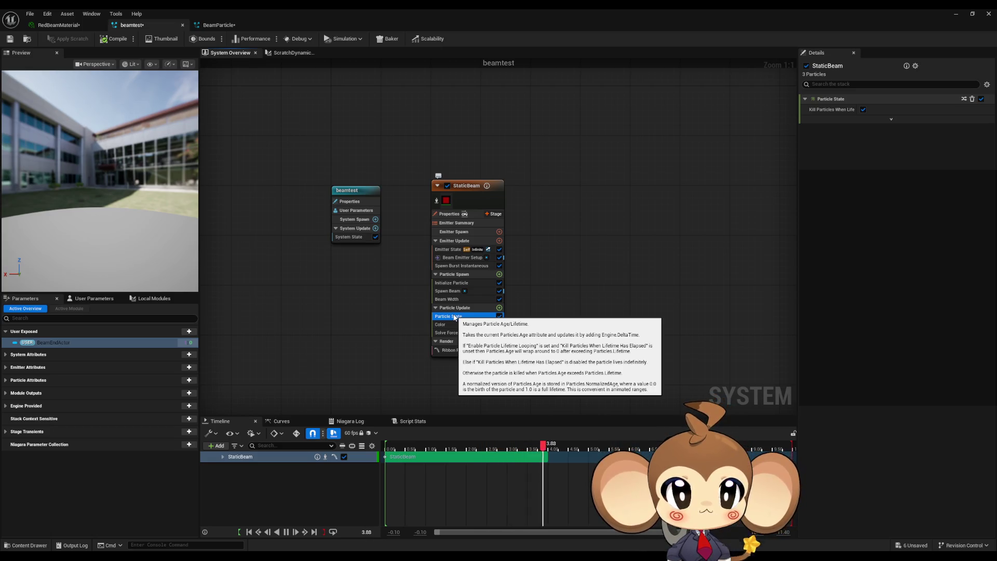
{"action": "left_click", "coordinate": [455, 325]}
{"action": "left_click", "coordinate": [454, 332]}
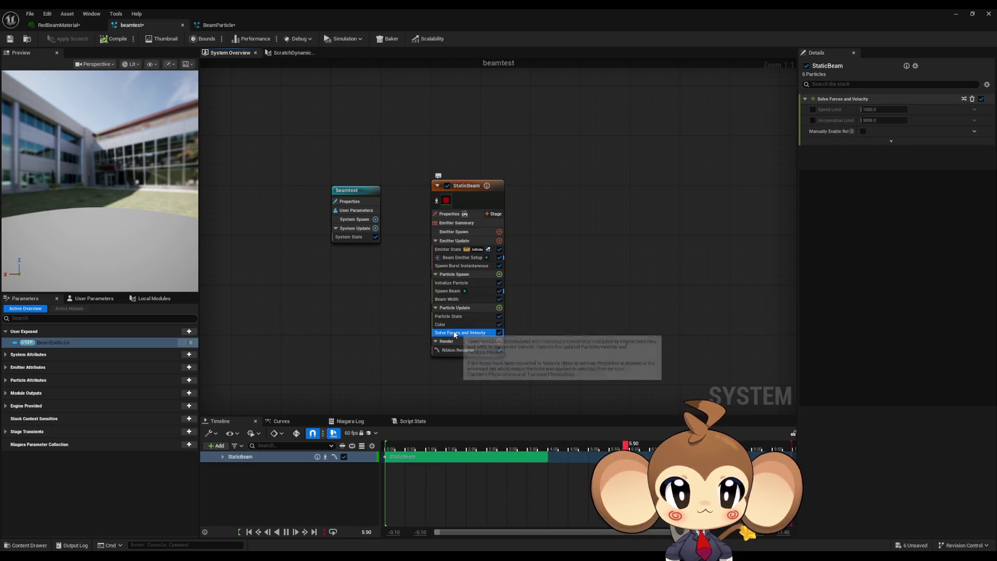
Review StaticBeam's burst, beam end, Emitter State, renderer and Initialize Particle settings, then return to BeamParticle.
{"action": "left_click", "coordinate": [456, 265]}
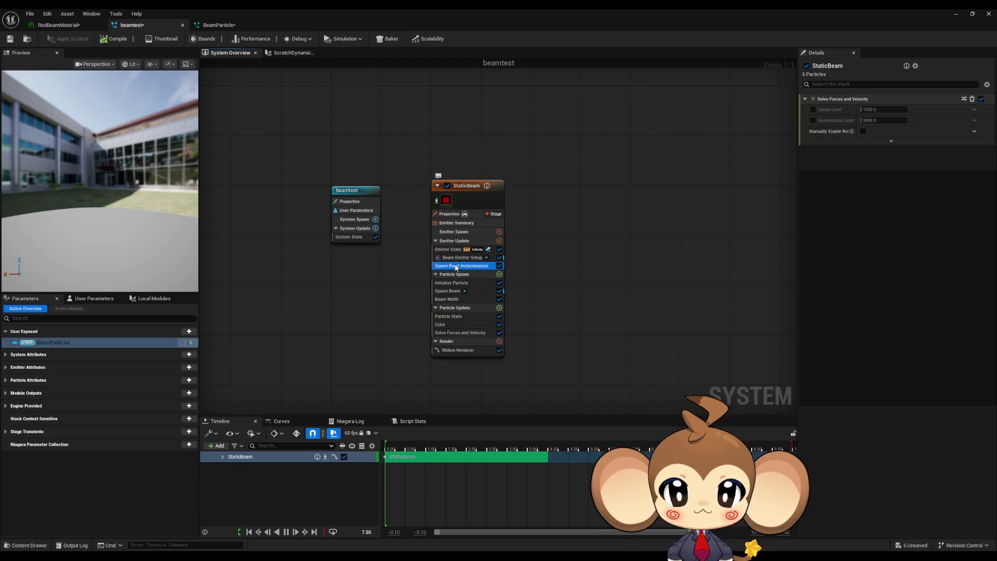
{"action": "left_click", "coordinate": [457, 260]}
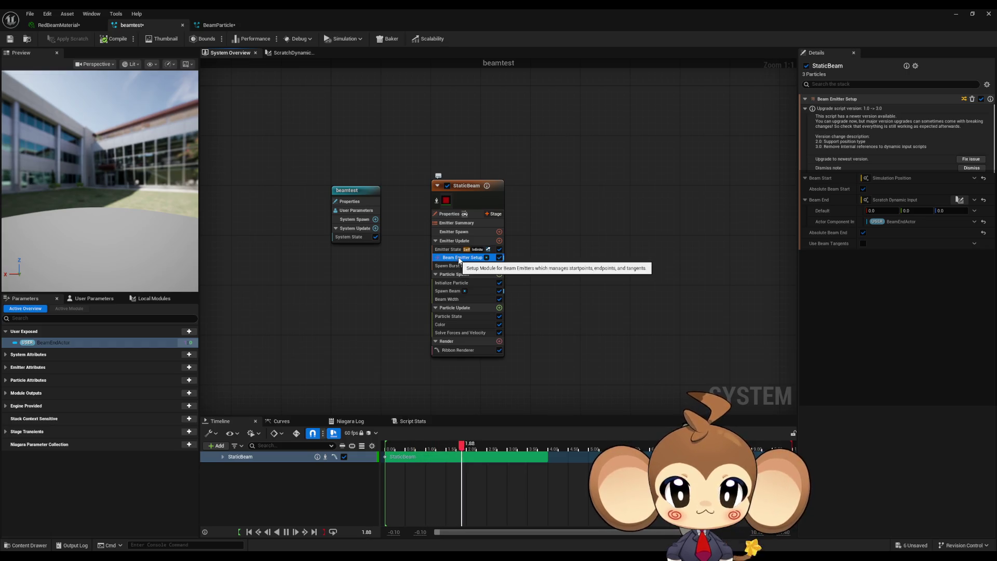
{"action": "left_click", "coordinate": [451, 252]}
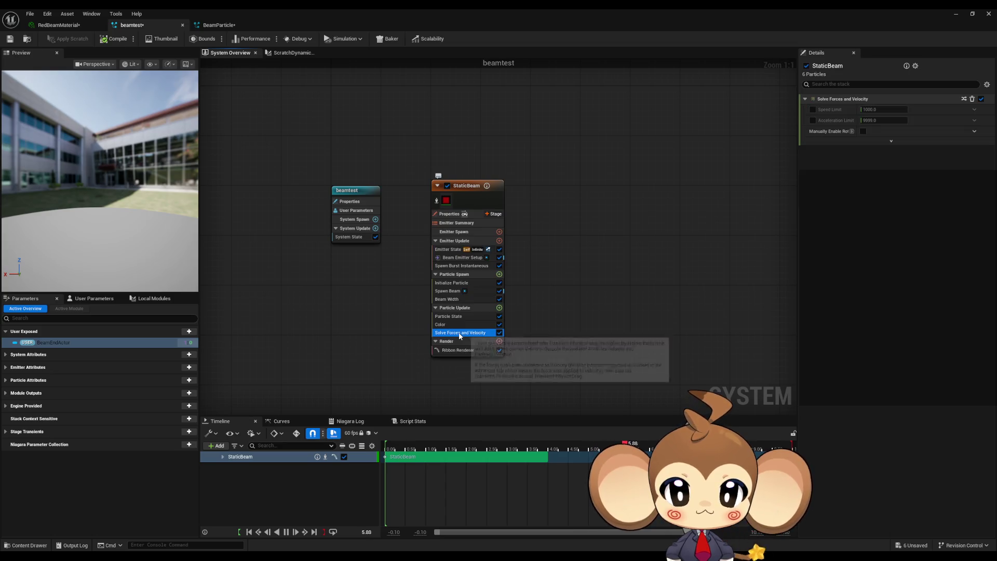
{"action": "left_click", "coordinate": [454, 351]}
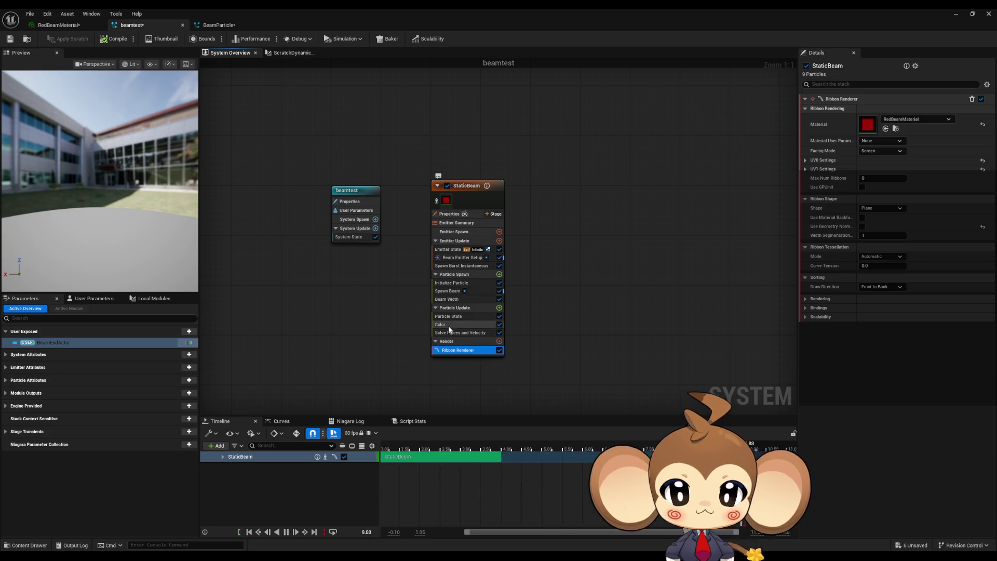
{"action": "left_click", "coordinate": [454, 307]}
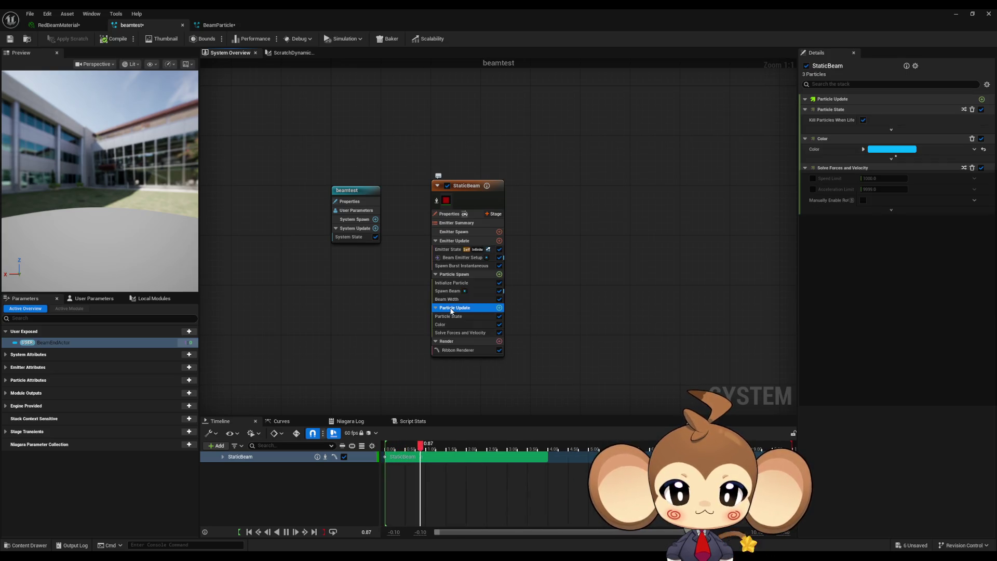
{"action": "left_click", "coordinate": [465, 274]}
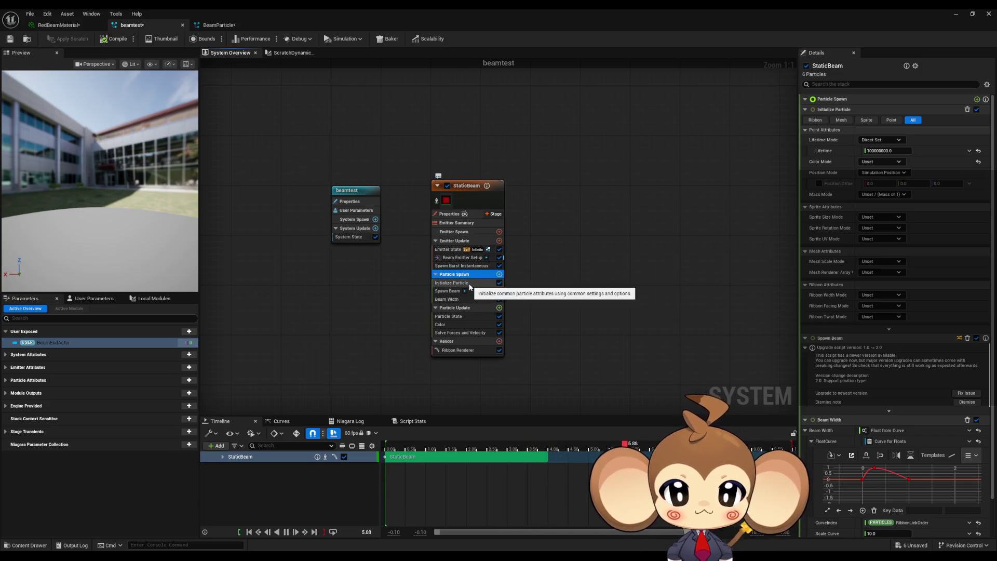
{"action": "left_click", "coordinate": [470, 285]}
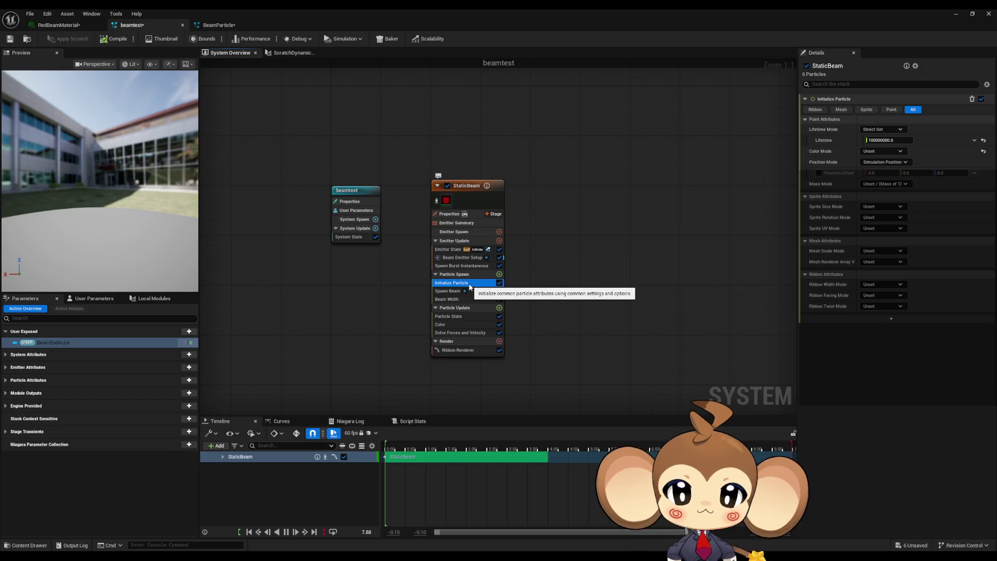
{"action": "left_click", "coordinate": [218, 25]}
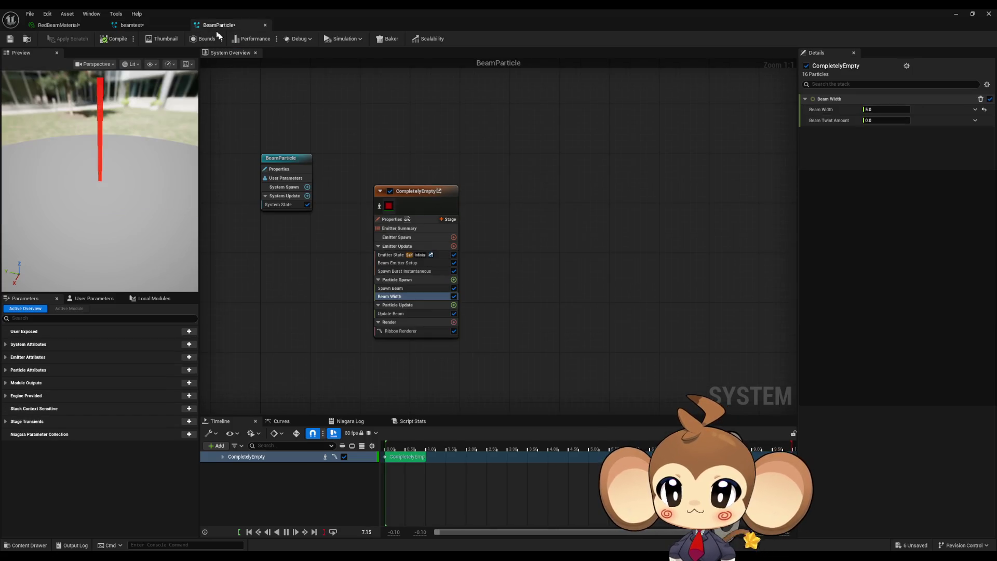
Add an Initialize Particle module to Particle Spawn and move it above Spawn Beam.
{"action": "left_click", "coordinate": [453, 280]}
{"action": "type", "text": "ini"}
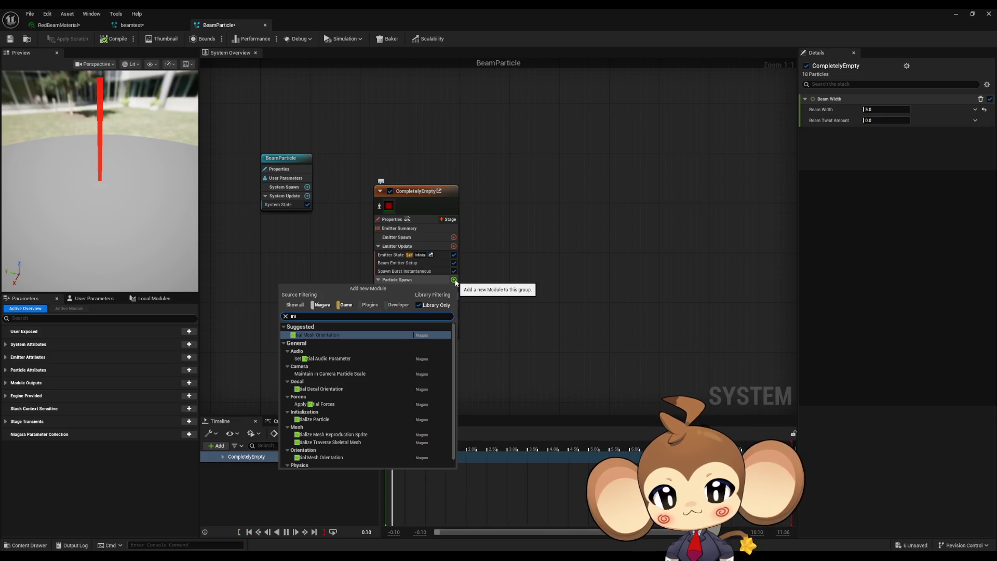
{"action": "type", "text": " p"}
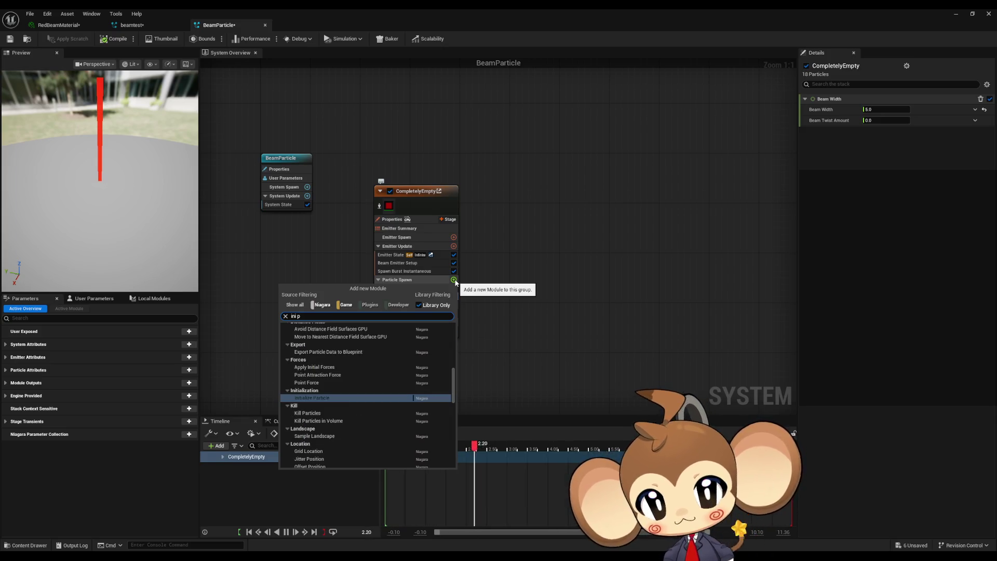
{"action": "type", "text": "ar"}
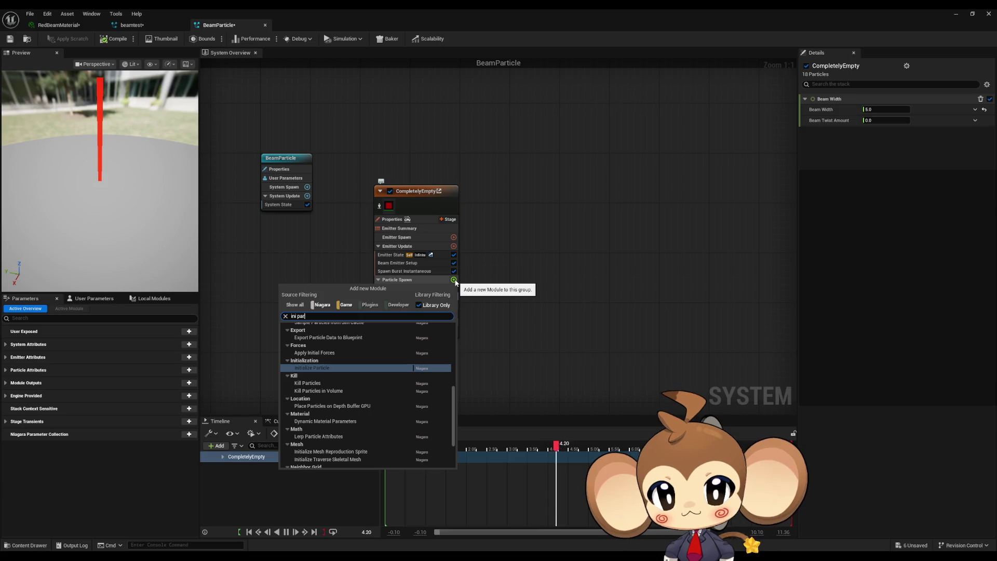
{"action": "key", "text": "Return"}
{"action": "left_click_drag", "start_coordinate": [396, 305], "coordinate": [391, 285]}
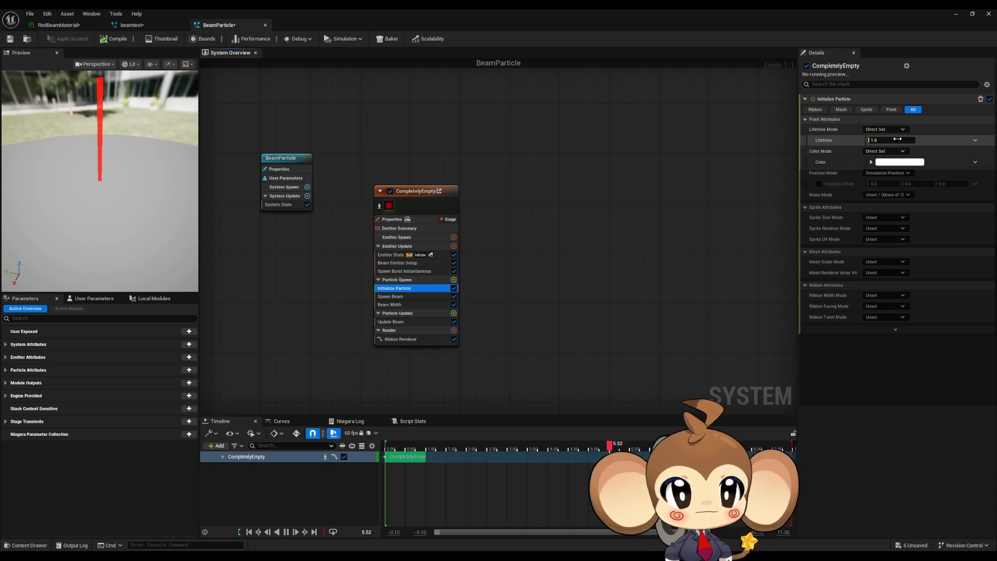
Try a particle Lifetime of 2, then set it back to 1.0.
{"action": "left_click", "coordinate": [885, 140]}
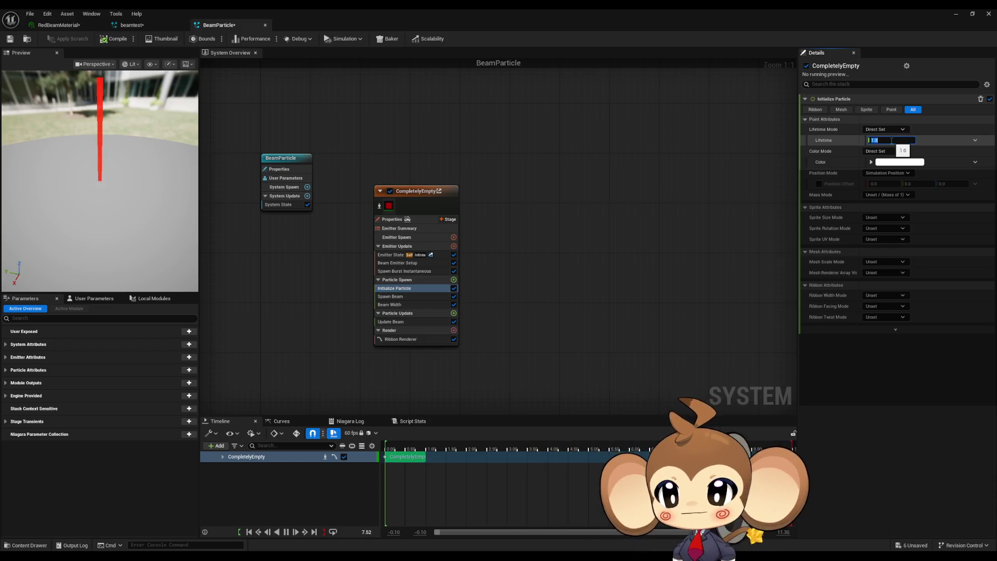
{"action": "type", "text": "2"}
{"action": "key", "text": "Return"}
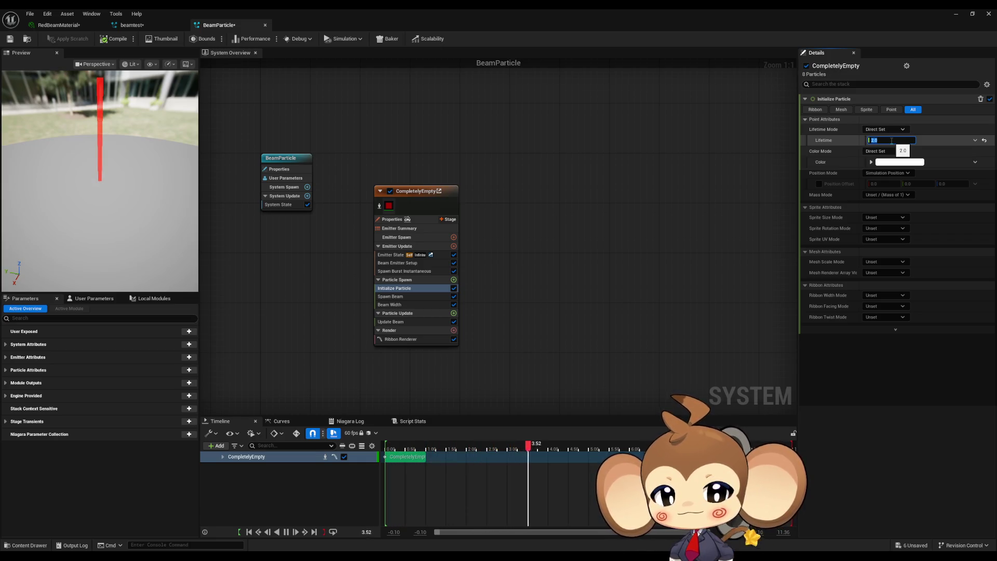
{"action": "type", "text": "1"}
{"action": "key", "text": "Return"}
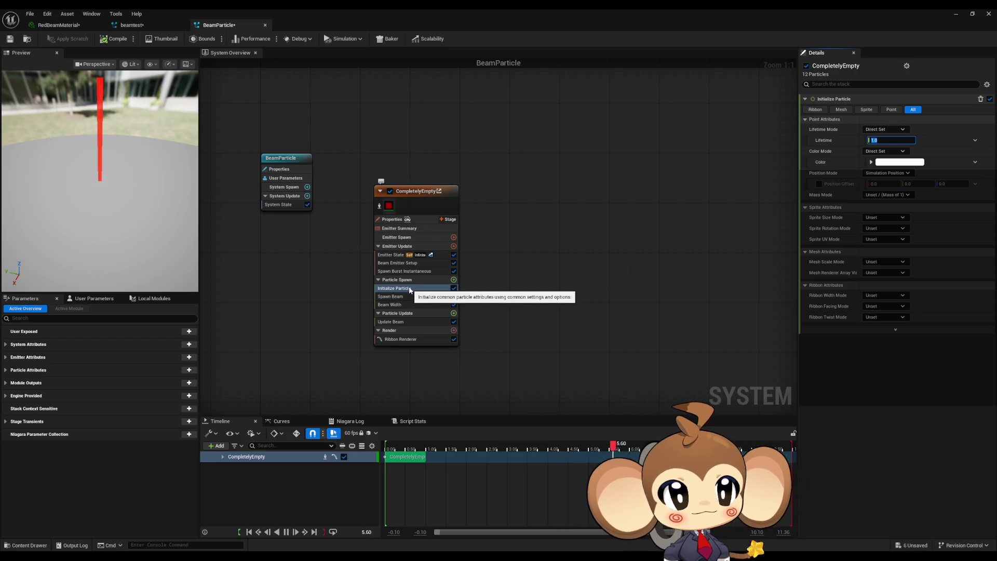
{"action": "left_click", "coordinate": [396, 271]}
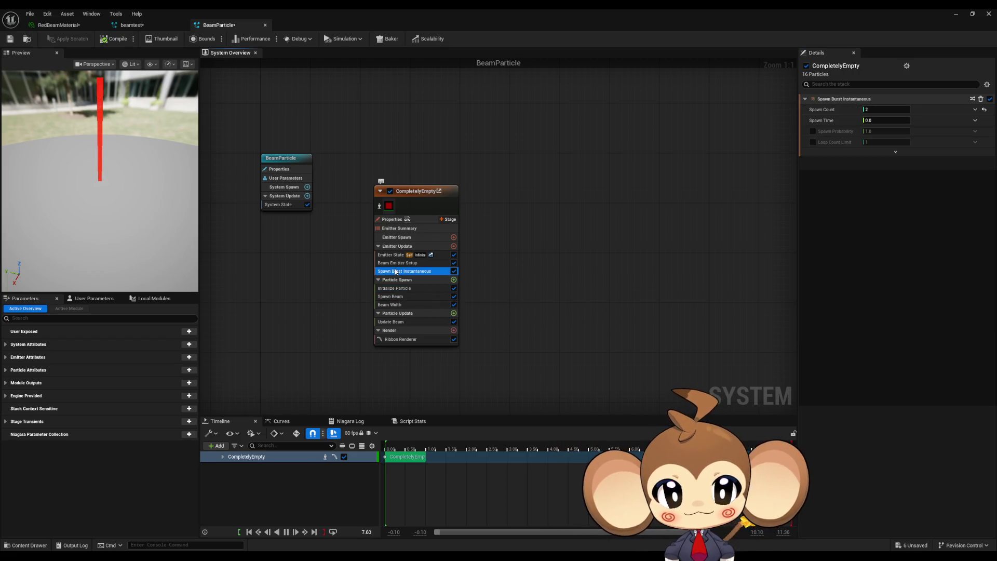
{"action": "left_click", "coordinate": [398, 264]}
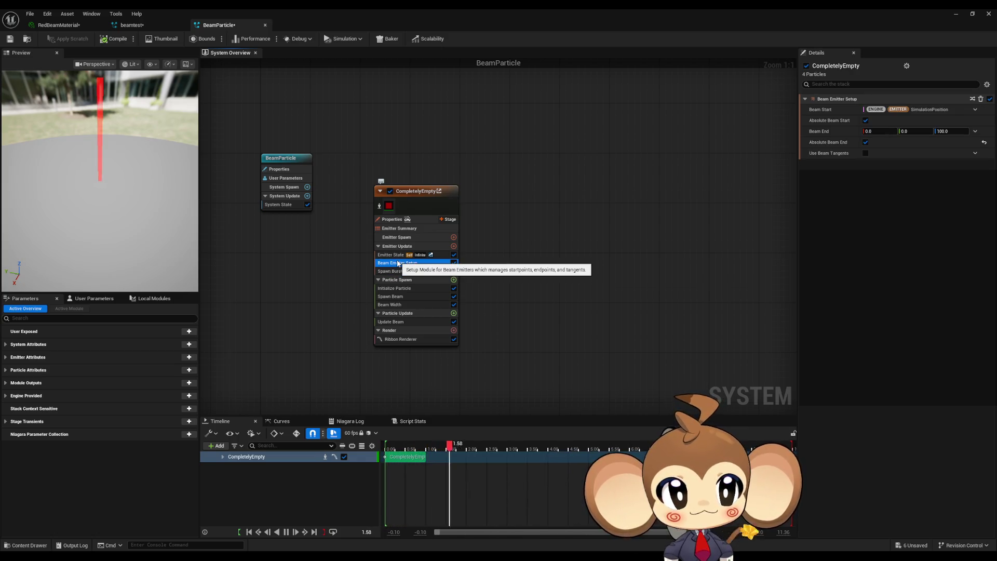
{"action": "left_click", "coordinate": [387, 255]}
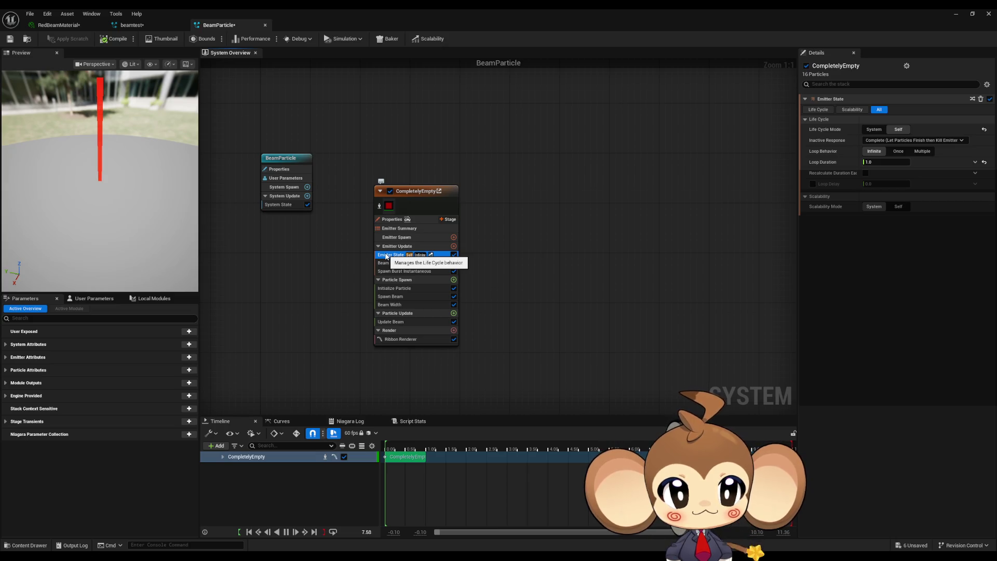
{"action": "left_click", "coordinate": [880, 131]}
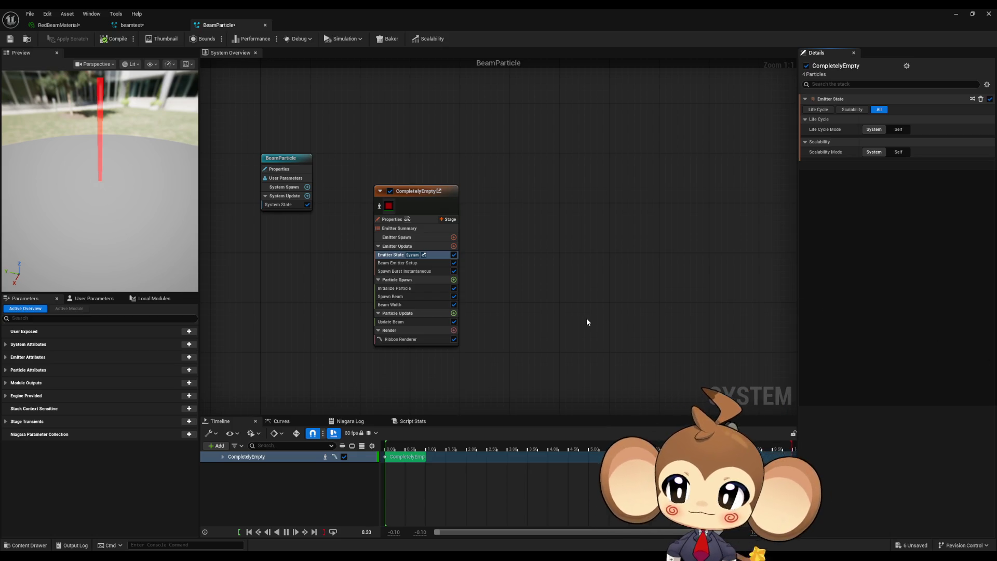
Show CompletelyEmpty's Emitter Update module settings and orbit the preview around the red beam.
{"action": "mouse_move", "coordinate": [513, 239]}
{"action": "left_mouse_down"}
{"action": "mouse_move", "coordinate": [499, 240]}
{"action": "mouse_move", "coordinate": [547, 271]}
{"action": "left_mouse_up"}
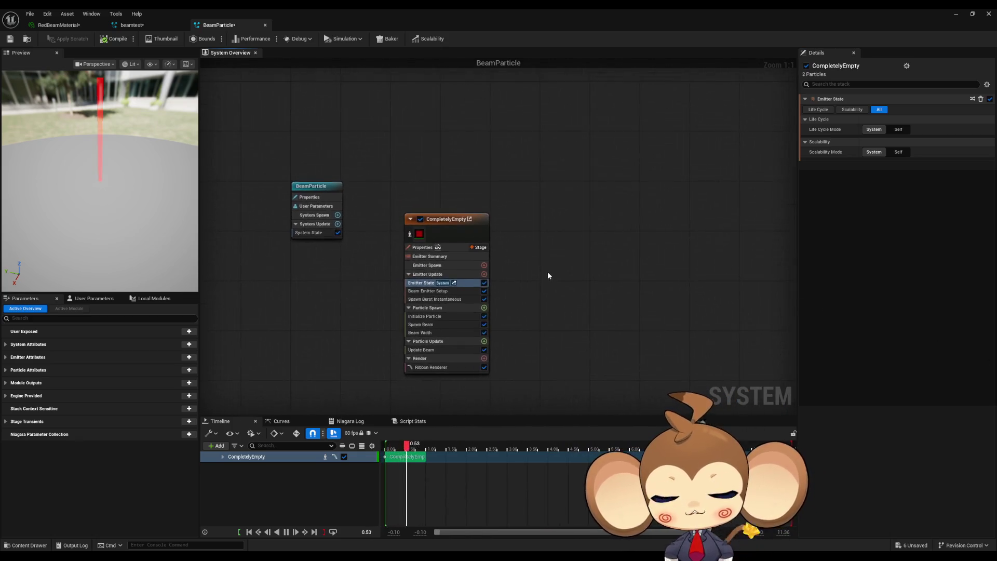
{"action": "scroll", "coordinate": [548, 273], "scroll_direction": "down", "scroll_amount": 1}
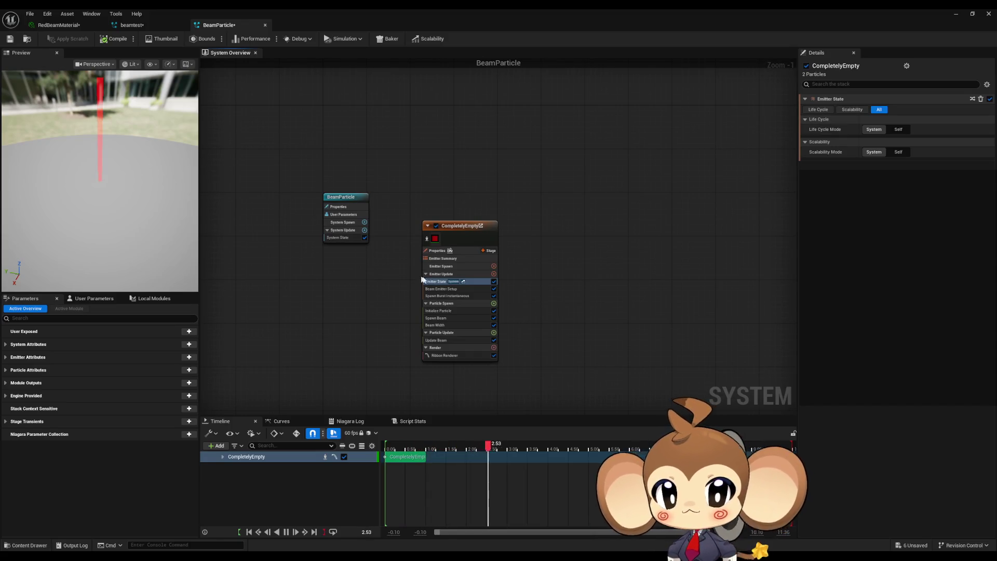
{"action": "left_click", "coordinate": [437, 274]}
{"action": "scroll", "coordinate": [382, 322], "scroll_direction": "up", "scroll_amount": 1}
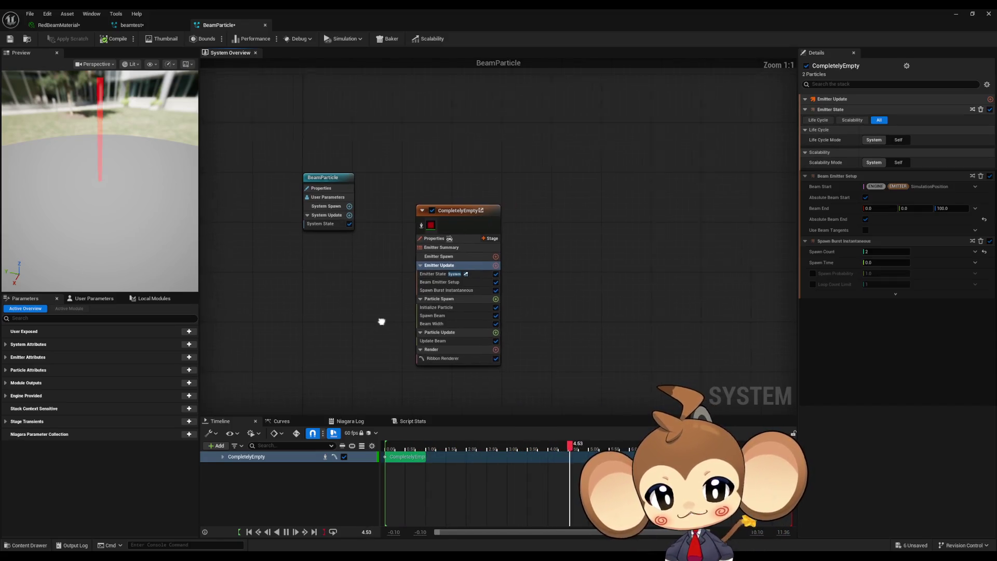
{"action": "left_click_drag", "start_coordinate": [382, 321], "coordinate": [345, 308]}
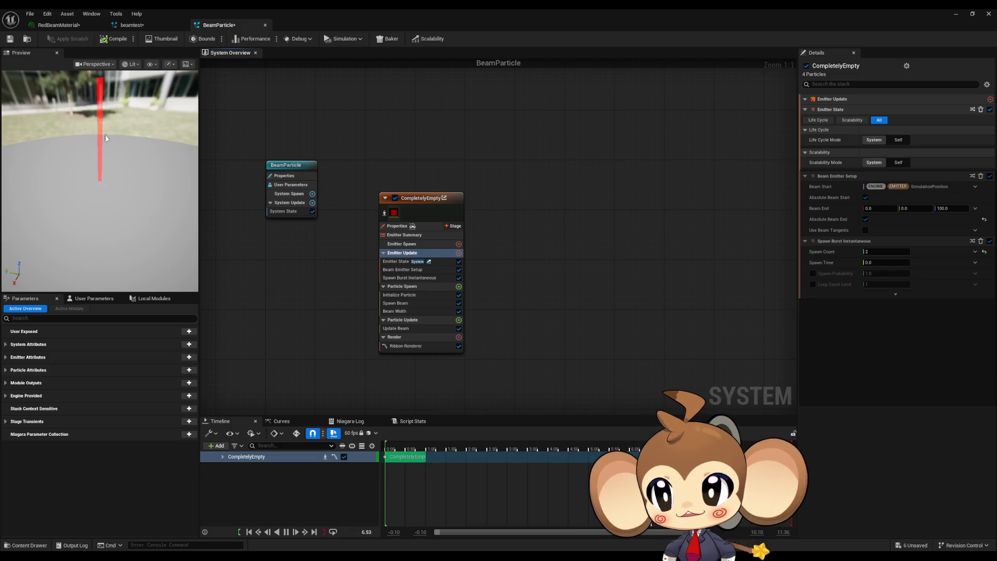
{"action": "mouse_move", "coordinate": [104, 136]}
{"action": "left_mouse_down"}
{"action": "mouse_move", "coordinate": [103, 172]}
{"action": "mouse_move", "coordinate": [110, 73]}
{"action": "mouse_move", "coordinate": [120, 88]}
{"action": "mouse_move", "coordinate": [105, 273]}
{"action": "left_mouse_up"}
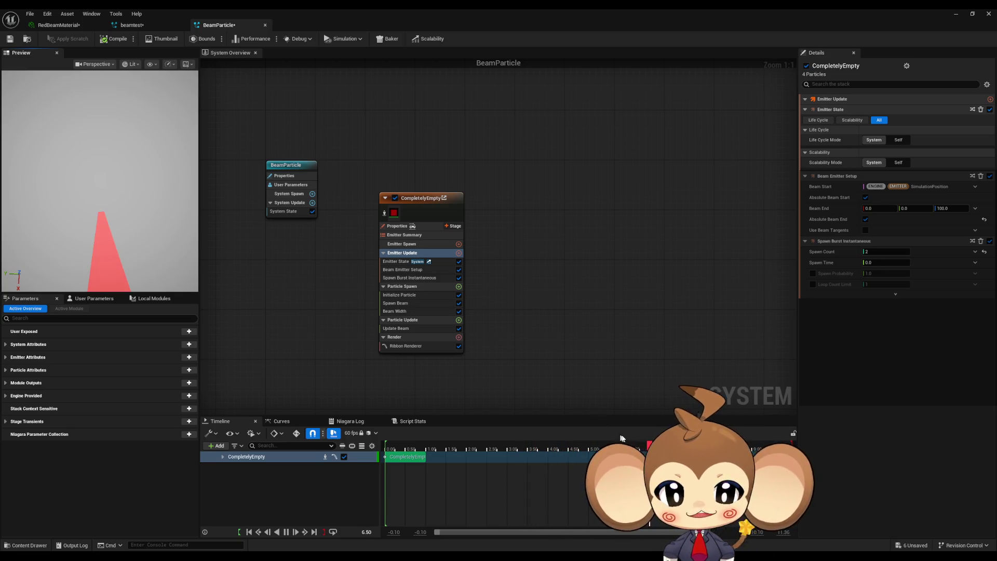
{"action": "mouse_move", "coordinate": [138, 239]}
{"action": "left_mouse_down"}
{"action": "mouse_move", "coordinate": [109, 228]}
{"action": "mouse_move", "coordinate": [105, 135]}
{"action": "mouse_move", "coordinate": [119, 136]}
{"action": "mouse_move", "coordinate": [118, 147]}
{"action": "left_mouse_up"}
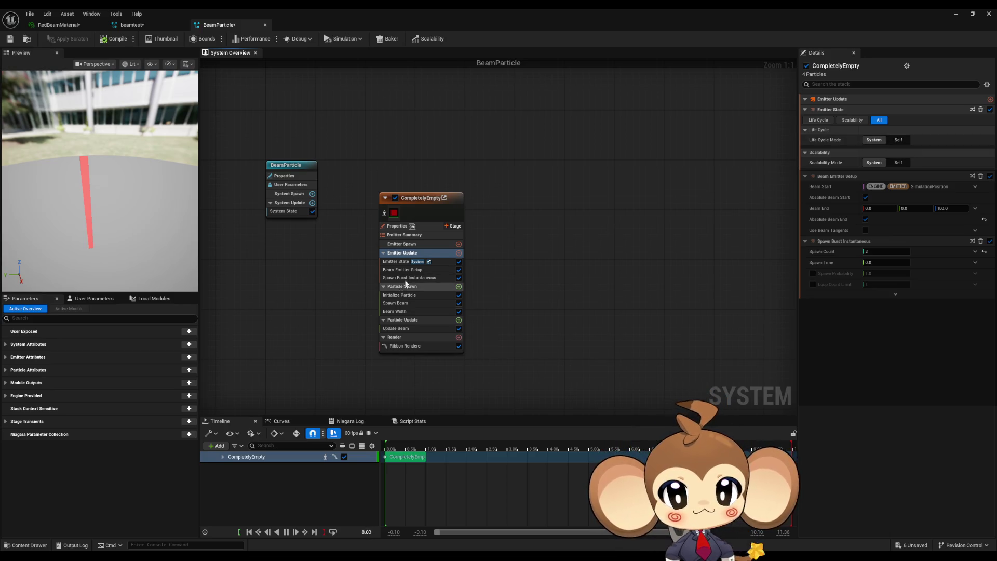
Keep the Spawn Burst Instantaneous count at 2, set Spawn Time to 2.0, and rewind the preview.
{"action": "left_click", "coordinate": [395, 264]}
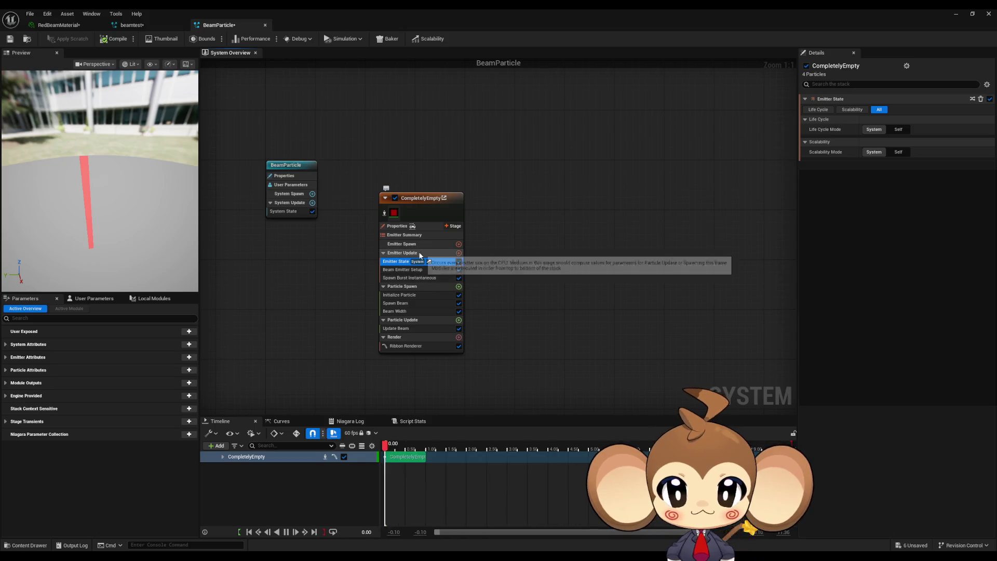
{"action": "left_click", "coordinate": [389, 269]}
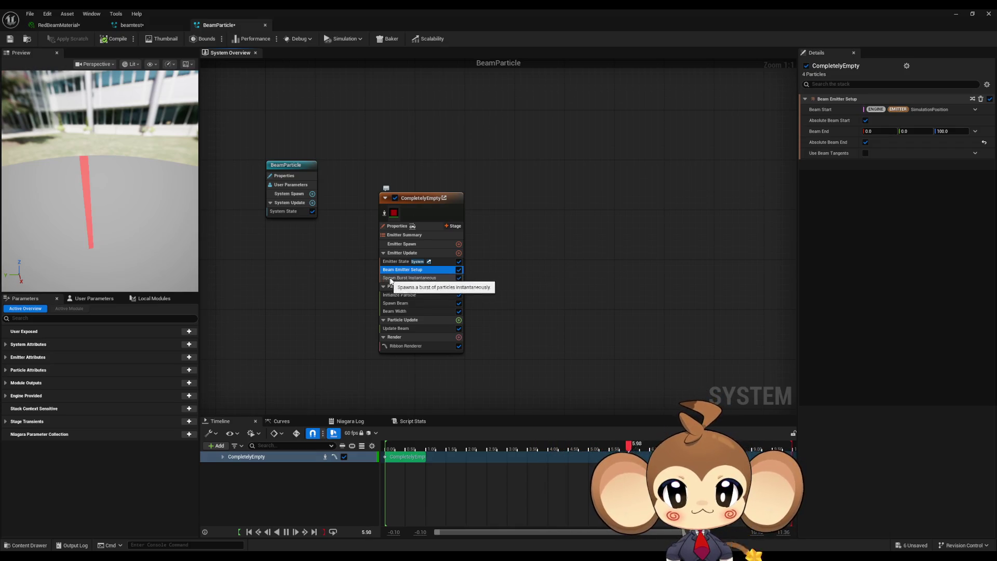
{"action": "left_click", "coordinate": [406, 278]}
{"action": "left_click_drag", "start_coordinate": [884, 110], "coordinate": [881, 110]}
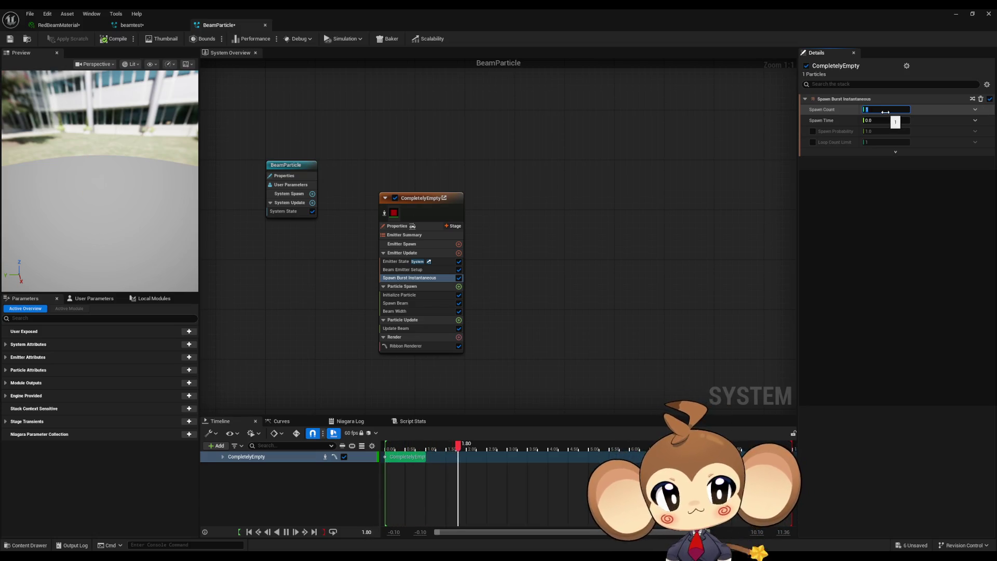
{"action": "left_click_drag", "start_coordinate": [884, 112], "coordinate": [887, 112]}
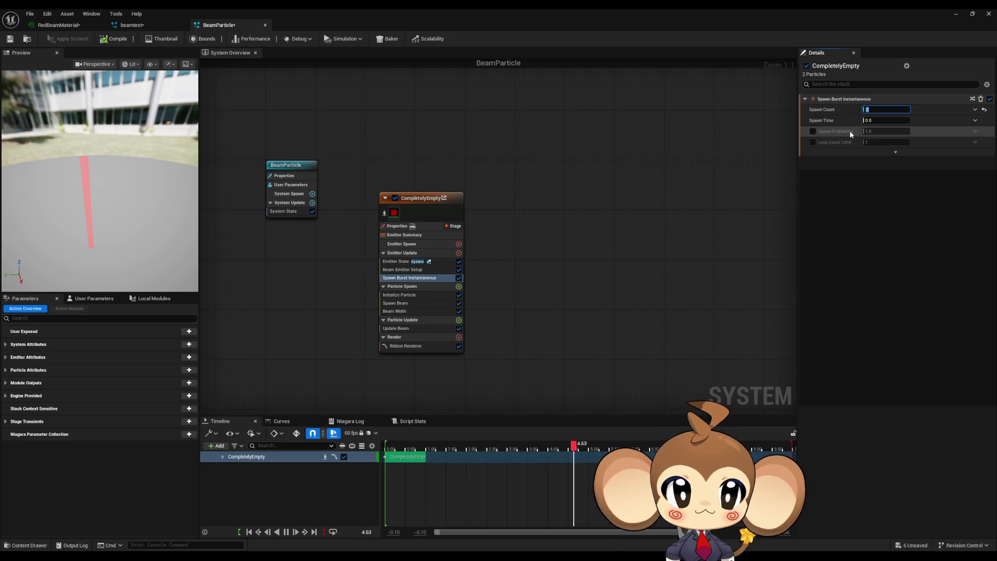
{"action": "left_click_drag", "start_coordinate": [876, 122], "coordinate": [875, 122]}
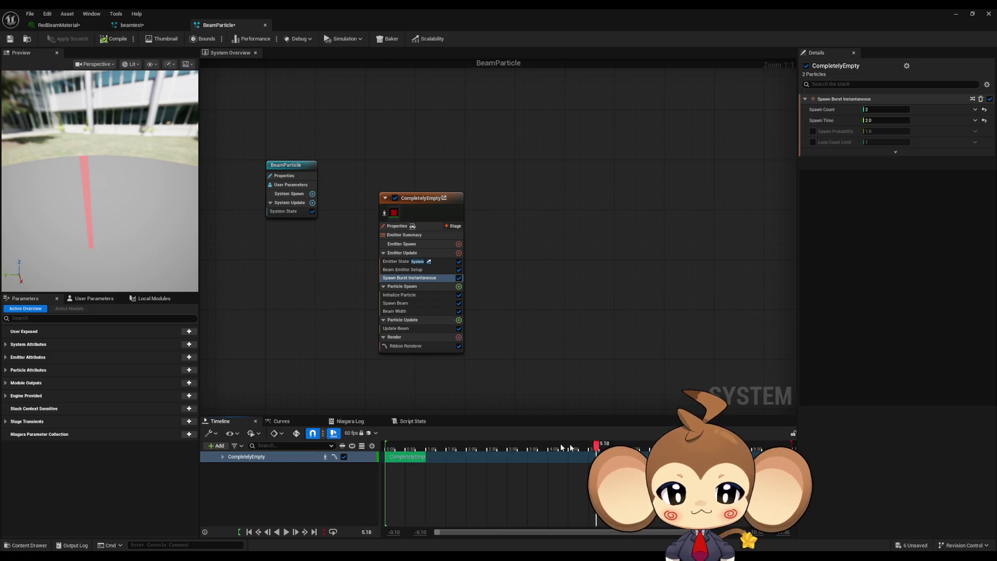
{"action": "mouse_move", "coordinate": [436, 441]}
{"action": "left_mouse_down"}
{"action": "mouse_move", "coordinate": [376, 438]}
{"action": "mouse_move", "coordinate": [409, 439]}
{"action": "left_mouse_up"}
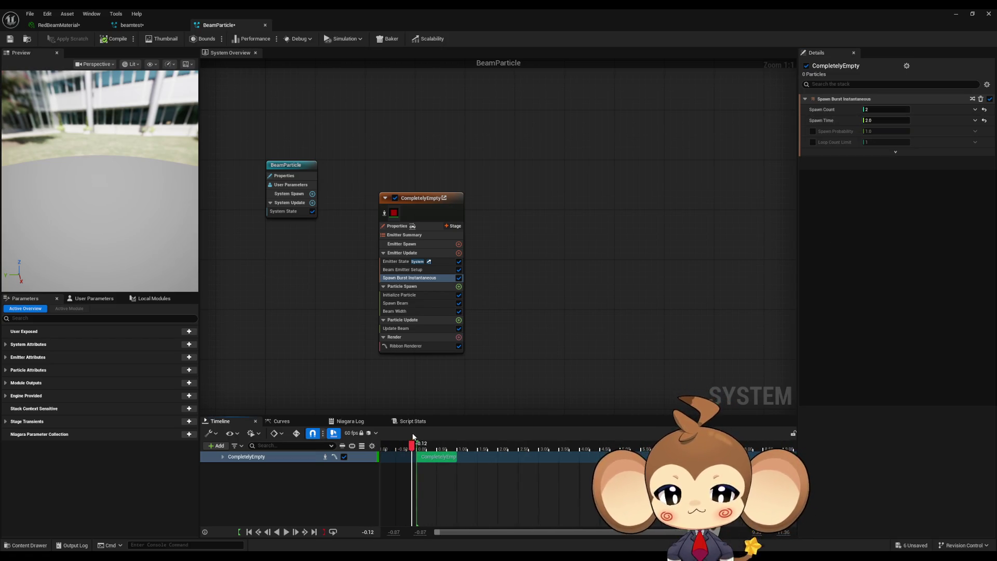
Play the preview, edit Spawn Time, then review Initialize Particle's Lifetime of 1.0.
{"action": "key", "text": "space"}
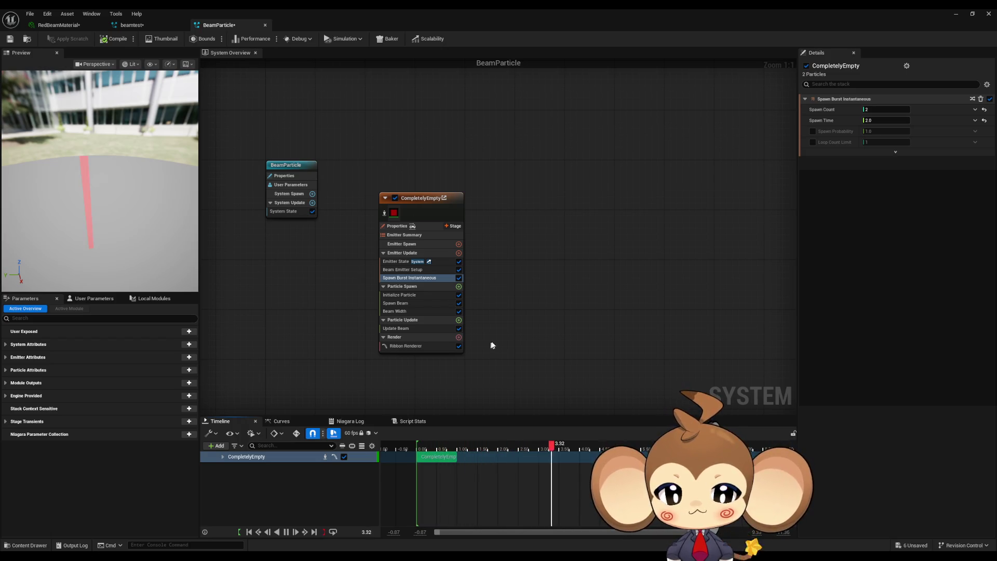
{"action": "left_click", "coordinate": [883, 121]}
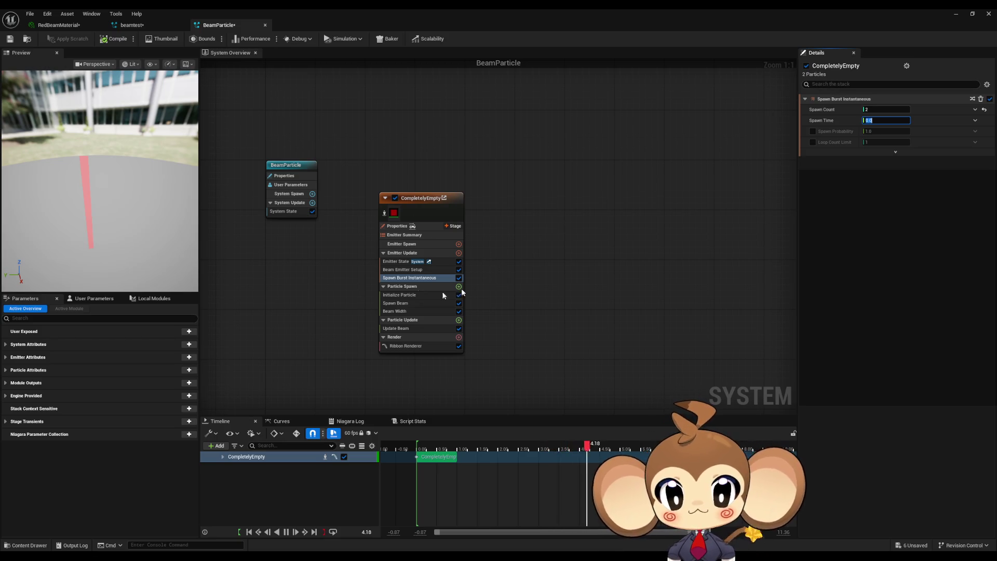
{"action": "left_click", "coordinate": [398, 270]}
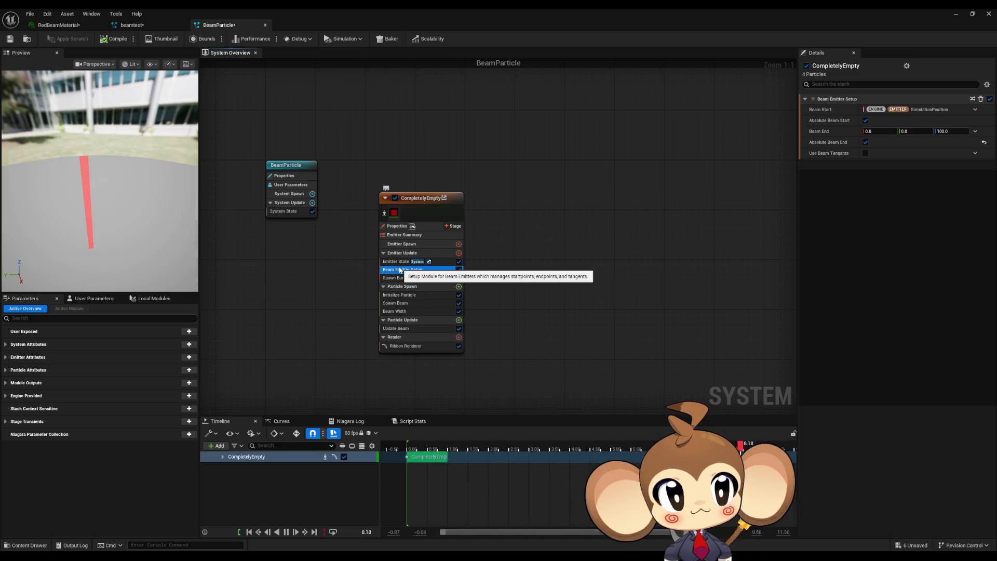
{"action": "left_click", "coordinate": [401, 262]}
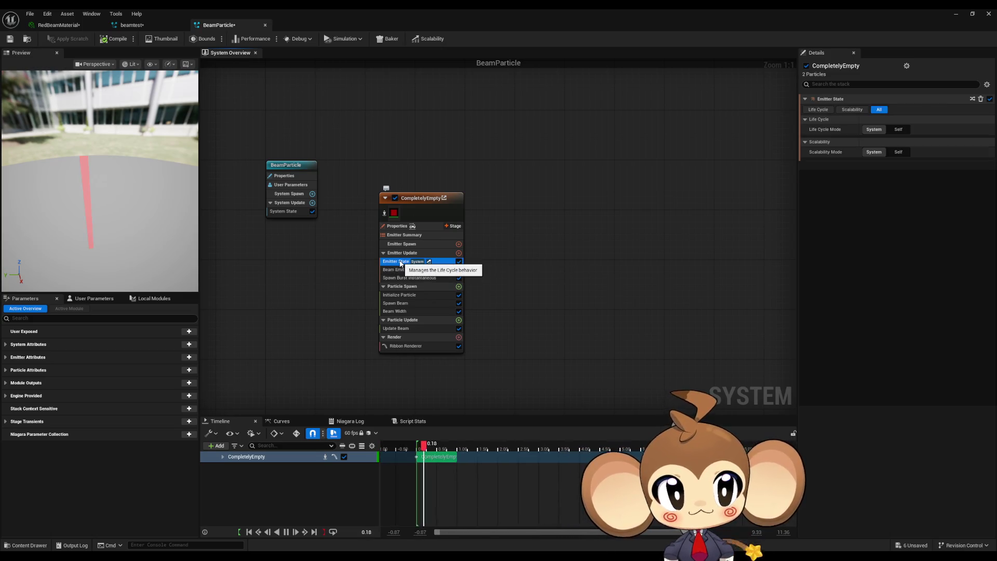
{"action": "left_click", "coordinate": [402, 295]}
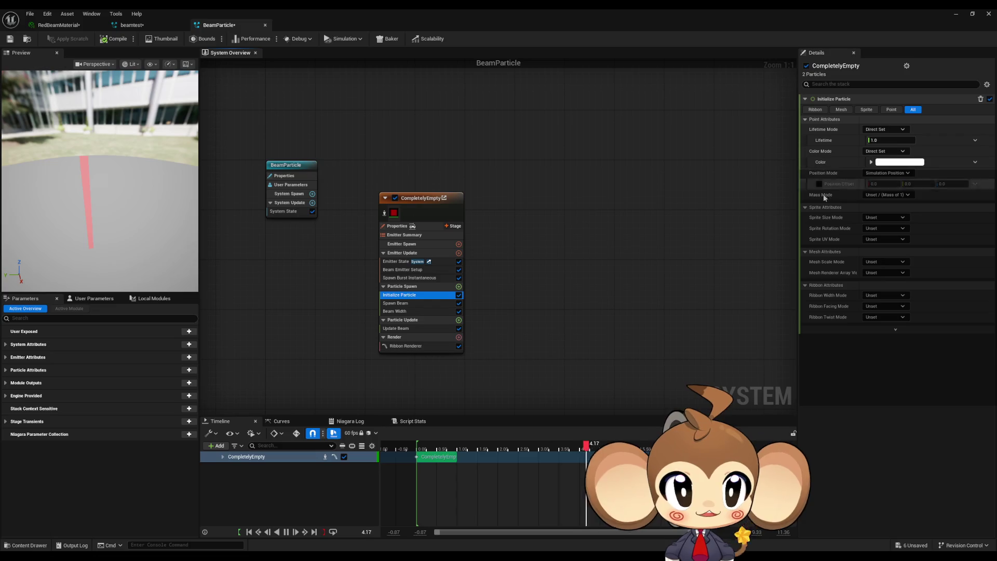
Set the particle Lifetime to 0 and Emitter State's Life Cycle Mode to Self.
{"action": "type", "text": "0"}
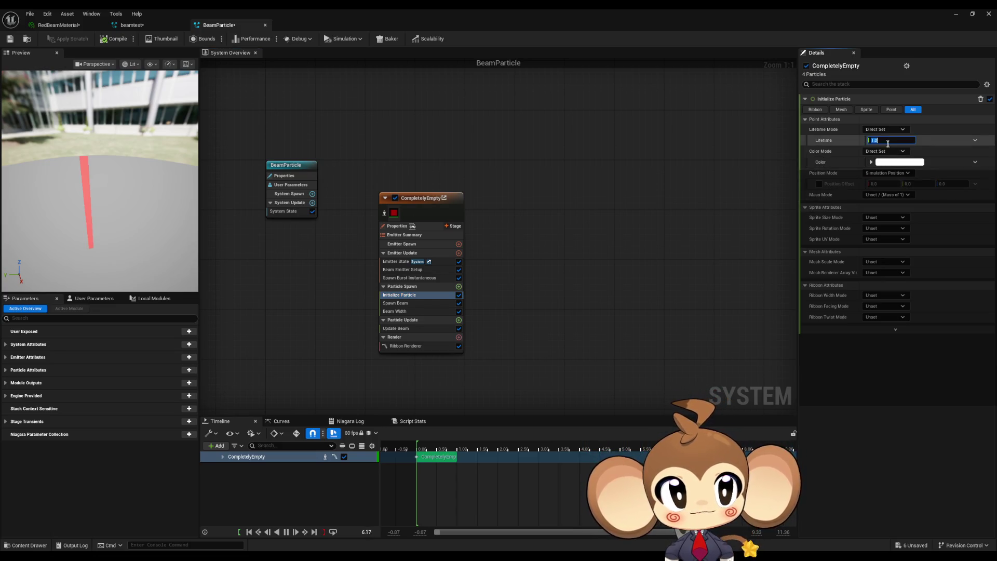
{"action": "key", "text": "Return"}
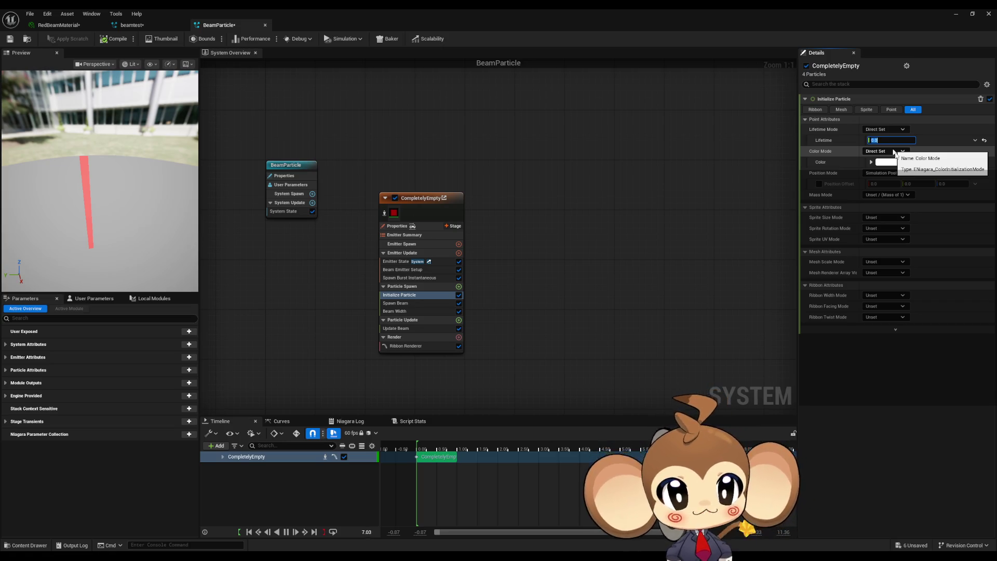
{"action": "left_click", "coordinate": [395, 262]}
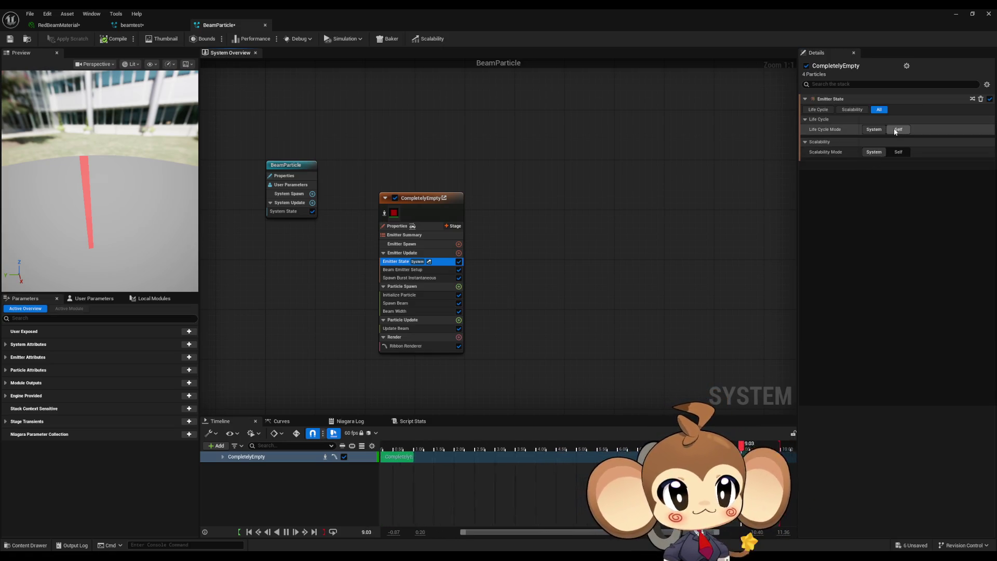
{"action": "left_click", "coordinate": [894, 131]}
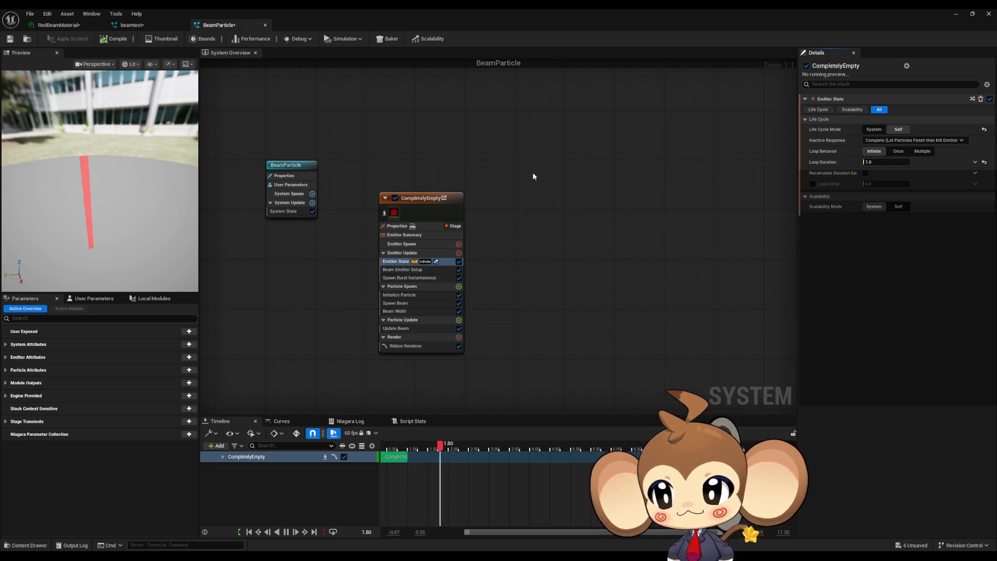
Set the emitter Loop Behavior to Once, then minimize to the test_beamtest level.
{"action": "left_click", "coordinate": [406, 295]}
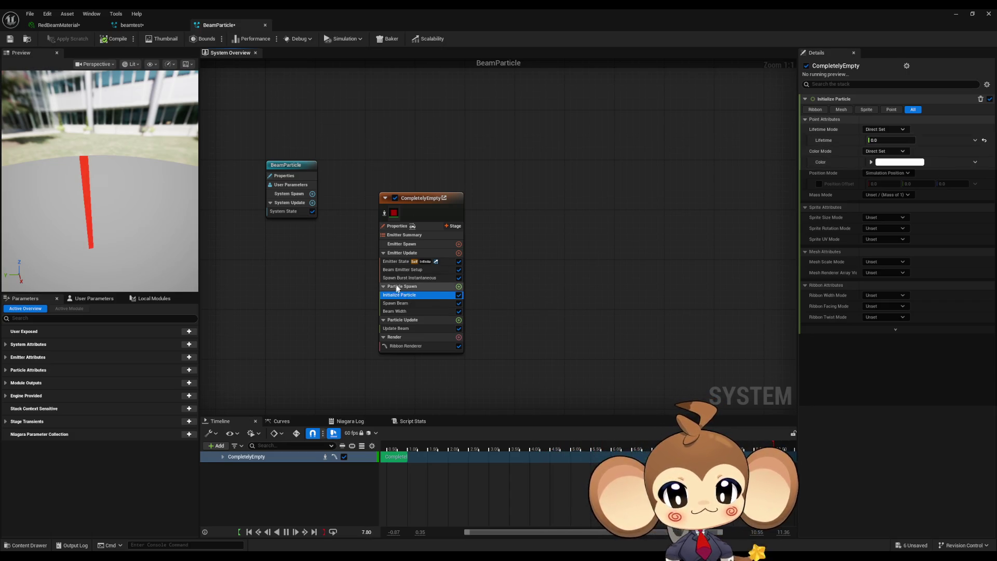
{"action": "left_click", "coordinate": [397, 262]}
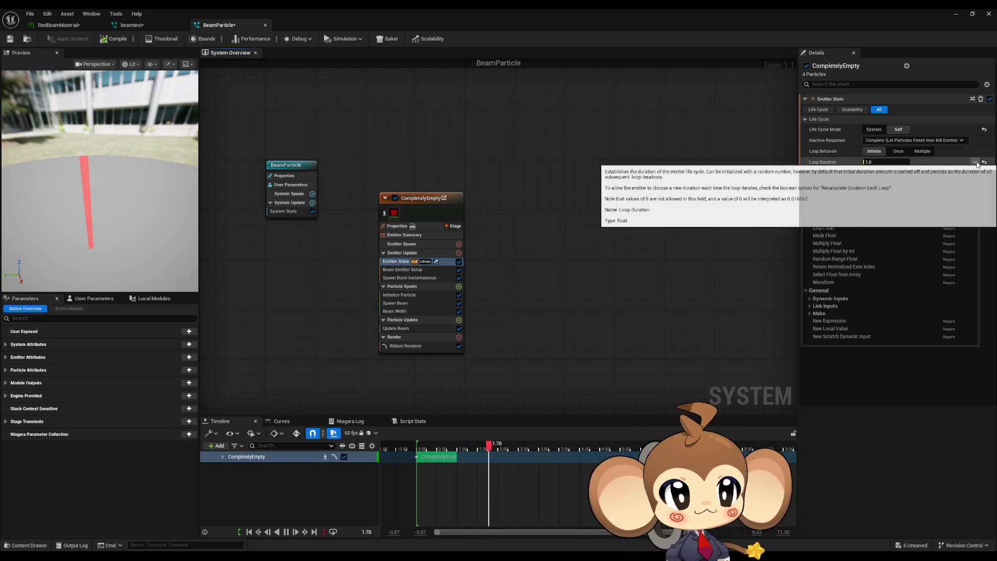
{"action": "left_click", "coordinate": [901, 154]}
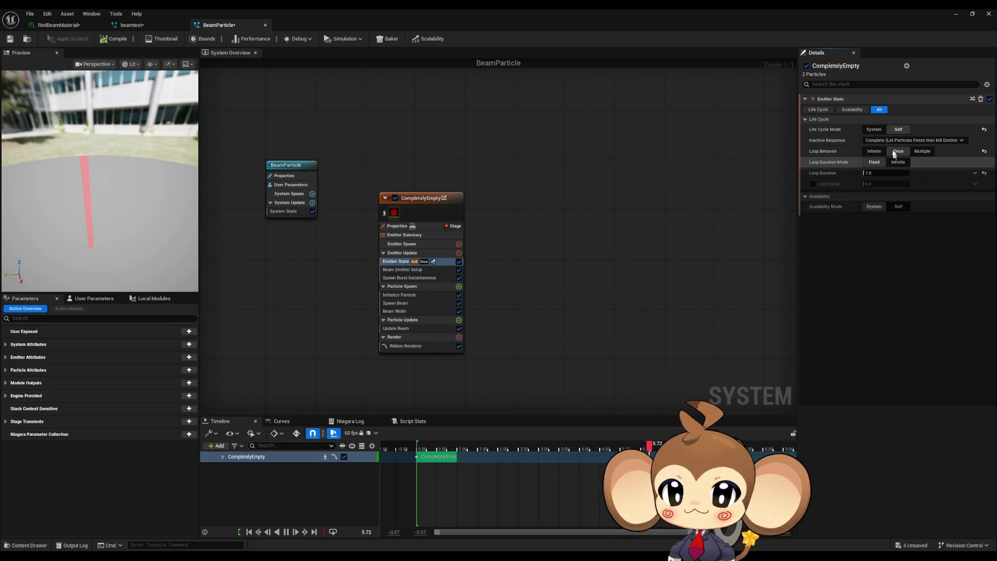
{"action": "left_click", "coordinate": [956, 15]}
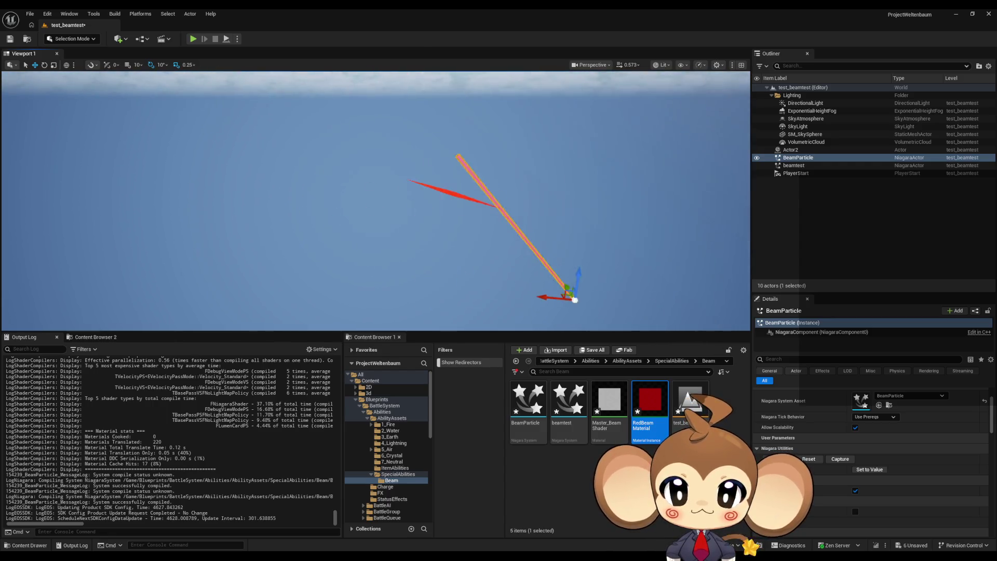
Play-test test_beamtest to watch the beam in game, then stop and reopen BeamParticle.
{"action": "left_click", "coordinate": [192, 39]}
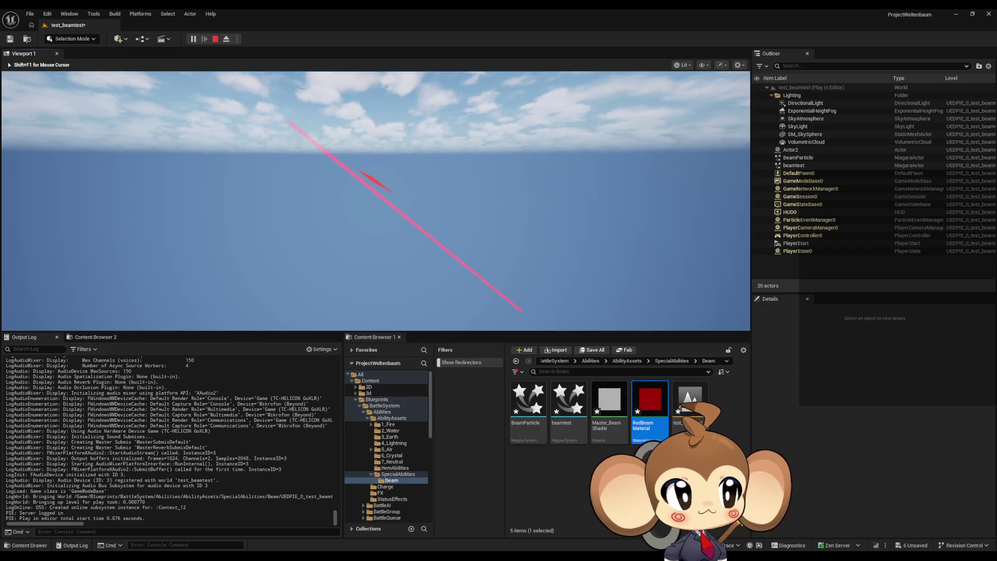
{"action": "key", "text": "Left"}
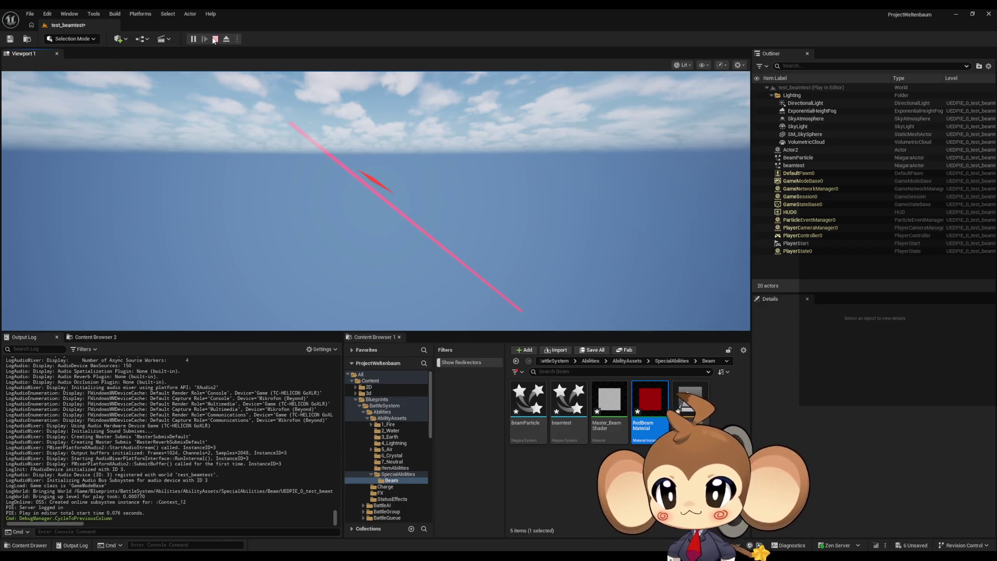
{"action": "left_click", "coordinate": [214, 40]}
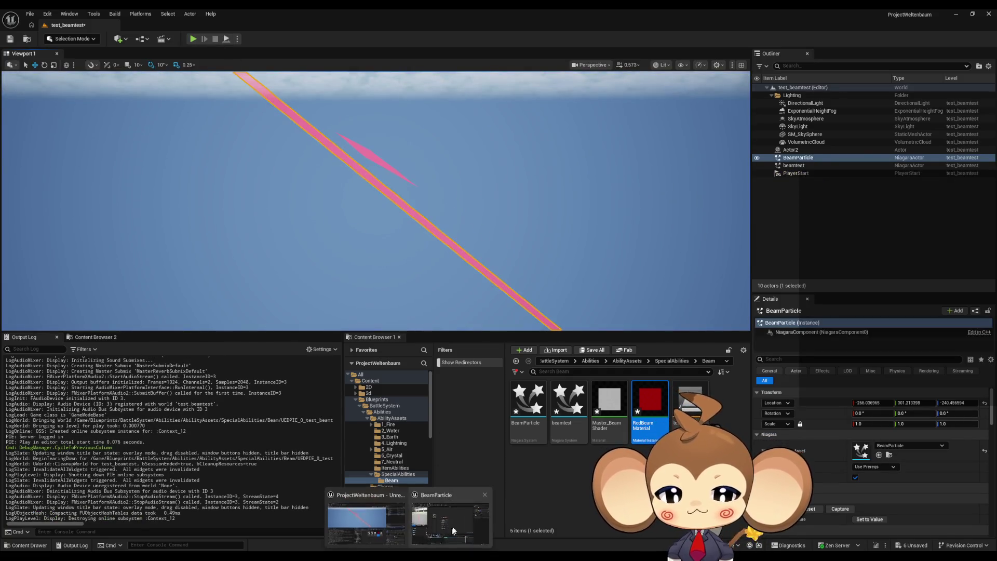
{"action": "left_click", "coordinate": [444, 519]}
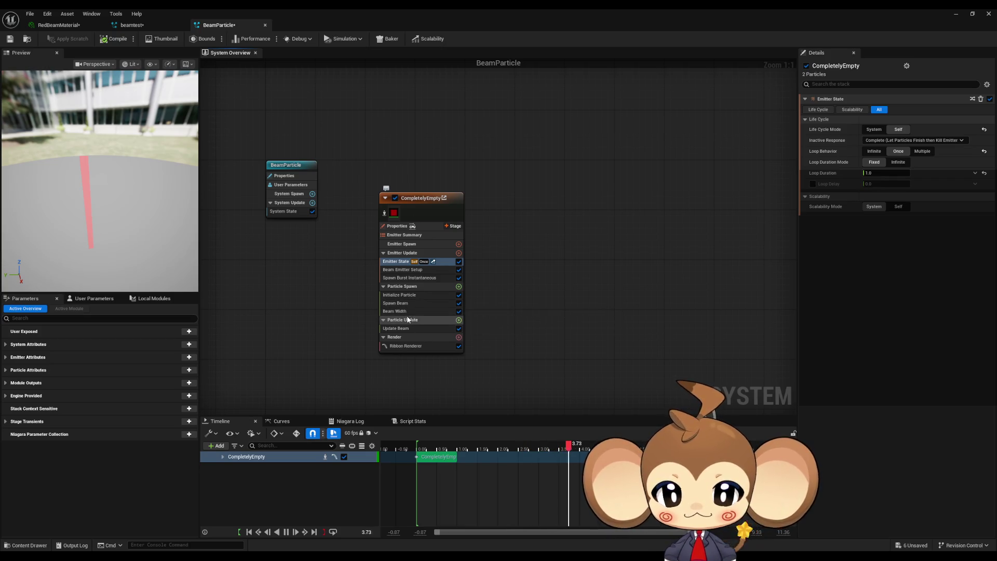
Set CompletelyEmpty's Emitter State Life Cycle Mode to System.
{"action": "left_click", "coordinate": [402, 270]}
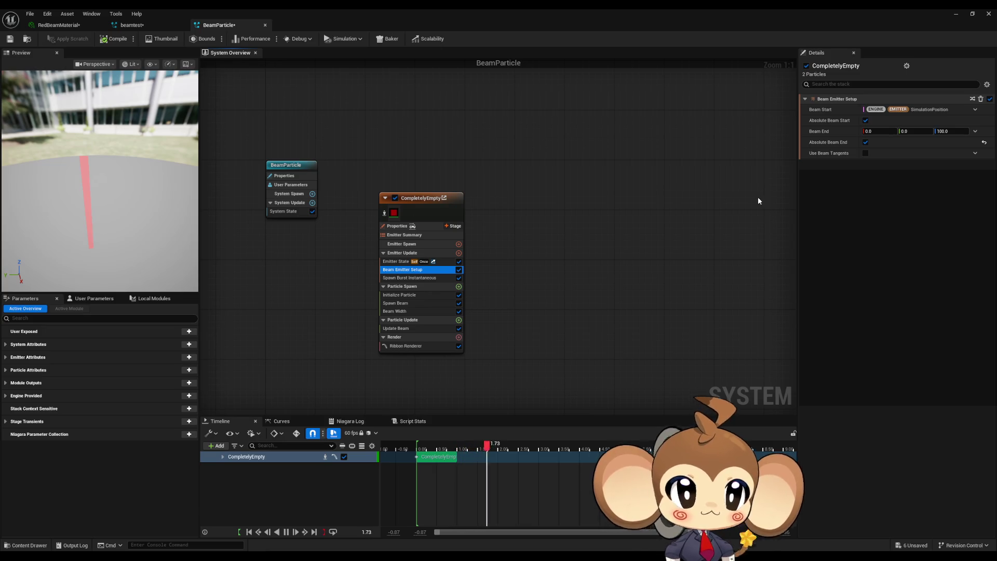
{"action": "left_click", "coordinate": [405, 261]}
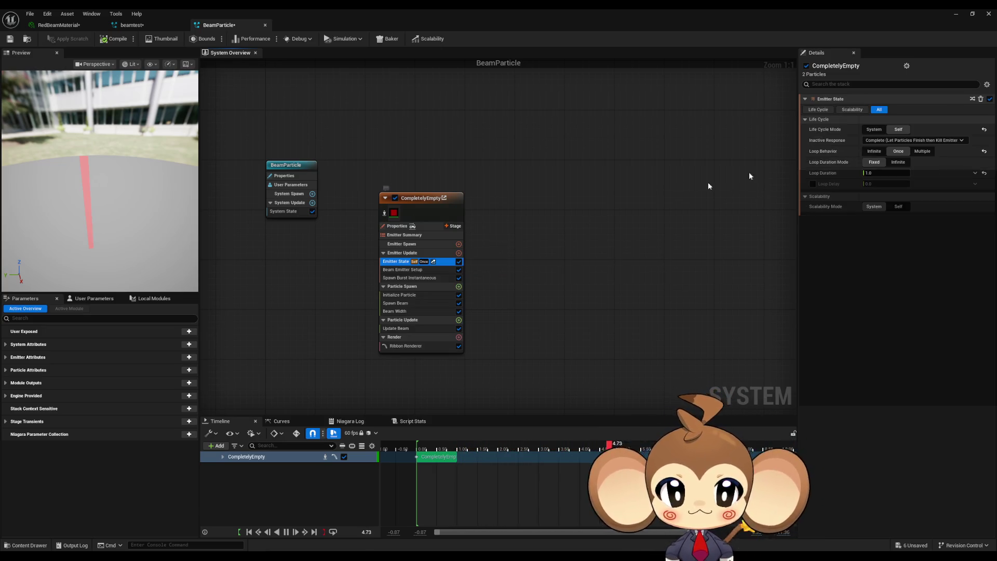
{"action": "left_click", "coordinate": [875, 130]}
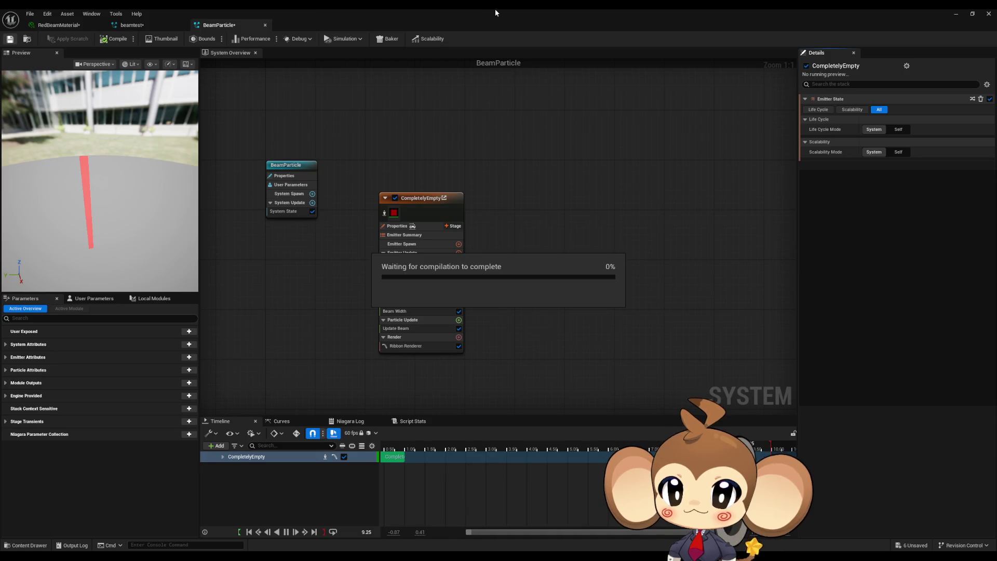
Run a Play-in-Editor test of the beam with the Niagara window shrunk, then stop and maximize it.
{"action": "double_click", "coordinate": [470, 22]}
{"action": "left_click_drag", "start_coordinate": [505, 208], "coordinate": [524, 292]}
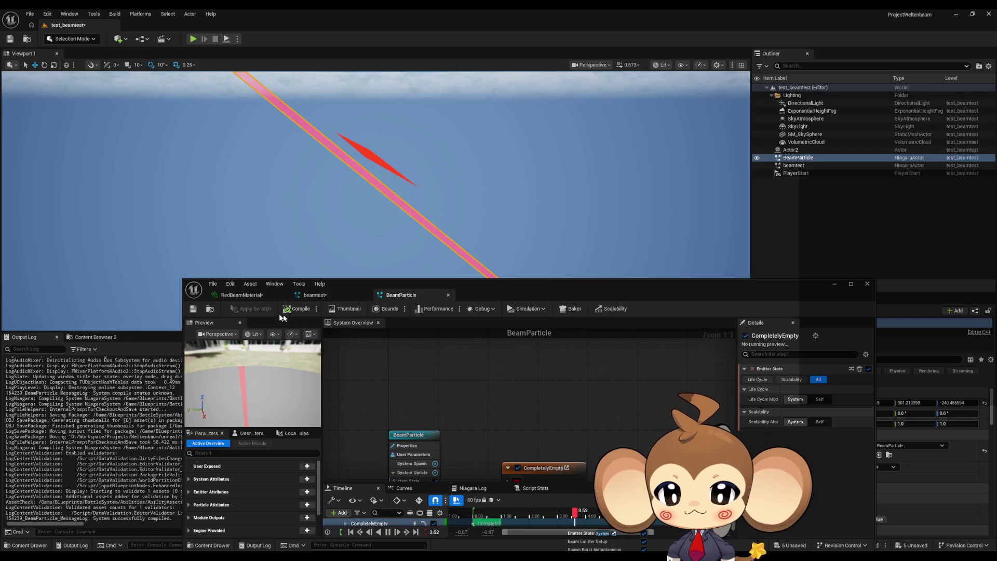
{"action": "left_click", "coordinate": [192, 40]}
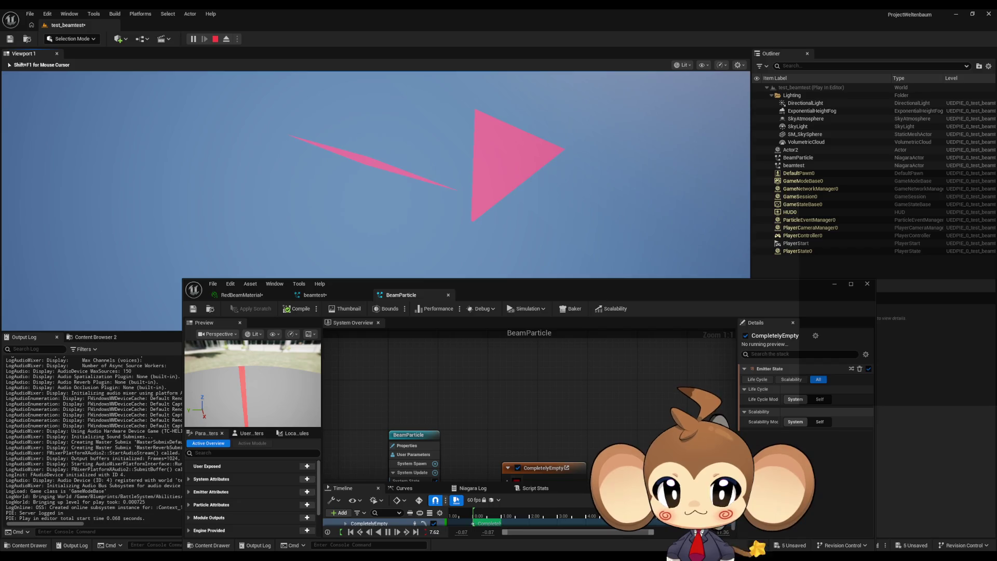
{"action": "key", "text": "shift+F1"}
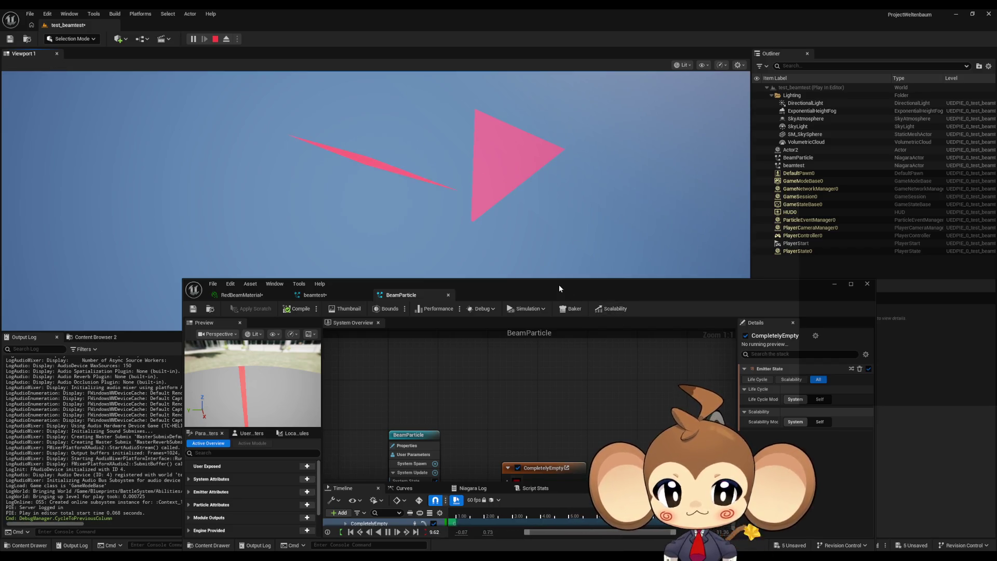
{"action": "double_click", "coordinate": [559, 285]}
{"action": "double_click", "coordinate": [173, 11]}
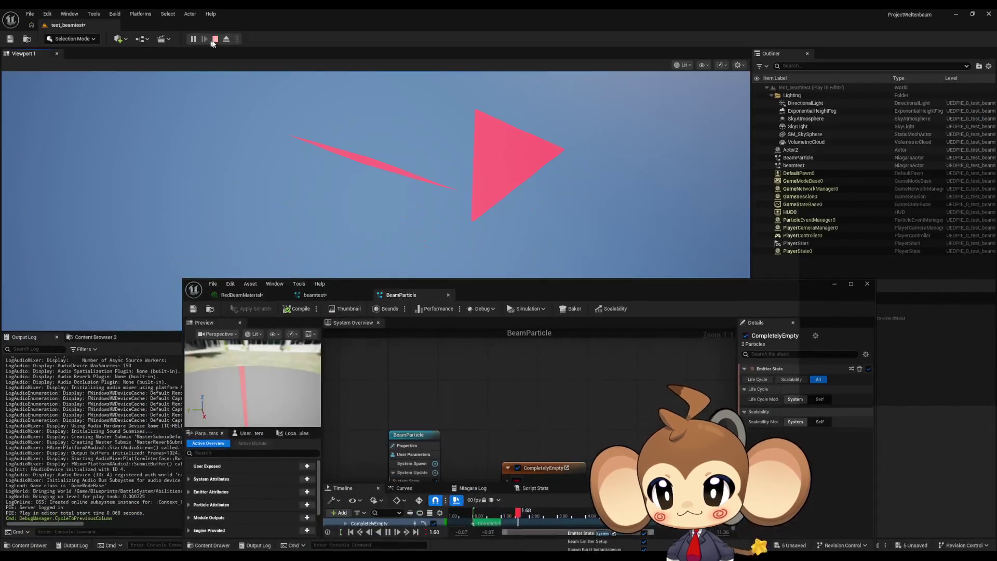
{"action": "left_click", "coordinate": [214, 42]}
{"action": "double_click", "coordinate": [496, 285]}
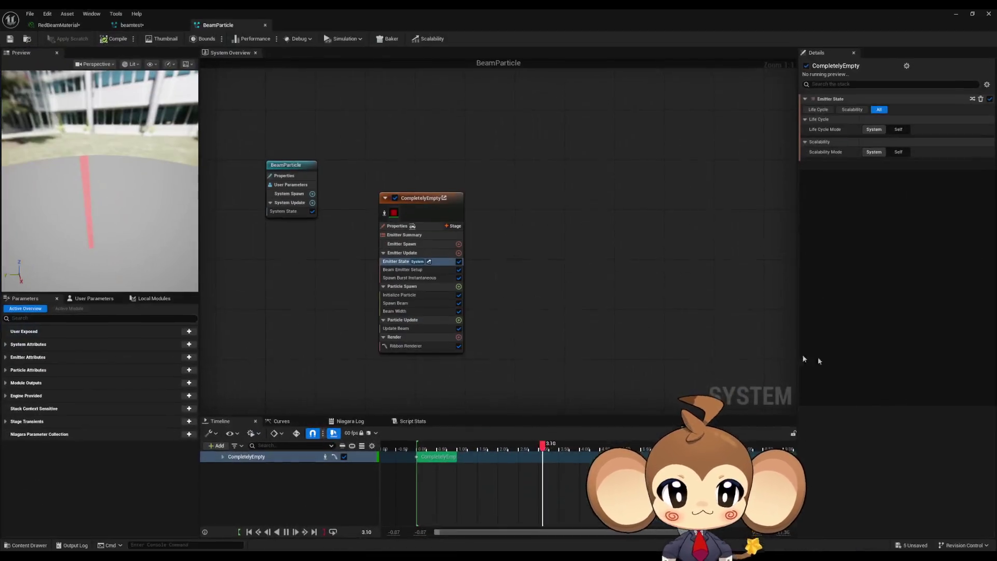
Switch Life Cycle Mode back to Self and select Beam Emitter Setup.
{"action": "left_click", "coordinate": [899, 129]}
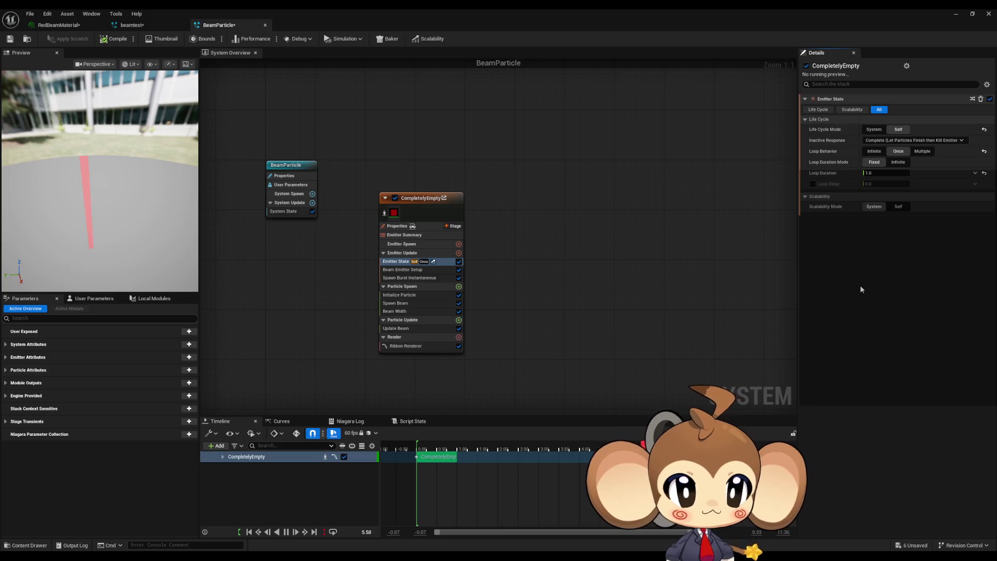
{"action": "left_click", "coordinate": [405, 303]}
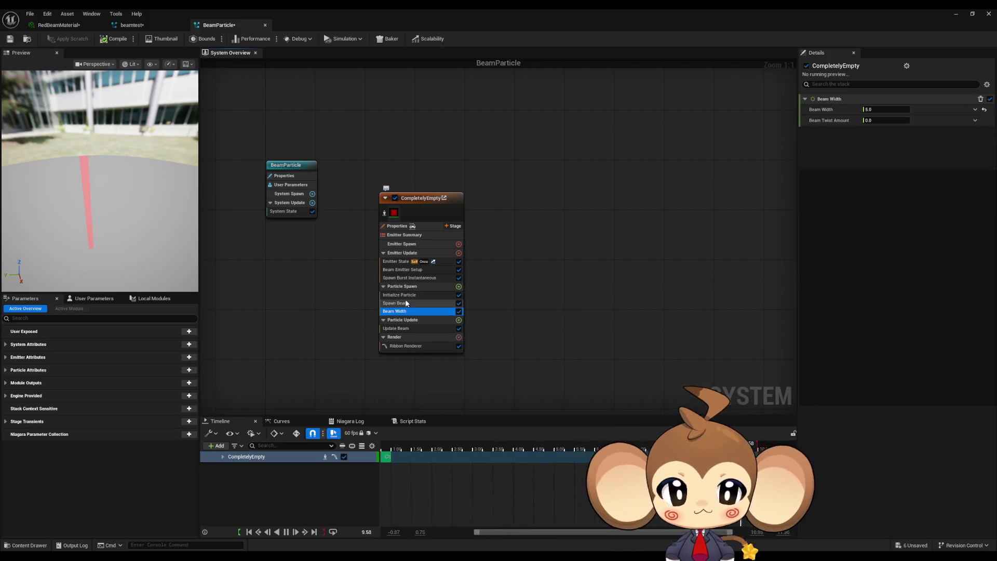
{"action": "left_click", "coordinate": [405, 294]}
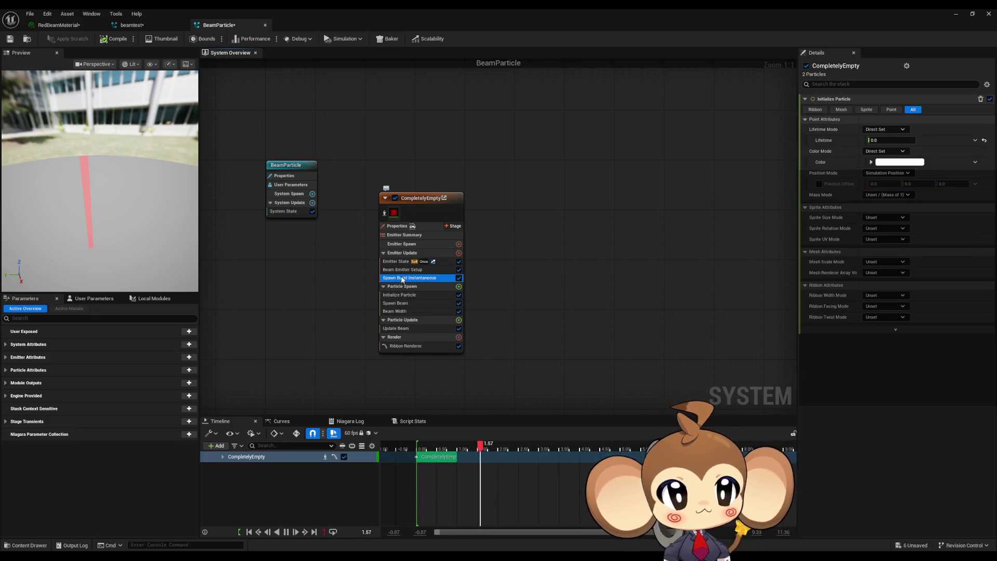
{"action": "left_click", "coordinate": [405, 277]}
{"action": "left_click", "coordinate": [405, 269]}
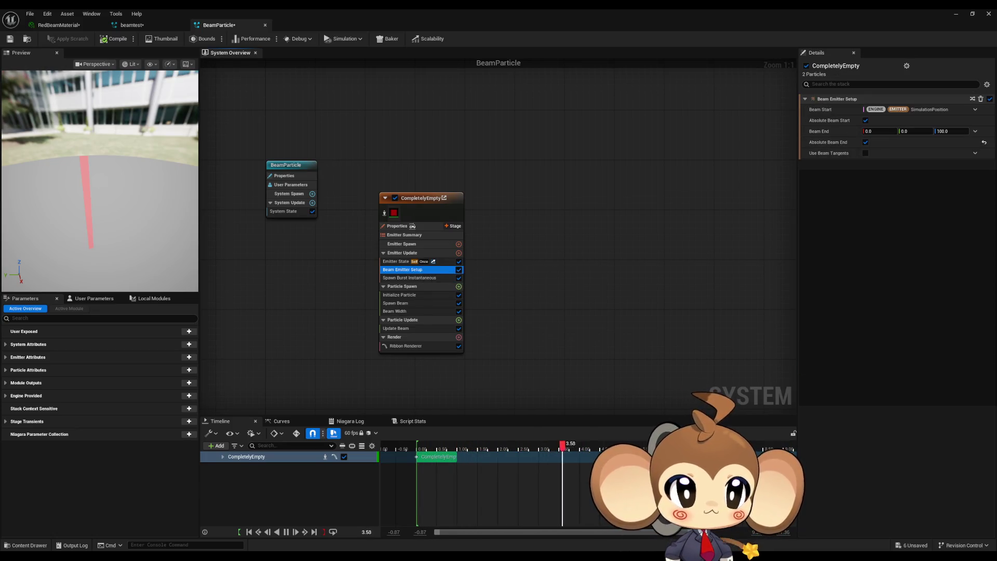
Give Beam End a New Scratch Dynamic Input found by searching 'scra'.
{"action": "left_click", "coordinate": [975, 131]}
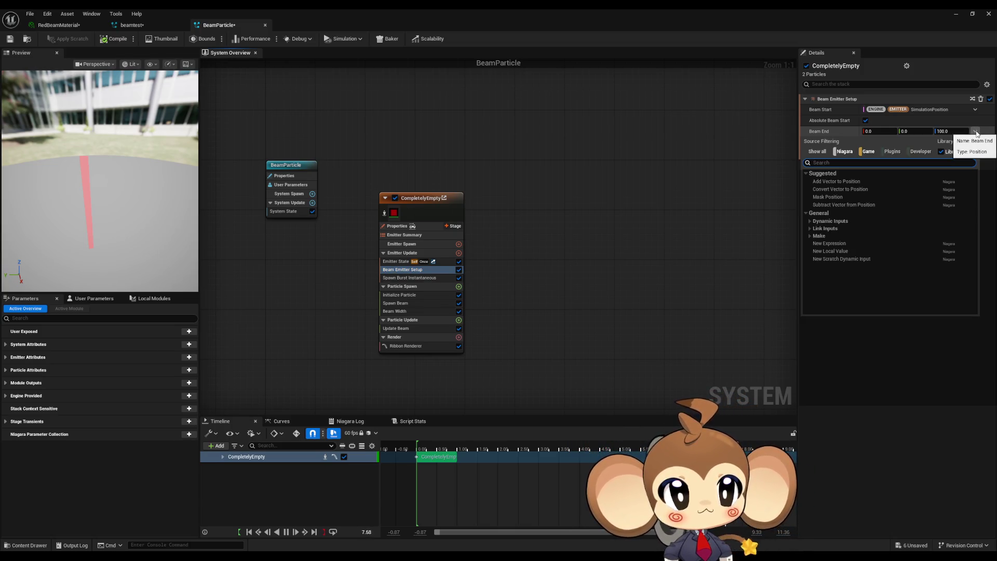
{"action": "type", "text": "acto"}
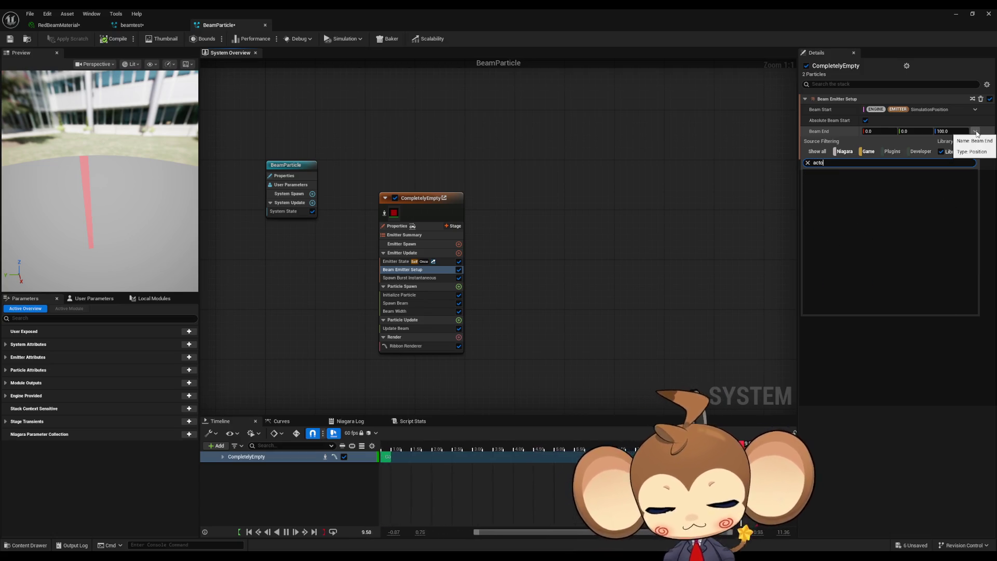
{"action": "key", "text": "ctrl+a"}
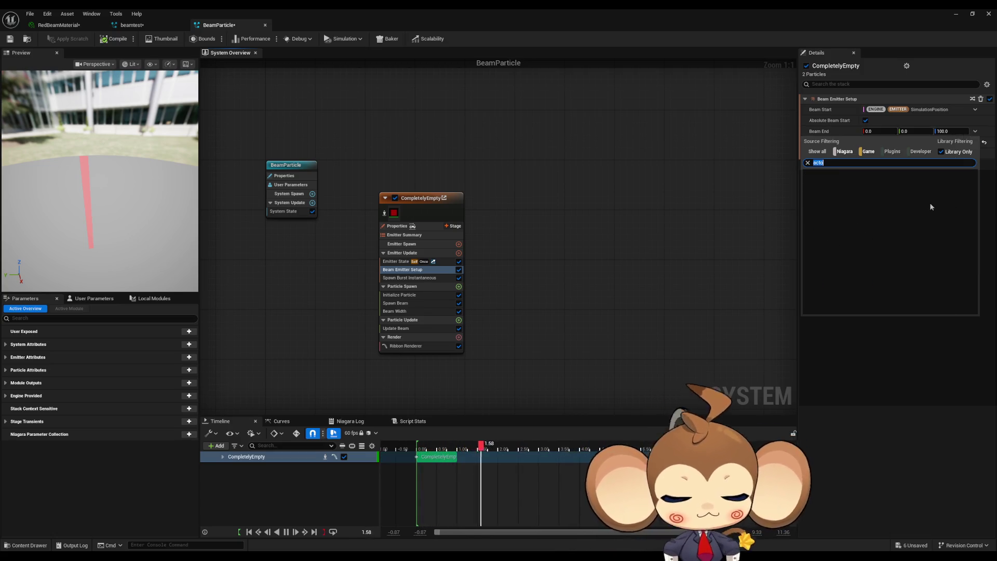
{"action": "type", "text": "scra"}
{"action": "left_click", "coordinate": [872, 173]}
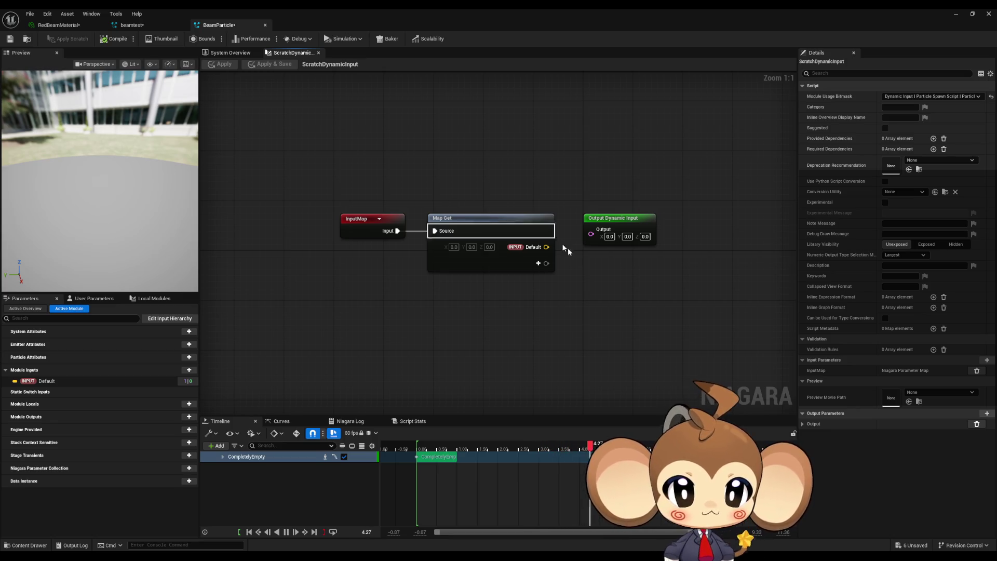
Add an Actor Component Interface input pin to the Map Get node.
{"action": "left_click", "coordinate": [538, 263]}
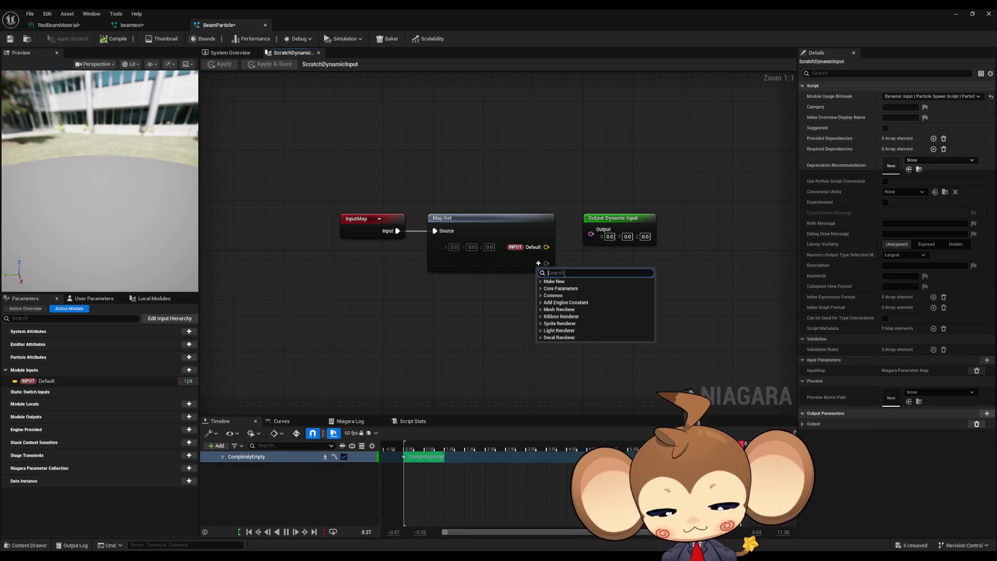
{"action": "type", "text": "user"}
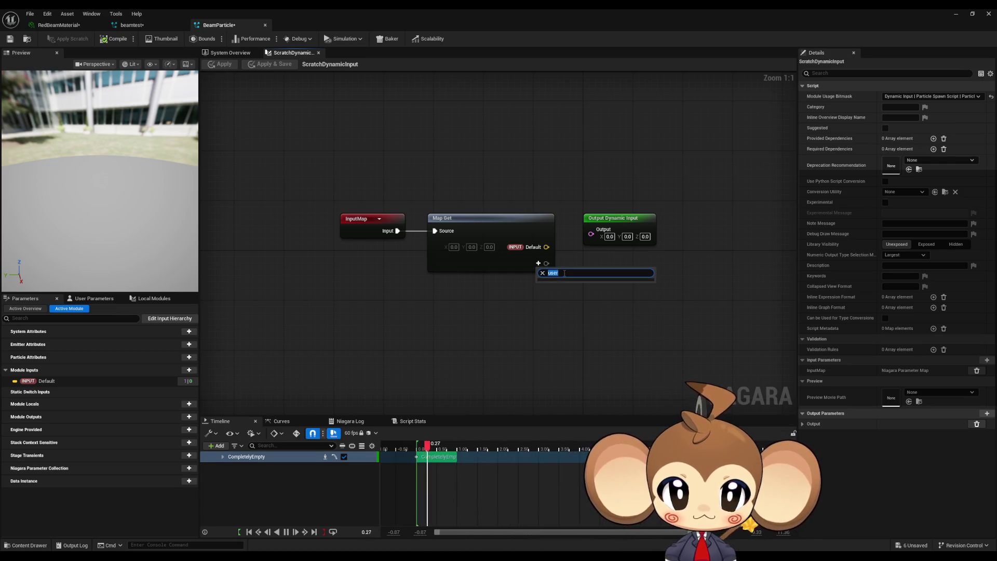
{"action": "key", "text": "BackSpace"}
{"action": "key", "text": "BackSpace"}
{"action": "key", "text": "BackSpace"}
{"action": "type", "text": "actor"}
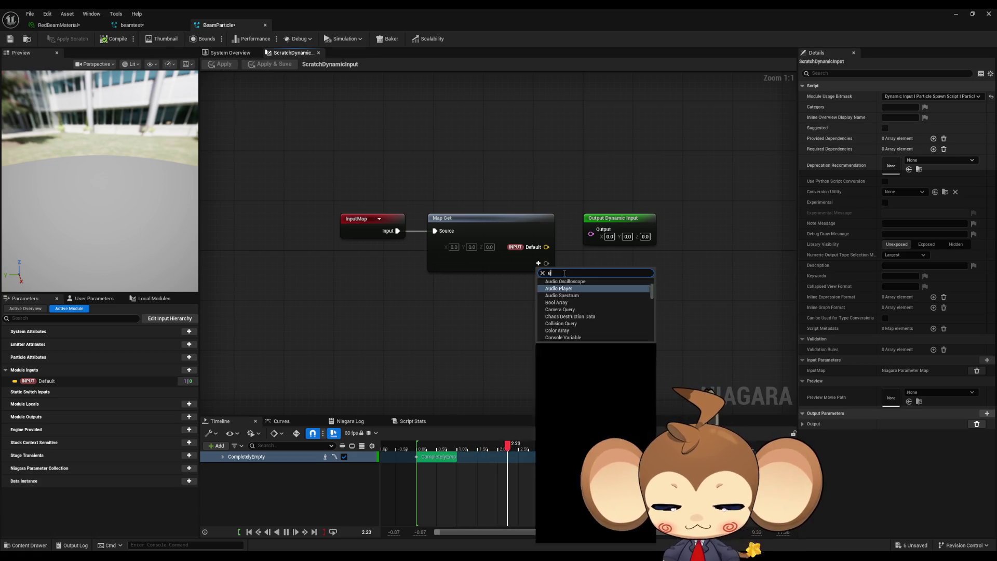
{"action": "key", "text": "Return"}
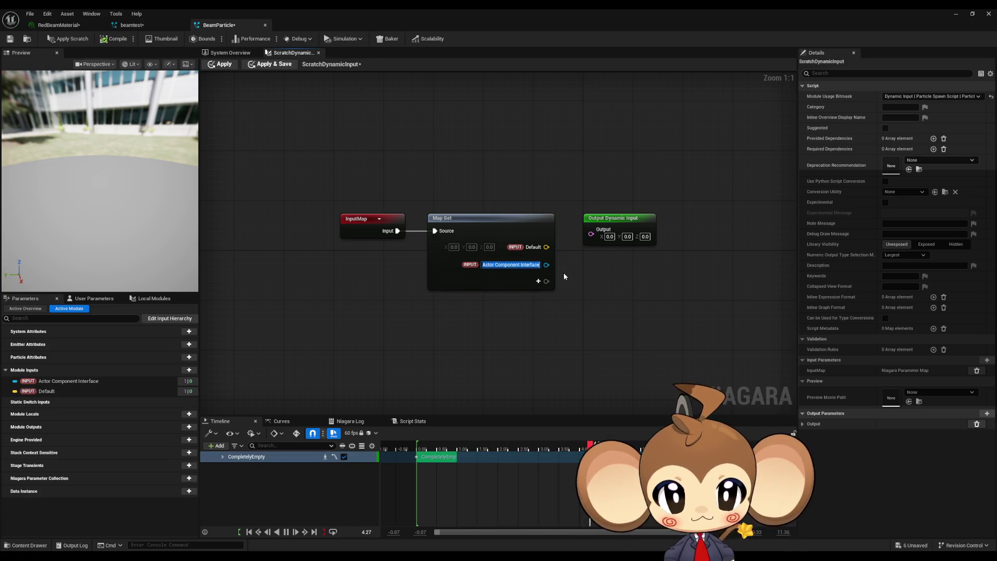
Feed that pin into a Get Transform node and wire Position into Output Dynamic Input.
{"action": "left_click_drag", "start_coordinate": [547, 265], "coordinate": [591, 307]}
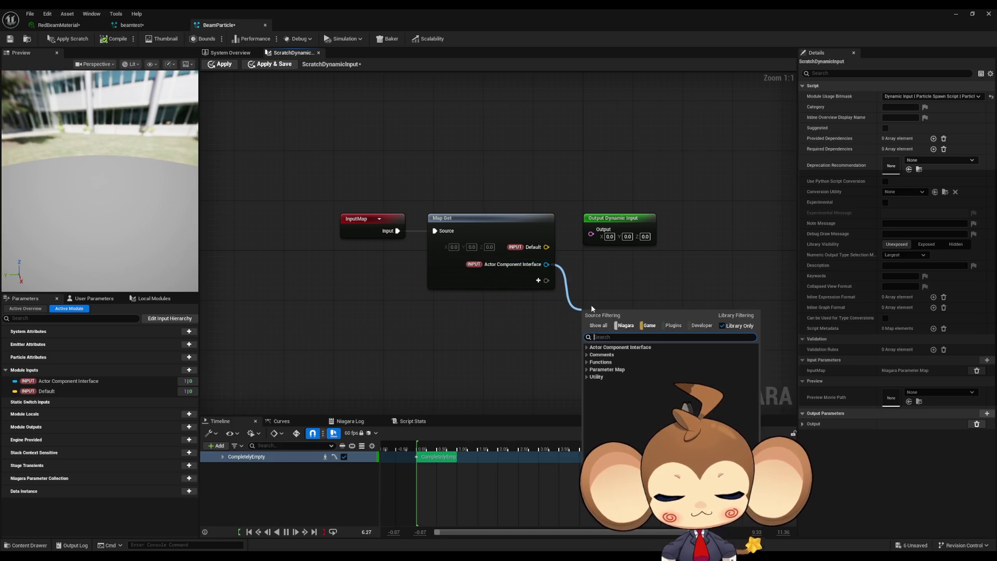
{"action": "type", "text": "mak"}
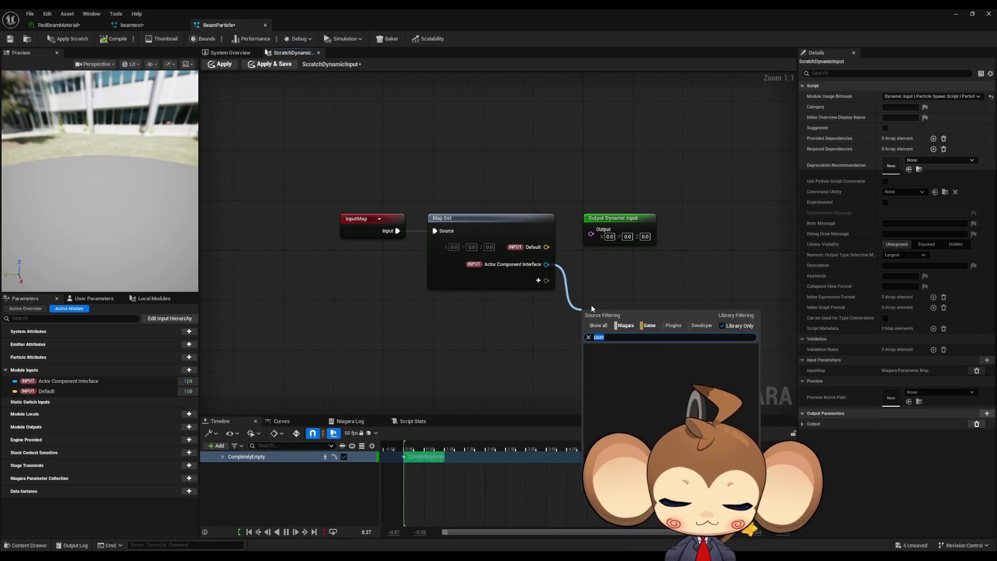
{"action": "key", "text": "BackSpace"}
{"action": "key", "text": "BackSpace"}
{"action": "key", "text": "BackSpace"}
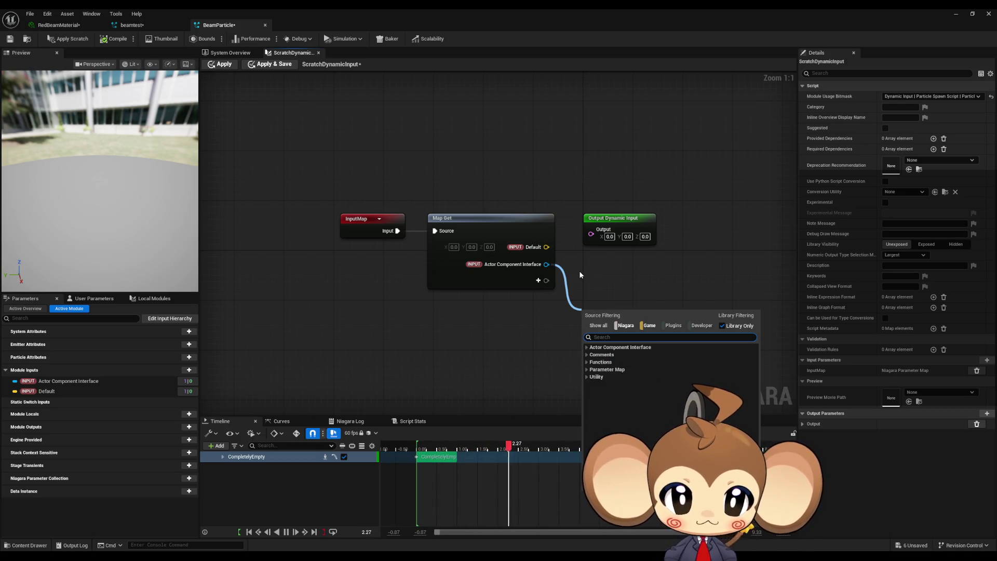
{"action": "type", "text": "get"}
{"action": "left_click", "coordinate": [615, 387]}
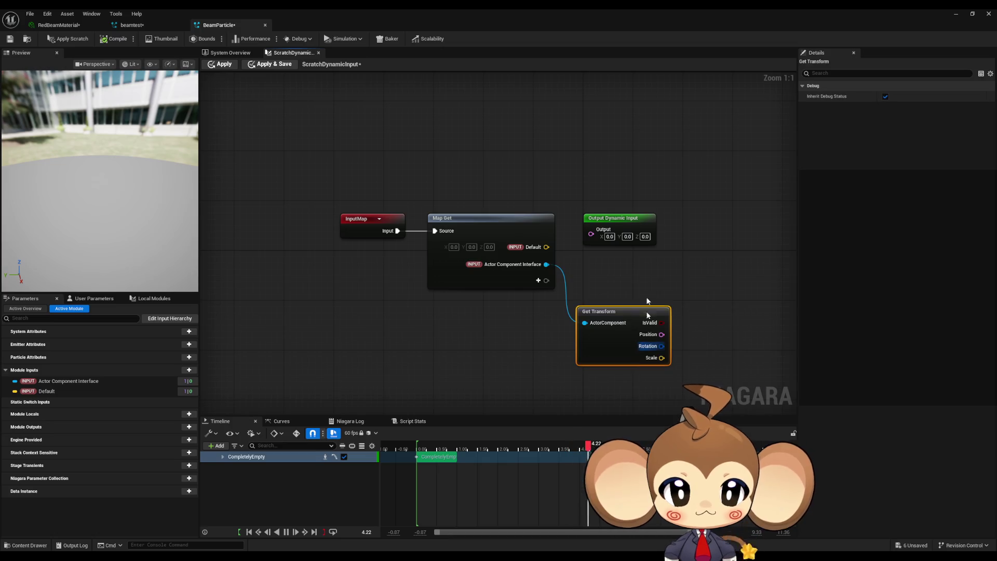
{"action": "mouse_move", "coordinate": [661, 334]}
{"action": "left_mouse_down"}
{"action": "mouse_move", "coordinate": [674, 307]}
{"action": "mouse_move", "coordinate": [591, 233]}
{"action": "mouse_move", "coordinate": [711, 231]}
{"action": "left_mouse_up"}
{"action": "left_click_drag", "start_coordinate": [715, 284], "coordinate": [615, 284]}
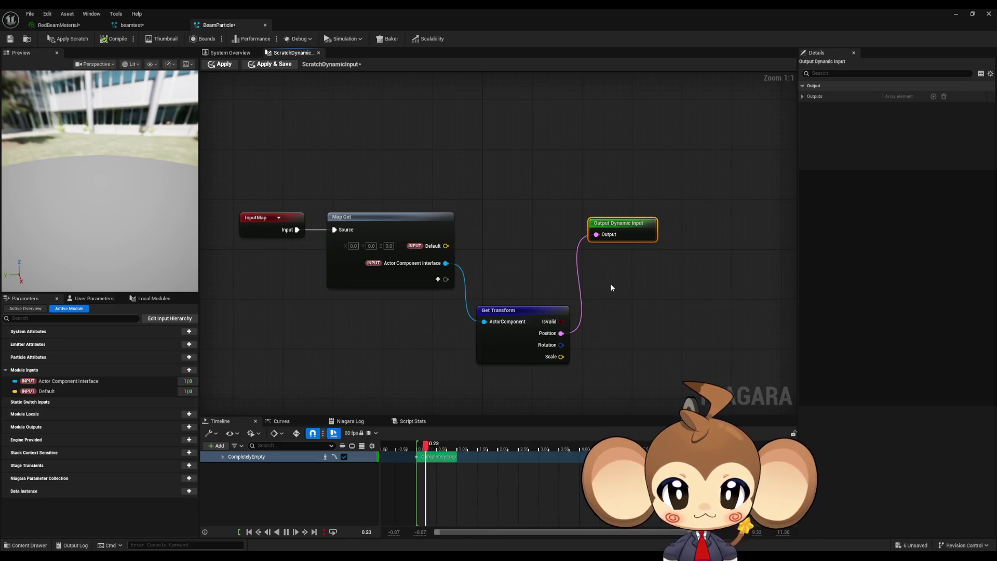
{"action": "left_click", "coordinate": [147, 24]}
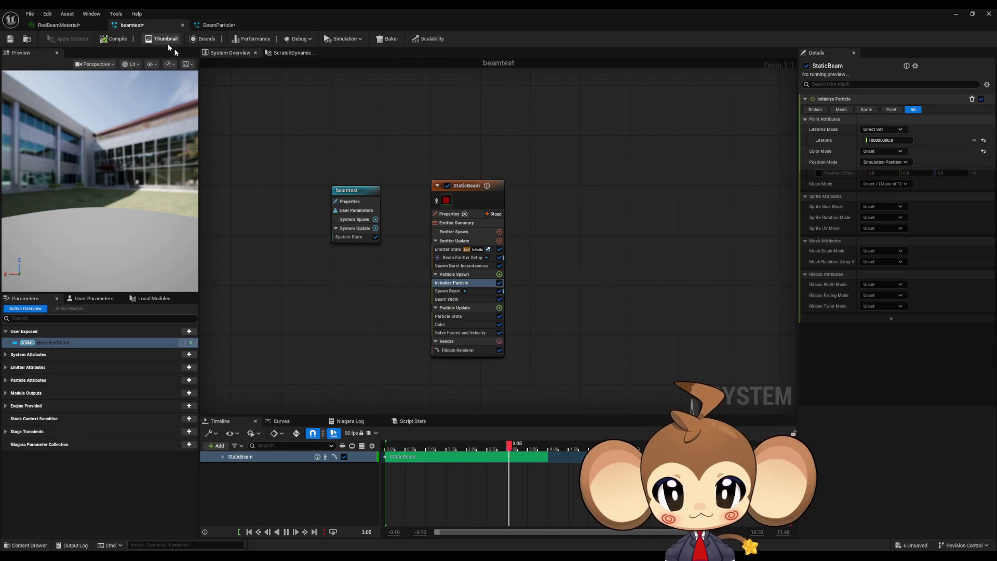
Inspect the Get Transform node in beamtest's scratch dynamic input graph.
{"action": "left_click", "coordinate": [289, 53]}
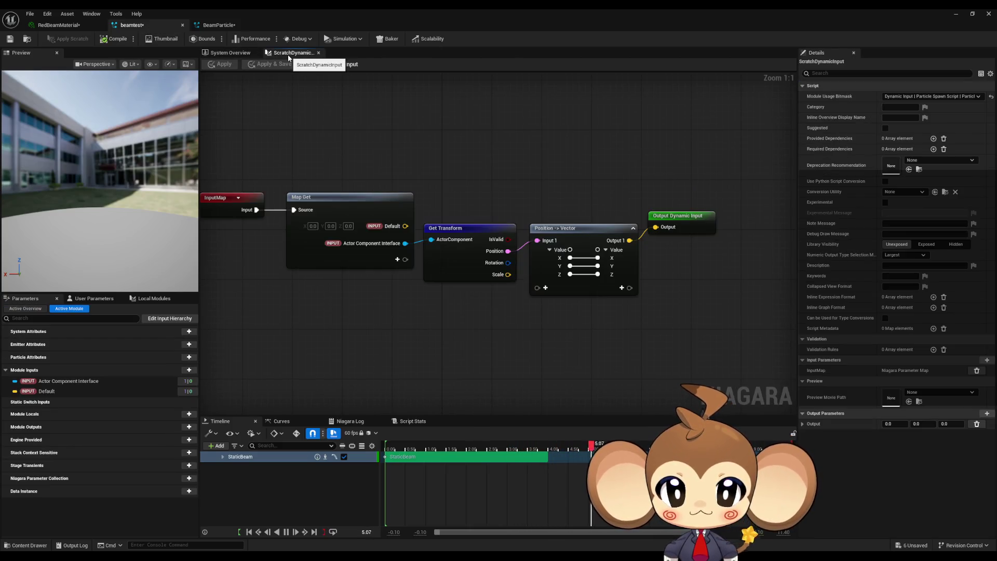
{"action": "left_click", "coordinate": [478, 265]}
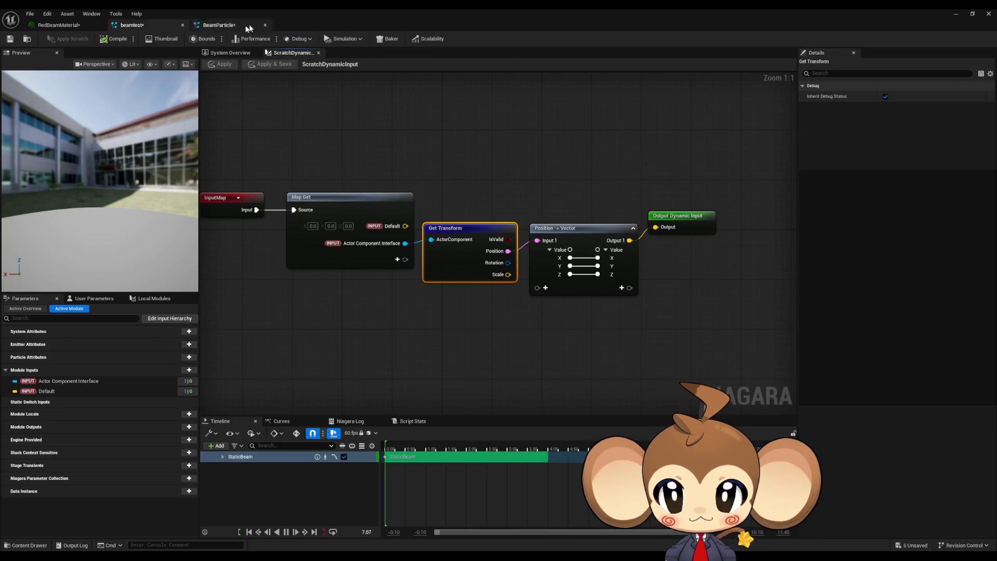
{"action": "left_click", "coordinate": [210, 24]}
{"action": "left_click", "coordinate": [160, 24]}
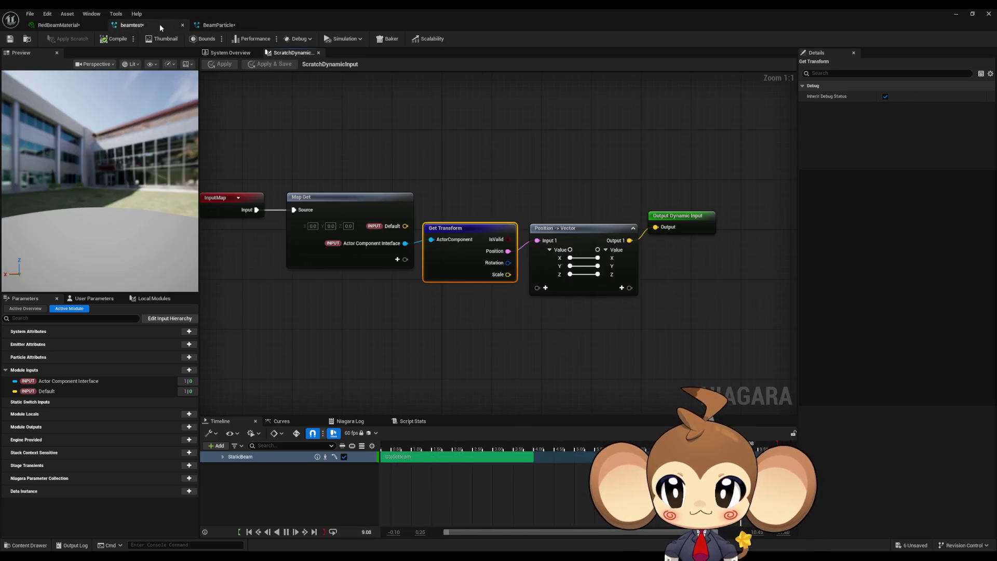
Compare the beamtest and BeamParticle systems, ending on BeamParticle's System Overview.
{"action": "left_click", "coordinate": [224, 26]}
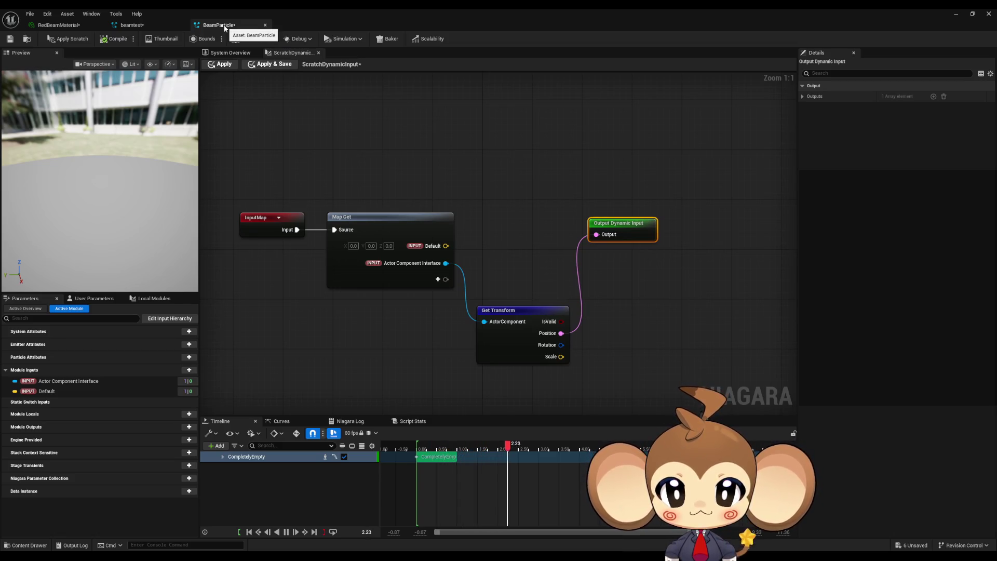
{"action": "left_click", "coordinate": [161, 24]}
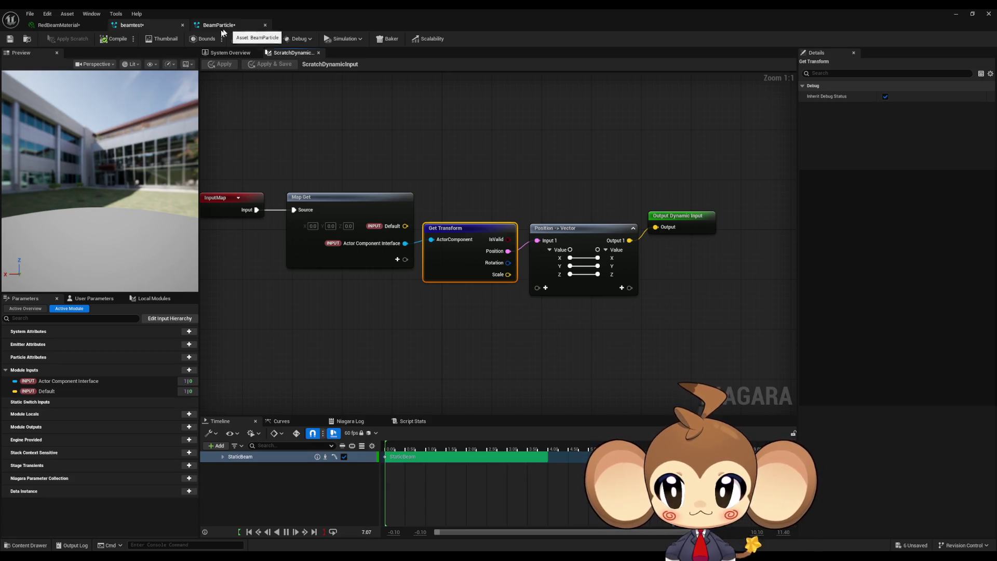
{"action": "left_click", "coordinate": [238, 54]}
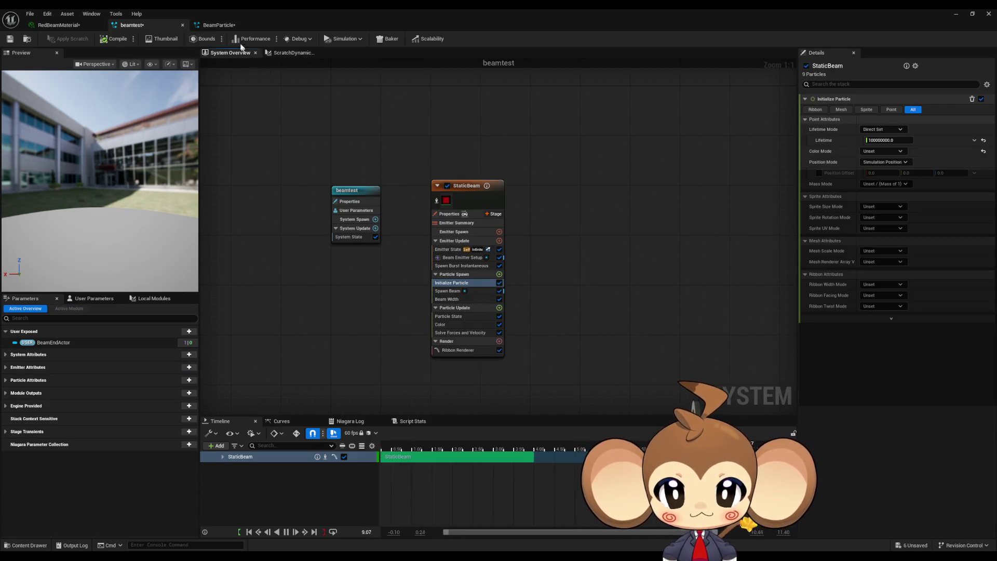
{"action": "left_click", "coordinate": [219, 25]}
{"action": "left_click", "coordinate": [225, 53]}
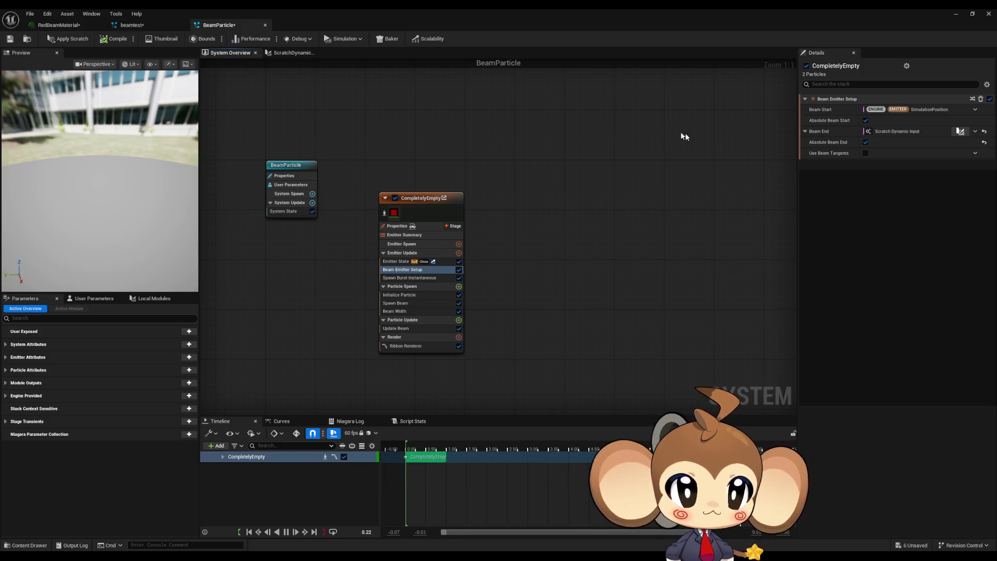
Reset BeamParticle's Beam End to its default vector 0, 0, 100.
{"action": "left_click", "coordinate": [976, 132]}
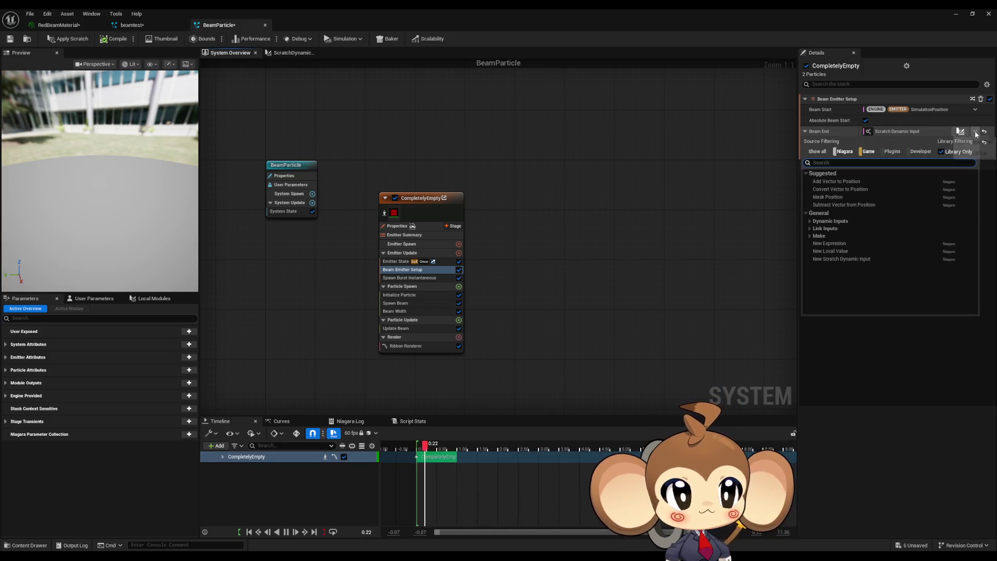
{"action": "left_click", "coordinate": [975, 131]}
{"action": "left_click", "coordinate": [987, 133]}
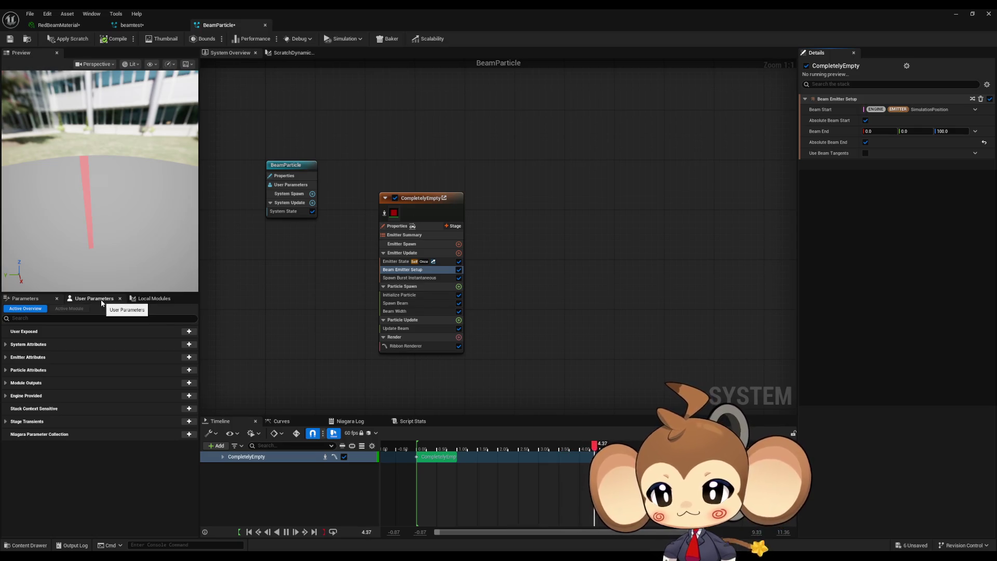
{"action": "left_click", "coordinate": [140, 301]}
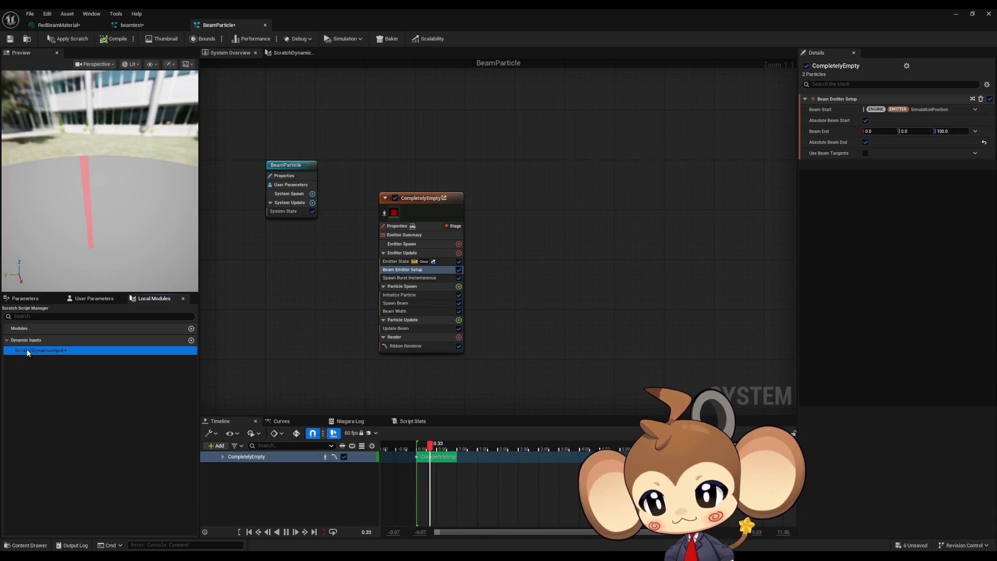
Delete the ScratchDynamicInput script, then browse the emitter's modules back to Beam Emitter Setup.
{"action": "key", "text": "Delete"}
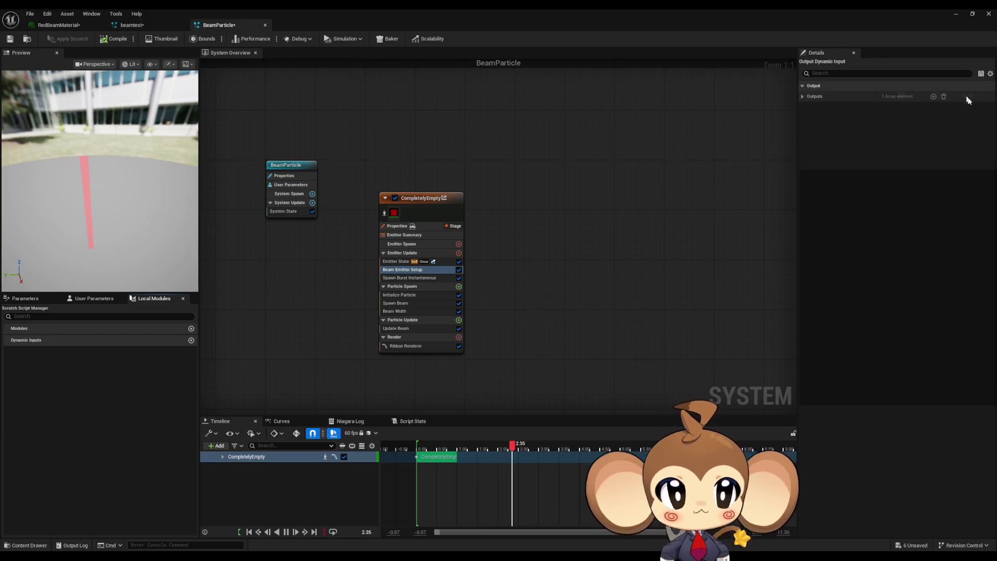
{"action": "left_click", "coordinate": [421, 197]}
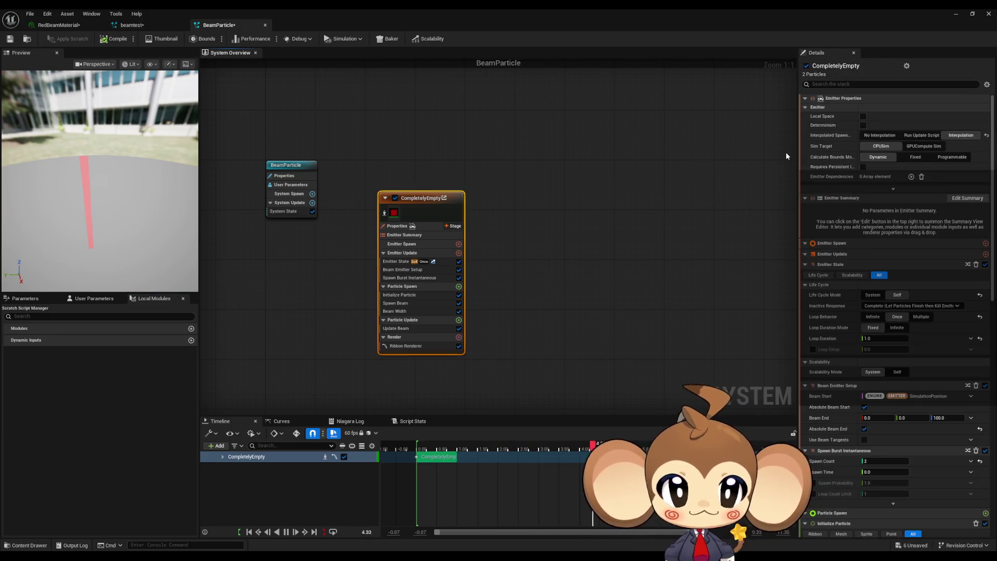
{"action": "left_click", "coordinate": [417, 287]}
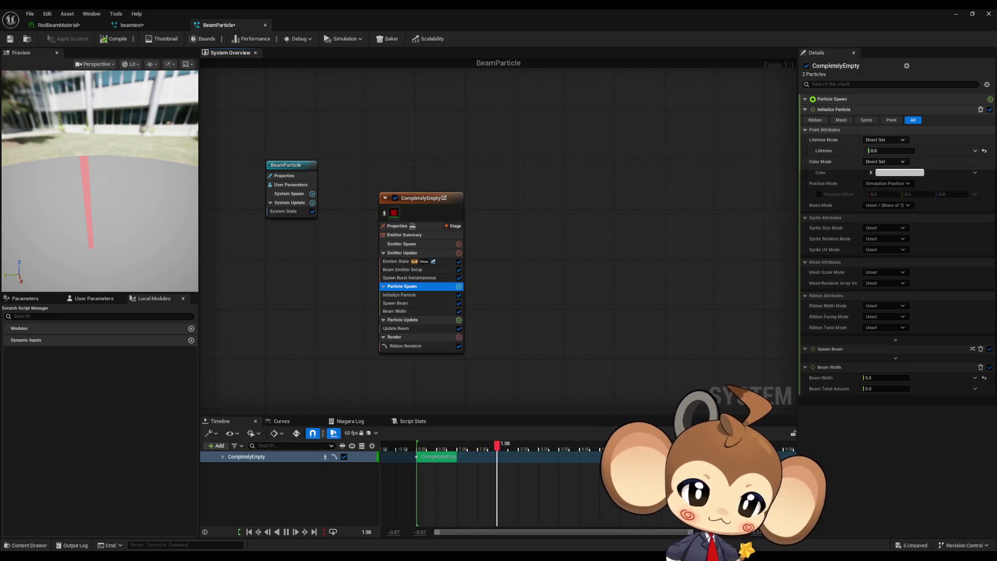
{"action": "left_click", "coordinate": [646, 268]}
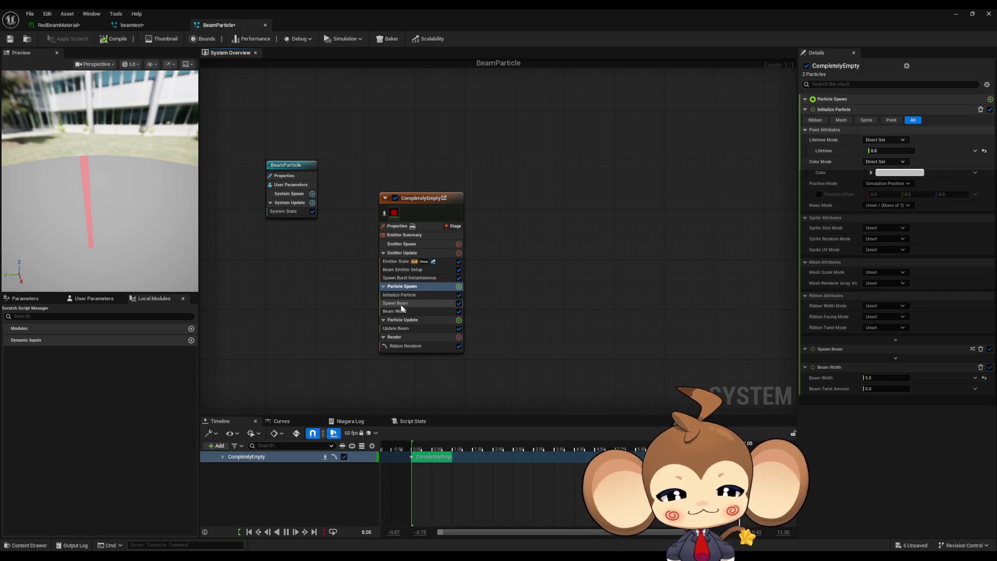
{"action": "left_click", "coordinate": [396, 261]}
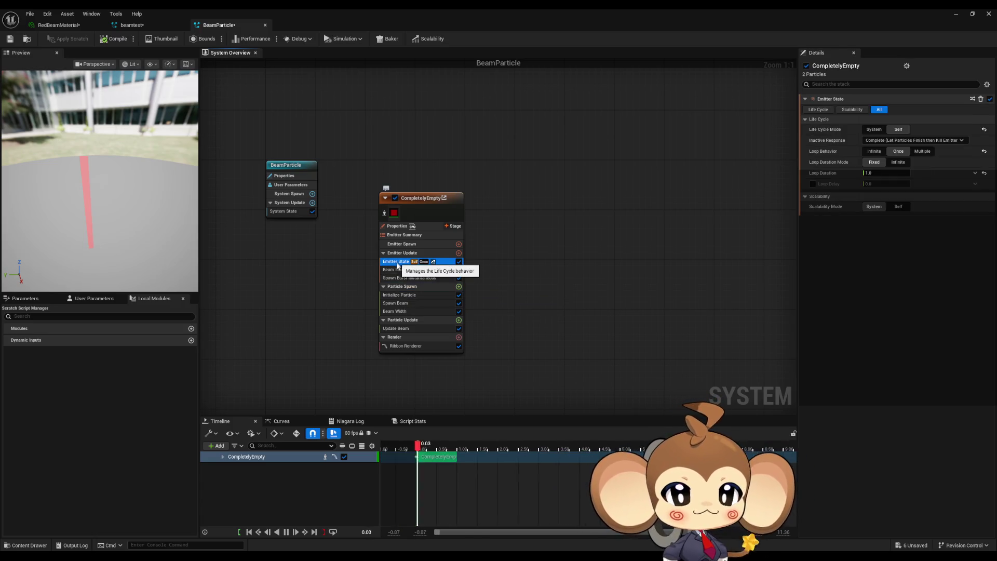
{"action": "left_click", "coordinate": [397, 270]}
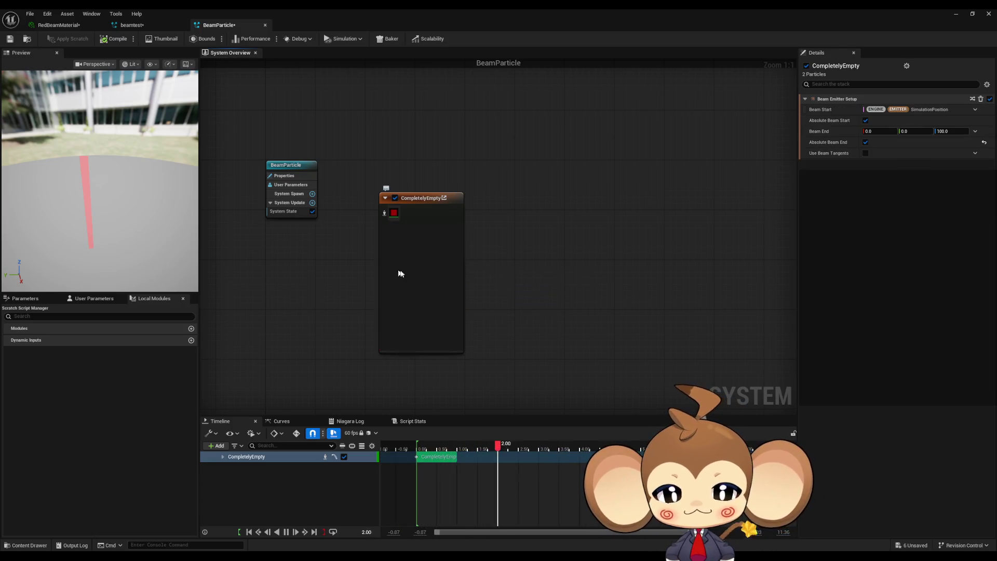
{"action": "left_click", "coordinate": [975, 131]}
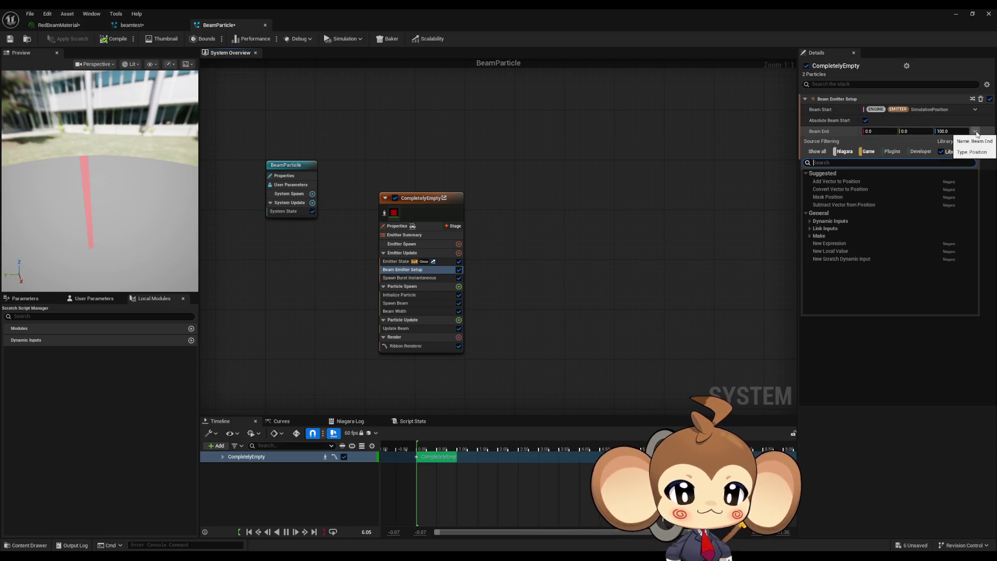
Search Beam End's inputs for 'act' and compare with beamtest's Beam Emitter Setup.
{"action": "type", "text": "act"}
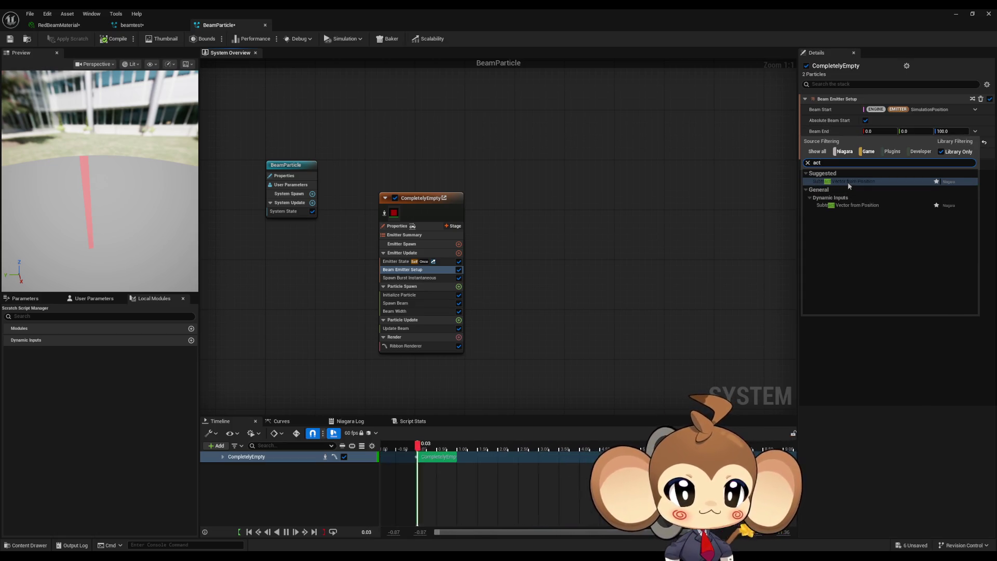
{"action": "left_click", "coordinate": [154, 25]}
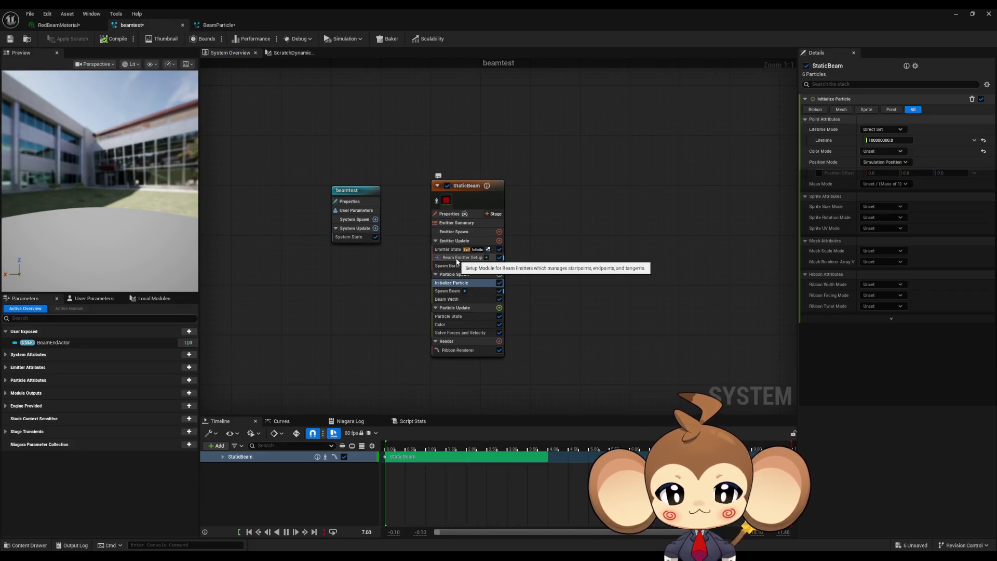
{"action": "left_click", "coordinate": [458, 261]}
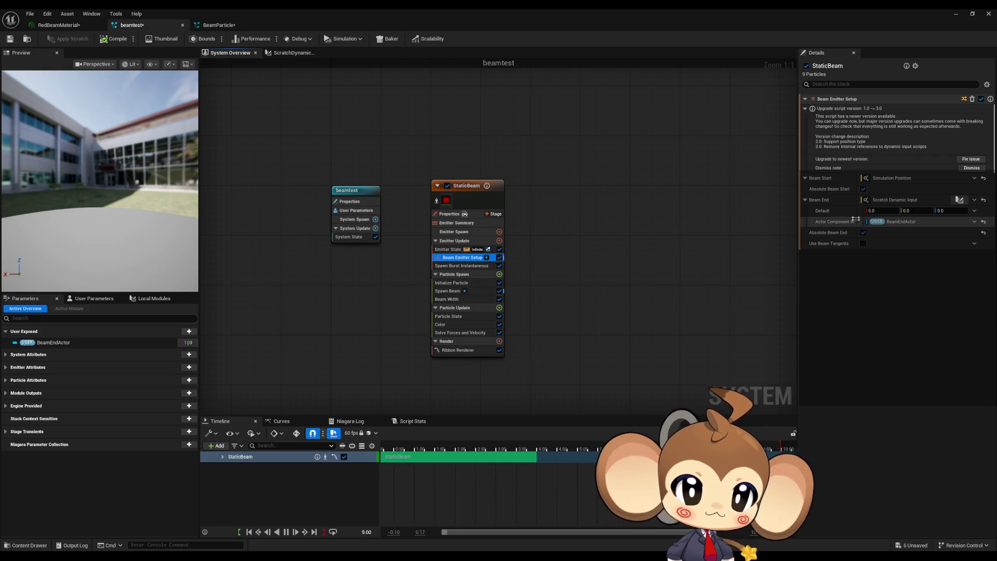
{"action": "left_click", "coordinate": [218, 25]}
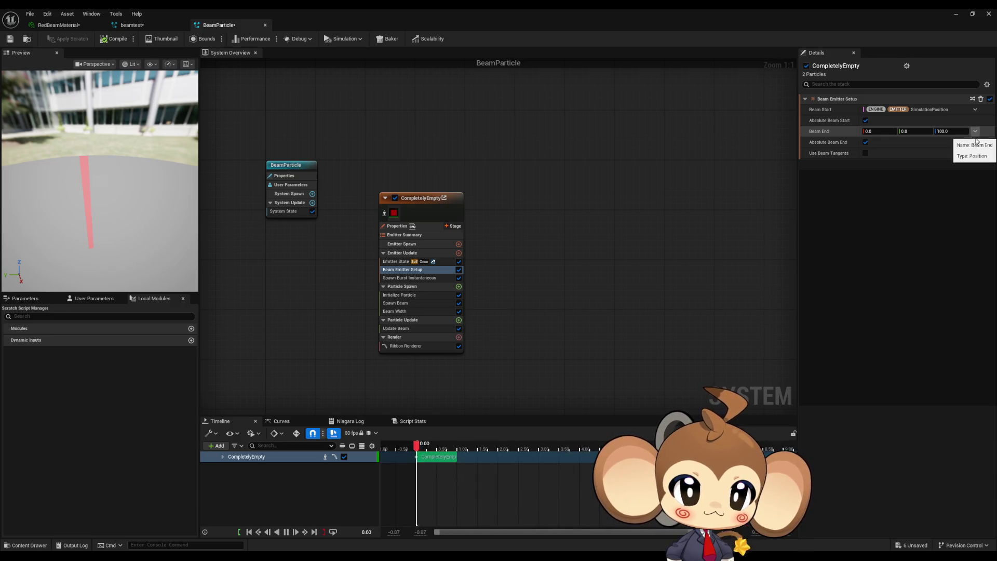
{"action": "left_click", "coordinate": [147, 24]}
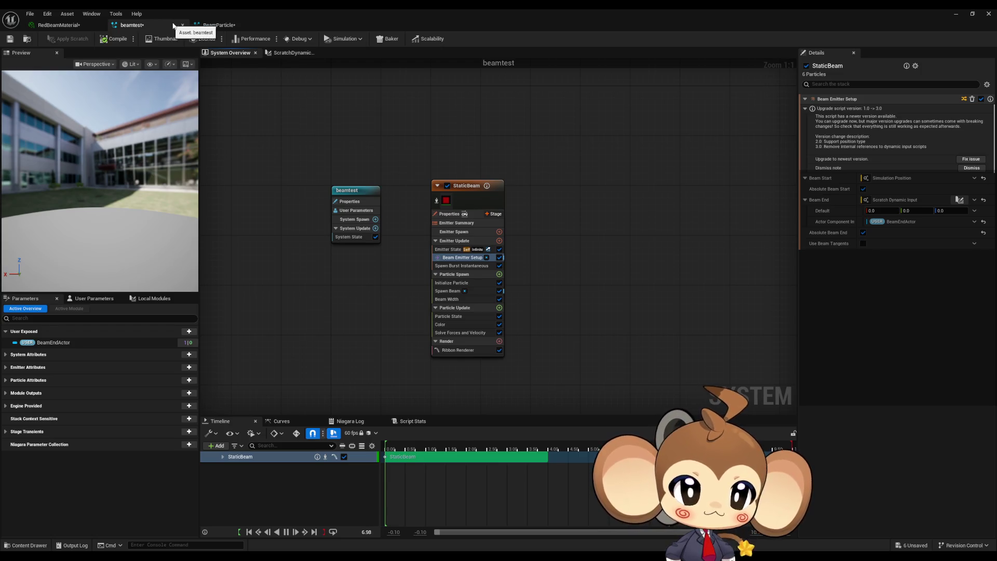
{"action": "left_click", "coordinate": [218, 25]}
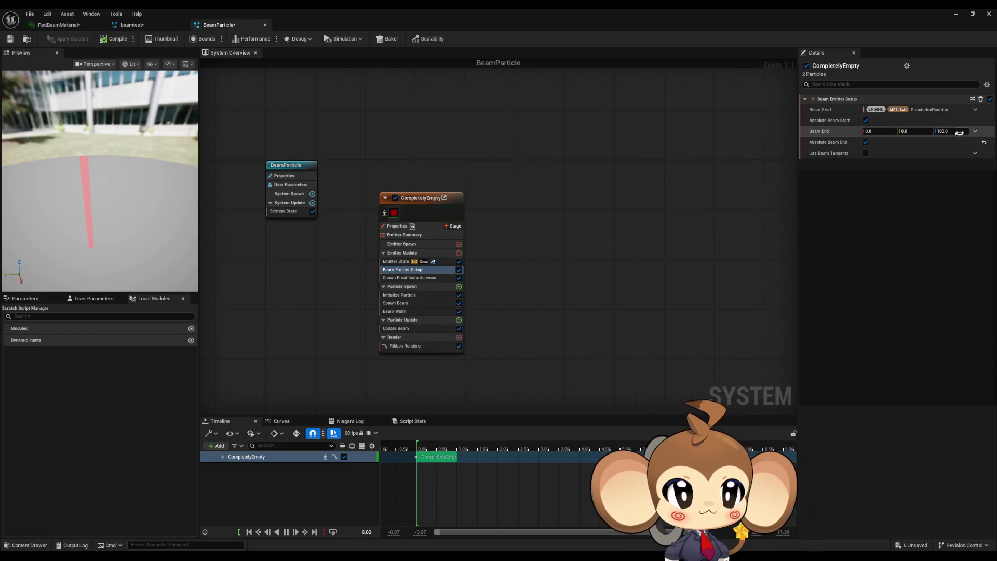
Filter Beam End's input choices with 'scr' and pick New Scratch Dynamic Input.
{"action": "left_click", "coordinate": [976, 132]}
{"action": "type", "text": "sct"}
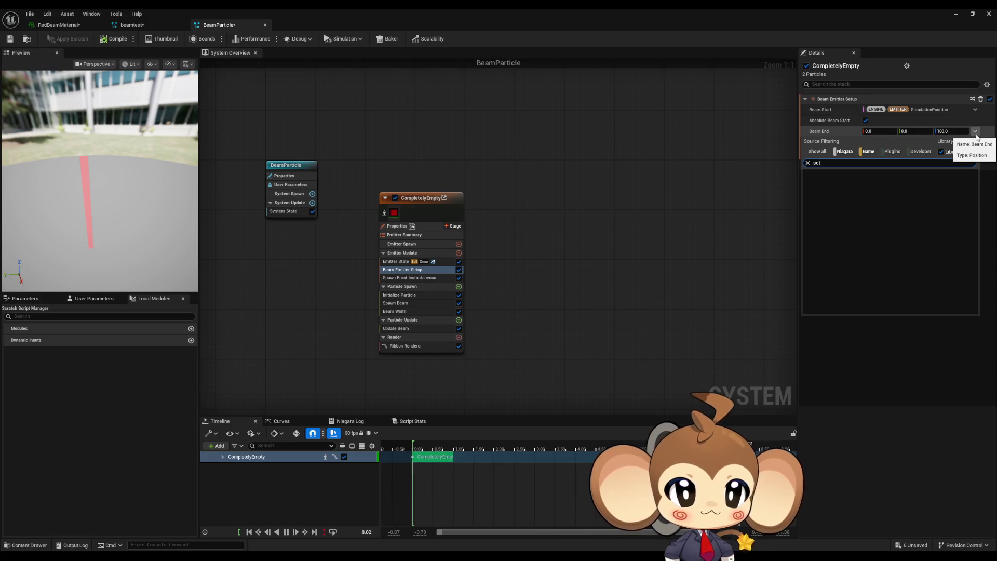
{"action": "key", "text": "Escape"}
{"action": "left_click", "coordinate": [976, 132]}
{"action": "type", "text": "sctr"}
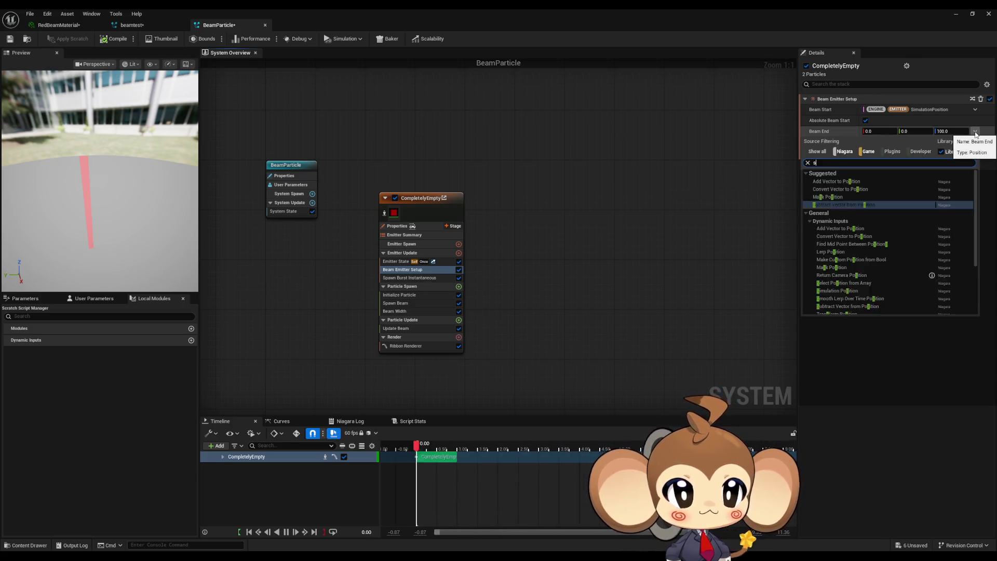
{"action": "key", "text": "BackSpace"}
{"action": "key", "text": "BackSpace"}
{"action": "type", "text": "r"}
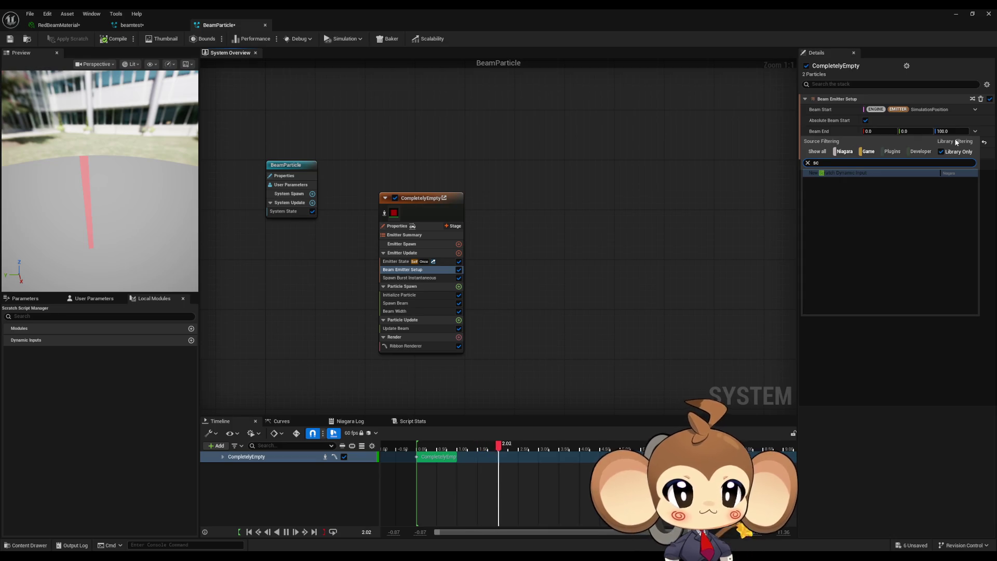
{"action": "left_click", "coordinate": [862, 173]}
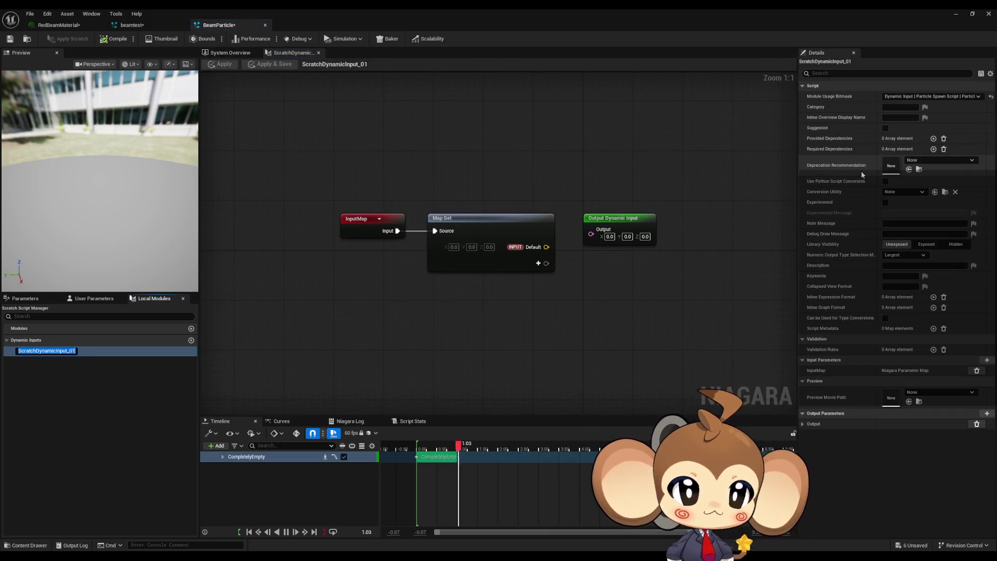
Check beamtest's Actor Component In setting, then confirm BeamParticle's Beam End reads Scratch Dynamic Input 01.
{"action": "left_click", "coordinate": [139, 26]}
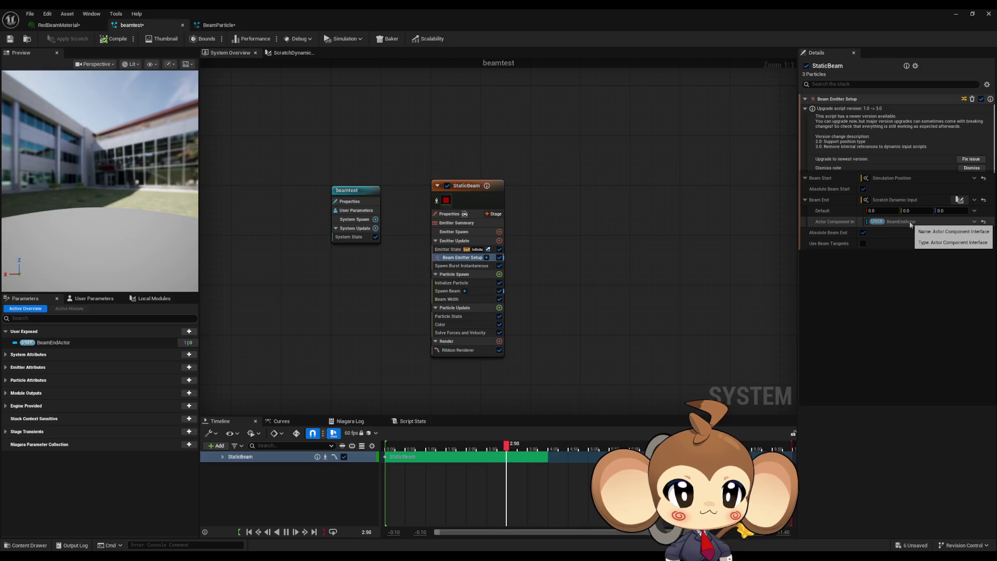
{"action": "left_click", "coordinate": [893, 221]}
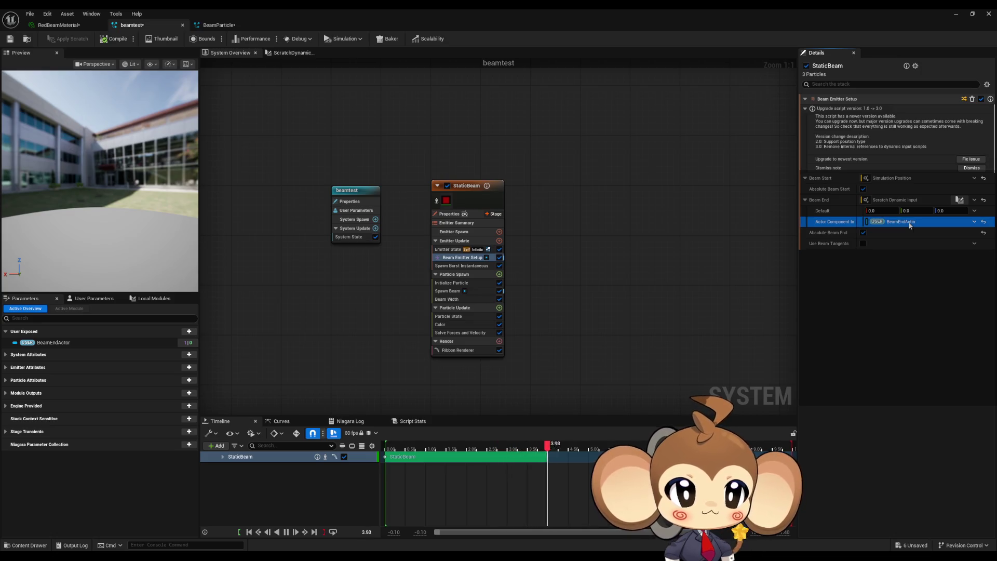
{"action": "left_click", "coordinate": [225, 26]}
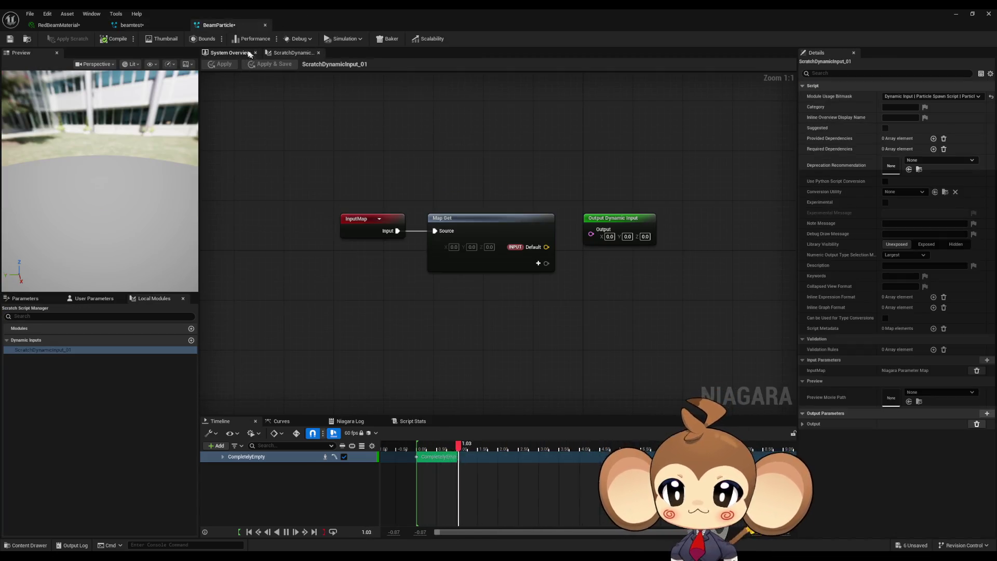
{"action": "left_click", "coordinate": [231, 53]}
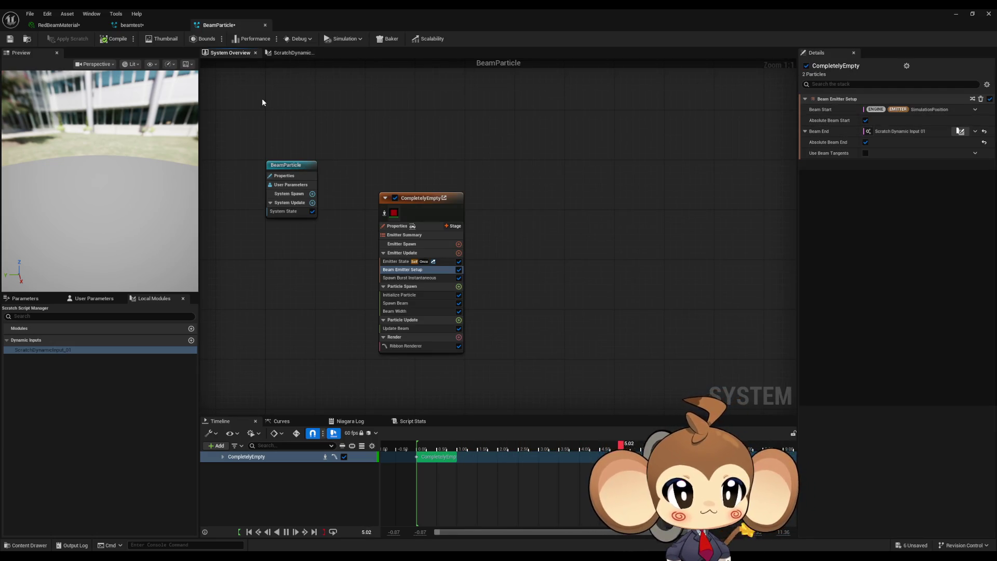
{"action": "left_click", "coordinate": [141, 30]}
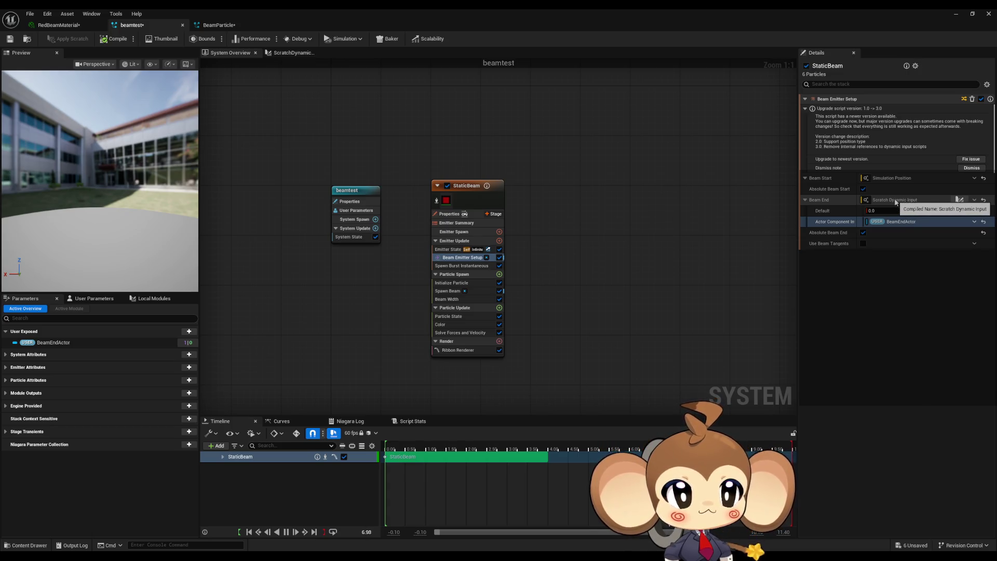
{"action": "left_click", "coordinate": [218, 26]}
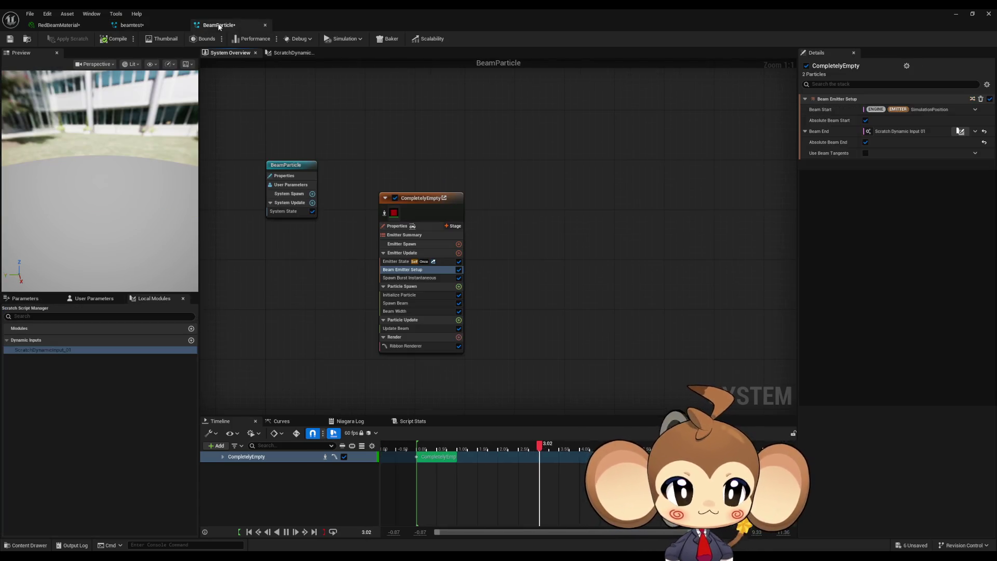
{"action": "left_click", "coordinate": [913, 132]}
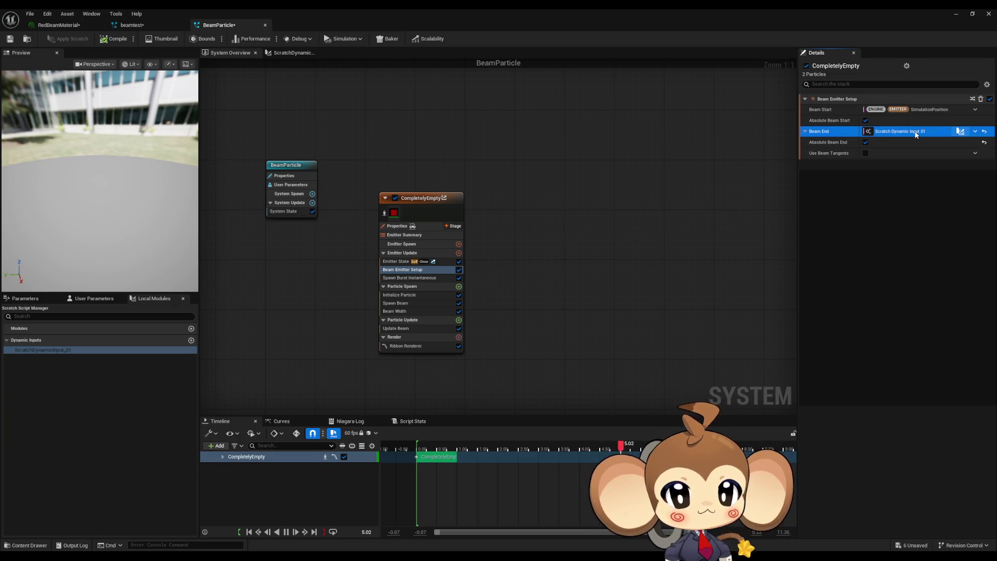
Open the ScratchDynamicInput_01 graph and try, then abandon, wiring Output to Map Get.
{"action": "double_click", "coordinate": [893, 131]}
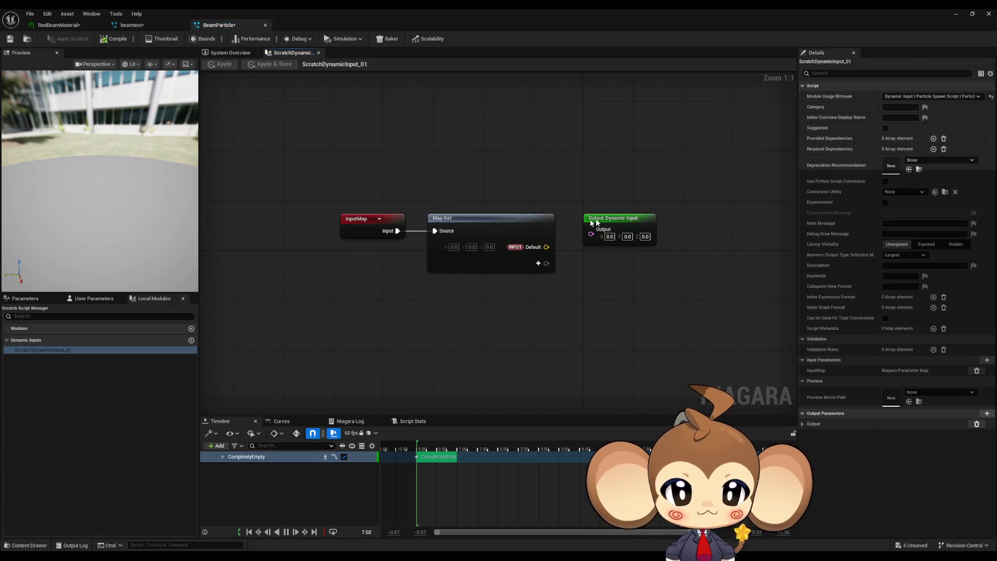
{"action": "left_click", "coordinate": [617, 224]}
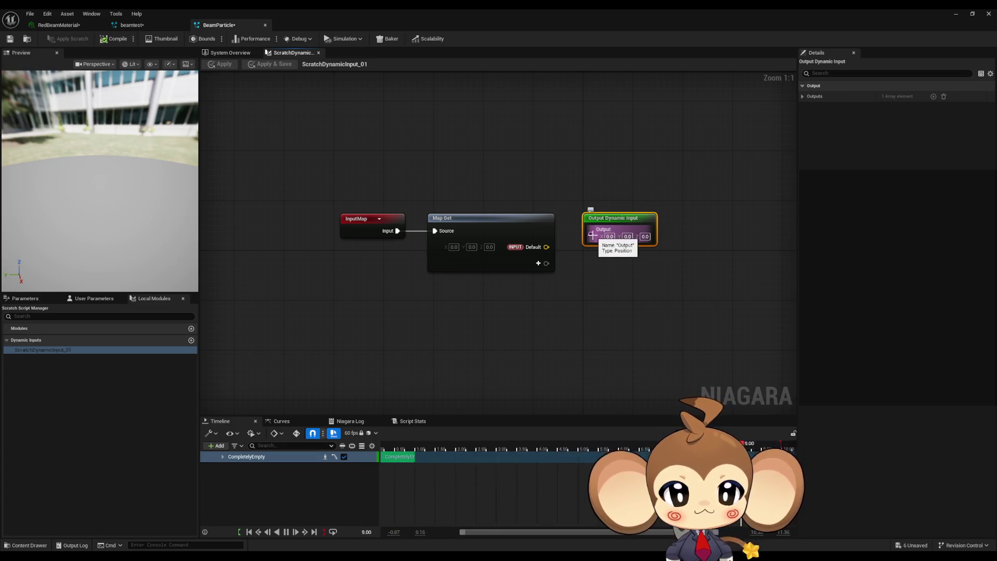
{"action": "left_click_drag", "start_coordinate": [590, 233], "coordinate": [548, 251]}
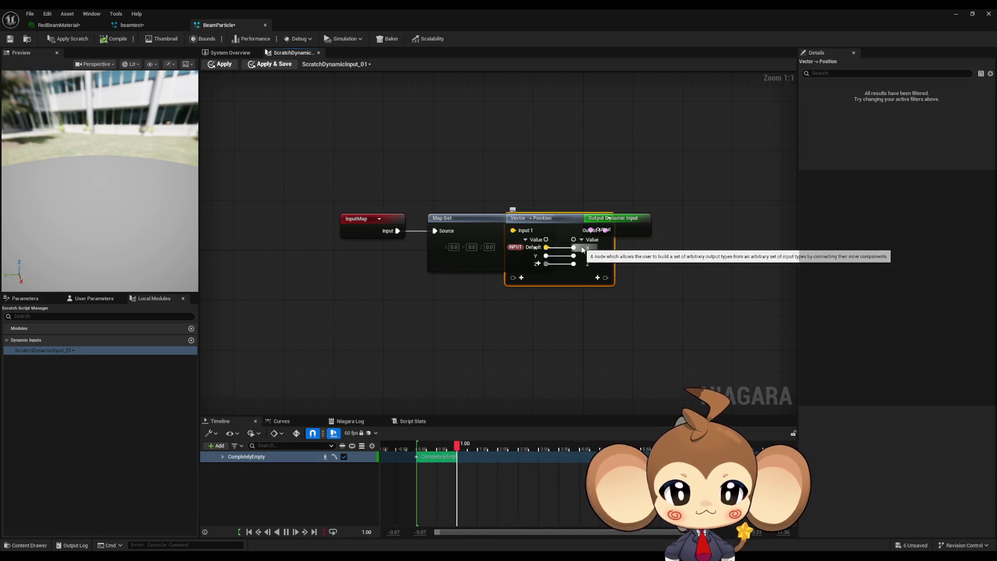
{"action": "left_click", "coordinate": [618, 258]}
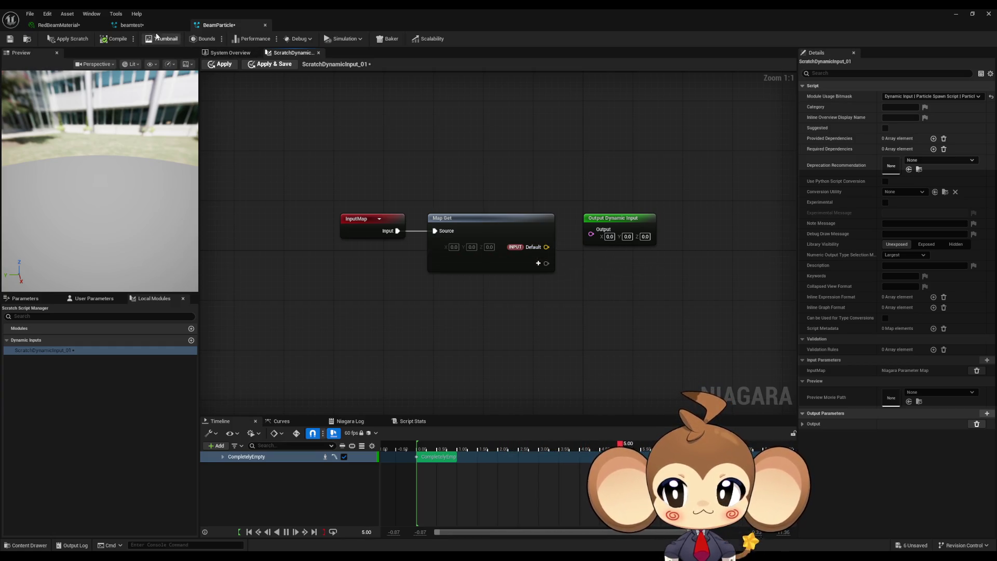
{"action": "left_click", "coordinate": [132, 25]}
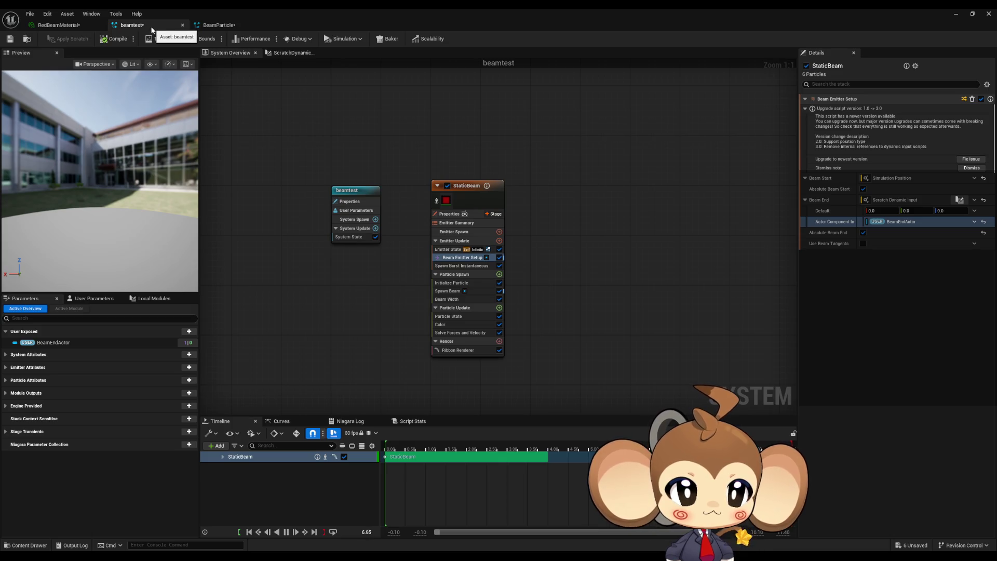
Add an Actor Component Interface input pin to the Map Get node.
{"action": "left_click", "coordinate": [208, 30]}
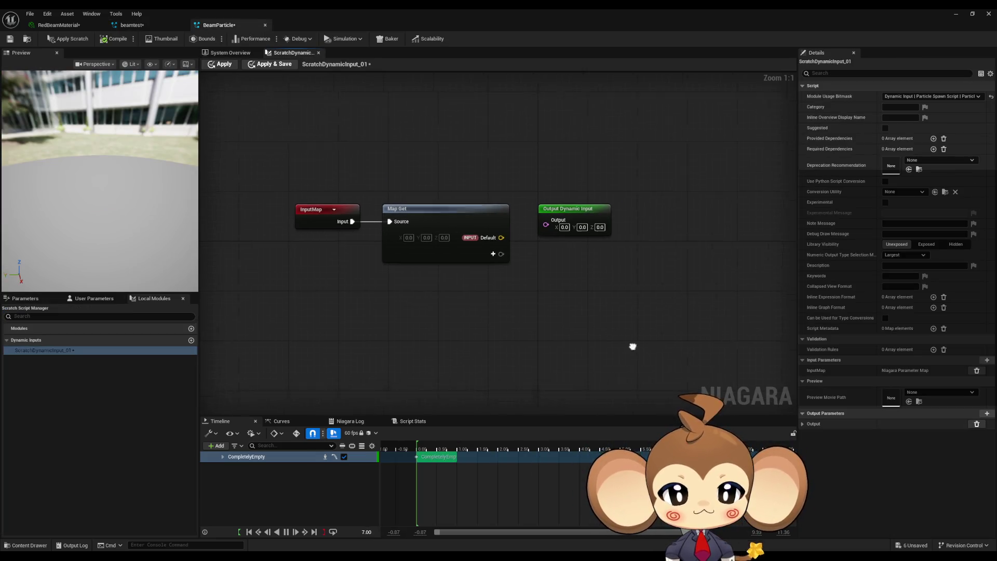
{"action": "left_click_drag", "start_coordinate": [485, 236], "coordinate": [529, 306]}
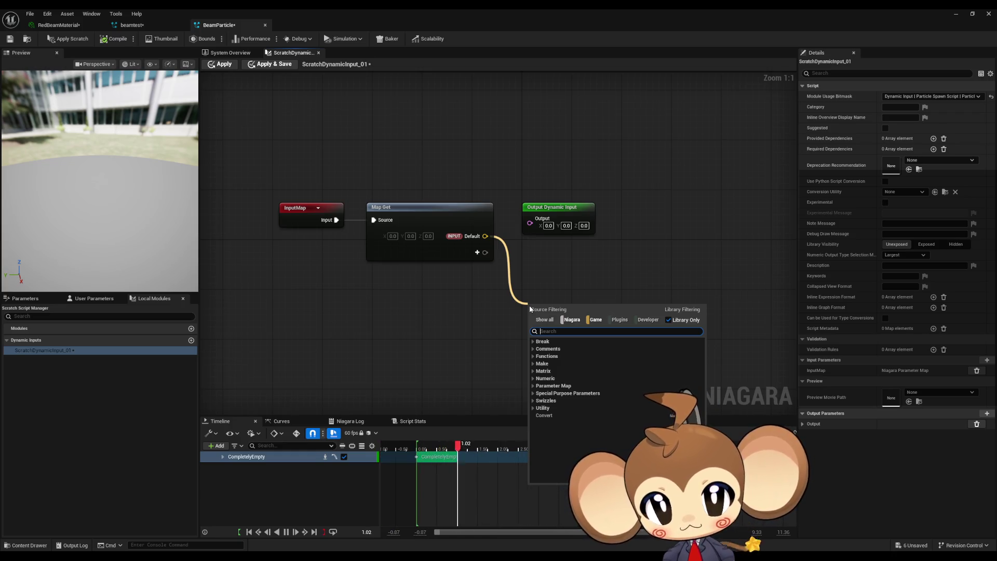
{"action": "left_click", "coordinate": [527, 195]}
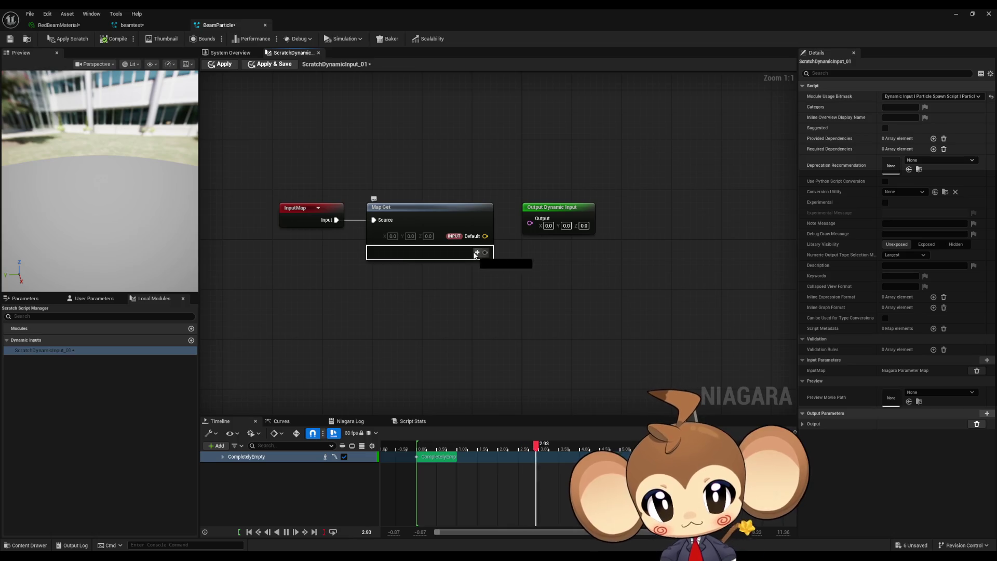
{"action": "left_click", "coordinate": [477, 252]}
{"action": "type", "text": "actor"}
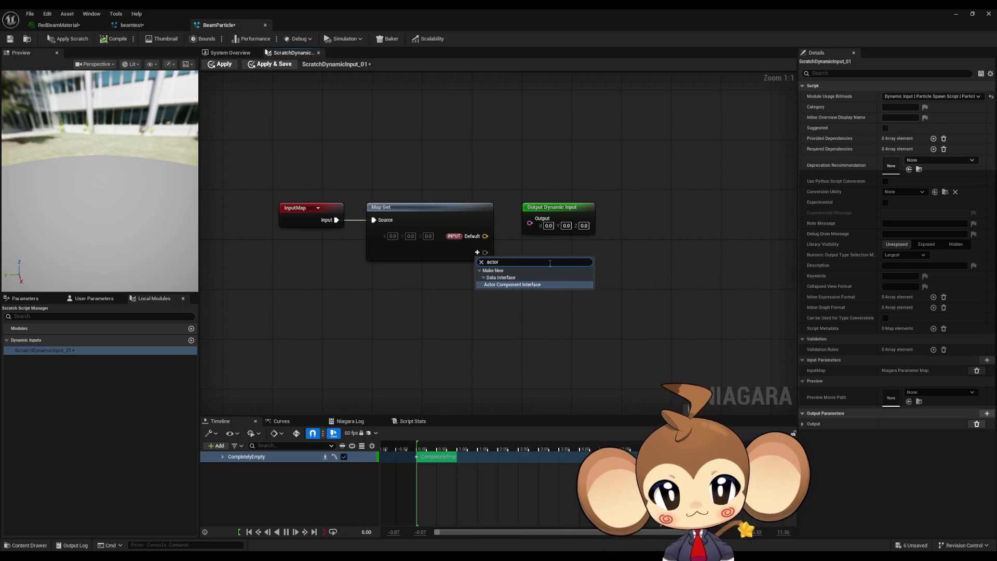
{"action": "key", "text": "Return"}
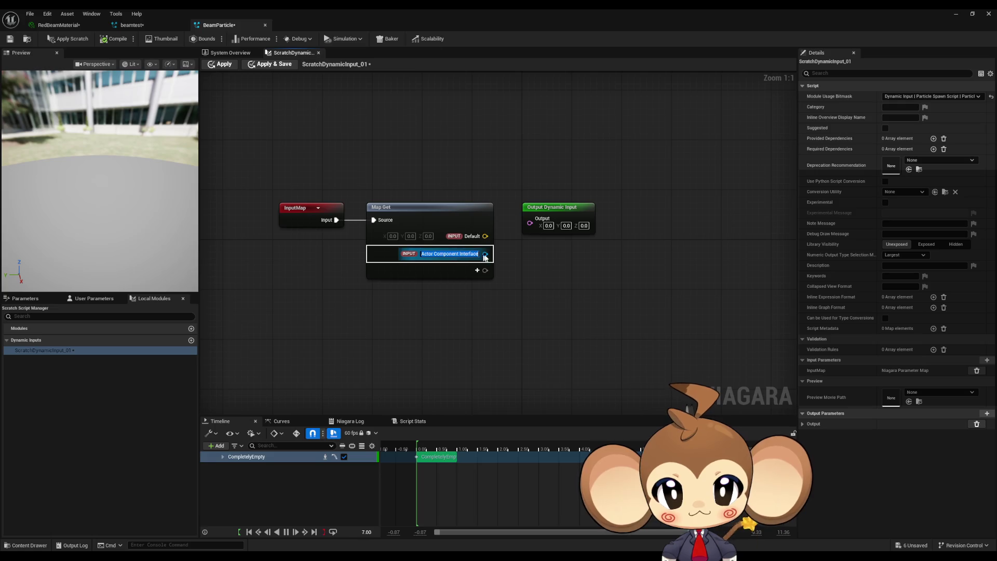
Add Get Transform from that pin and wire its Position to the Output Dynamic Input.
{"action": "left_click_drag", "start_coordinate": [485, 253], "coordinate": [515, 271]}
{"action": "type", "text": "transform"}
{"action": "key", "text": "Return"}
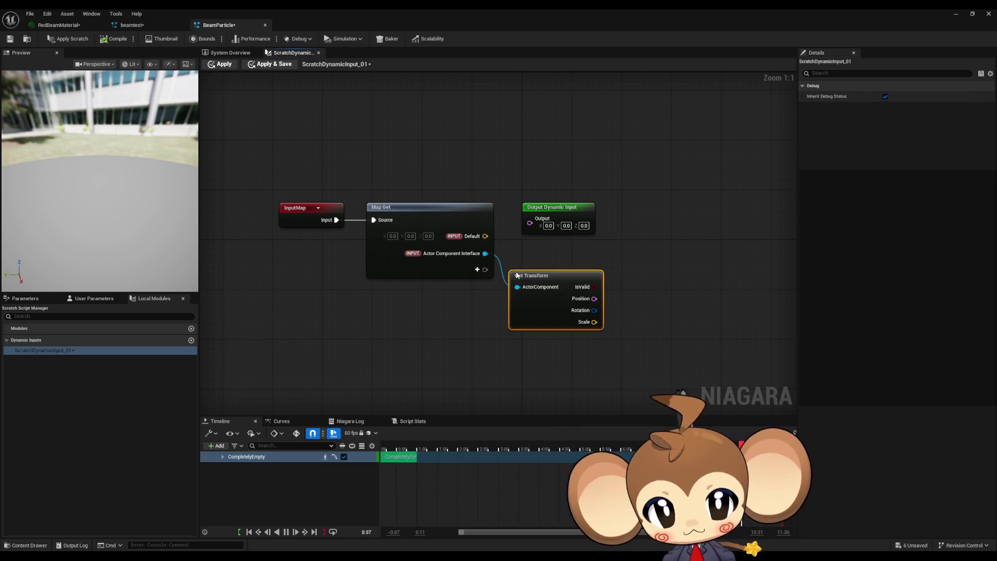
{"action": "left_click_drag", "start_coordinate": [594, 298], "coordinate": [529, 219]}
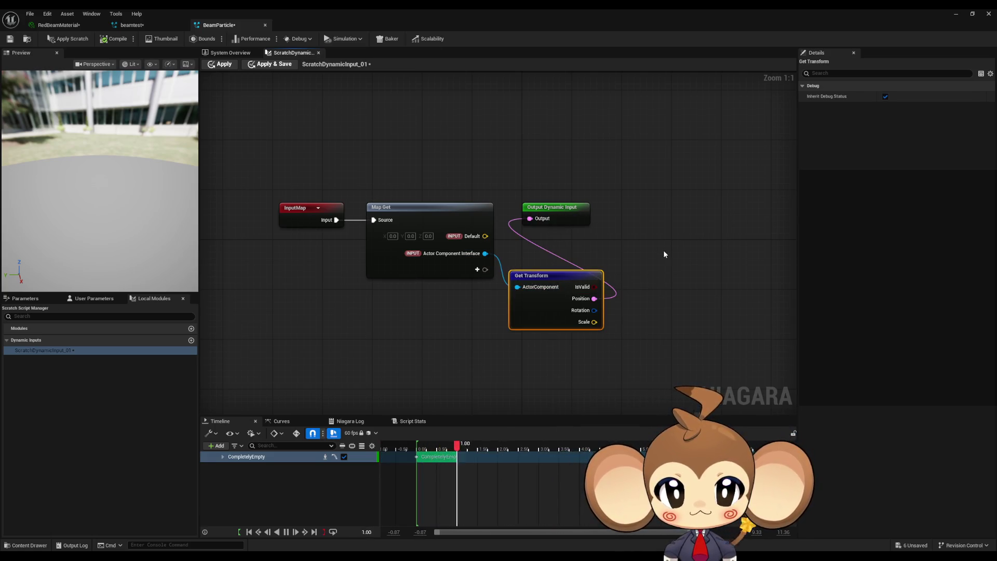
{"action": "left_click", "coordinate": [662, 251]}
Apply the scratch script to BeamParticle, then minimize the editor to view the beams in the level.
{"action": "left_click", "coordinate": [70, 40]}
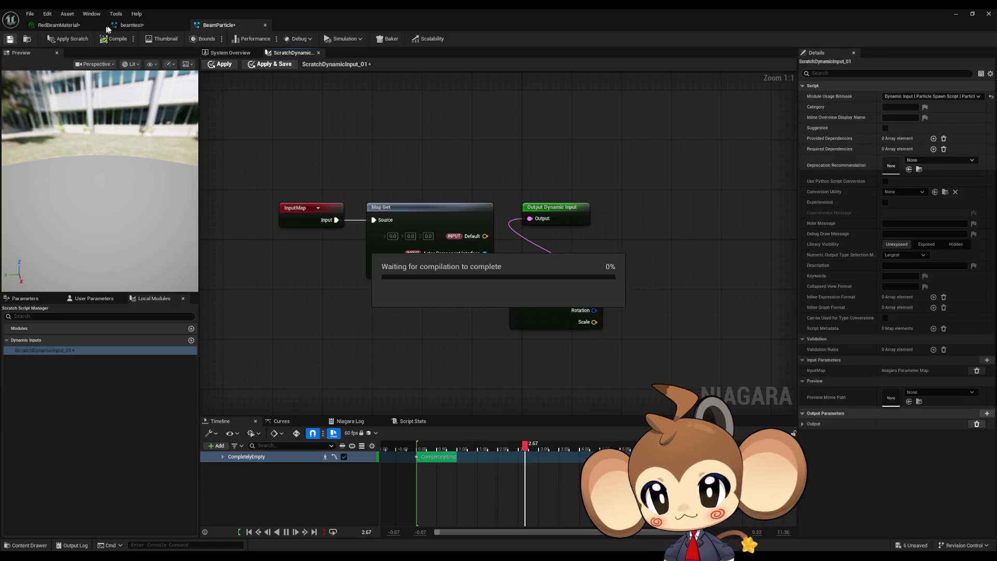
{"action": "left_click", "coordinate": [132, 27]}
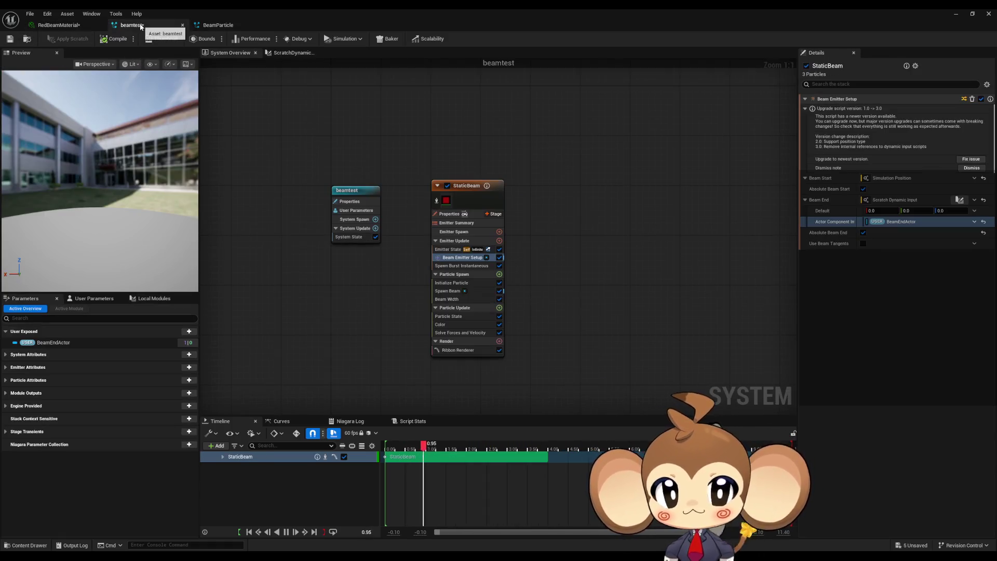
{"action": "left_click", "coordinate": [210, 28]}
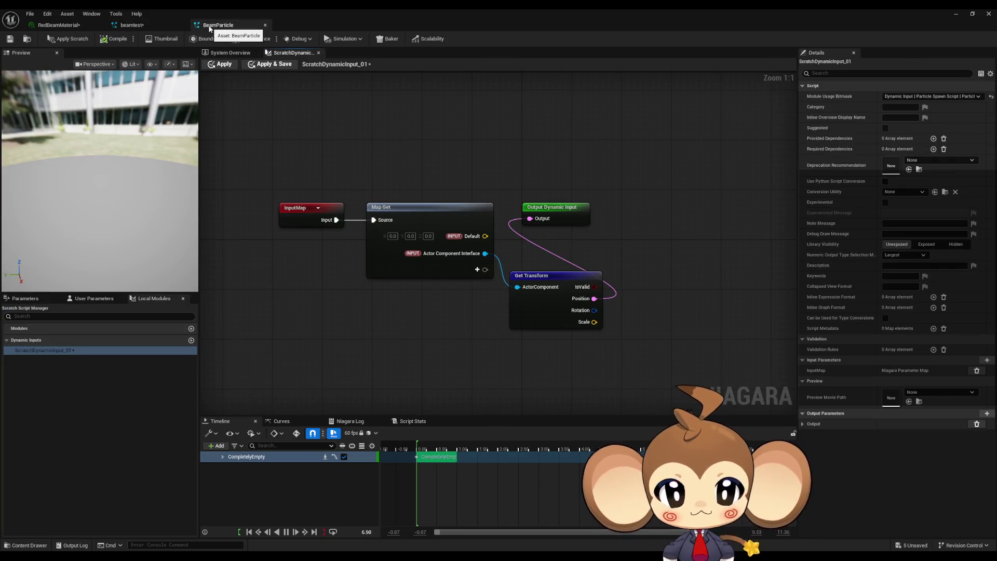
{"action": "left_click", "coordinate": [228, 53]}
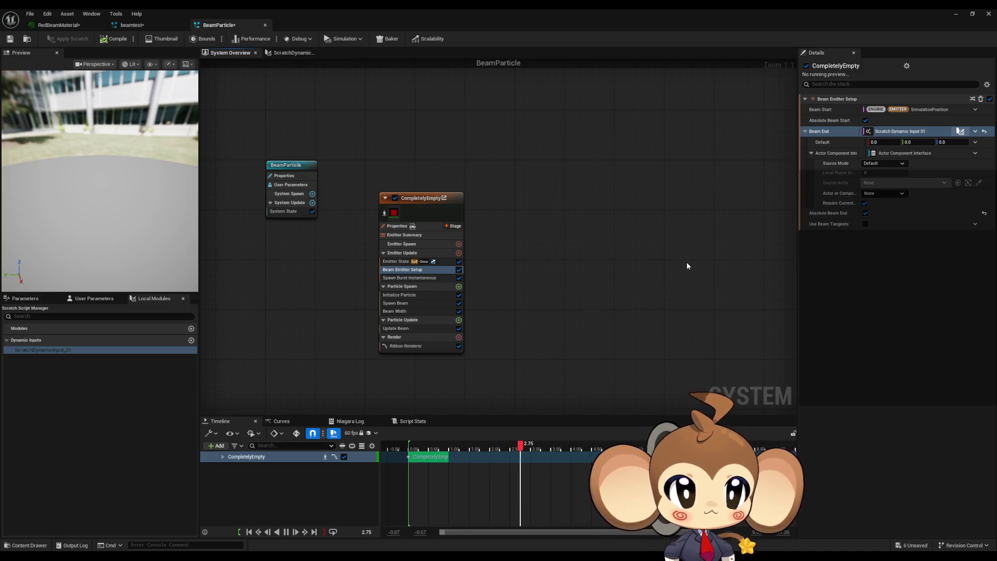
{"action": "left_click", "coordinate": [885, 193]}
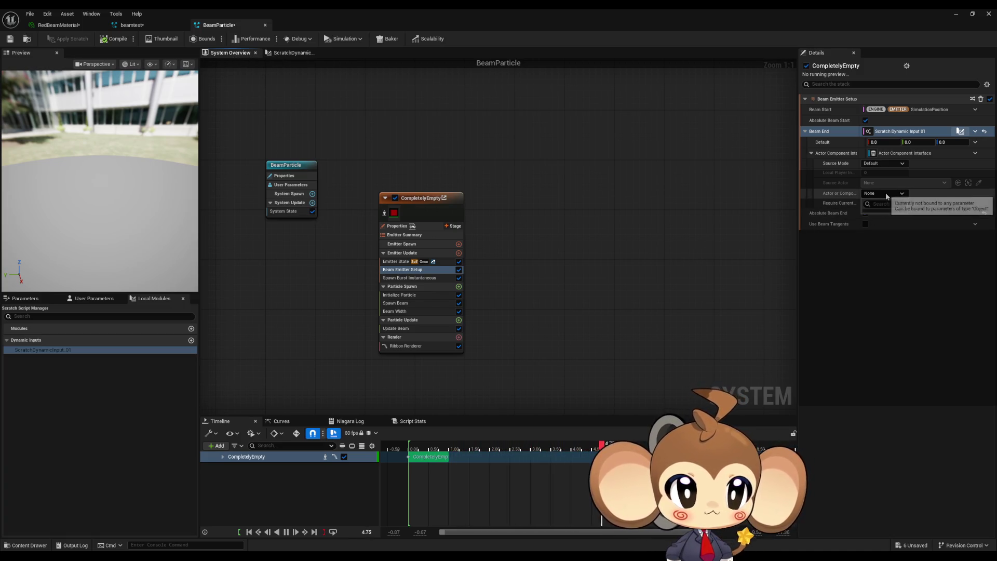
{"action": "left_click", "coordinate": [739, 165]}
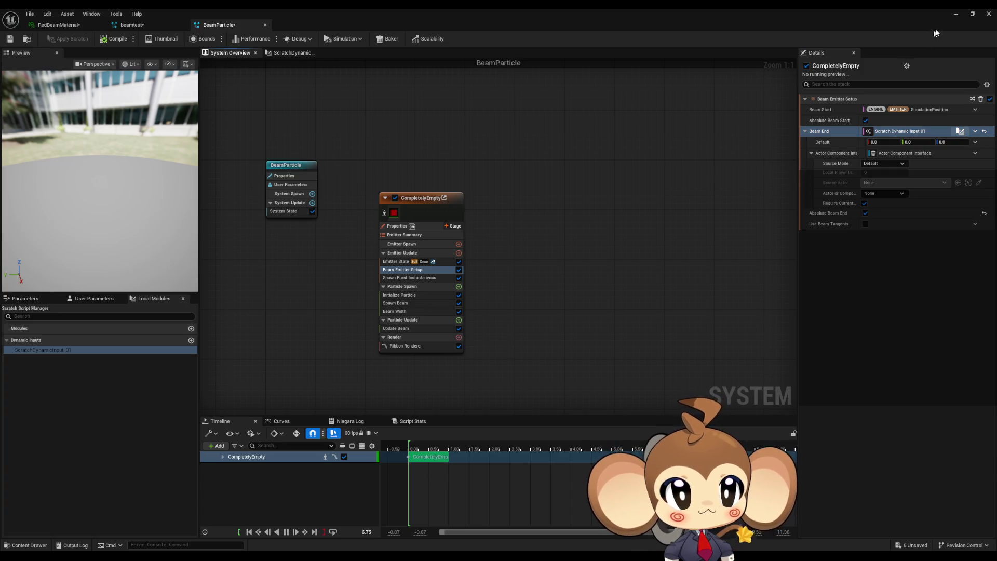
{"action": "left_click", "coordinate": [955, 14]}
{"action": "mouse_move", "coordinate": [603, 242]}
{"action": "left_mouse_down"}
{"action": "mouse_move", "coordinate": [592, 245]}
{"action": "mouse_move", "coordinate": [615, 249]}
{"action": "left_mouse_up"}
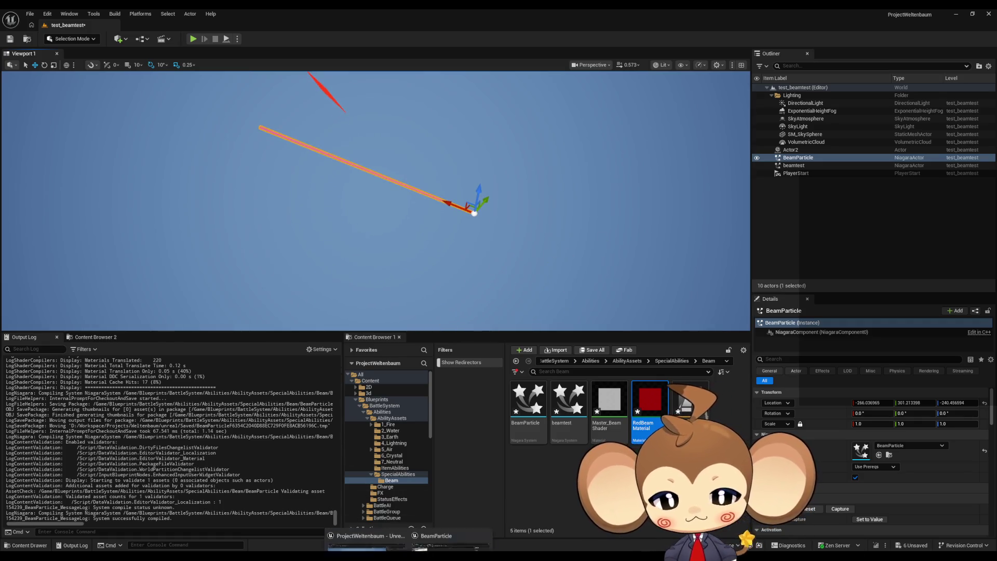
Make Beam End's Actor Component Interface read from a new user parameter.
{"action": "left_click", "coordinate": [461, 522]}
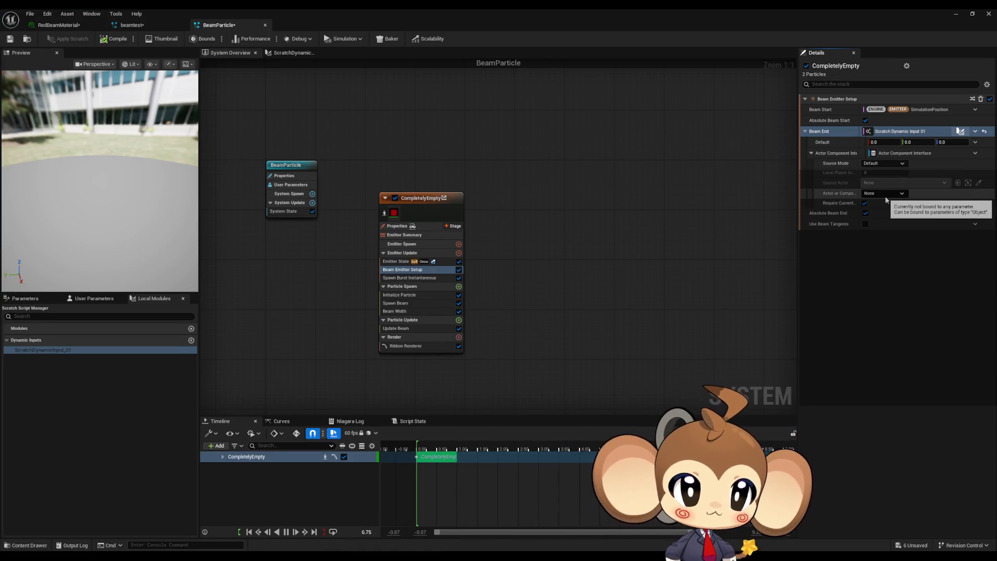
{"action": "left_click", "coordinate": [885, 194]}
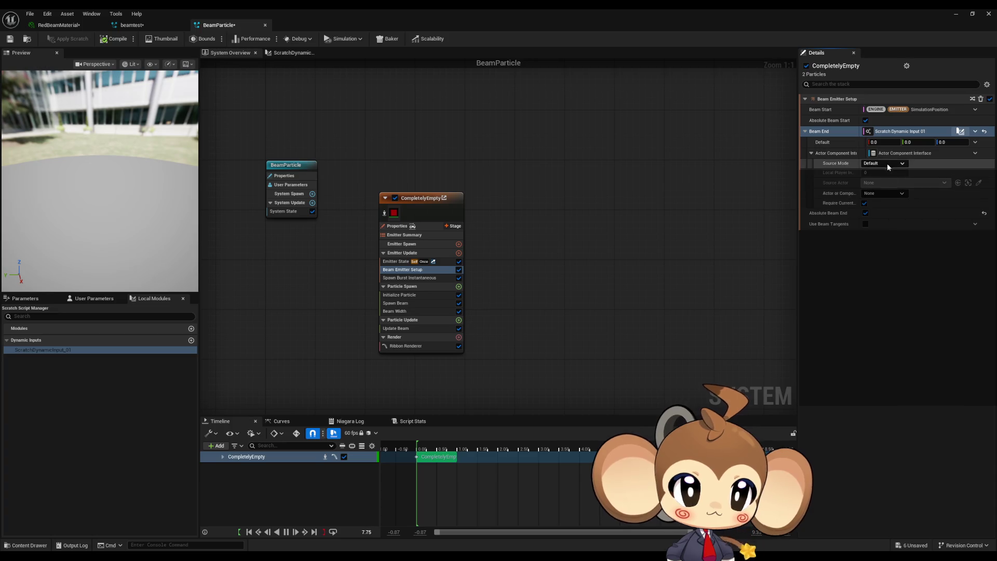
{"action": "left_click", "coordinate": [884, 195]}
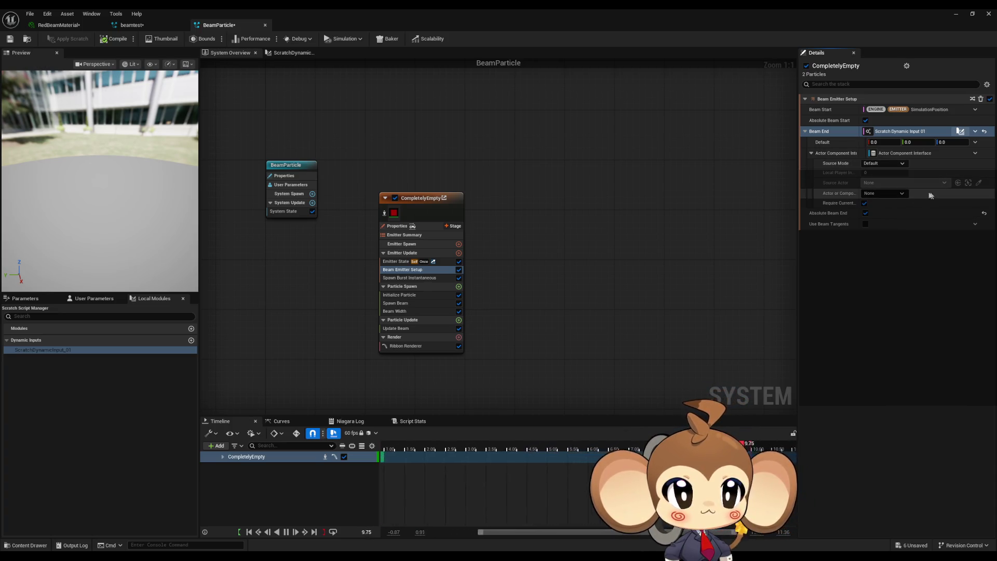
{"action": "left_click", "coordinate": [888, 163]}
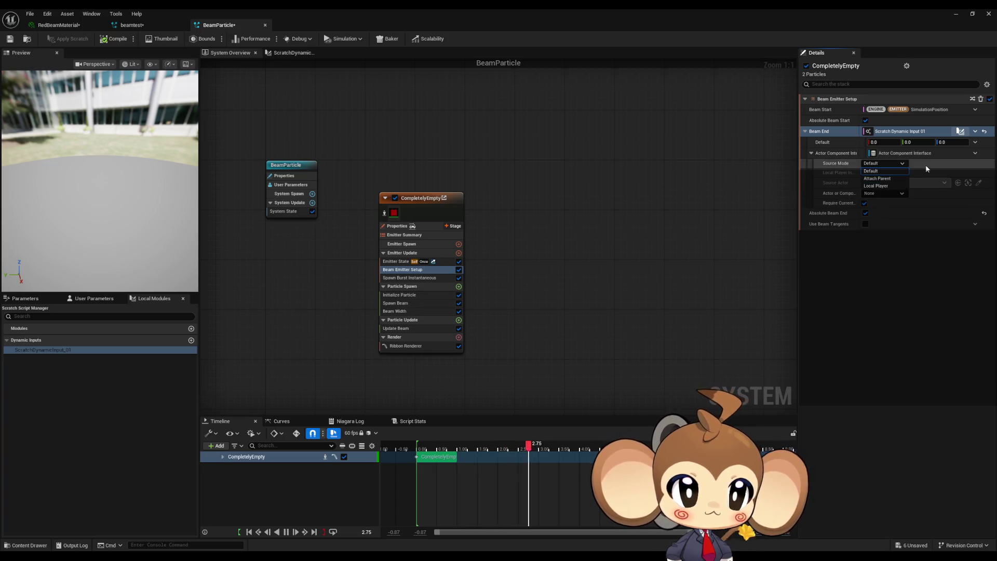
{"action": "left_click", "coordinate": [883, 154]}
{"action": "left_click", "coordinate": [976, 153]}
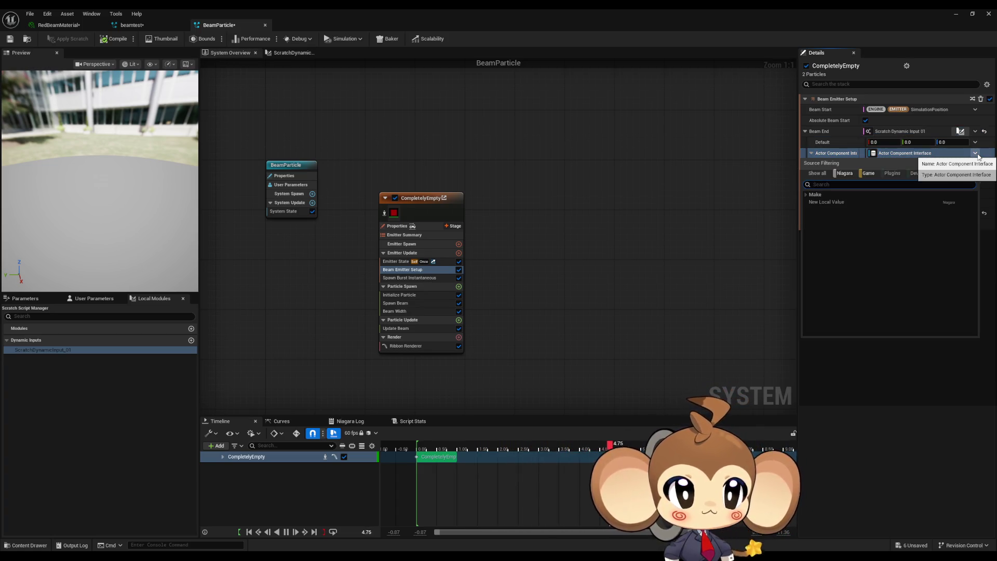
{"action": "type", "text": "user"}
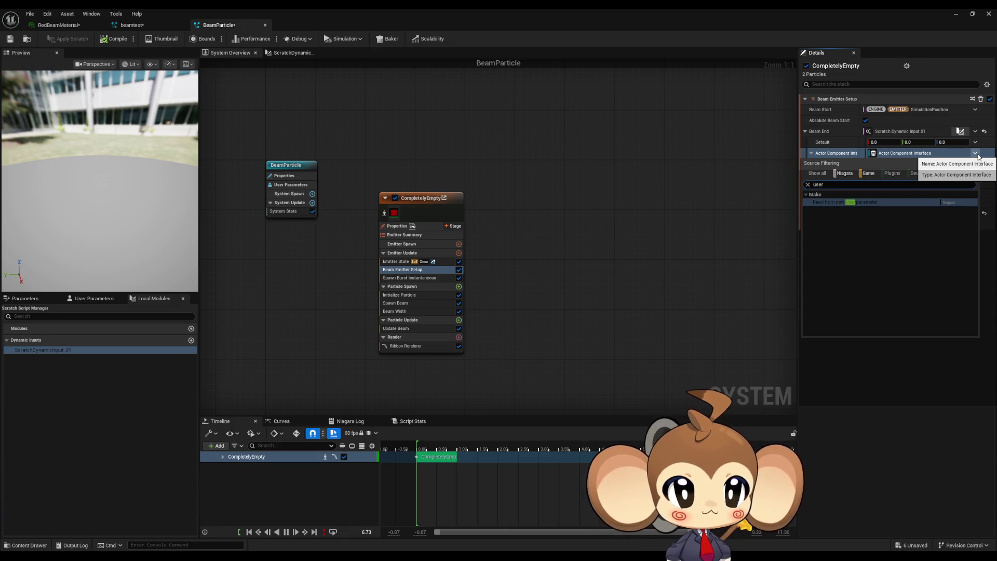
{"action": "left_click", "coordinate": [881, 202]}
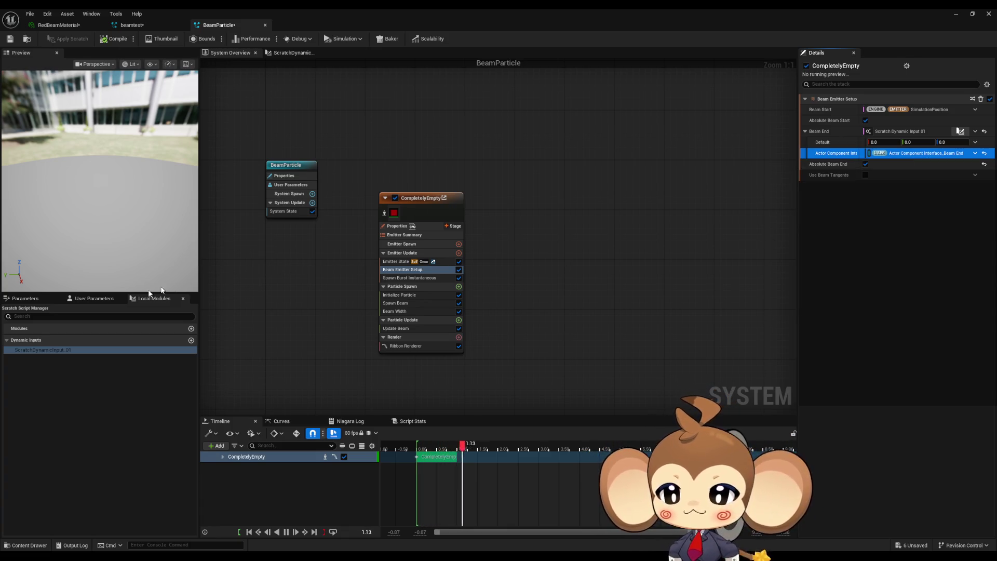
Inspect the new Actor Component Interface_Beam End entry under User Parameters.
{"action": "left_click", "coordinate": [96, 298]}
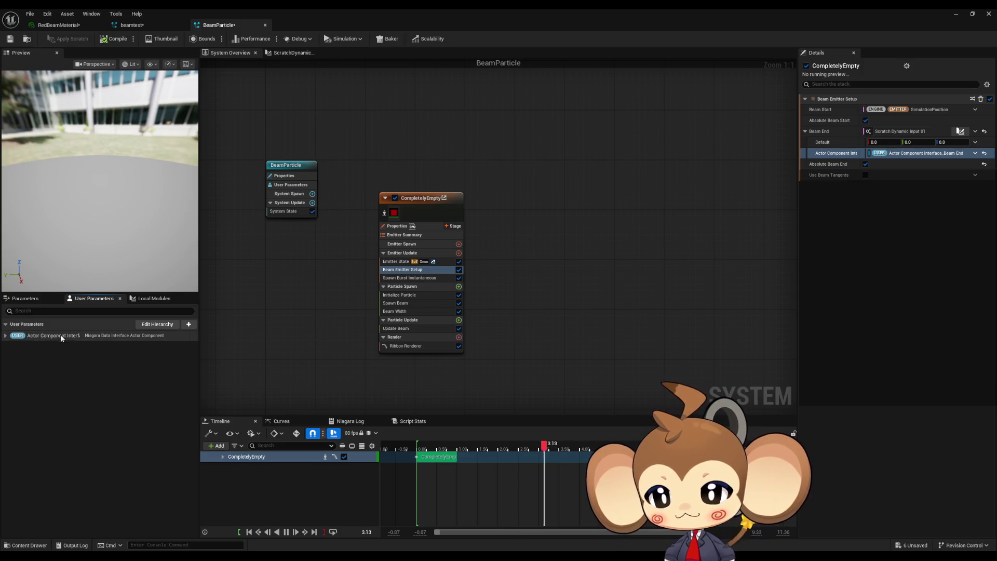
{"action": "left_click", "coordinate": [57, 336]}
{"action": "left_click", "coordinate": [57, 336]}
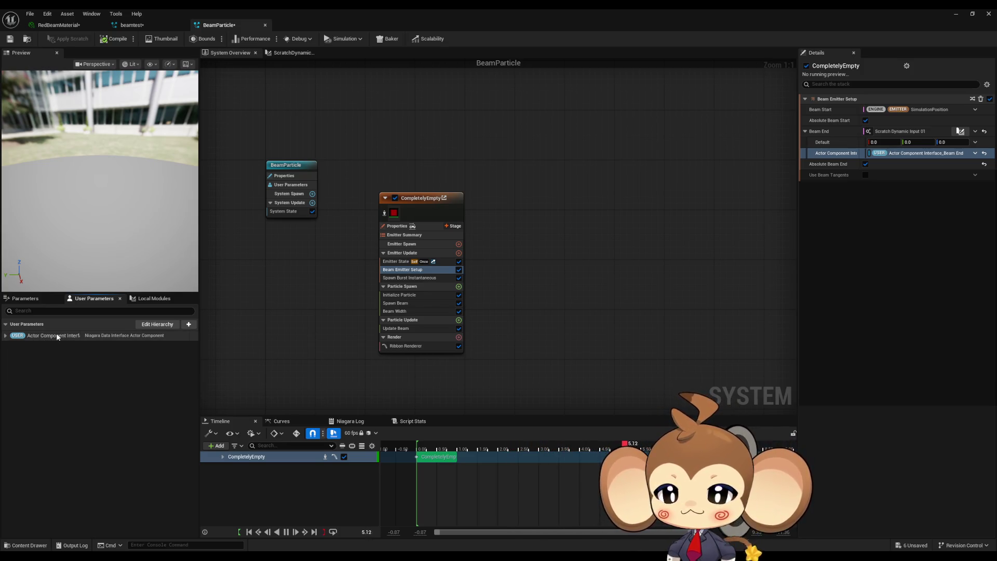
{"action": "left_click", "coordinate": [57, 336]}
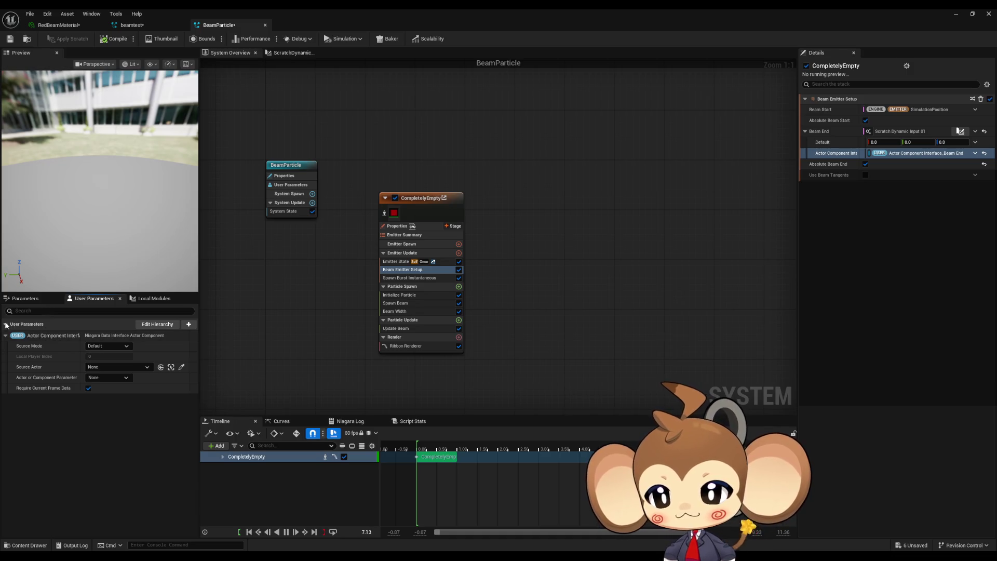
{"action": "left_click", "coordinate": [37, 299]}
Rename the user parameter to BeamTargetActor, save BeamParticle, and restore the Niagara window size.
{"action": "double_click", "coordinate": [53, 342]}
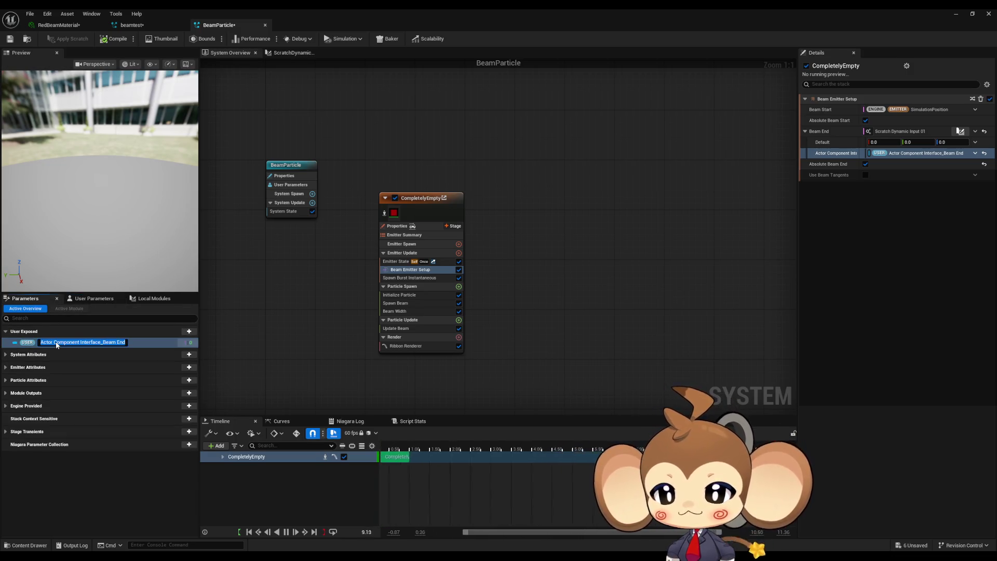
{"action": "type", "text": "BeamTargetA"}
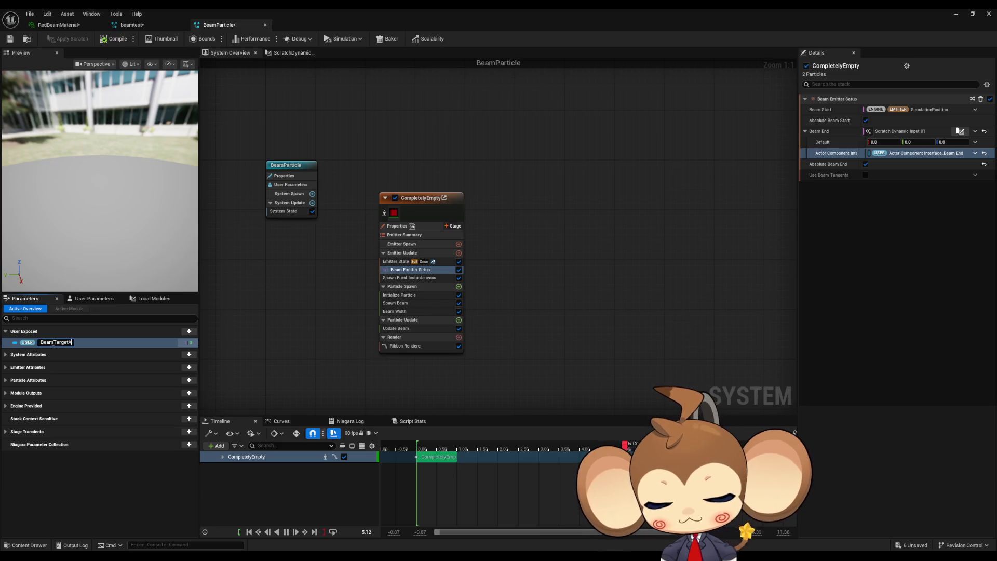
{"action": "type", "text": "ctor"}
{"action": "key", "text": "Return"}
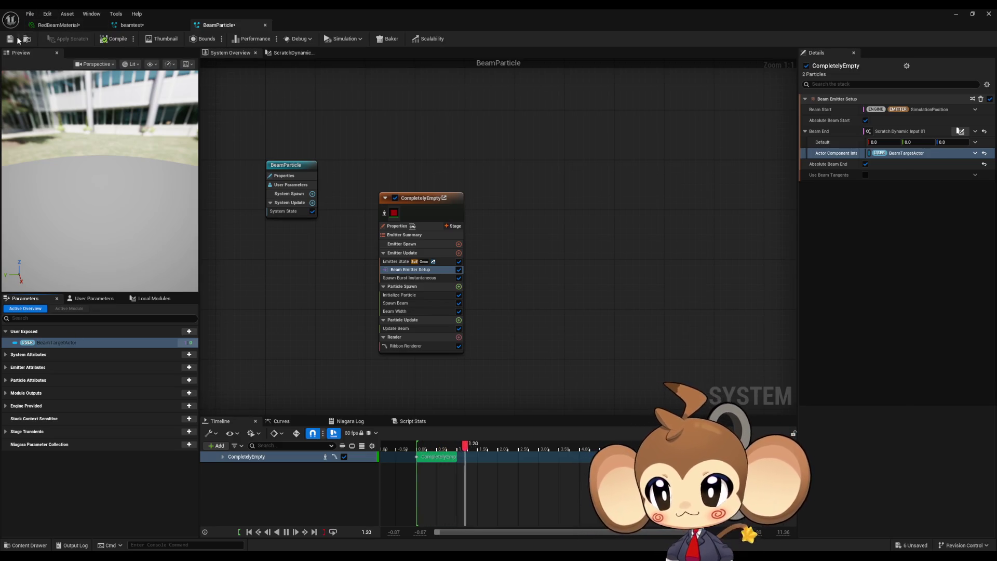
{"action": "left_click", "coordinate": [10, 38]}
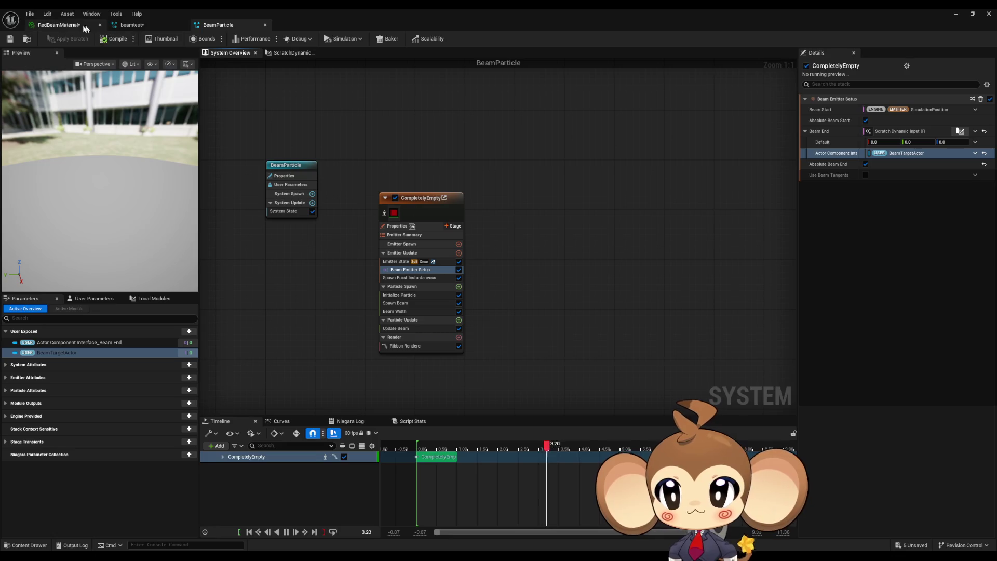
{"action": "double_click", "coordinate": [320, 17]}
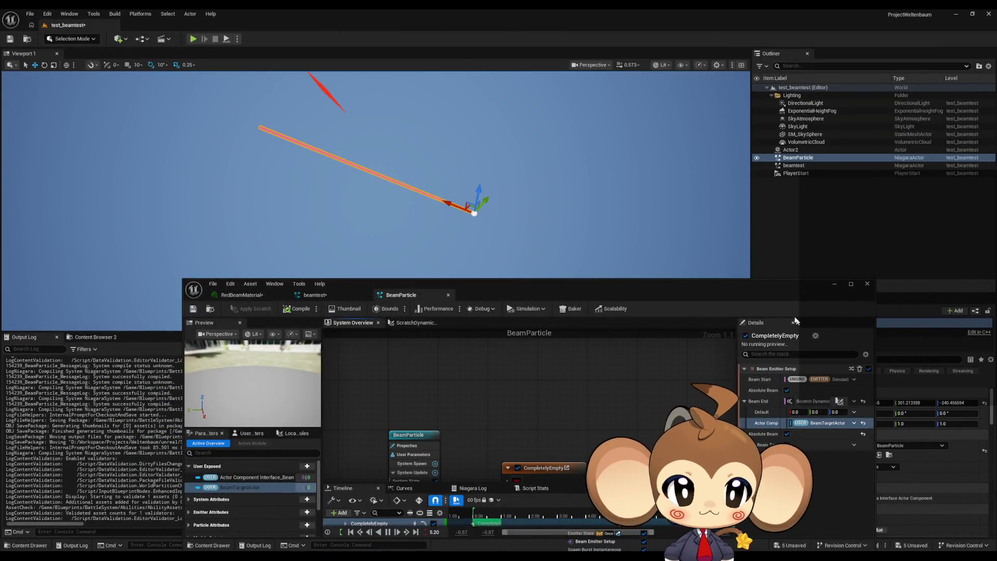
Select BeamParticle and set its User Parameter Source Actor to Actor2, keeping source mode Default.
{"action": "mouse_move", "coordinate": [740, 291]}
{"action": "left_mouse_down"}
{"action": "mouse_move", "coordinate": [492, 273]}
{"action": "mouse_move", "coordinate": [528, 209]}
{"action": "mouse_move", "coordinate": [523, 242]}
{"action": "left_mouse_up"}
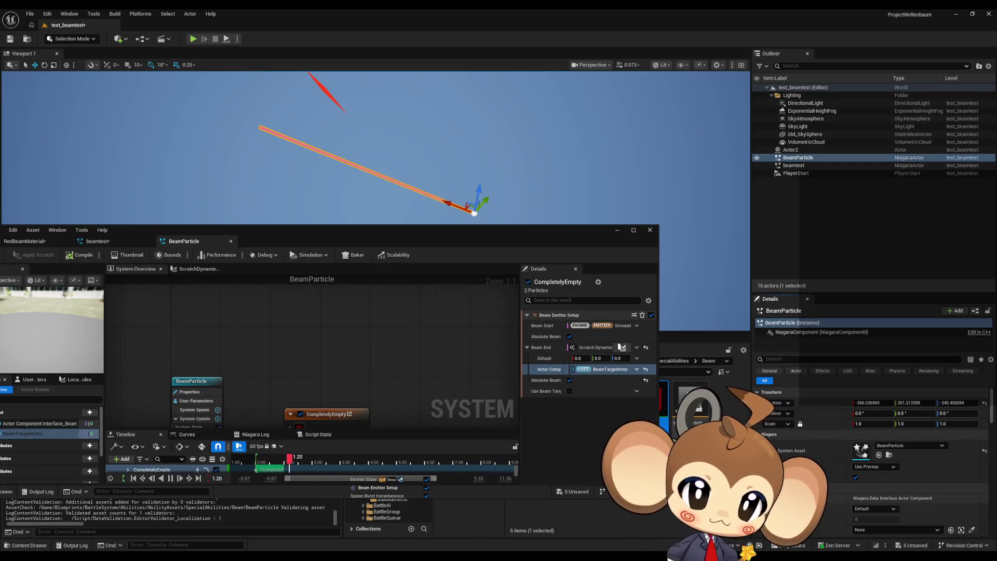
{"action": "scroll", "coordinate": [868, 488], "scroll_direction": "down", "scroll_amount": 2}
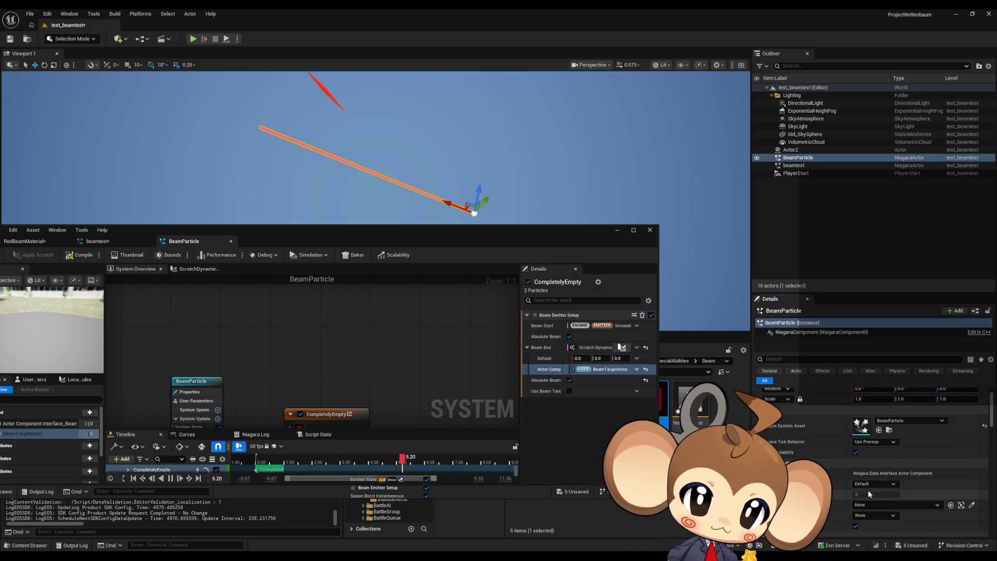
{"action": "left_click", "coordinate": [871, 484]}
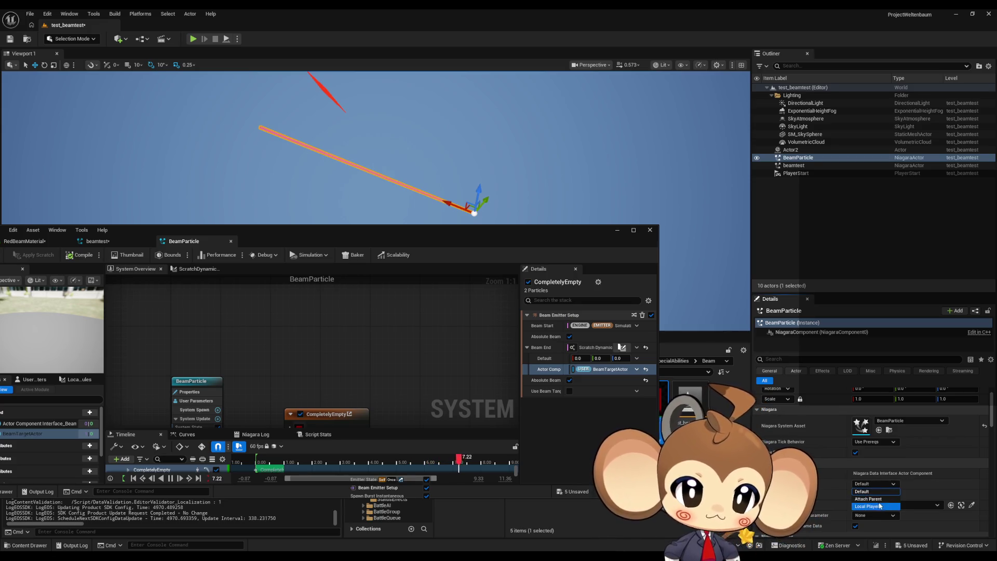
{"action": "left_click", "coordinate": [879, 506]}
{"action": "left_click", "coordinate": [874, 506]}
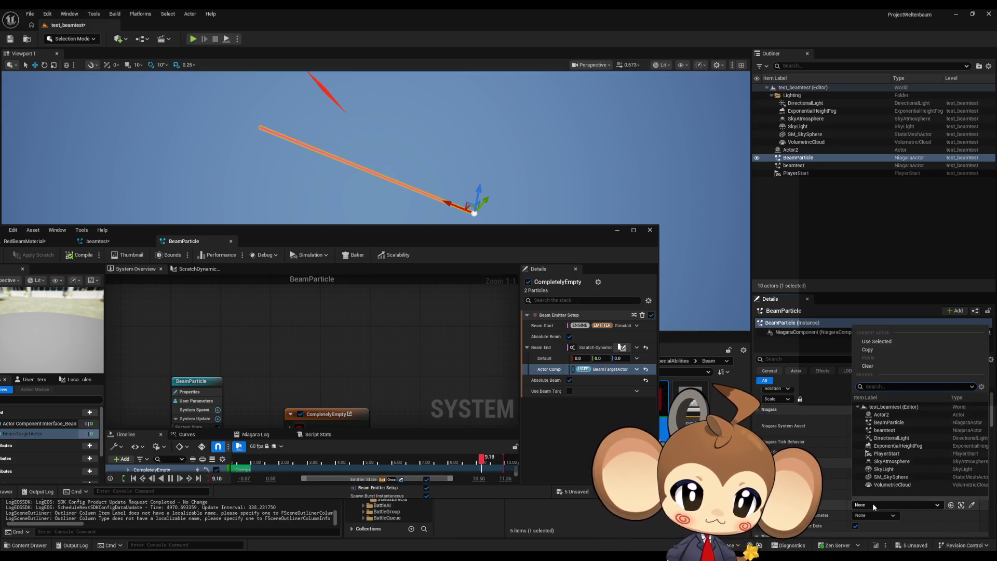
{"action": "left_click", "coordinate": [885, 415]}
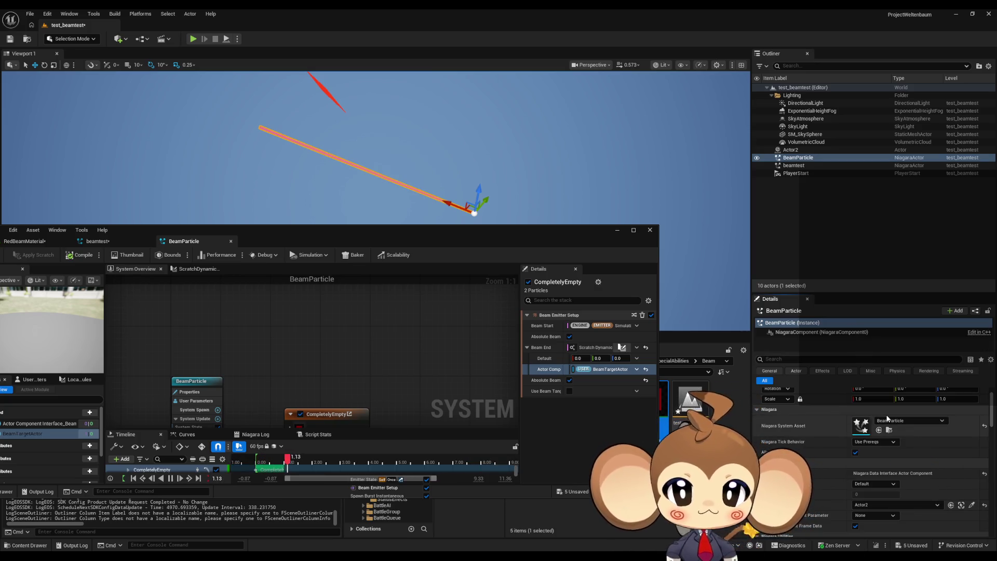
Move Actor2 to the left in the level and save the level.
{"action": "left_click", "coordinate": [790, 149]}
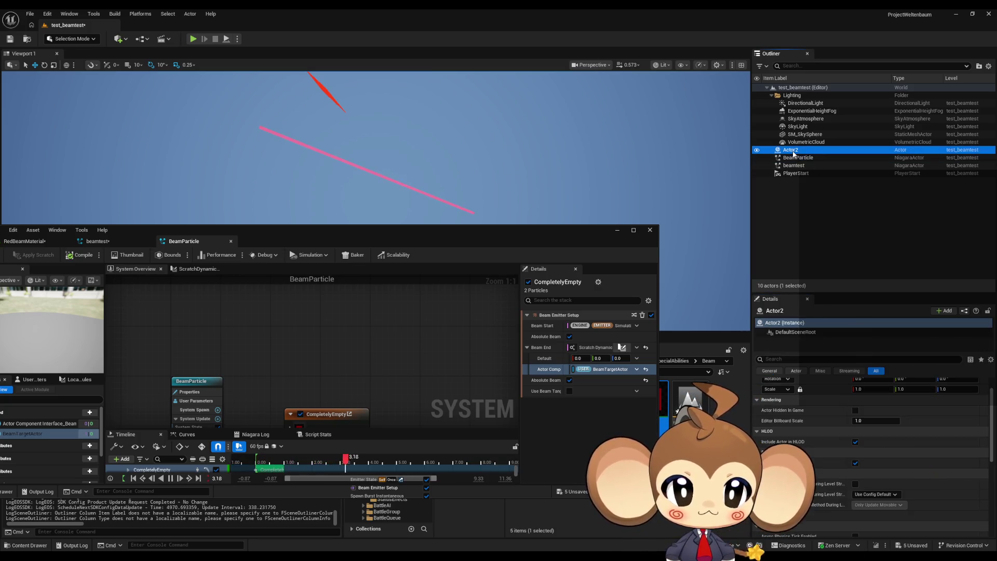
{"action": "mouse_move", "coordinate": [292, 100]}
{"action": "left_mouse_down"}
{"action": "mouse_move", "coordinate": [285, 89]}
{"action": "mouse_move", "coordinate": [229, 82]}
{"action": "mouse_move", "coordinate": [365, 142]}
{"action": "mouse_move", "coordinate": [391, 119]}
{"action": "mouse_move", "coordinate": [437, 119]}
{"action": "mouse_move", "coordinate": [362, 102]}
{"action": "mouse_move", "coordinate": [467, 103]}
{"action": "left_mouse_up"}
{"action": "left_click", "coordinate": [17, 40]}
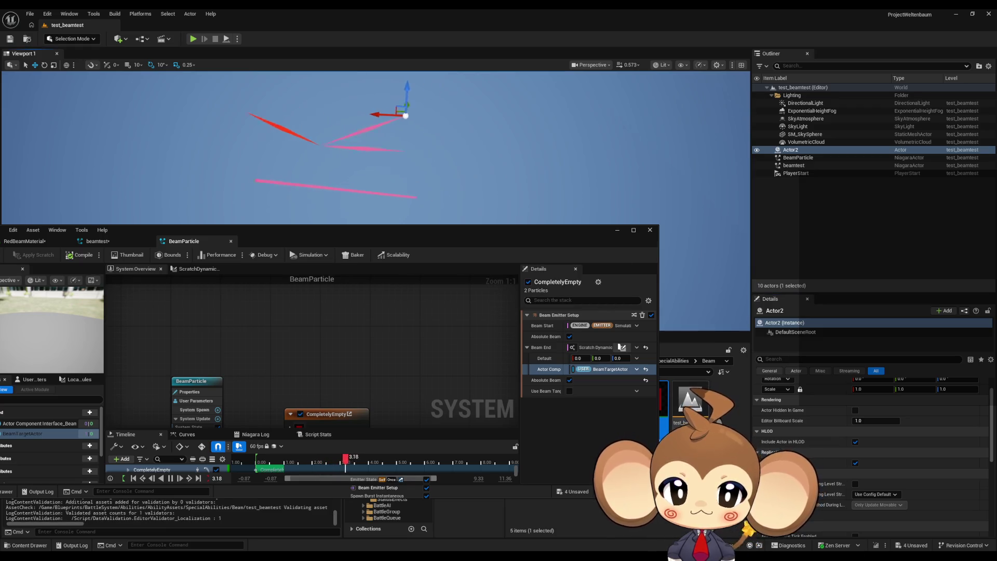
Reassign Actor2 as BeamParticle's beam target, save the level, and start a Play-in-Editor session.
{"action": "left_click", "coordinate": [823, 157]}
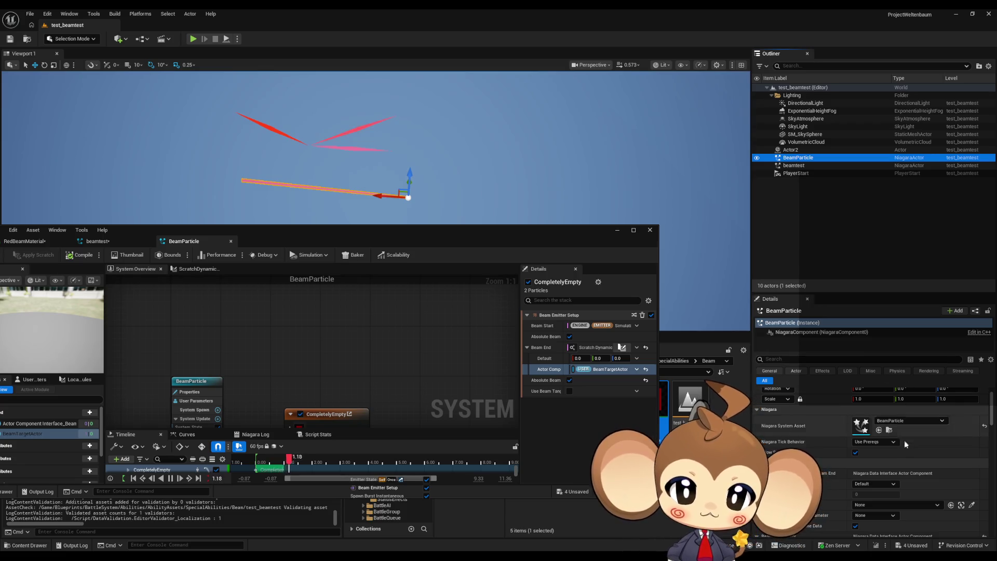
{"action": "scroll", "coordinate": [904, 471], "scroll_direction": "down", "scroll_amount": 1}
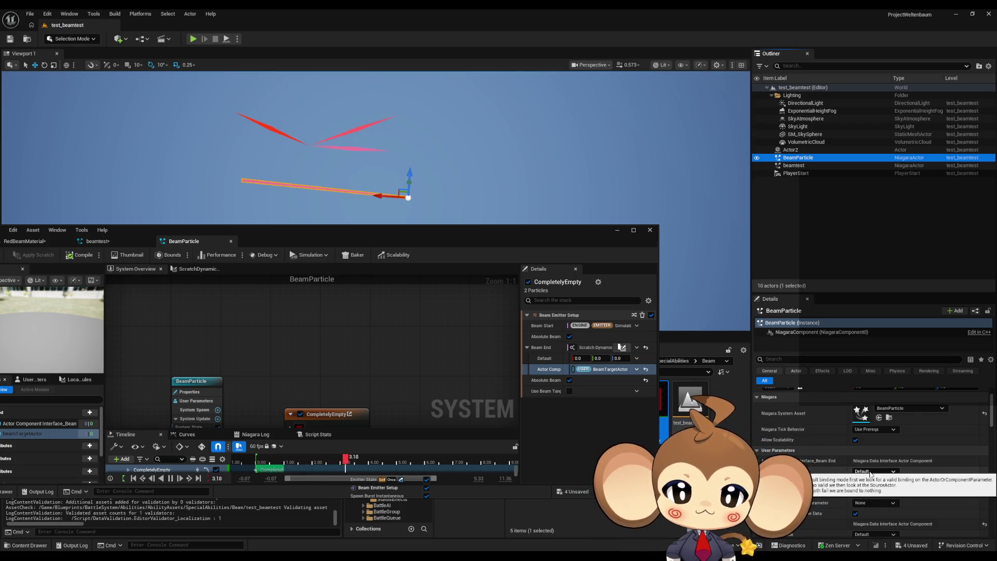
{"action": "left_click", "coordinate": [873, 496]}
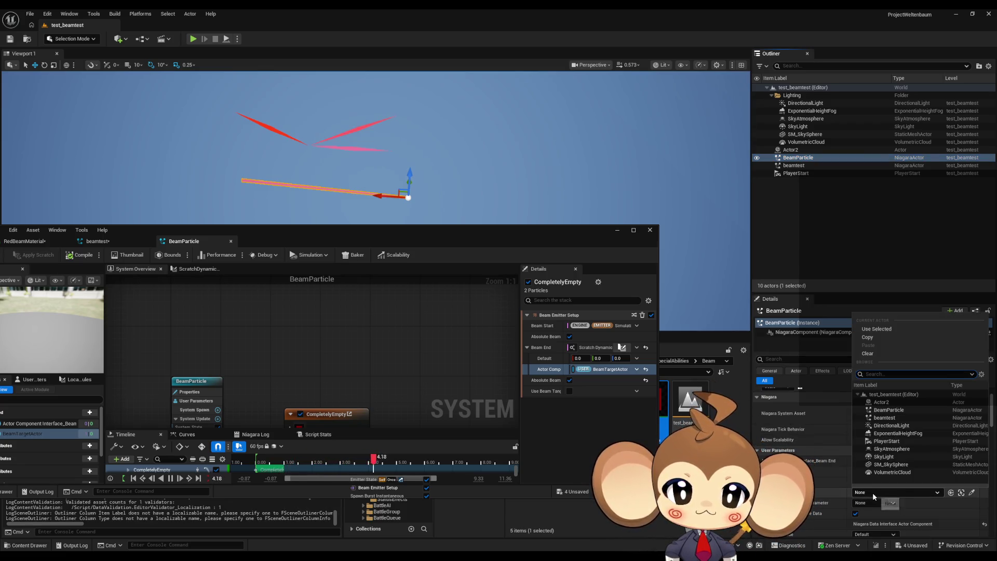
{"action": "left_click", "coordinate": [891, 406]}
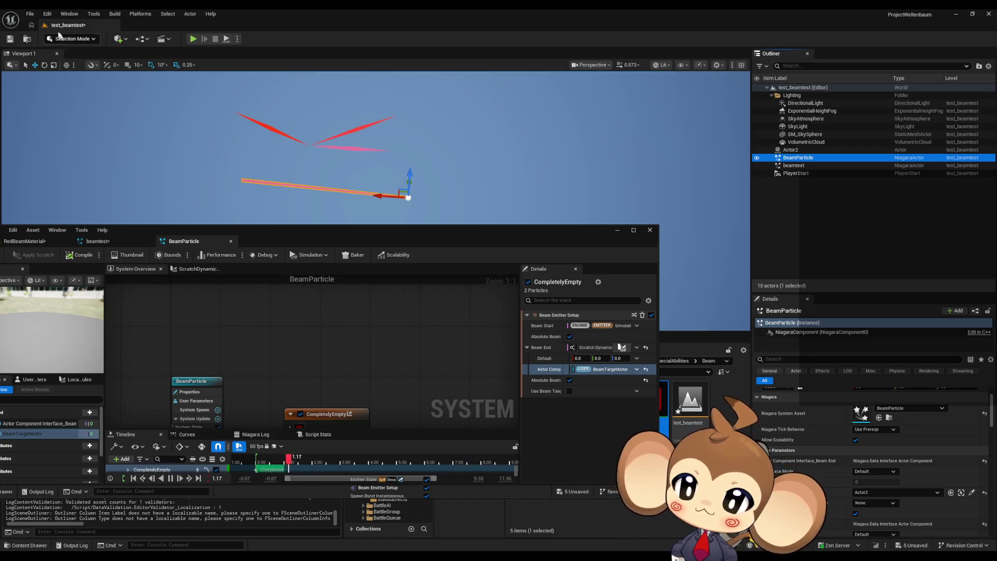
{"action": "left_click", "coordinate": [12, 40]}
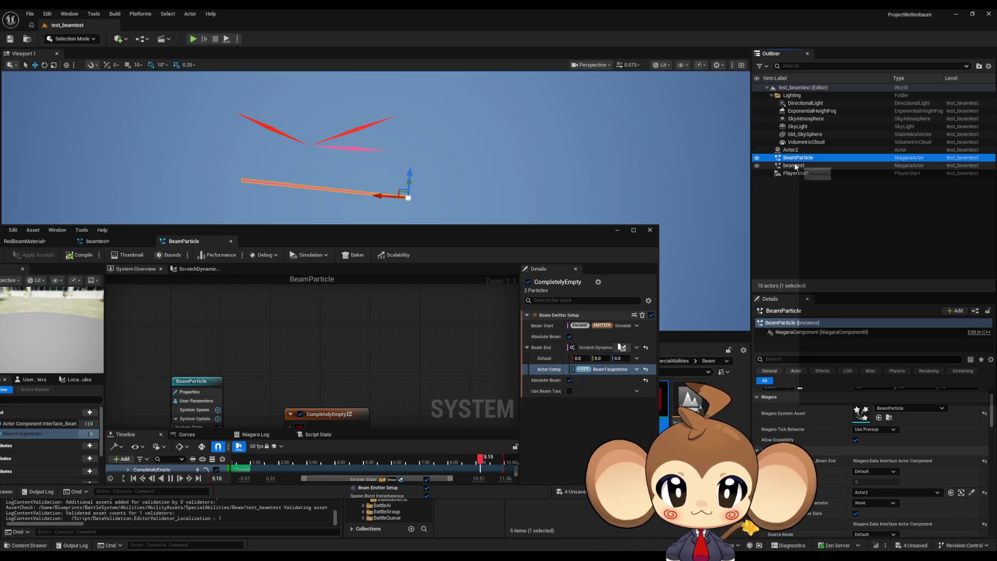
{"action": "left_click", "coordinate": [192, 38]}
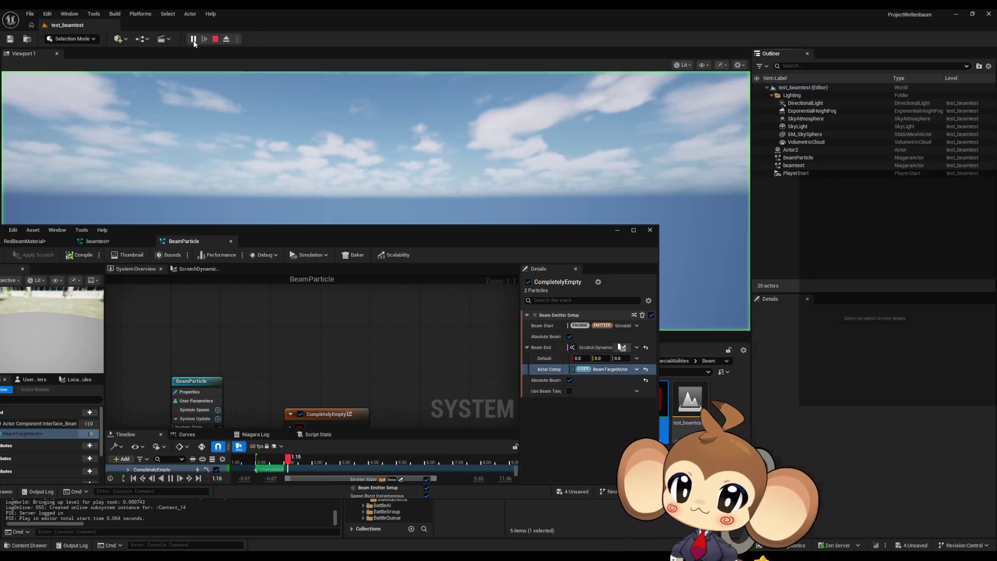
Stop the Play-in-Editor session and return to editing test_beamtest.
{"action": "left_click", "coordinate": [215, 39]}
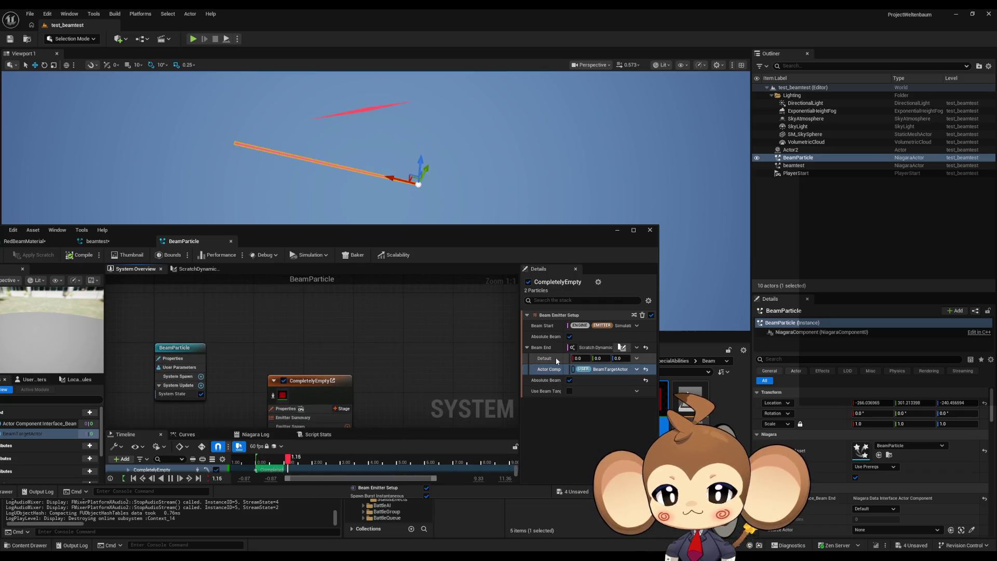
Reset the actor component input to its default and inspect Beam End's dynamic input options without changing them.
{"action": "left_click", "coordinate": [646, 369]}
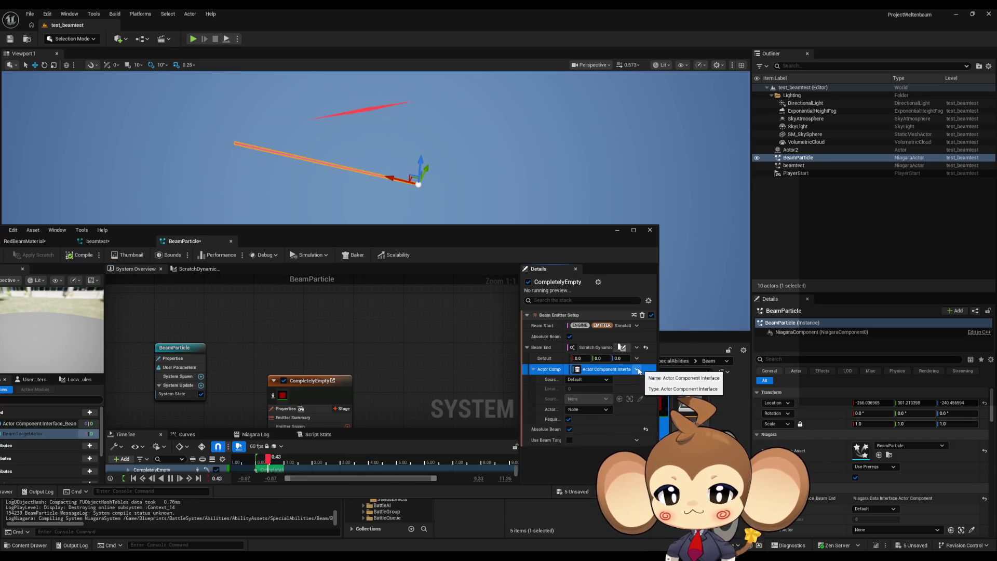
{"action": "left_click", "coordinate": [636, 369]}
{"action": "left_click", "coordinate": [637, 372]}
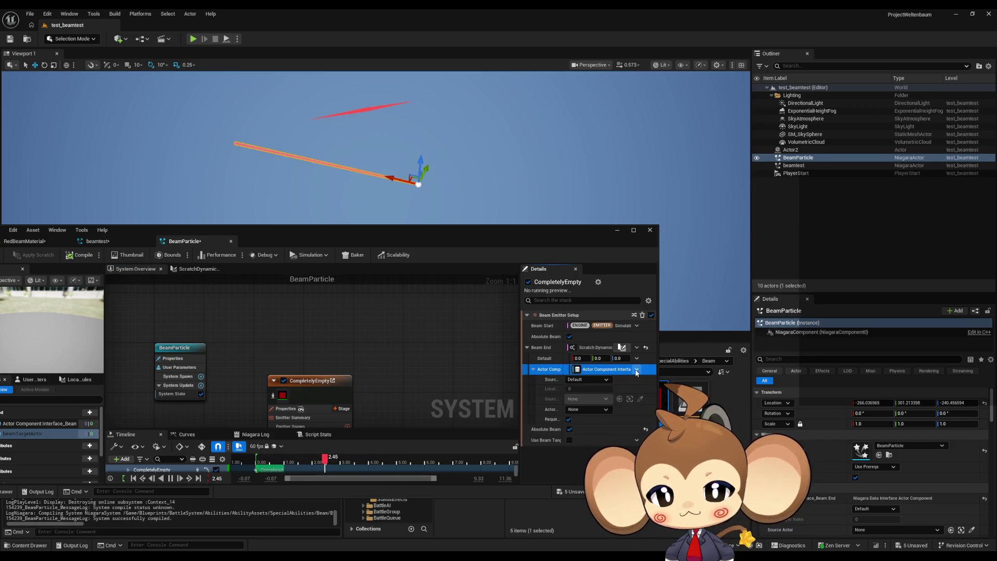
{"action": "right_click", "coordinate": [636, 372]}
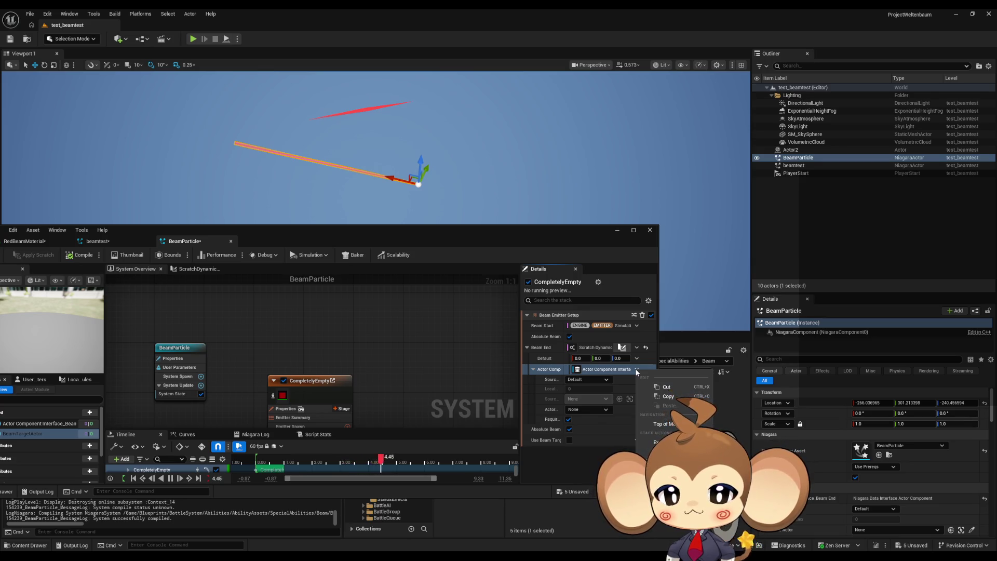
{"action": "left_click", "coordinate": [635, 358]}
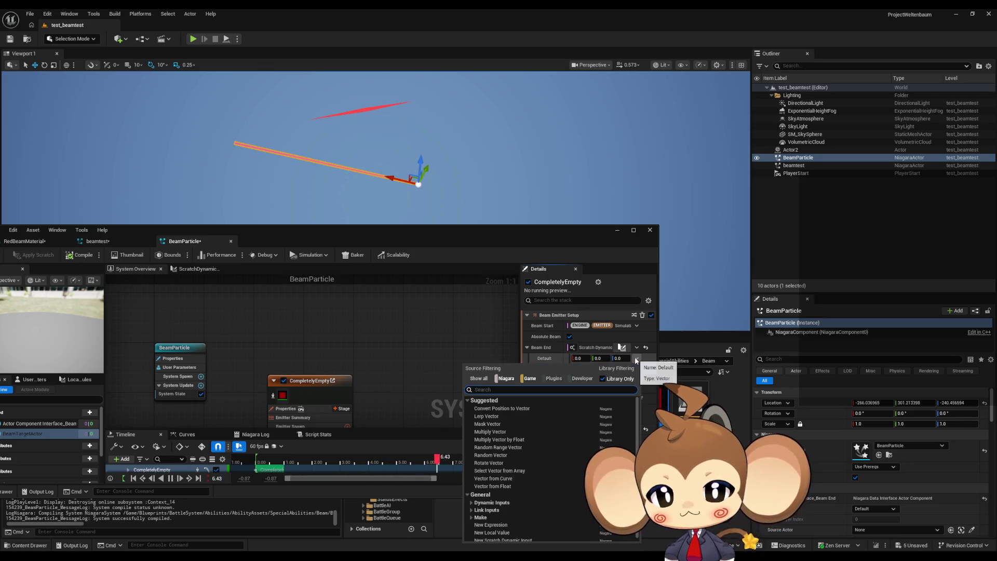
{"action": "left_click", "coordinate": [635, 358]}
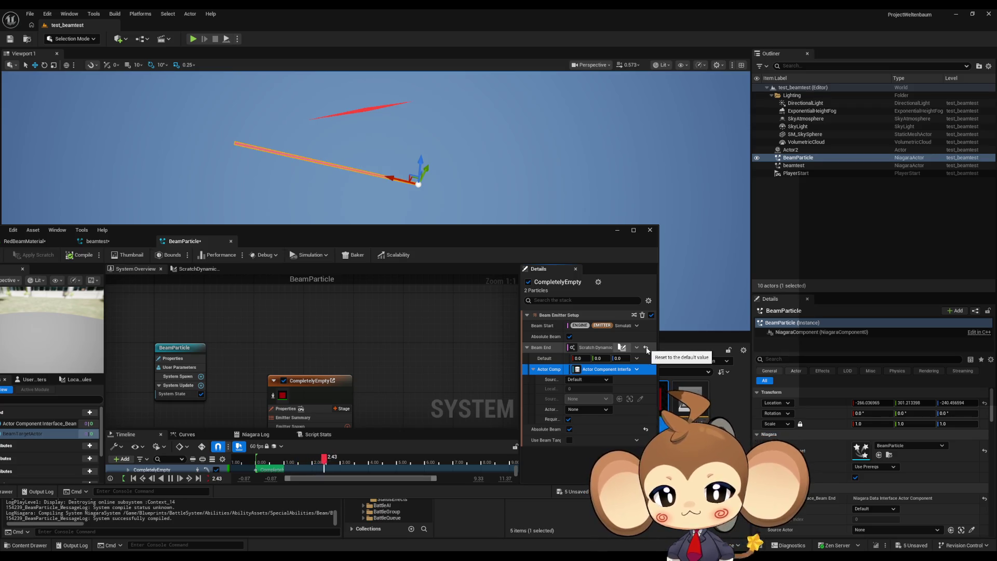
Reset Beam End to its default value of 0, 0, 100.
{"action": "left_click", "coordinate": [646, 348]}
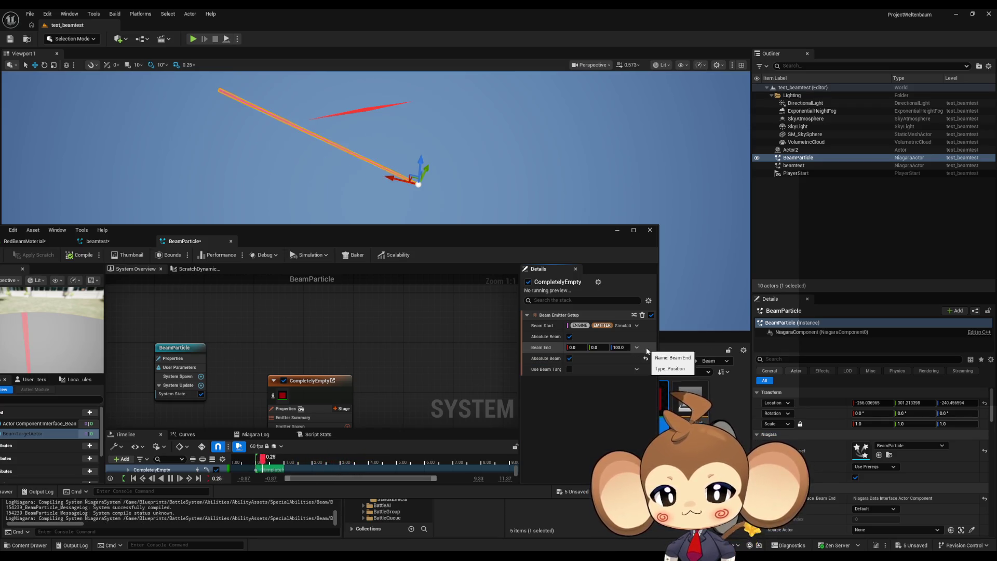
{"action": "left_click", "coordinate": [546, 349]}
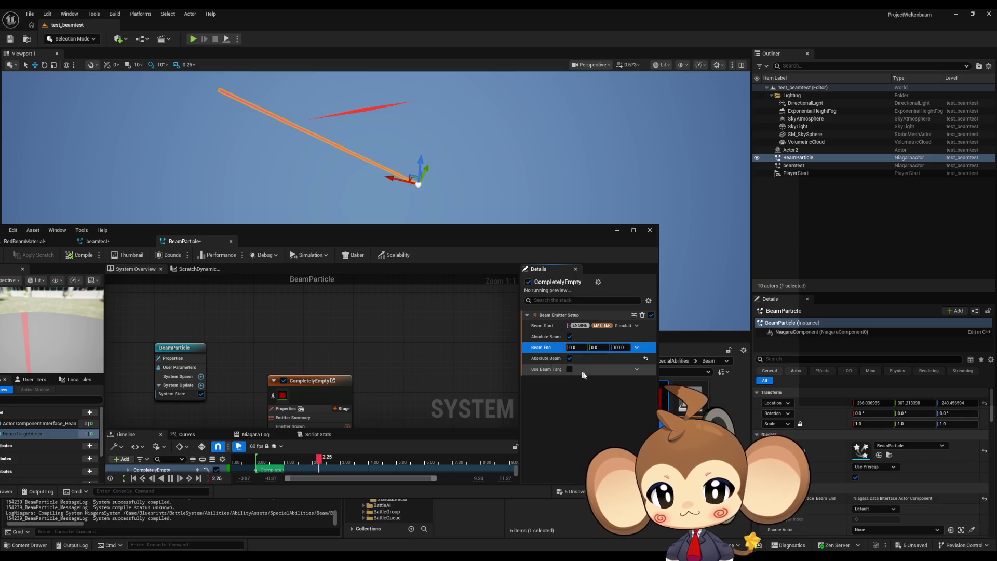
{"action": "left_click", "coordinate": [636, 348]}
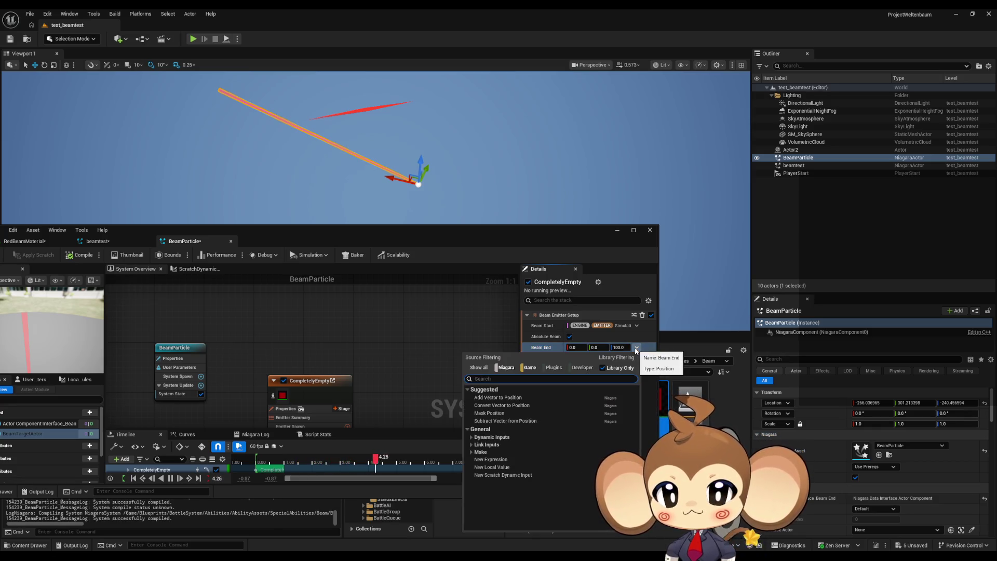
{"action": "left_click", "coordinate": [635, 349]}
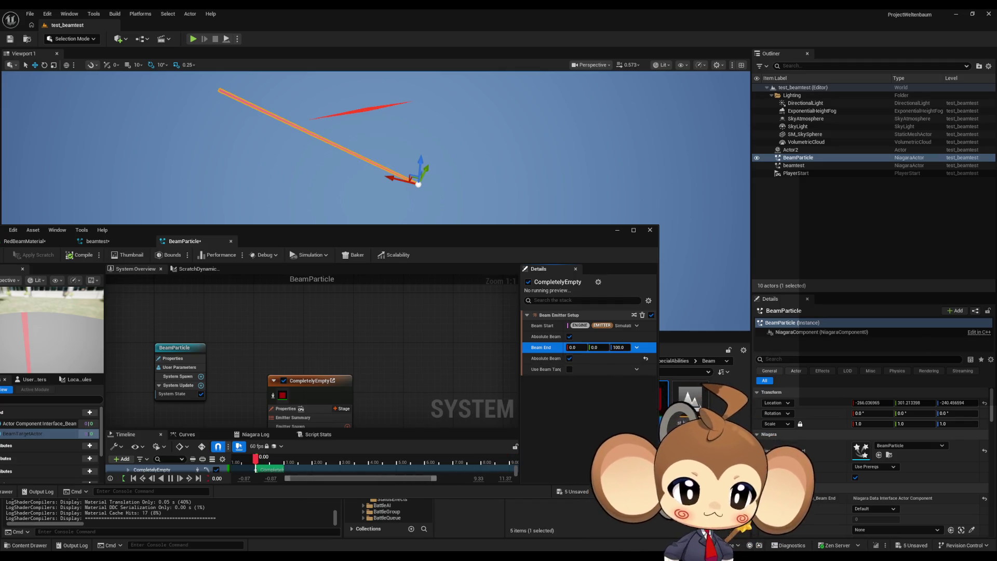
{"action": "left_click", "coordinate": [579, 411]}
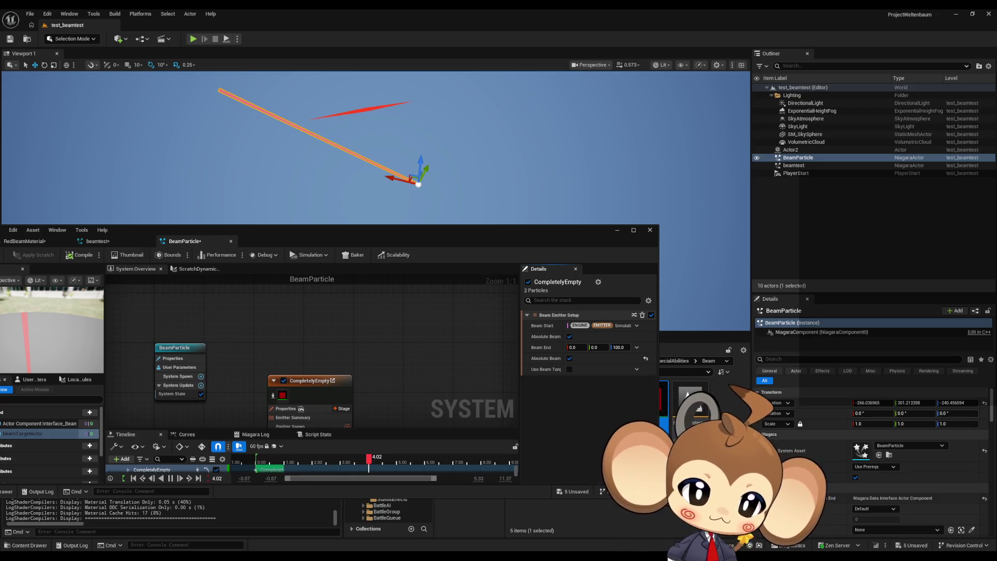
Check the Reddit Niagara thread in Firefox, then minimize the browser back to the editor.
{"action": "key", "text": "alt+Tab"}
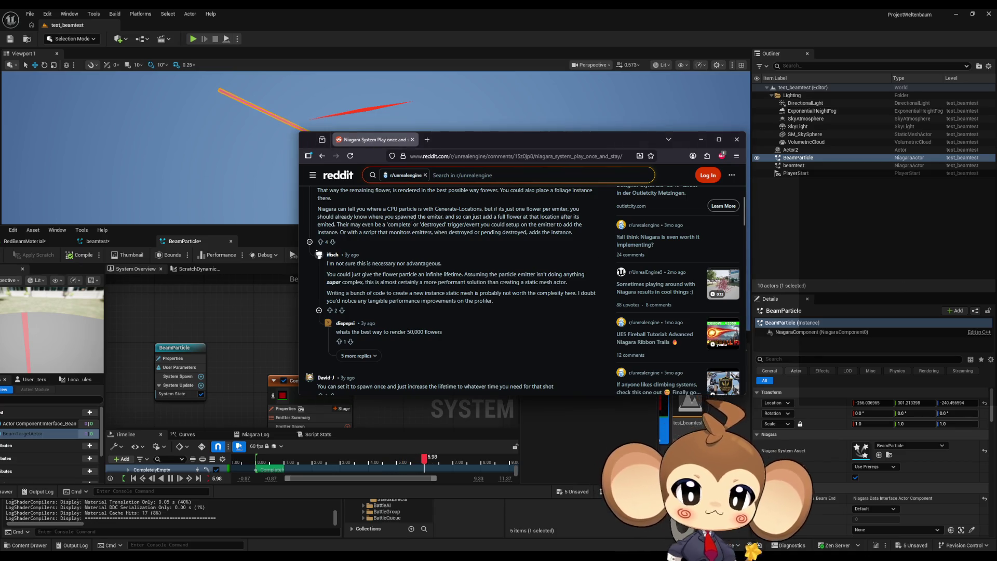
{"action": "scroll", "coordinate": [417, 259], "scroll_direction": "down", "scroll_amount": 3}
{"action": "left_click", "coordinate": [700, 139]}
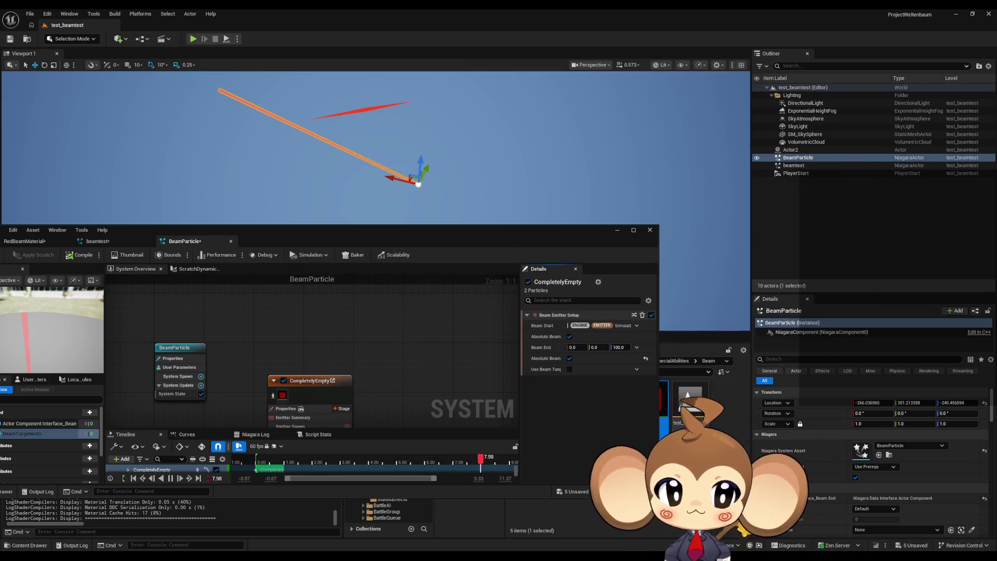
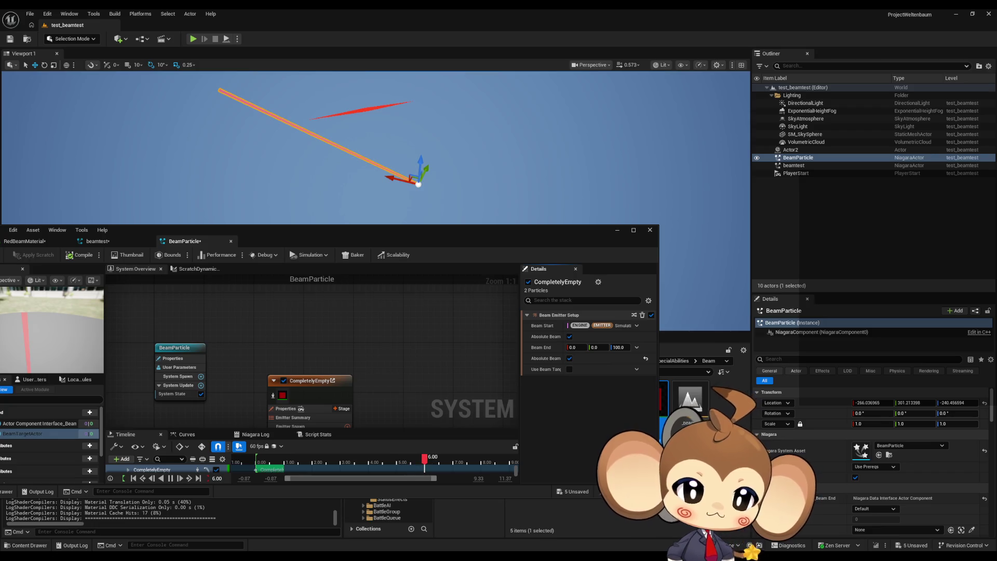
Scroll the beam tutorial down to the section on adjusting the beam's end position.
{"action": "key", "text": "alt+Tab"}
{"action": "scroll", "coordinate": [595, 241], "scroll_direction": "down", "scroll_amount": 10}
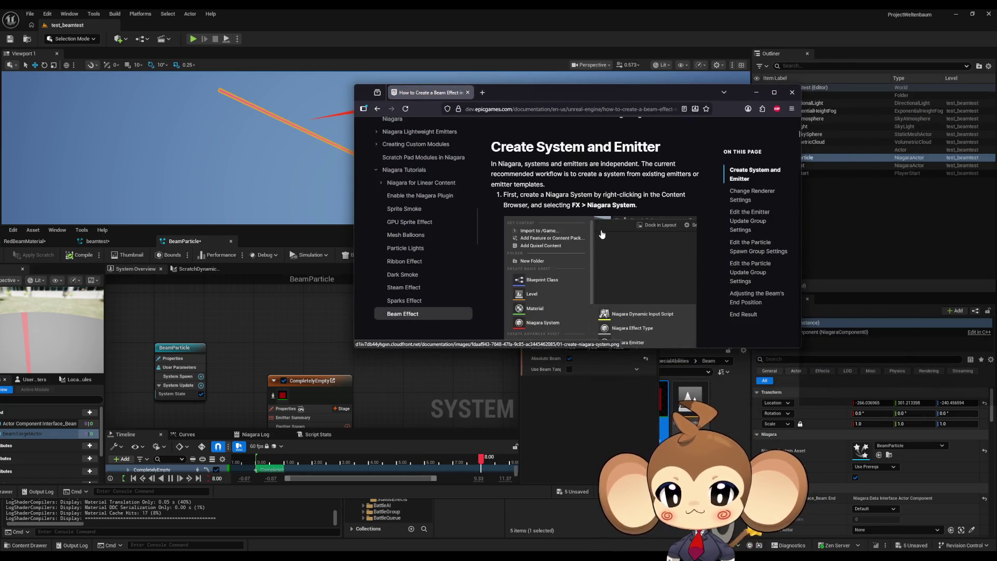
{"action": "scroll", "coordinate": [594, 241], "scroll_direction": "down", "scroll_amount": 15}
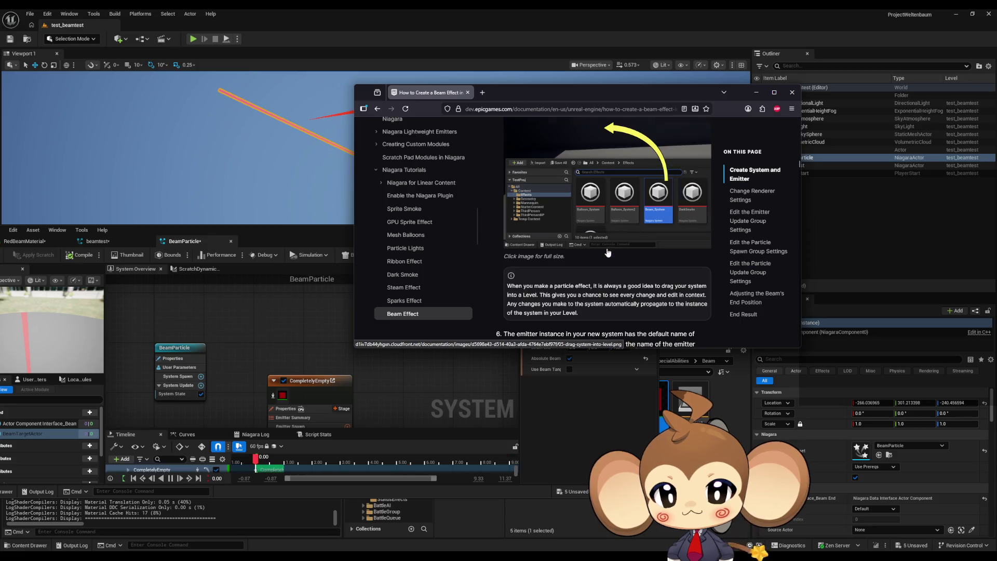
{"action": "scroll", "coordinate": [614, 255], "scroll_direction": "down", "scroll_amount": 15}
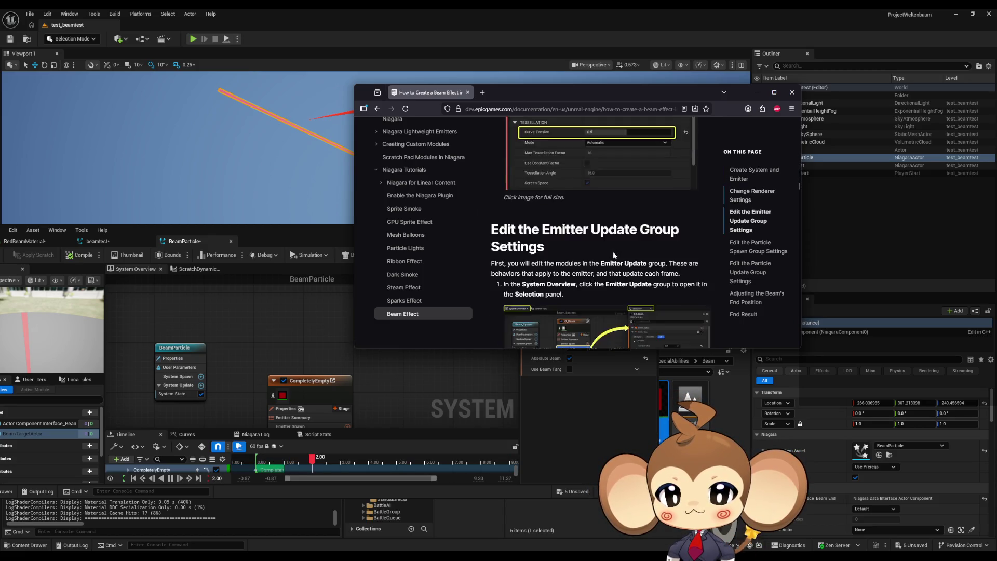
{"action": "scroll", "coordinate": [611, 251], "scroll_direction": "down", "scroll_amount": 15}
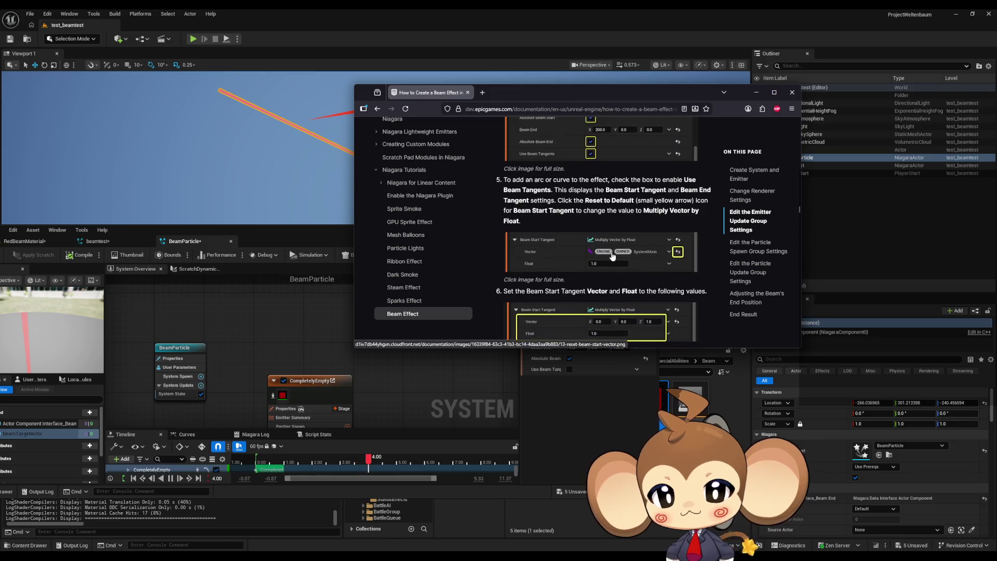
{"action": "scroll", "coordinate": [612, 252], "scroll_direction": "down", "scroll_amount": 3}
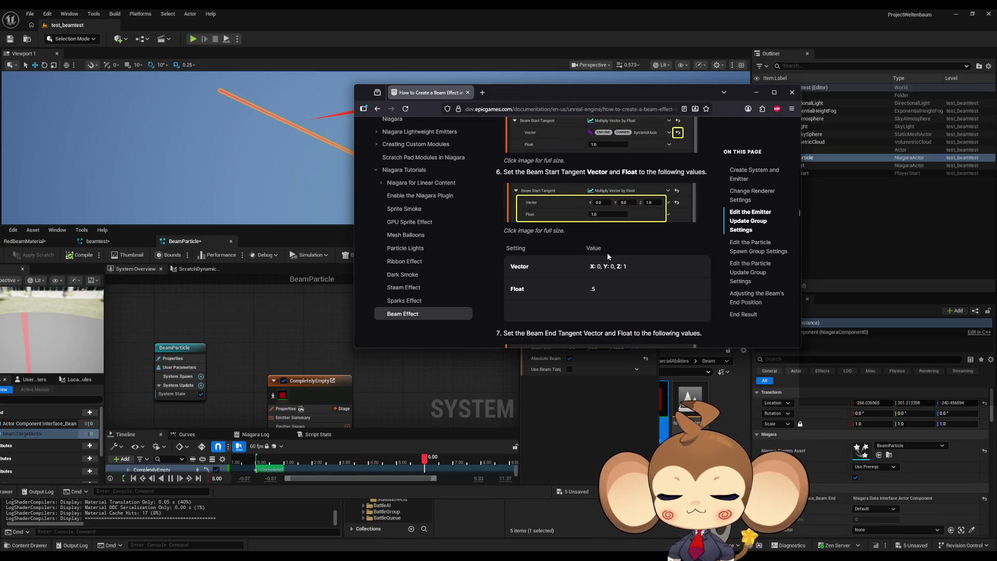
{"action": "scroll", "coordinate": [602, 248], "scroll_direction": "down", "scroll_amount": 10}
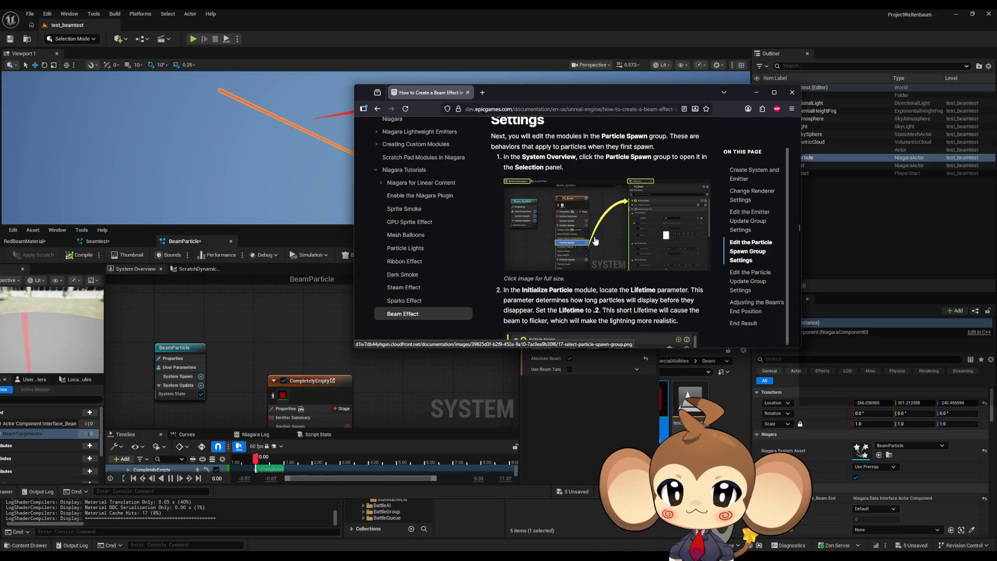
{"action": "scroll", "coordinate": [590, 247], "scroll_direction": "down", "scroll_amount": 20}
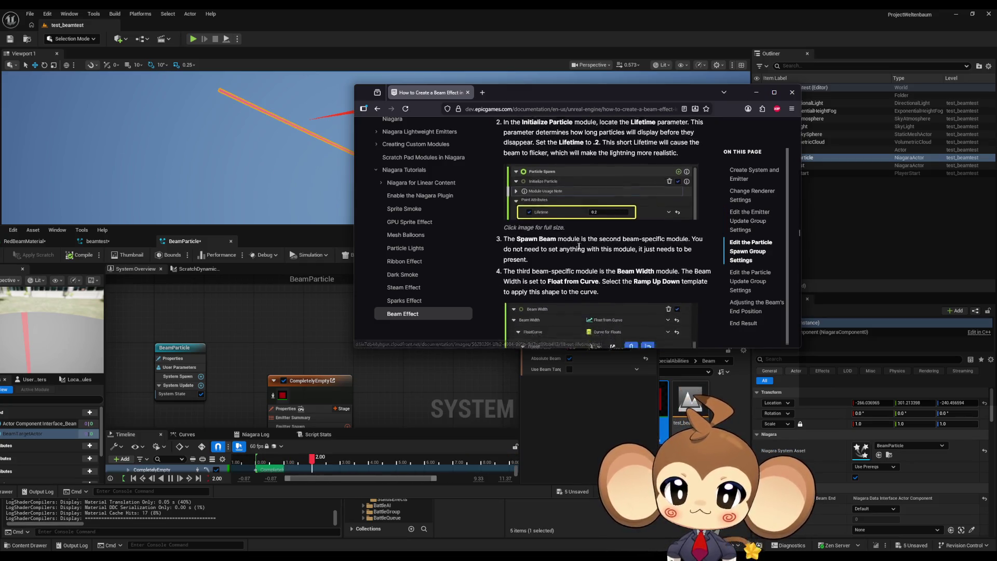
{"action": "scroll", "coordinate": [575, 257], "scroll_direction": "down", "scroll_amount": 5}
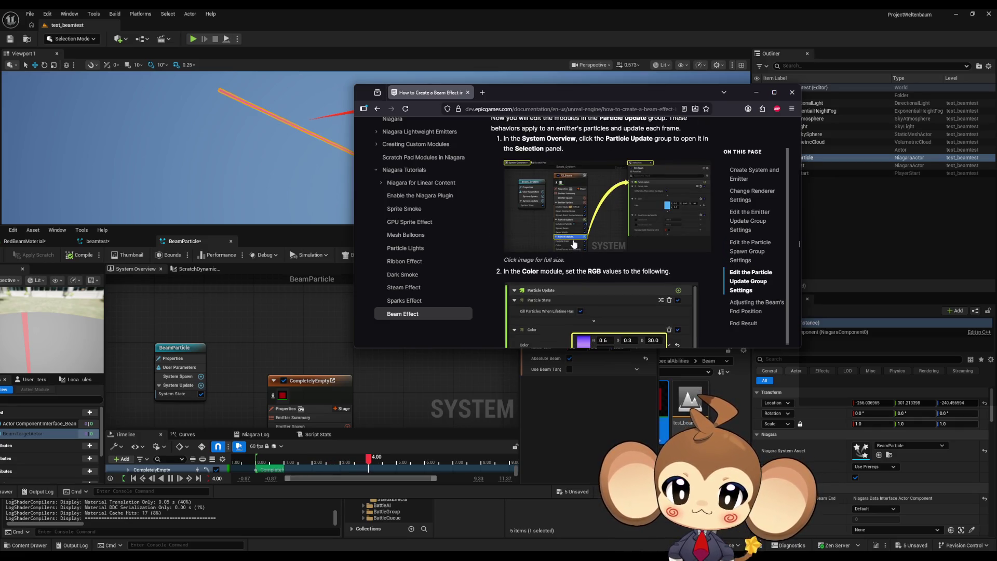
Place the restored level editor at the top-left and the tutorial at the top-right.
{"action": "left_click", "coordinate": [296, 360]}
{"action": "scroll", "coordinate": [299, 364], "scroll_direction": "down", "scroll_amount": 4}
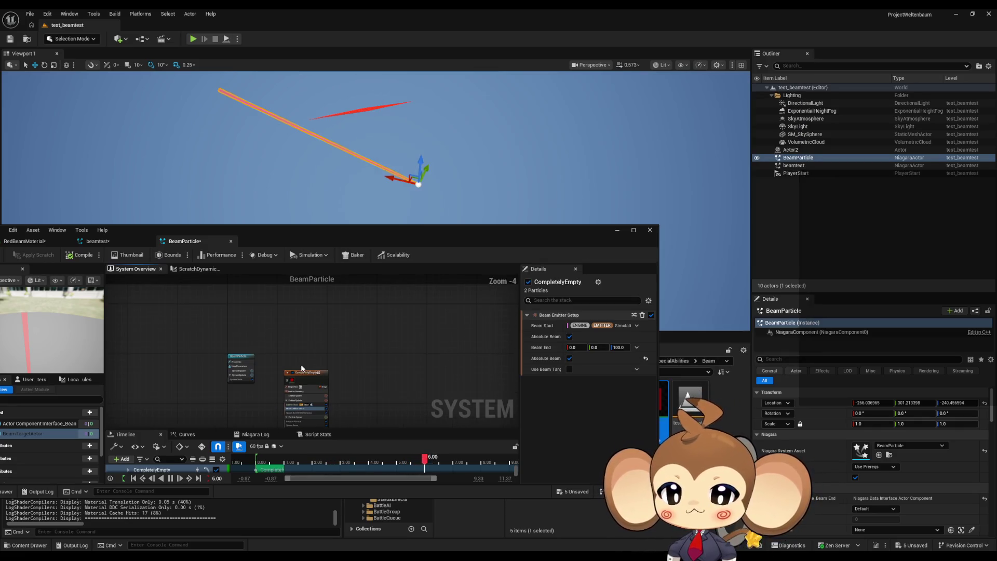
{"action": "scroll", "coordinate": [343, 386], "scroll_direction": "up", "scroll_amount": 5}
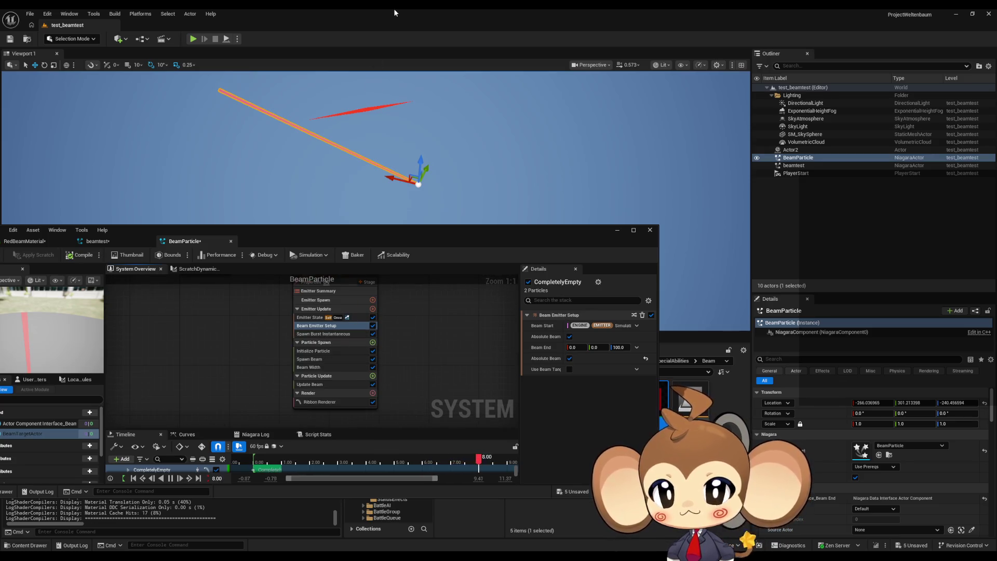
{"action": "double_click", "coordinate": [393, 9]}
{"action": "left_click_drag", "start_coordinate": [503, 148], "coordinate": [228, 32]}
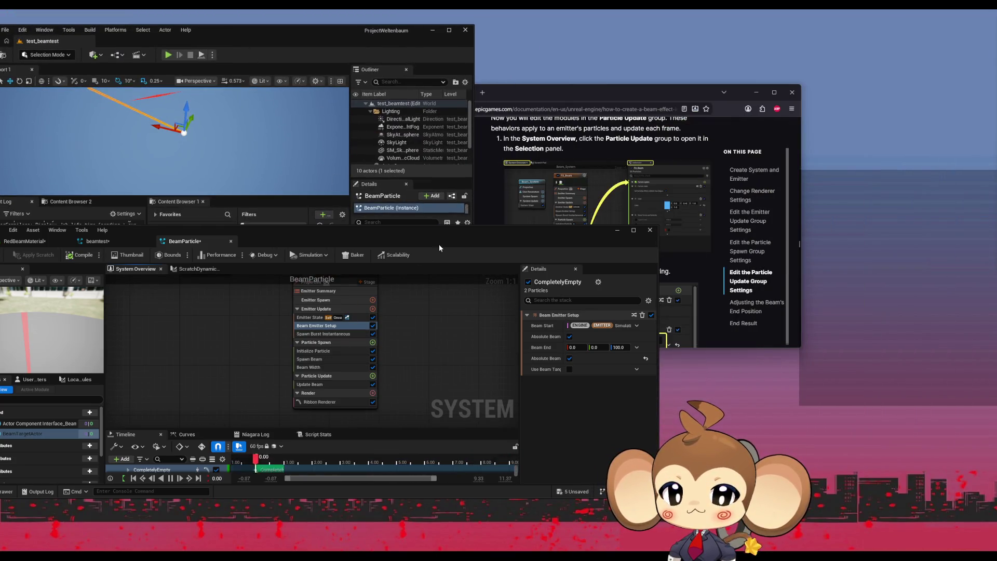
{"action": "left_click_drag", "start_coordinate": [595, 100], "coordinate": [781, 52]}
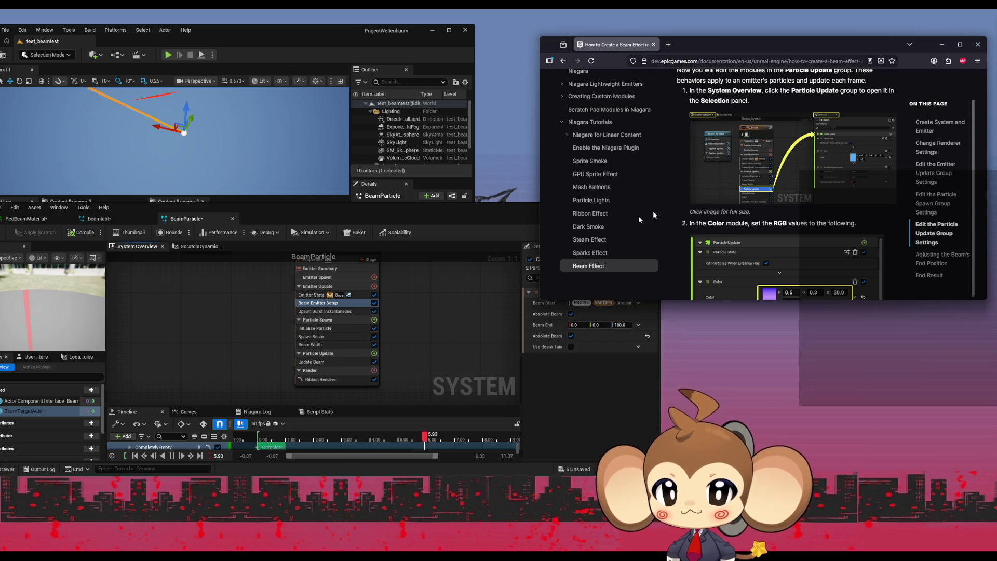
Show the Particle Update group and the Beam Emitter Setup module, with Beam End at 0, 0, 100.
{"action": "left_click", "coordinate": [323, 356]}
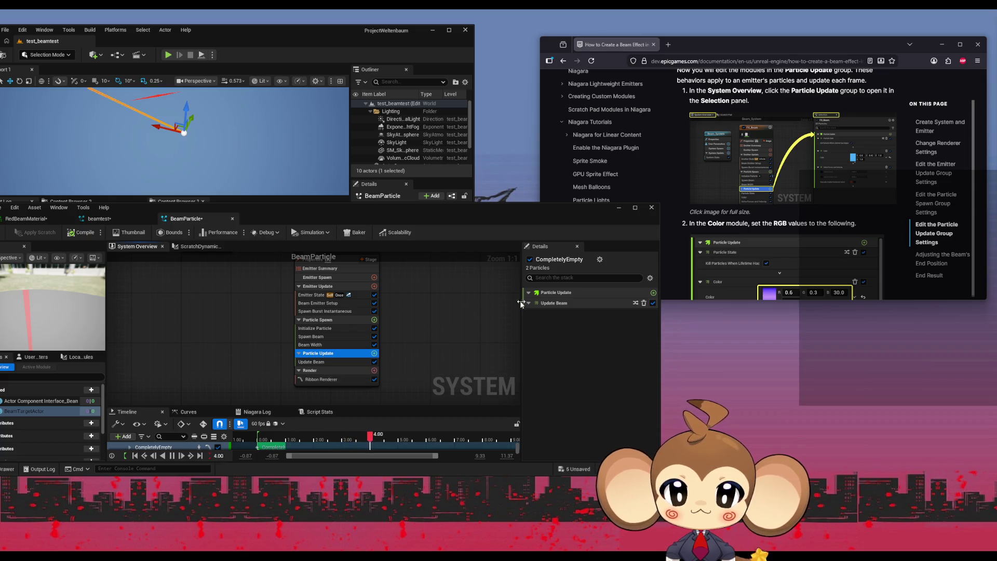
{"action": "scroll", "coordinate": [820, 183], "scroll_direction": "down", "scroll_amount": 2}
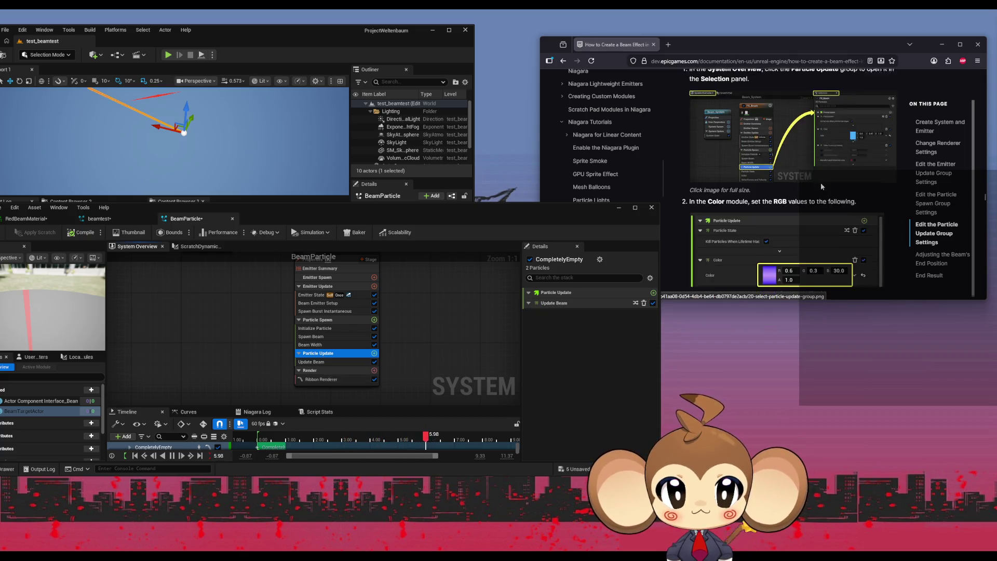
{"action": "scroll", "coordinate": [819, 191], "scroll_direction": "down", "scroll_amount": 3}
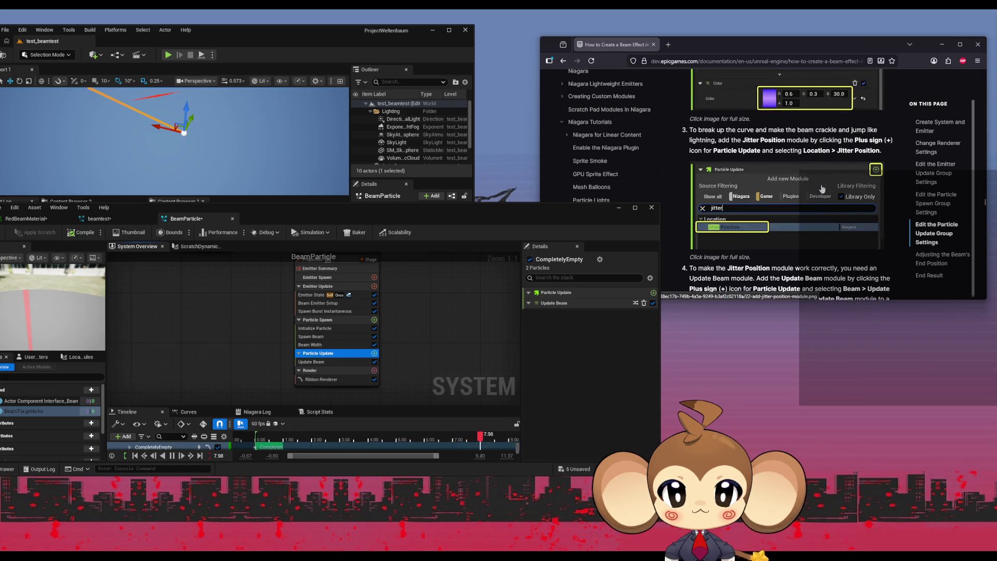
{"action": "scroll", "coordinate": [819, 191], "scroll_direction": "down", "scroll_amount": 10}
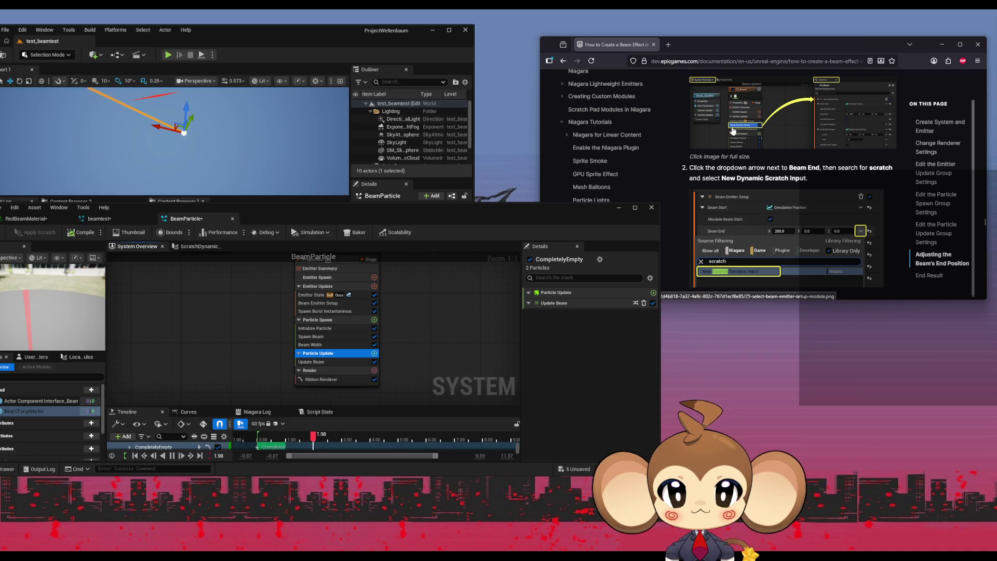
{"action": "left_click", "coordinate": [332, 305]}
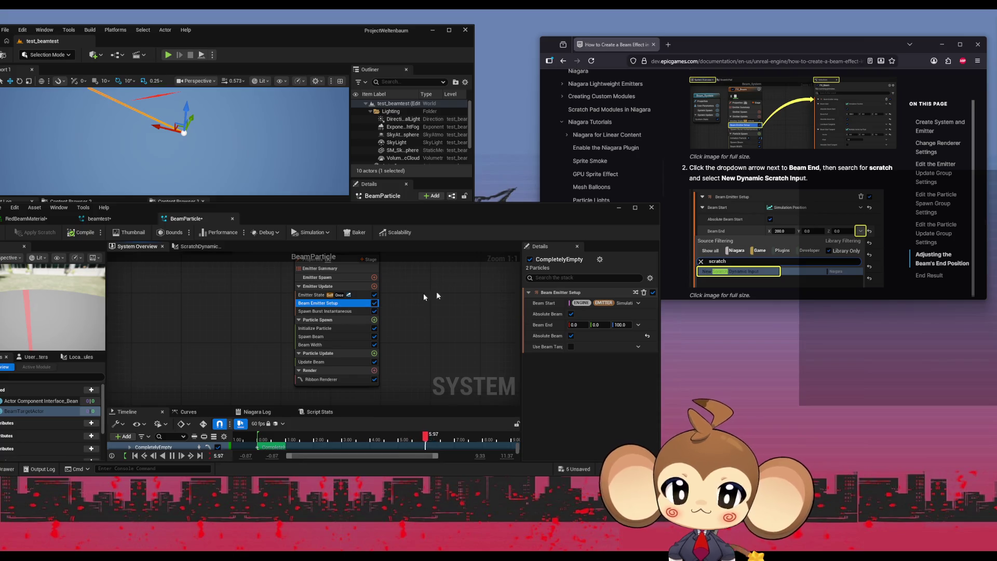
{"action": "scroll", "coordinate": [860, 203], "scroll_direction": "down", "scroll_amount": 2}
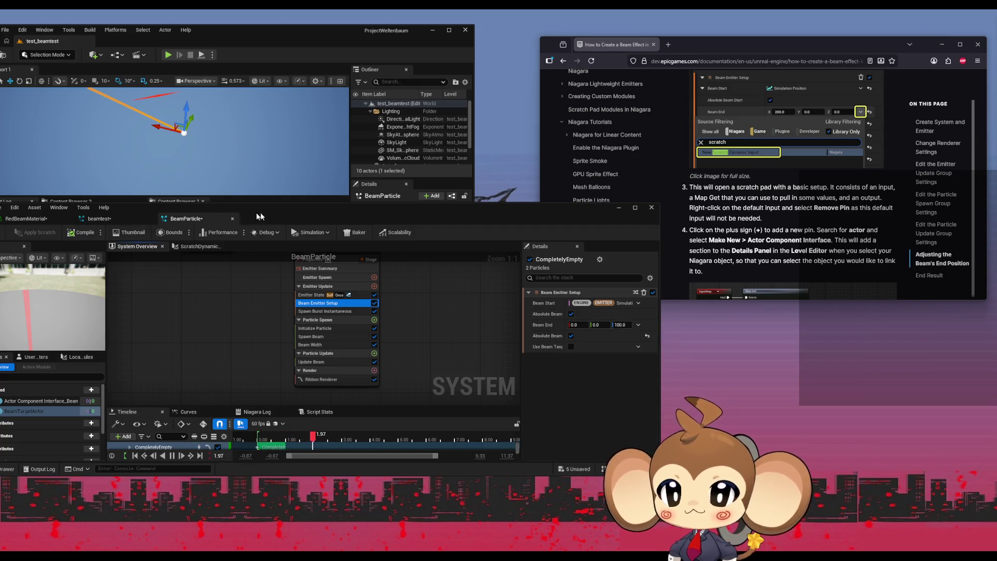
Delete the Actor Component Interface and BeamTargetActor user parameters.
{"action": "left_click_drag", "start_coordinate": [274, 216], "coordinate": [319, 217]}
{"action": "key", "text": "Delete"}
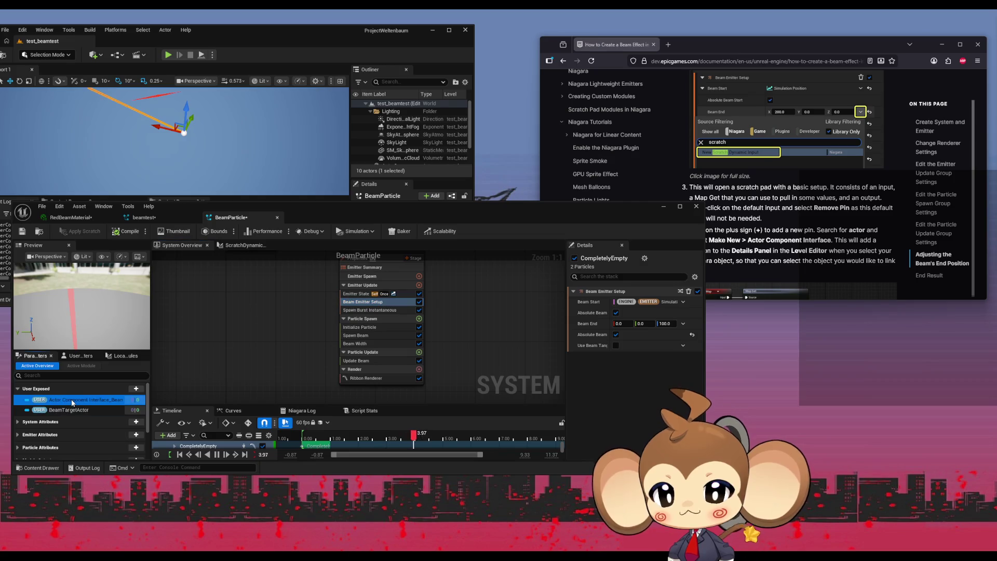
{"action": "left_click", "coordinate": [70, 401]}
{"action": "key", "text": "Delete"}
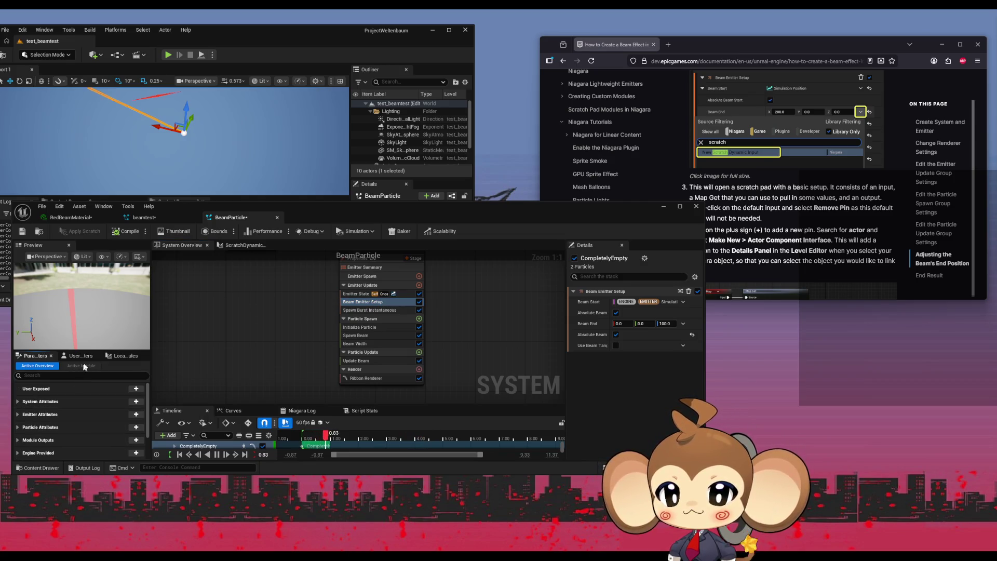
Delete ScratchDynamicInput_01 from Local Modules and reselect Beam Emitter Setup.
{"action": "left_click", "coordinate": [124, 355]}
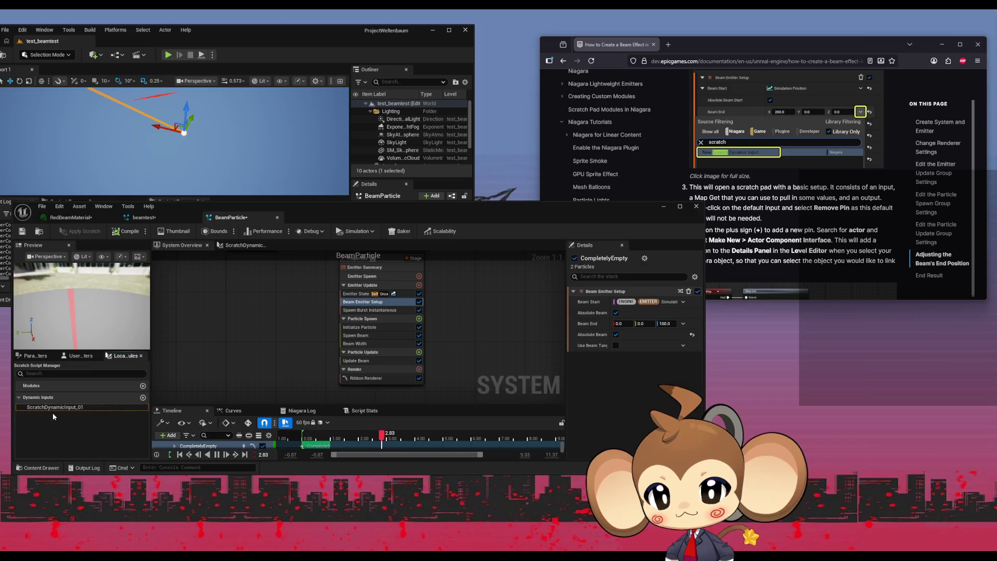
{"action": "key", "text": "Delete"}
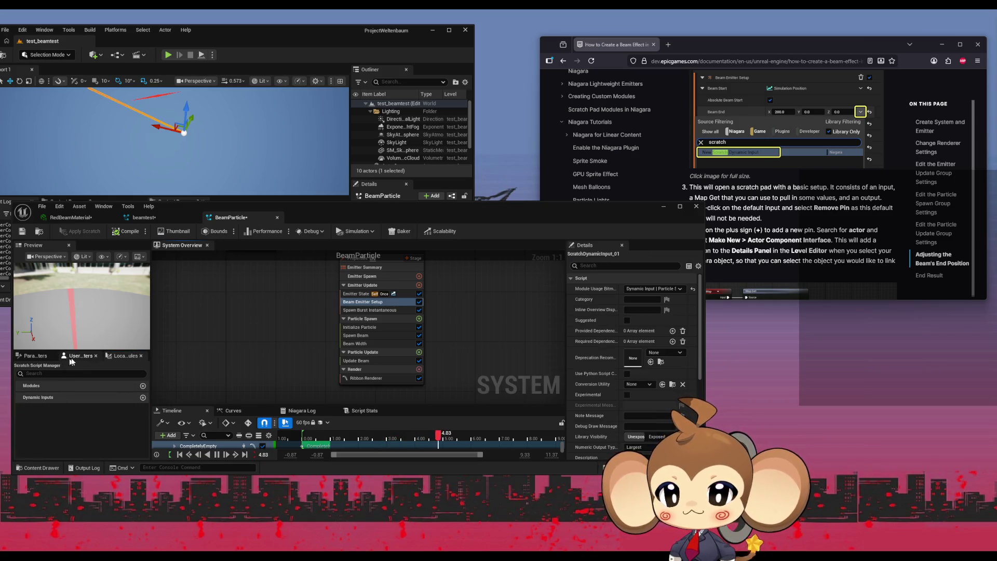
{"action": "left_click", "coordinate": [35, 356]}
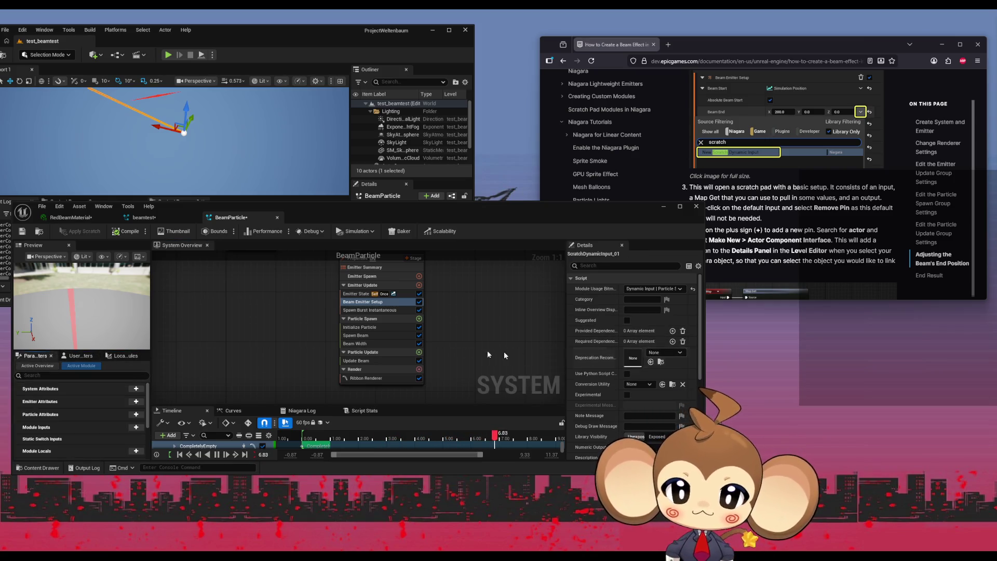
{"action": "left_click", "coordinate": [369, 302]}
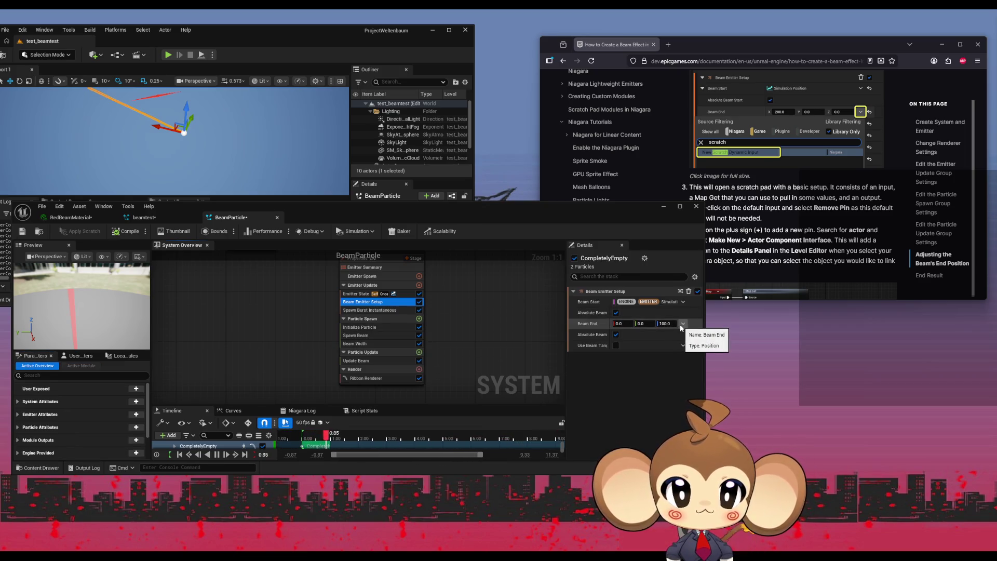
Give Beam End a new scratch dynamic input, checking the tutorial for the next step.
{"action": "left_click", "coordinate": [680, 324]}
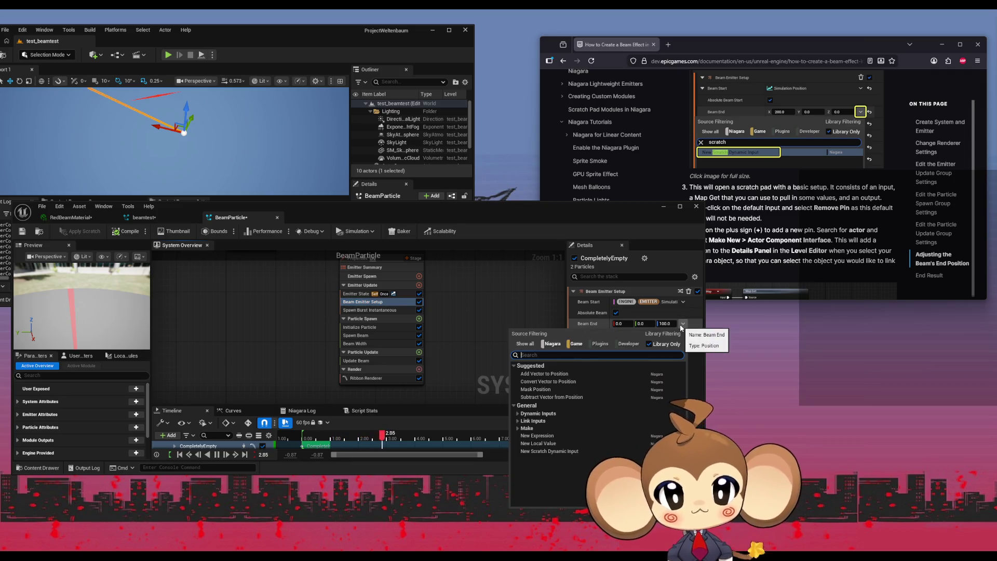
{"action": "type", "text": "scrat"}
{"action": "key", "text": "Return"}
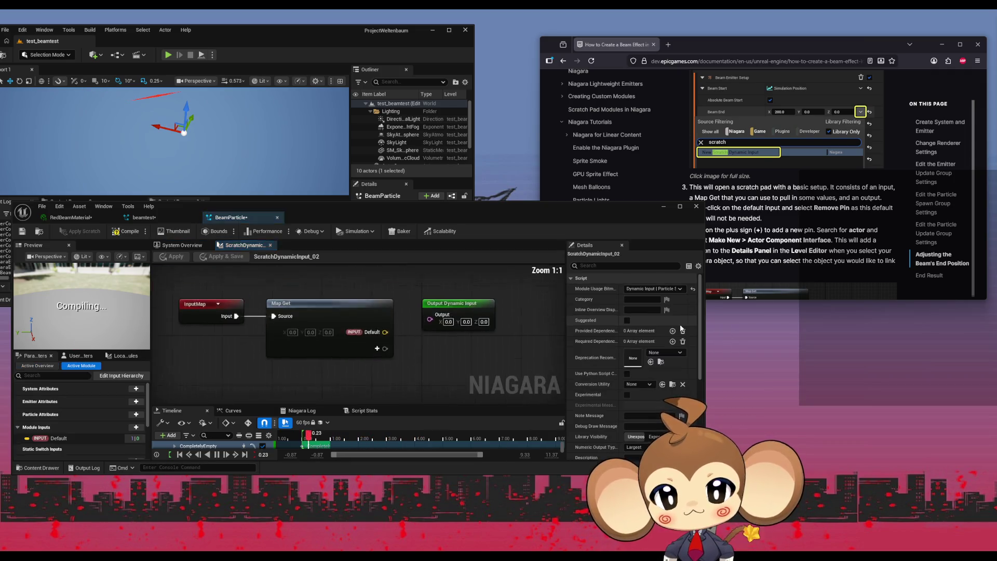
{"action": "left_click", "coordinate": [832, 229]}
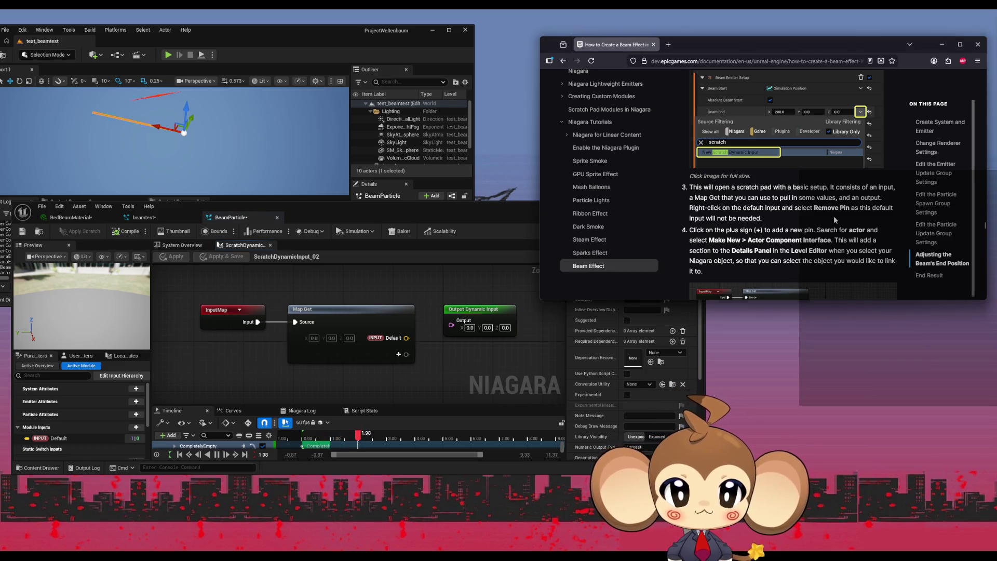
{"action": "scroll", "coordinate": [832, 223], "scroll_direction": "down", "scroll_amount": 3}
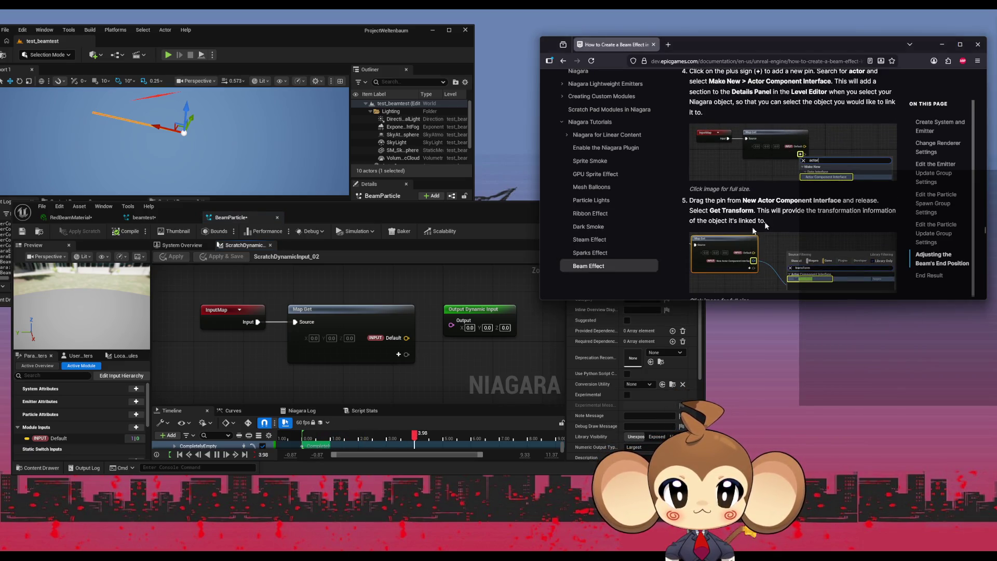
{"action": "left_click", "coordinate": [446, 347]}
Add an Actor Component Interface input pin to the Map Get node.
{"action": "left_click", "coordinate": [398, 354]}
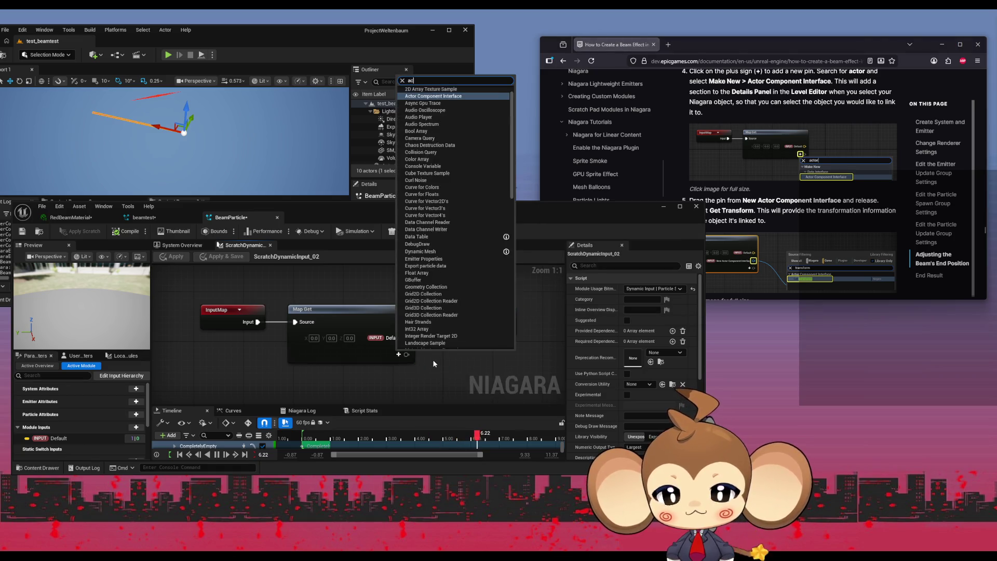
{"action": "type", "text": "actor"}
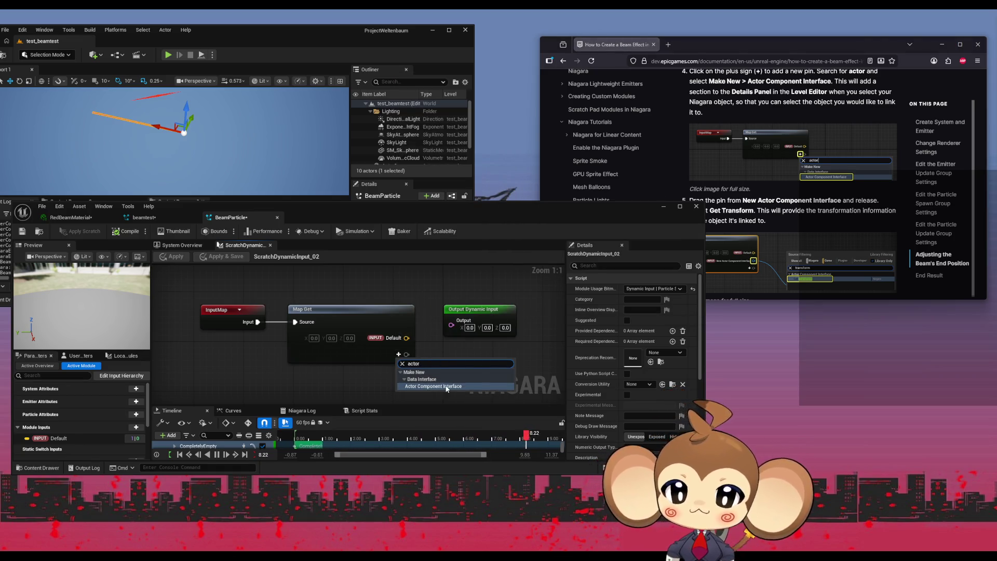
{"action": "left_click", "coordinate": [433, 386]}
{"action": "scroll", "coordinate": [754, 223], "scroll_direction": "down", "scroll_amount": 2}
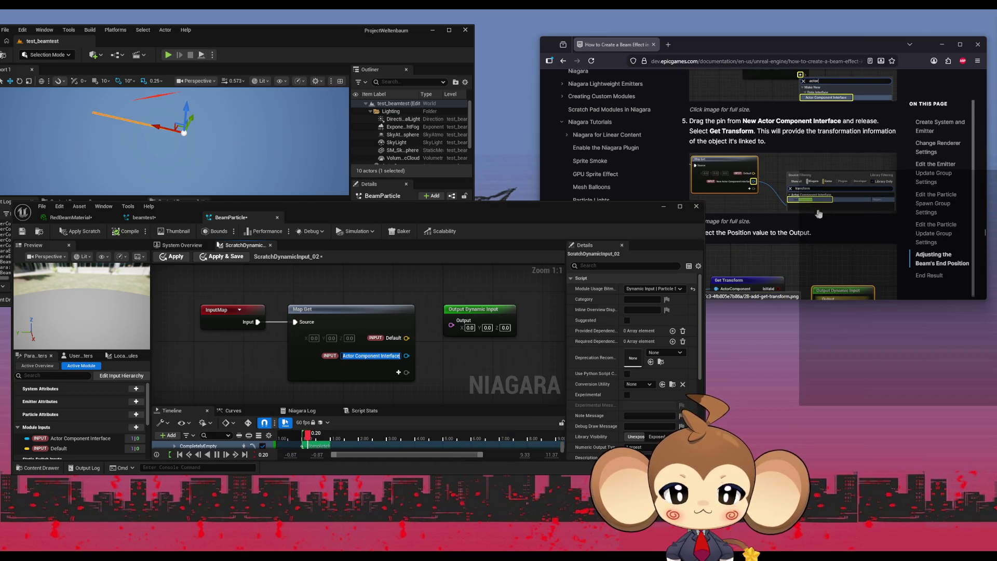
{"action": "scroll", "coordinate": [836, 218], "scroll_direction": "down", "scroll_amount": 2}
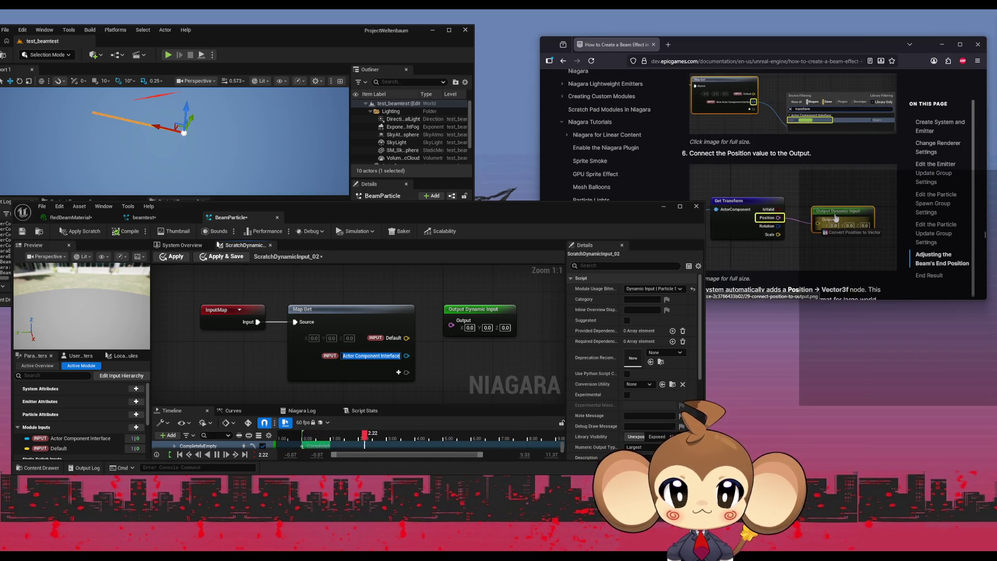
Create a Get Transform node from the actor component input and tuck it under Map Get.
{"action": "left_click_drag", "start_coordinate": [407, 355], "coordinate": [455, 373]}
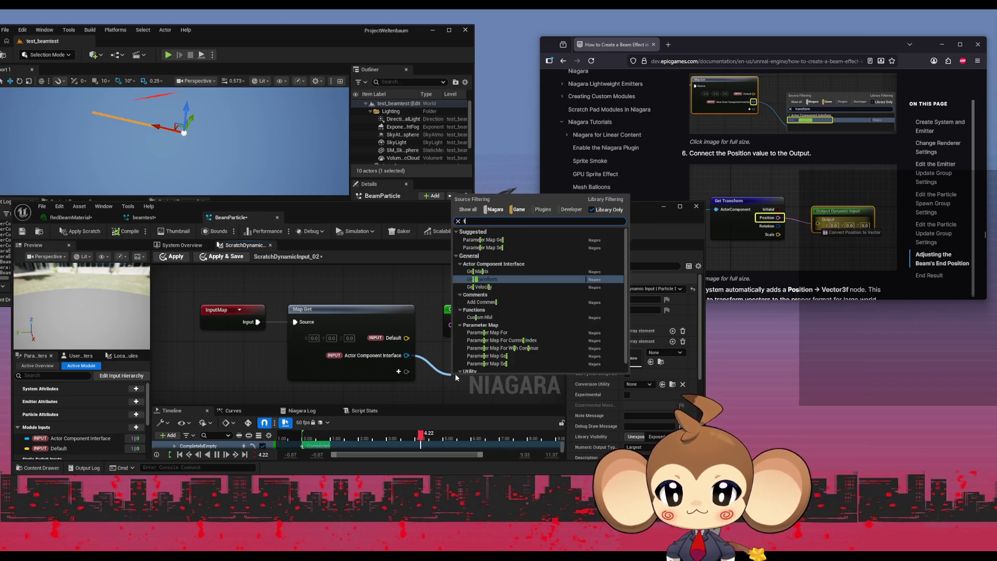
{"action": "type", "text": "trans"}
{"action": "key", "text": "Return"}
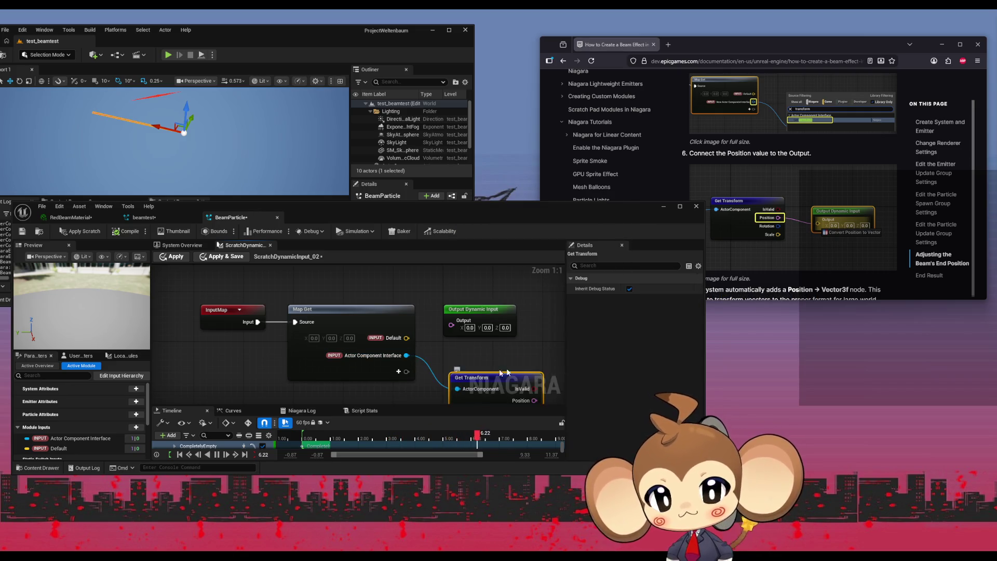
{"action": "left_click_drag", "start_coordinate": [427, 338], "coordinate": [396, 325]}
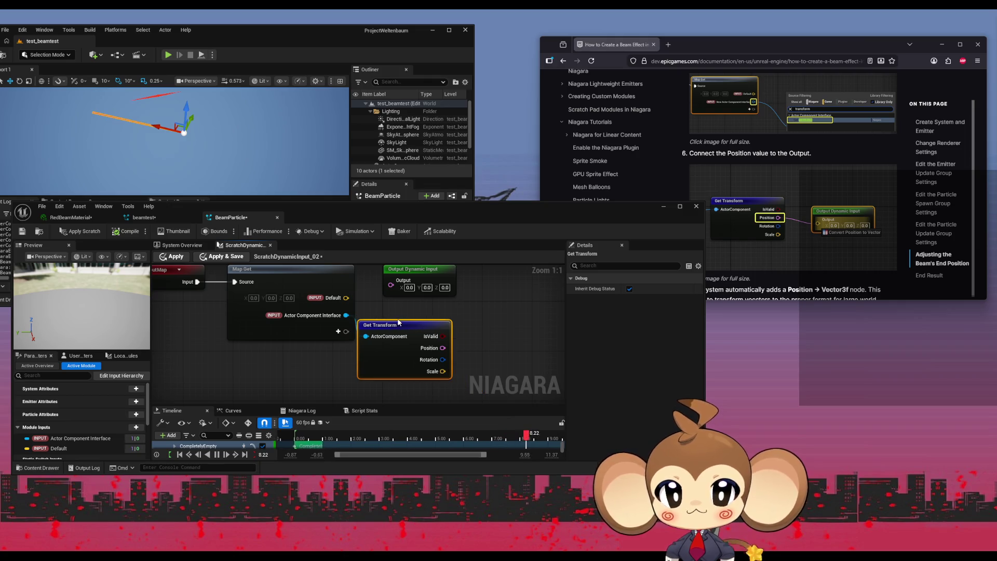
{"action": "left_click", "coordinate": [402, 304]}
Search the Output Dynamic Input node's type list for a vector type.
{"action": "left_click", "coordinate": [404, 278]}
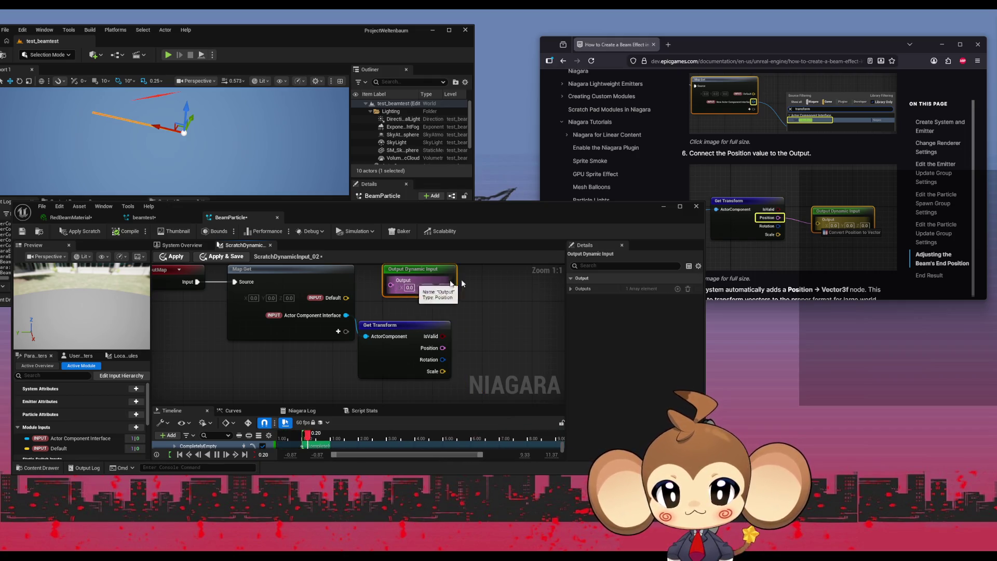
{"action": "left_click", "coordinate": [571, 289]}
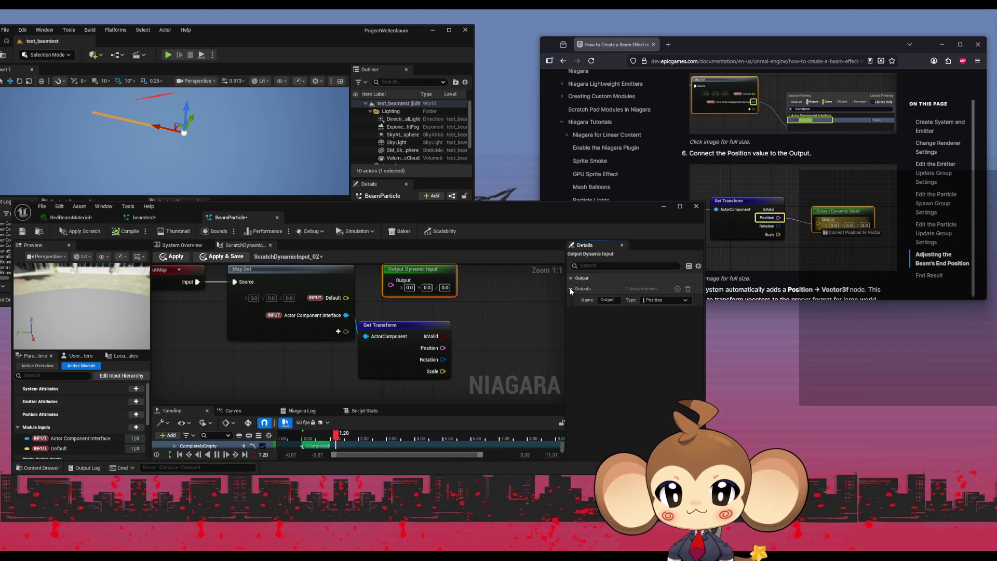
{"action": "left_click", "coordinate": [661, 300]}
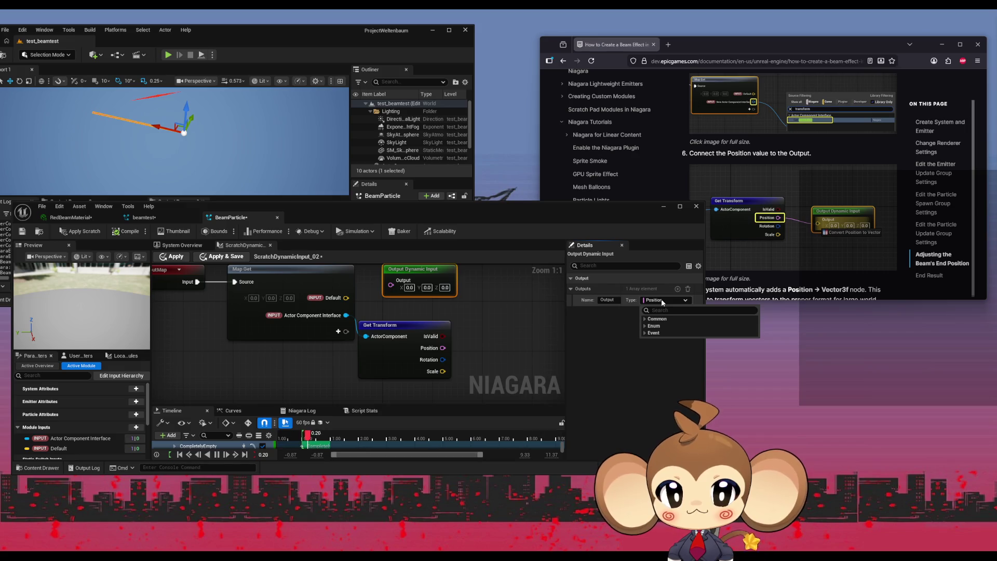
{"action": "left_click", "coordinate": [645, 333]}
{"action": "left_click", "coordinate": [646, 320]}
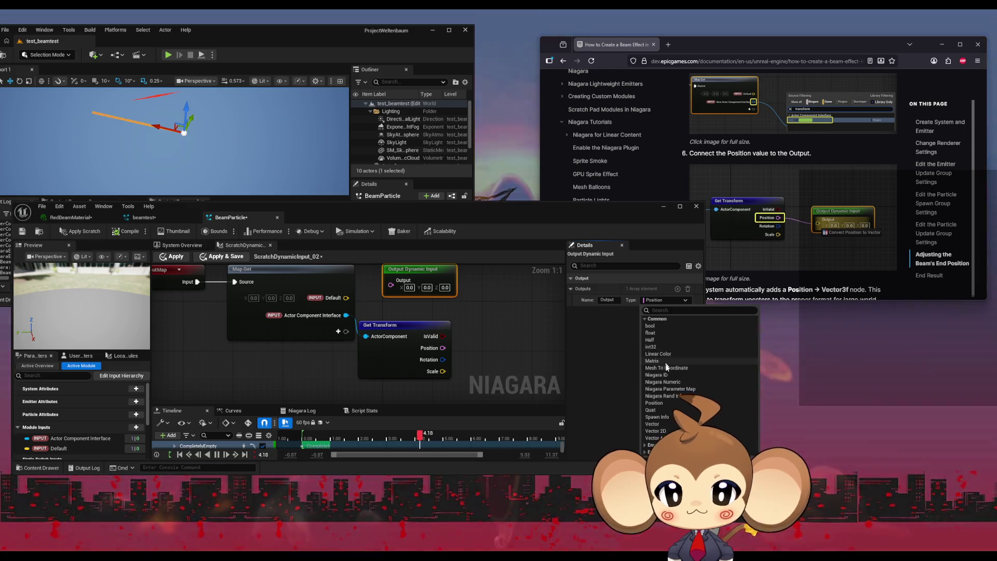
{"action": "type", "text": "vec"}
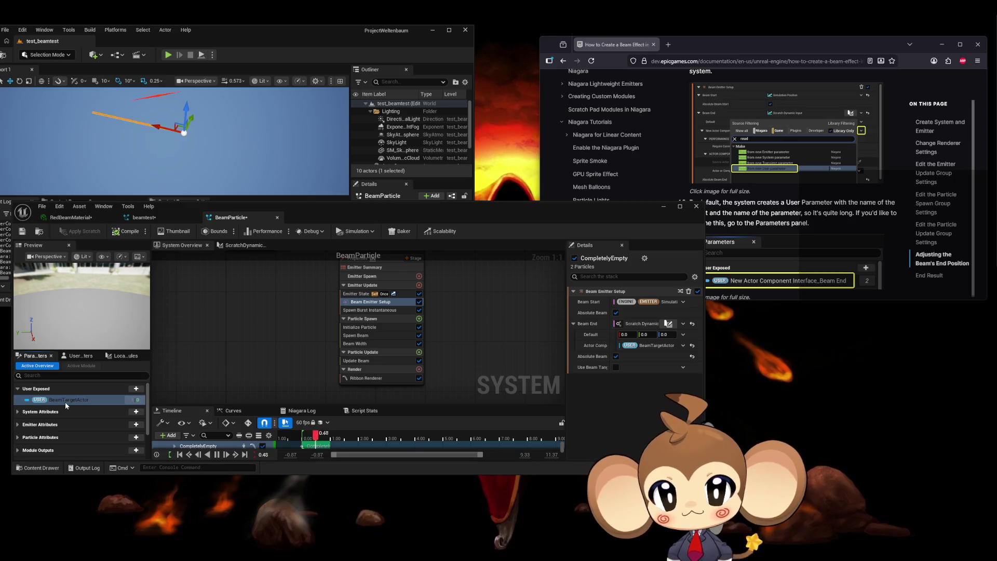
Commit the BeamTargetActor parameter name and compile and save BeamParticle.
{"action": "key", "text": "Return"}
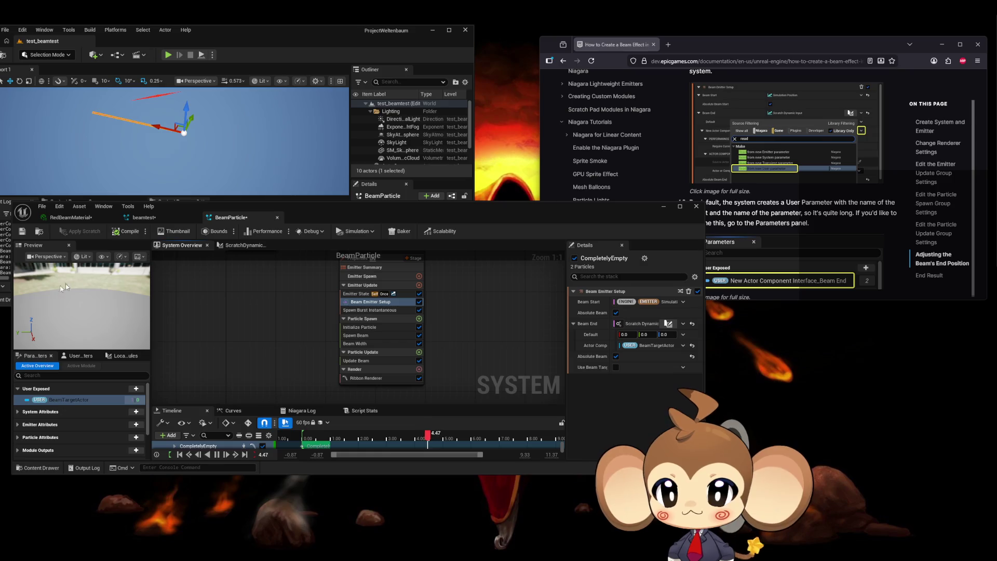
{"action": "left_click", "coordinate": [22, 235]}
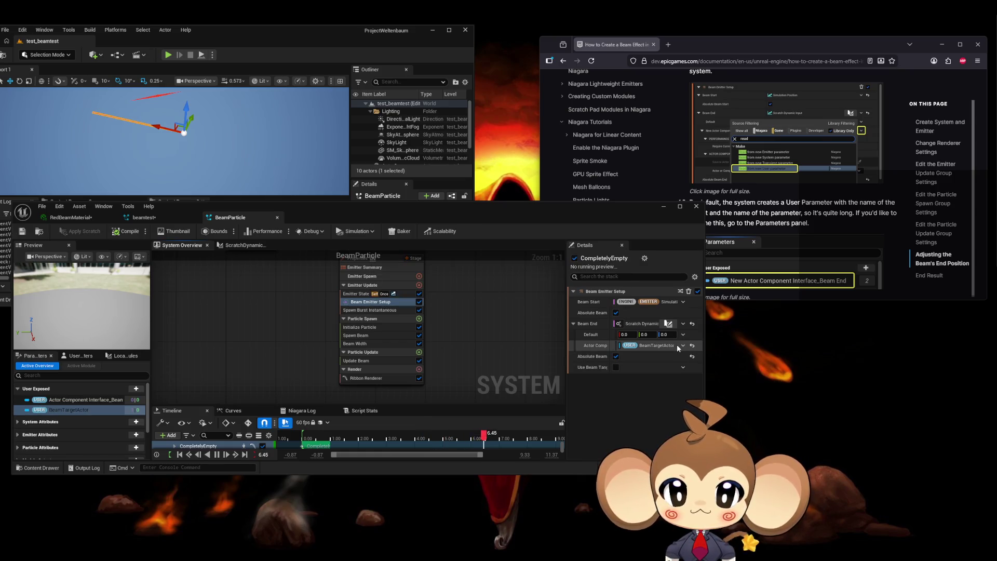
{"action": "scroll", "coordinate": [856, 229], "scroll_direction": "down", "scroll_amount": 8}
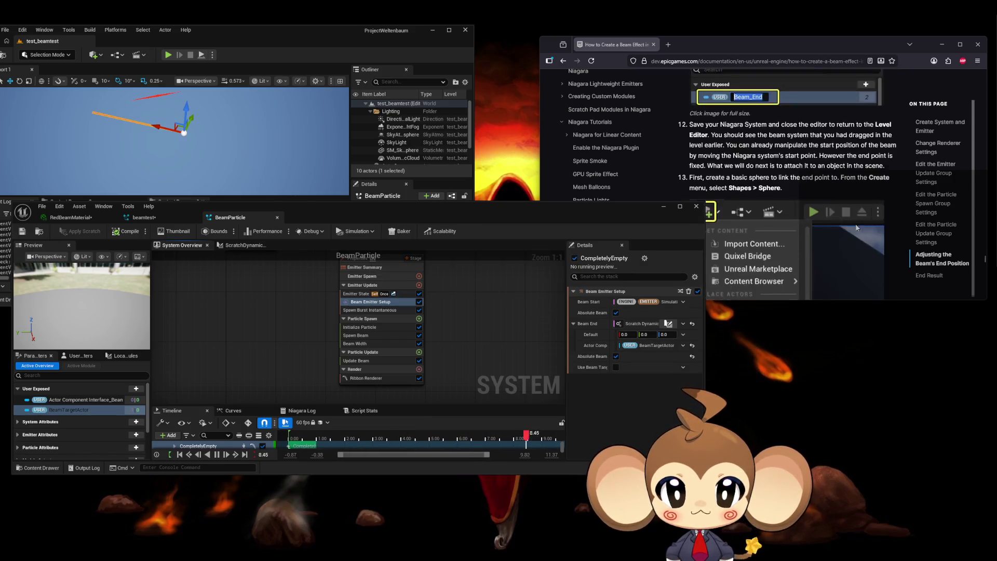
Scroll the docs to step 14, select BeamParticle in the Outliner, and maximize test_beamtest.
{"action": "scroll", "coordinate": [856, 229], "scroll_direction": "down", "scroll_amount": 4}
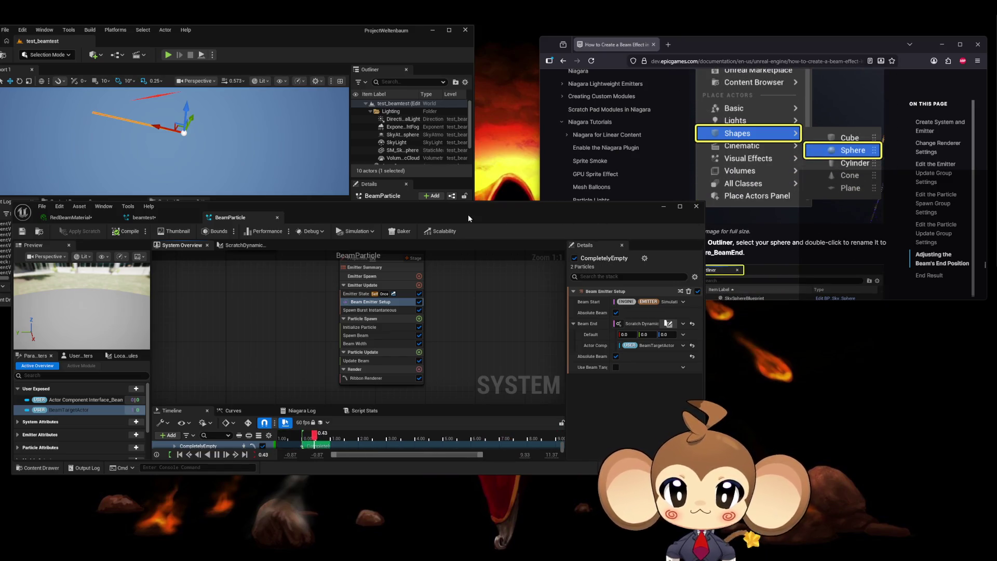
{"action": "mouse_move", "coordinate": [469, 214]}
{"action": "left_mouse_down"}
{"action": "mouse_move", "coordinate": [644, 297]}
{"action": "mouse_move", "coordinate": [643, 340]}
{"action": "left_mouse_up"}
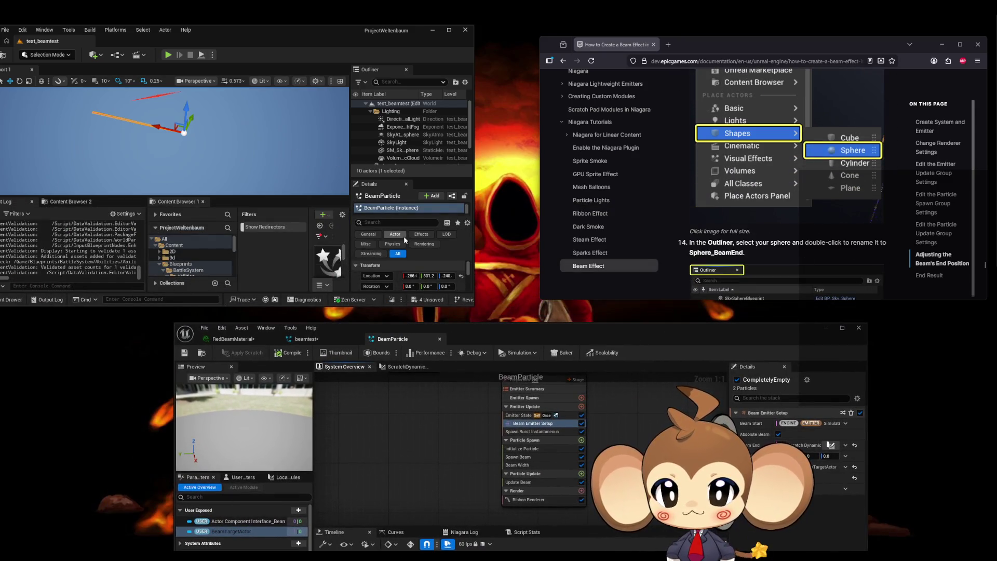
{"action": "scroll", "coordinate": [407, 138], "scroll_direction": "down", "scroll_amount": 3}
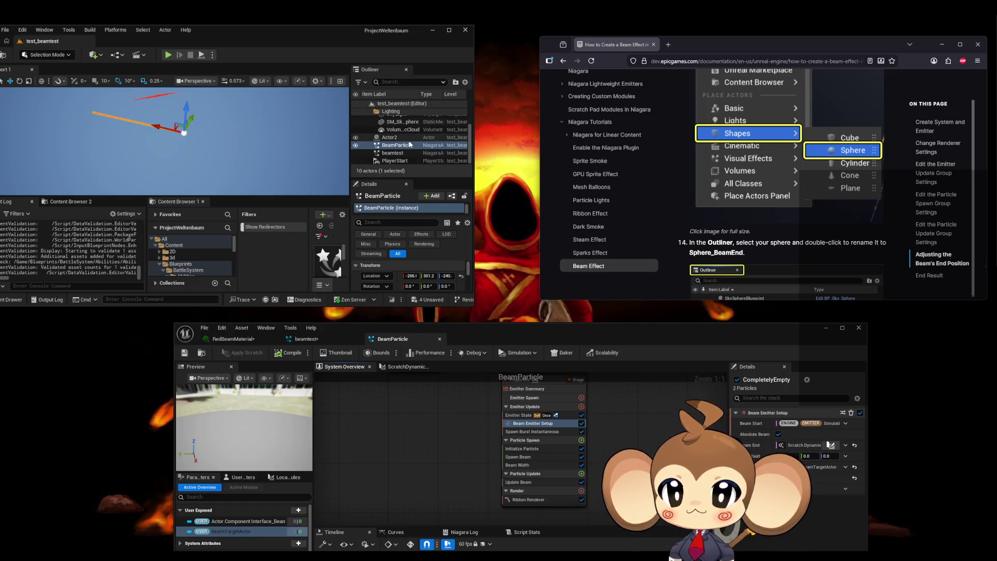
{"action": "left_click", "coordinate": [394, 145]}
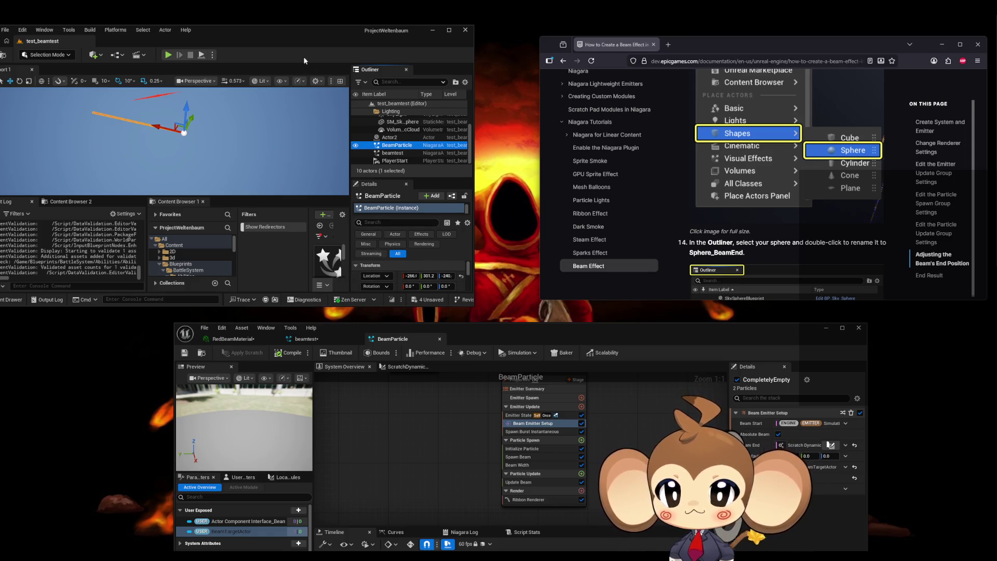
{"action": "double_click", "coordinate": [285, 30]}
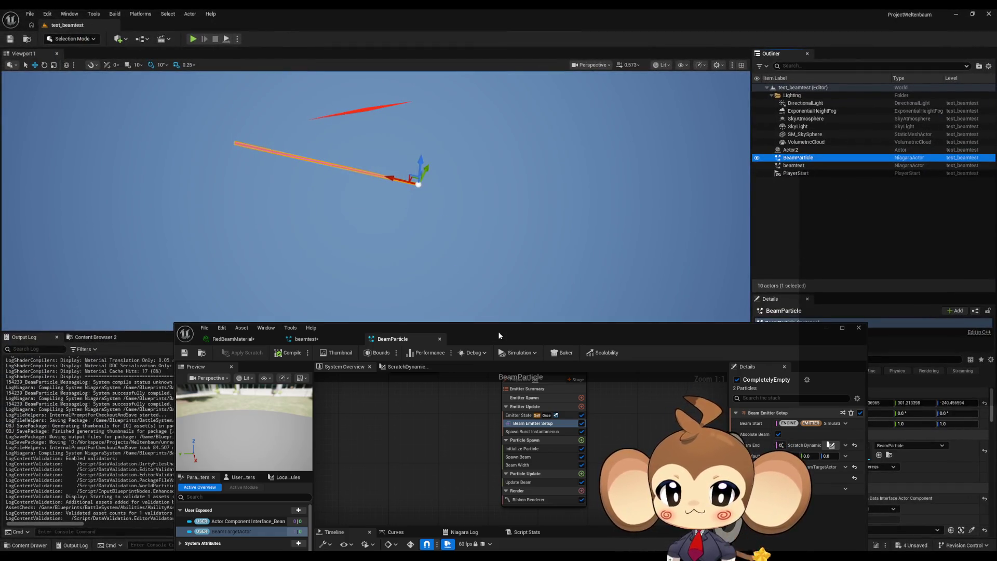
Drag Actor2 to a new spot so the beam end follows, then switch to the beamtest system.
{"action": "left_click_drag", "start_coordinate": [499, 336], "coordinate": [364, 73]}
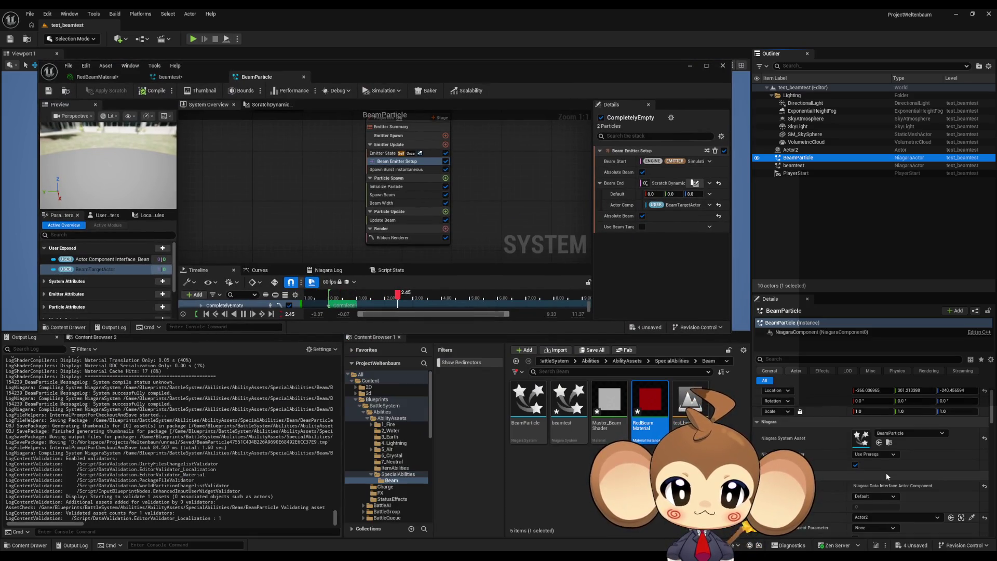
{"action": "scroll", "coordinate": [882, 472], "scroll_direction": "down", "scroll_amount": 2}
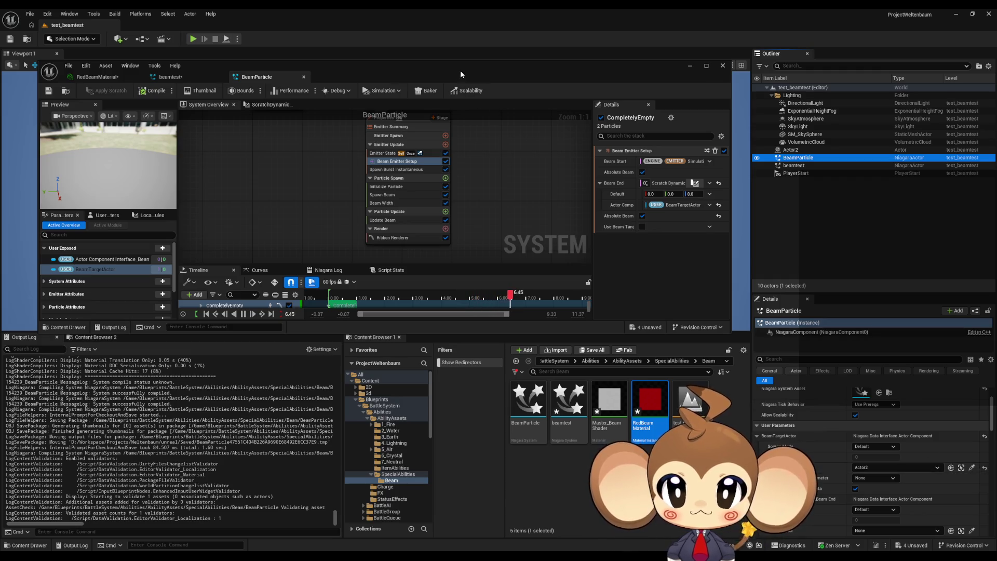
{"action": "mouse_move", "coordinate": [460, 75]}
{"action": "left_mouse_down"}
{"action": "mouse_move", "coordinate": [462, 351]}
{"action": "mouse_move", "coordinate": [462, 295]}
{"action": "mouse_move", "coordinate": [457, 307]}
{"action": "left_mouse_up"}
{"action": "left_click", "coordinate": [414, 100]}
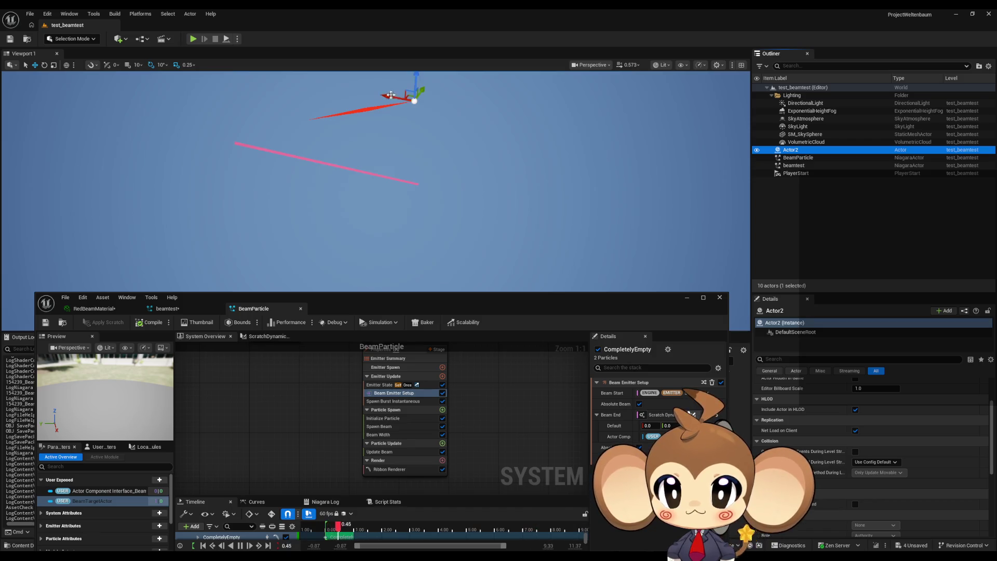
{"action": "mouse_move", "coordinate": [410, 91]}
{"action": "left_mouse_down"}
{"action": "mouse_move", "coordinate": [450, 128]}
{"action": "mouse_move", "coordinate": [445, 182]}
{"action": "mouse_move", "coordinate": [412, 149]}
{"action": "mouse_move", "coordinate": [443, 237]}
{"action": "mouse_move", "coordinate": [451, 204]}
{"action": "mouse_move", "coordinate": [508, 191]}
{"action": "left_mouse_up"}
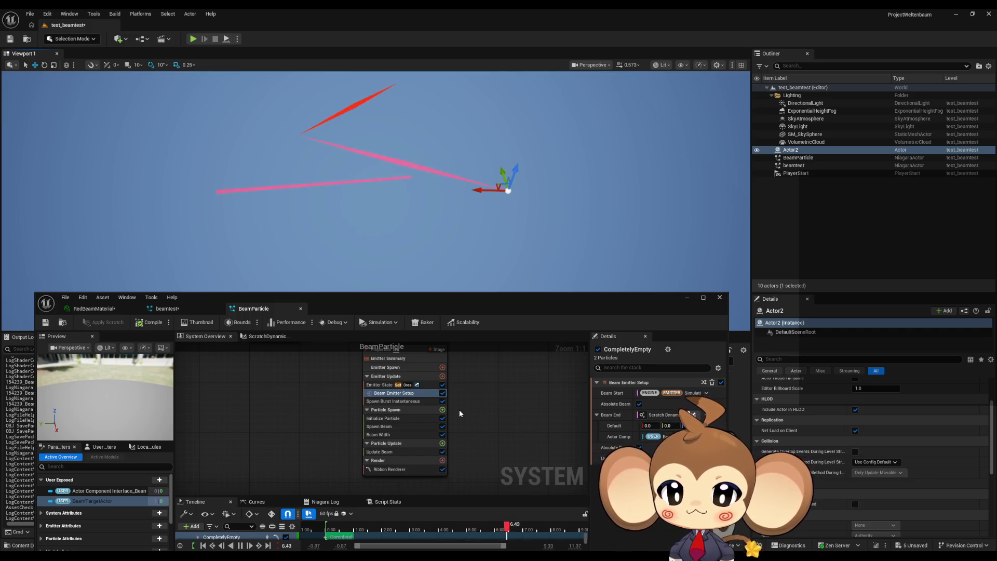
{"action": "left_click", "coordinate": [209, 312]}
{"action": "left_click_drag", "start_coordinate": [414, 458], "coordinate": [392, 377]}
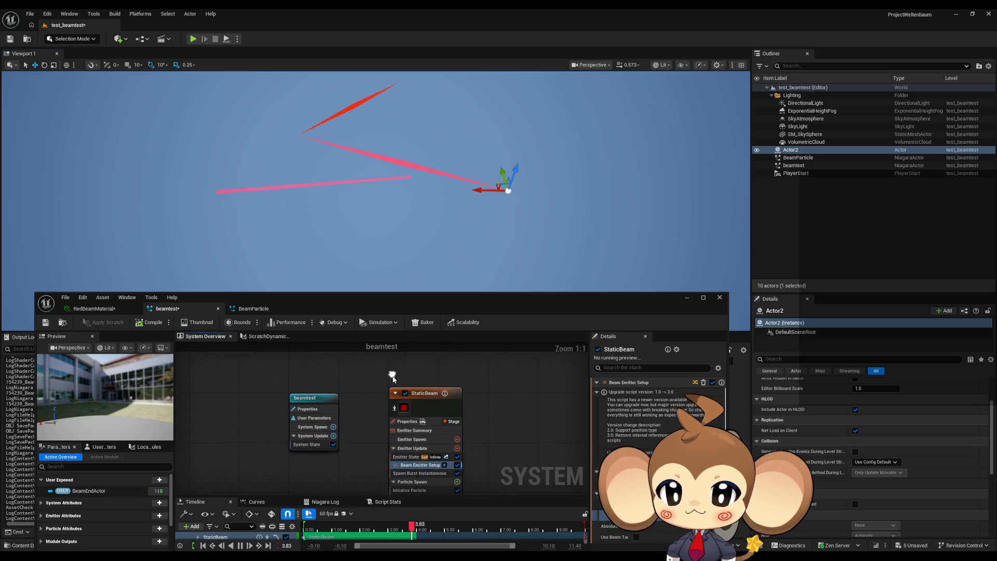
Check the emitter life cycle settings of StaticBeam and BeamParticle.
{"action": "left_click", "coordinate": [404, 458]}
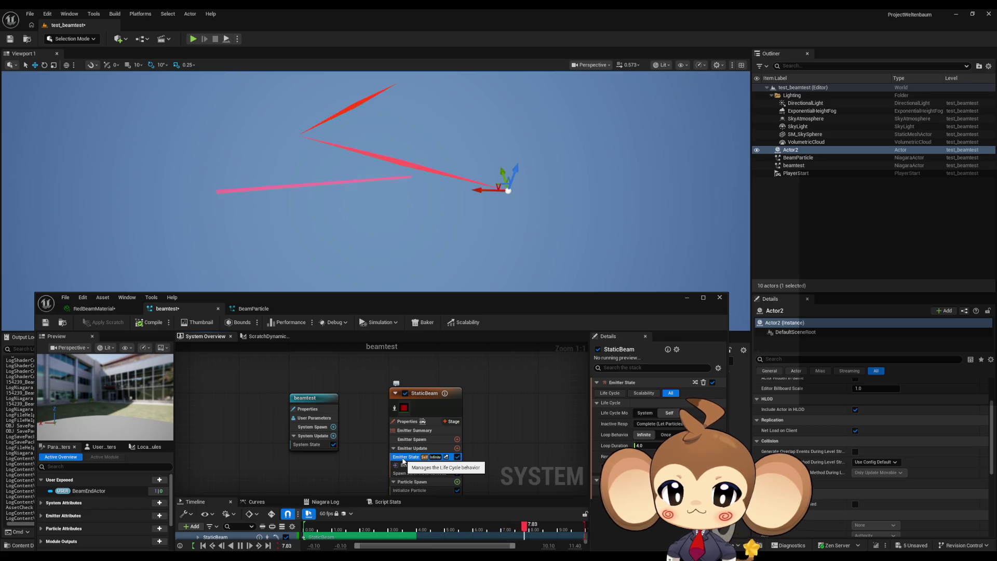
{"action": "left_click", "coordinate": [254, 309]}
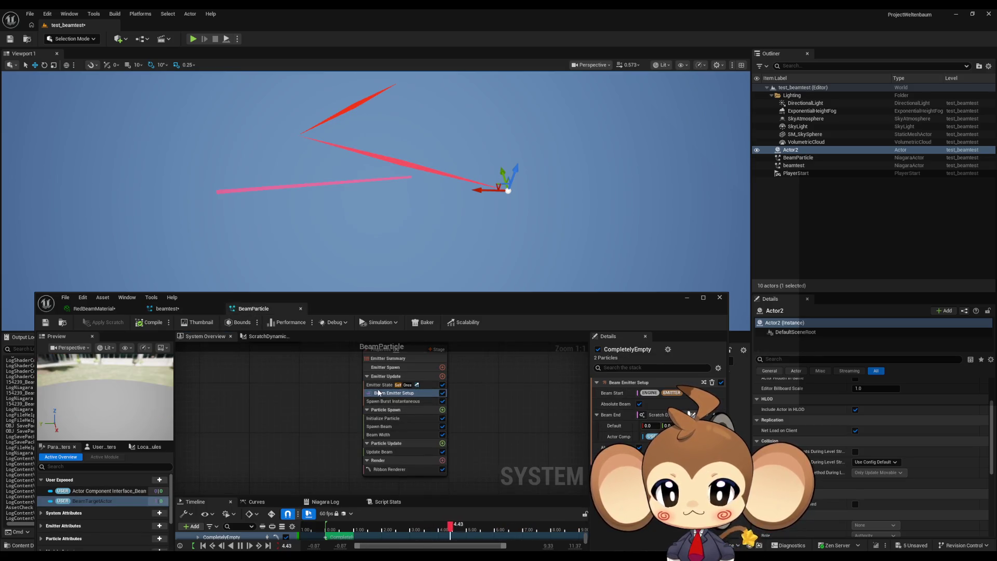
{"action": "left_click", "coordinate": [380, 385]}
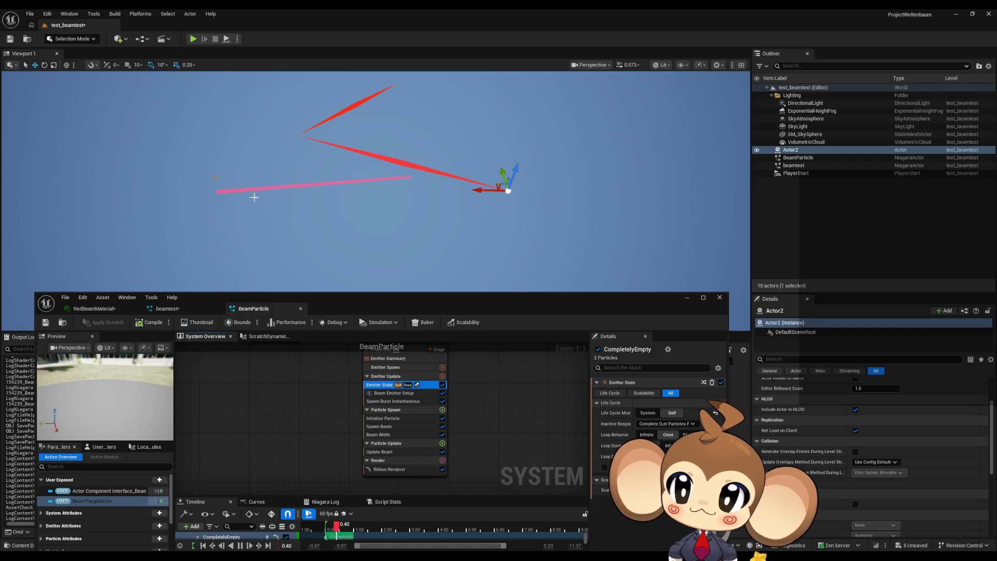
Save all modified assets with Ctrl+Shift+S and Save Selected.
{"action": "left_click_drag", "start_coordinate": [369, 311], "coordinate": [379, 105]}
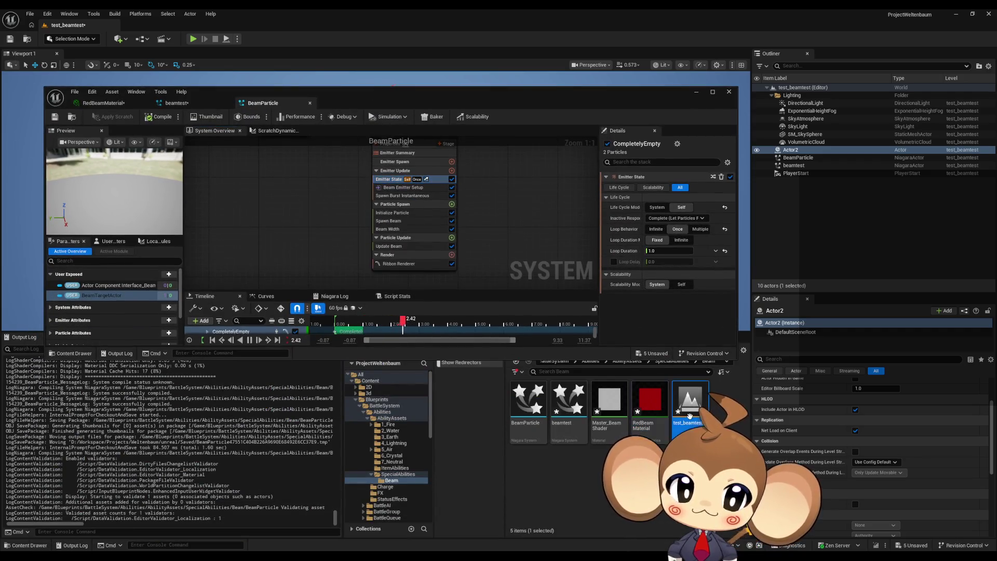
{"action": "key", "text": "ctrl+shift+s"}
{"action": "left_click", "coordinate": [517, 373]}
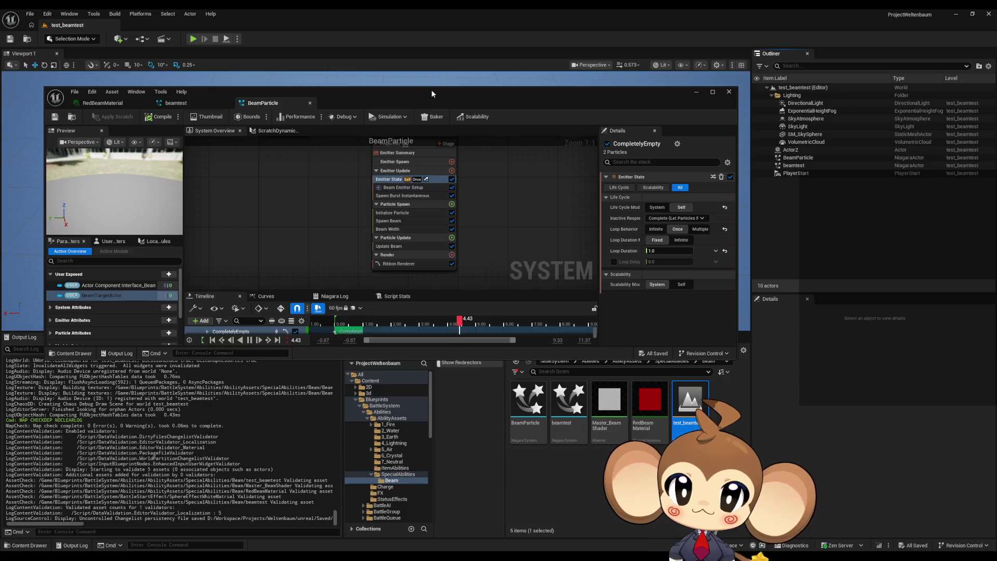
Reset the BeamParticle actor's location to 0, 0, 0 and save the level.
{"action": "mouse_move", "coordinate": [431, 89]}
{"action": "left_mouse_down"}
{"action": "mouse_move", "coordinate": [428, 270]}
{"action": "mouse_move", "coordinate": [429, 254]}
{"action": "left_mouse_up"}
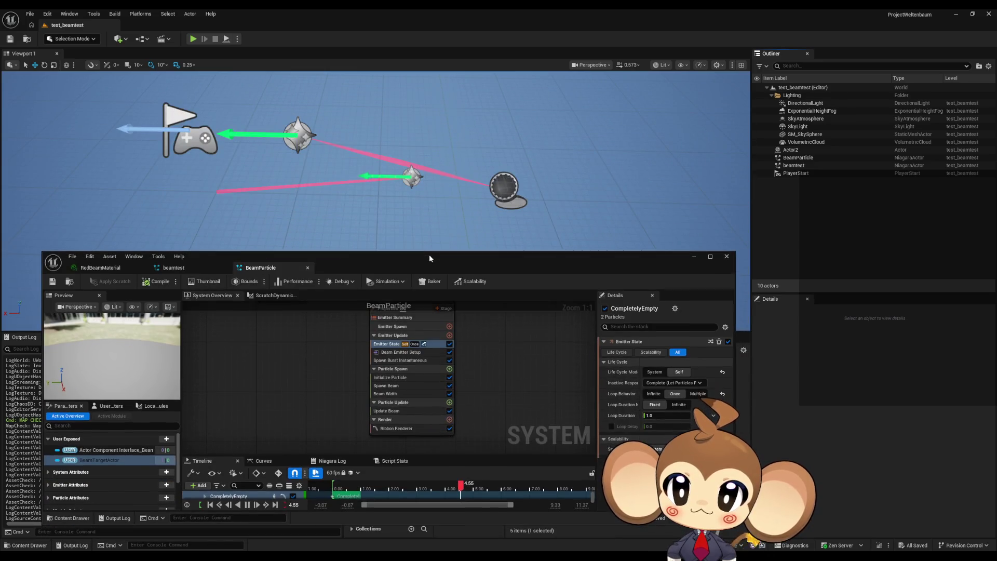
{"action": "left_click", "coordinate": [406, 181]}
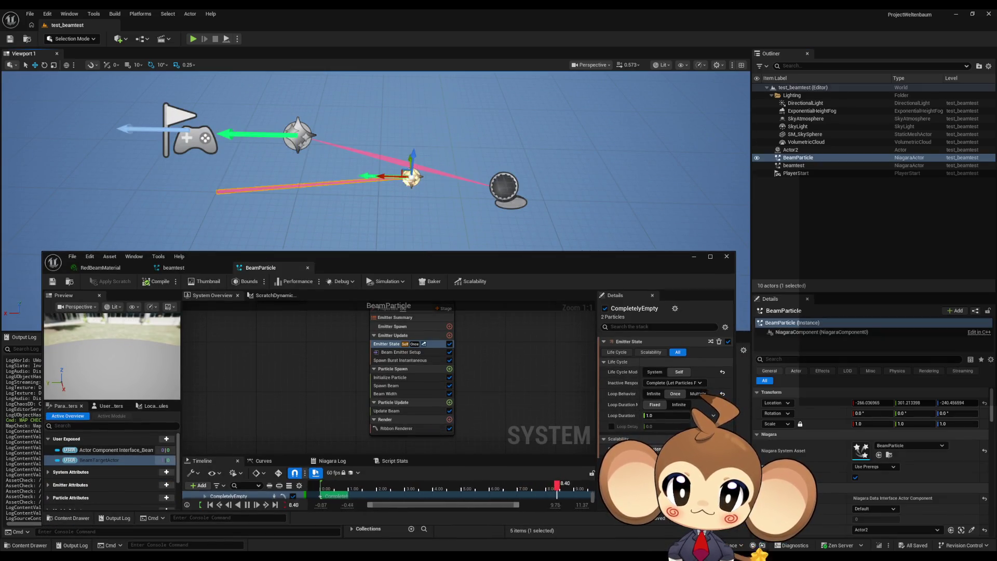
{"action": "left_click", "coordinate": [790, 150]}
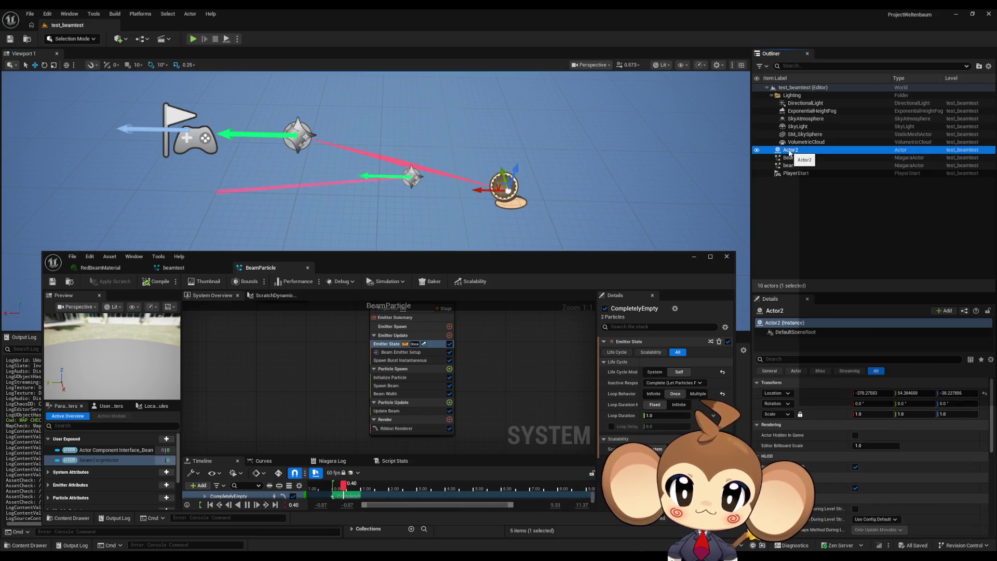
{"action": "key", "text": "f"}
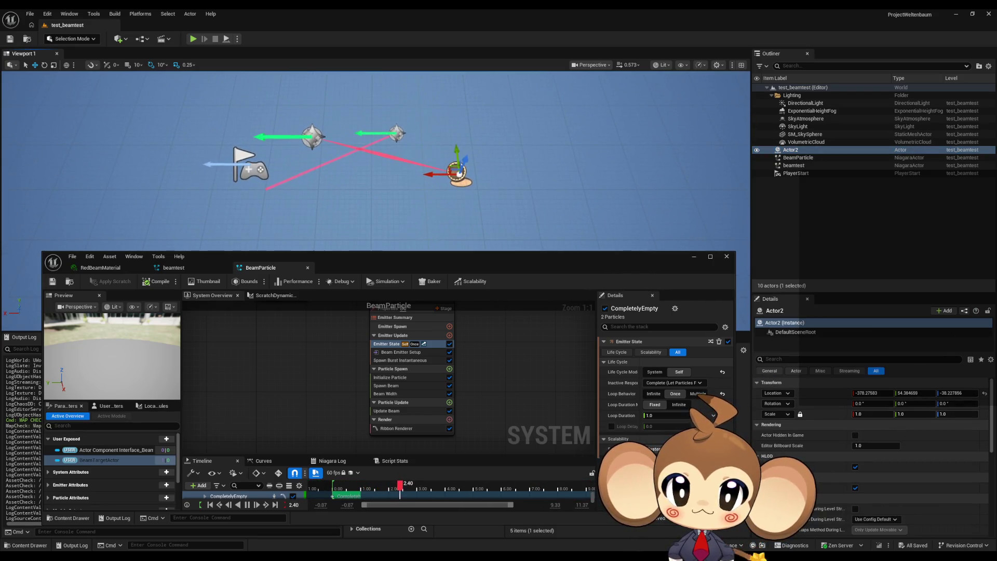
{"action": "left_click", "coordinate": [800, 158]}
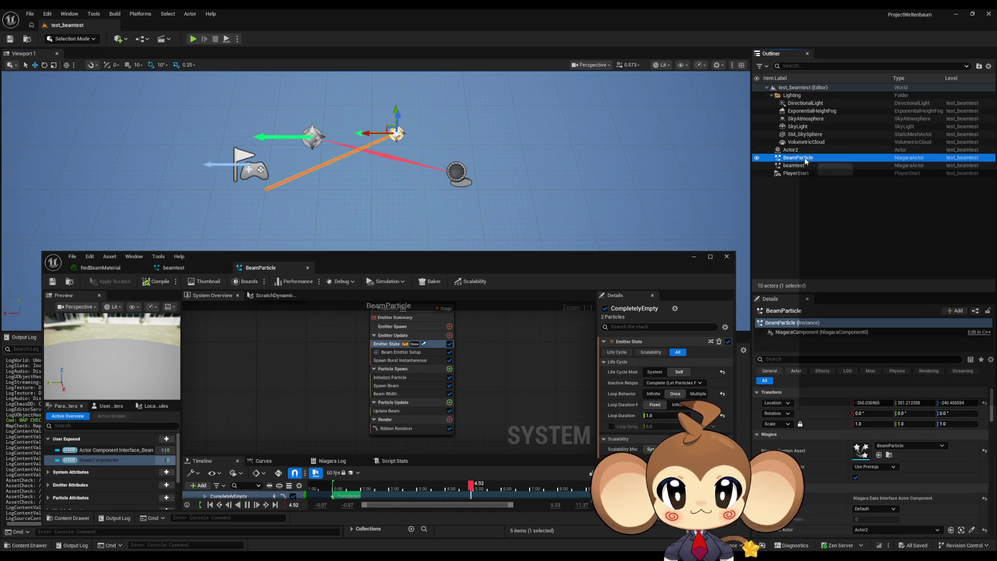
{"action": "left_click", "coordinate": [983, 403]}
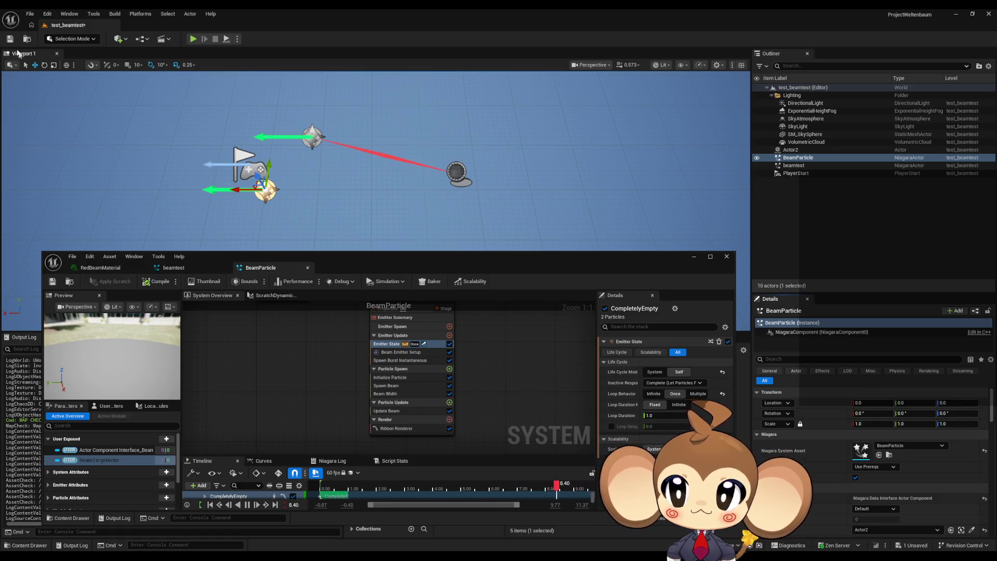
{"action": "left_click", "coordinate": [12, 39]}
Move Actor2 along its X axis.
{"action": "left_click", "coordinate": [454, 172]}
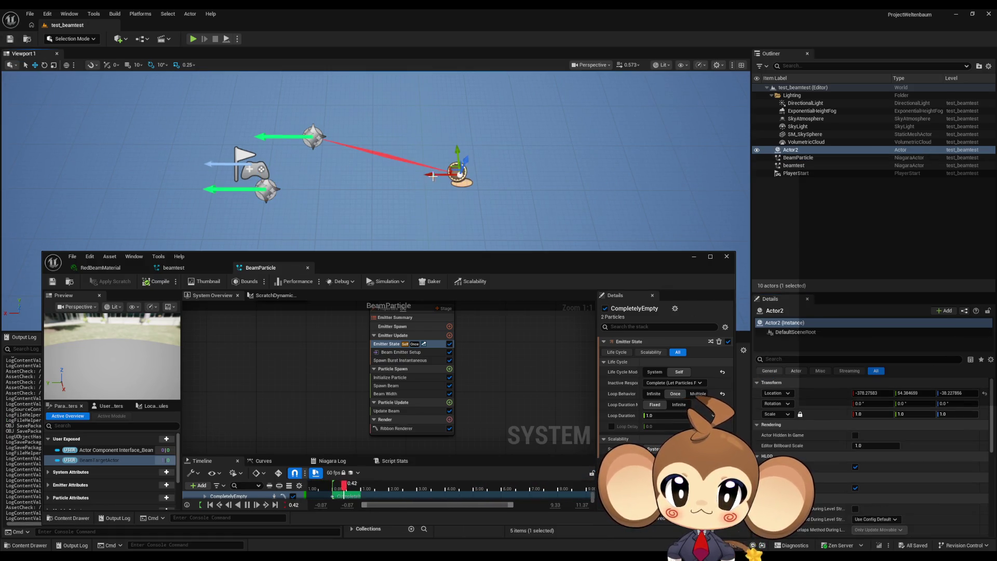
{"action": "mouse_move", "coordinate": [433, 174]}
{"action": "left_mouse_down"}
{"action": "mouse_move", "coordinate": [359, 170]}
{"action": "mouse_move", "coordinate": [375, 175]}
{"action": "mouse_move", "coordinate": [375, 188]}
{"action": "left_mouse_up"}
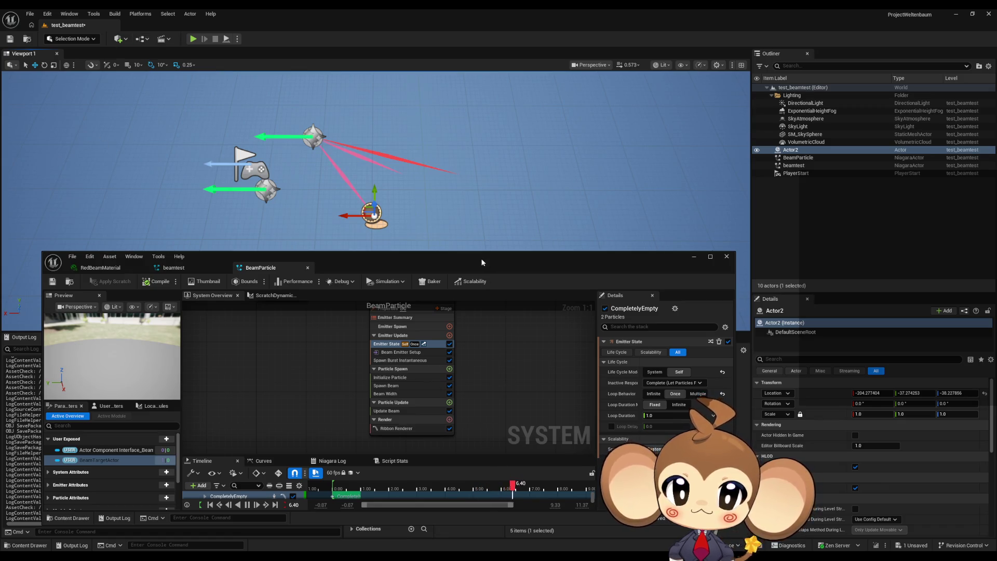
{"action": "mouse_move", "coordinate": [481, 257]}
{"action": "left_mouse_down"}
{"action": "mouse_move", "coordinate": [478, 176]}
{"action": "mouse_move", "coordinate": [450, 124]}
{"action": "mouse_move", "coordinate": [445, 87]}
{"action": "left_mouse_up"}
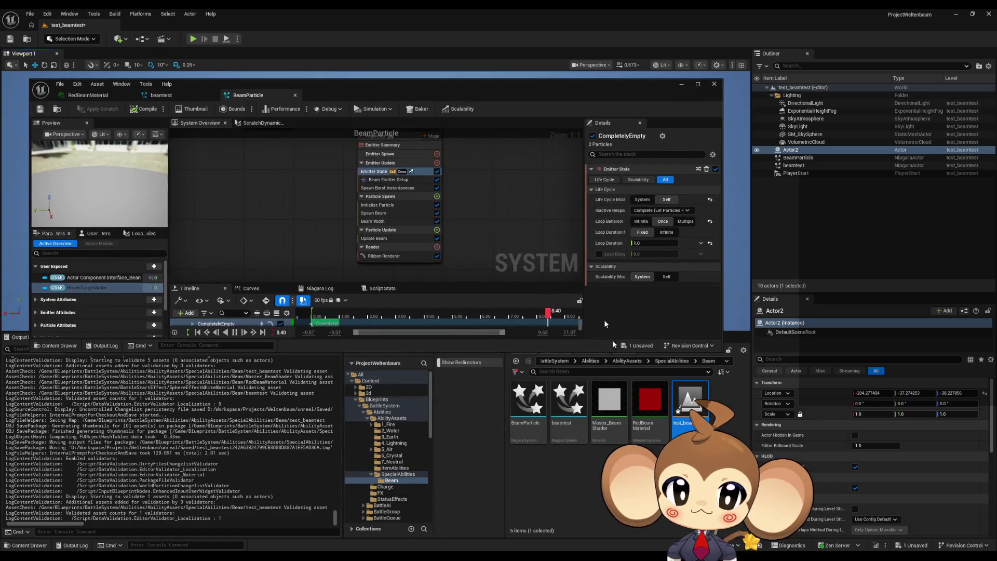
Save and reopen test_beamtest, then select the BeamParticle actor in the viewport.
{"action": "double_click", "coordinate": [684, 392]}
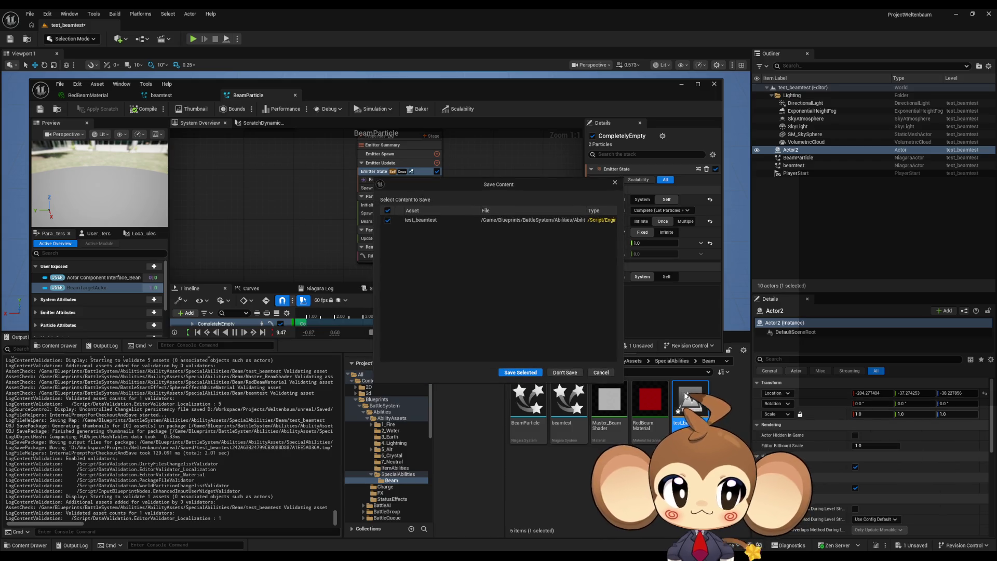
{"action": "left_click", "coordinate": [612, 354]}
{"action": "left_click_drag", "start_coordinate": [383, 94], "coordinate": [409, 302]}
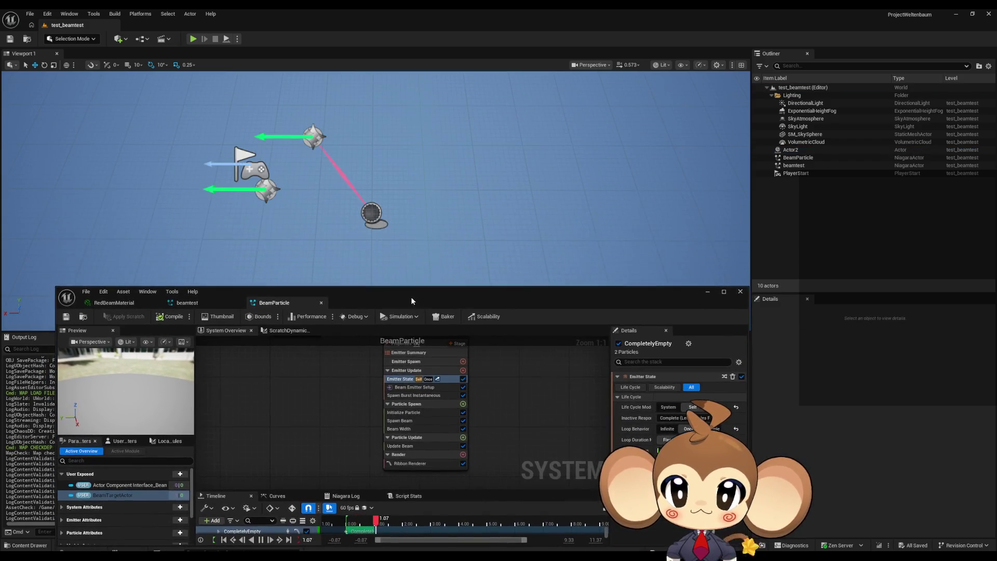
{"action": "left_click_drag", "start_coordinate": [343, 196], "coordinate": [321, 167]}
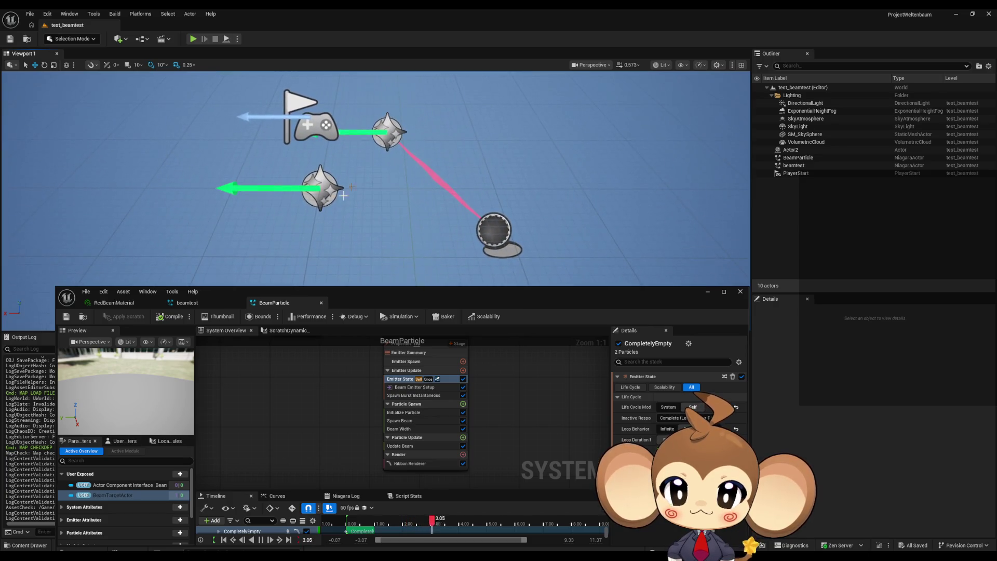
{"action": "left_click", "coordinate": [322, 188]}
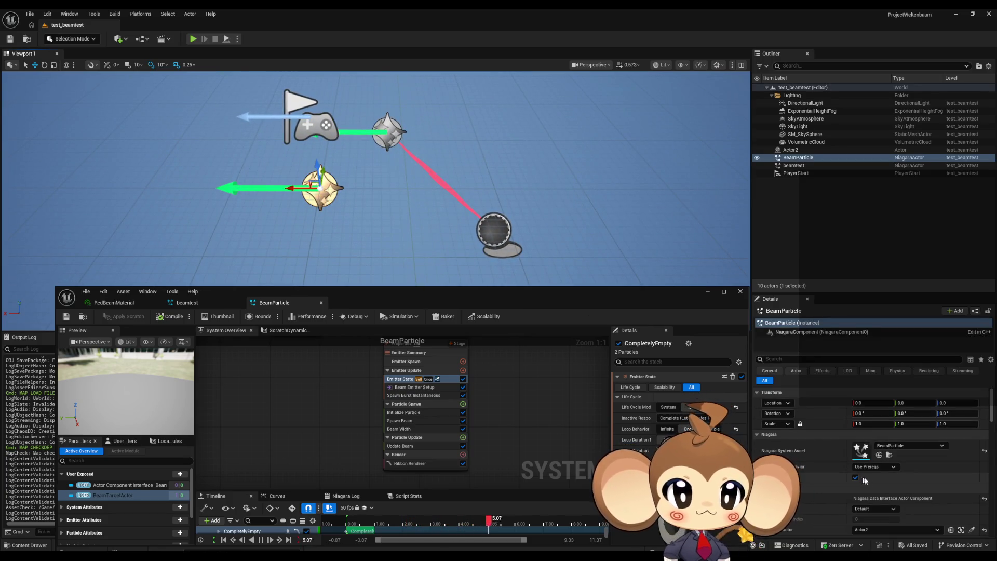
Review the emitter's stack modules, then toggle absolute positioning for Beam End in Beam Emitter Setup.
{"action": "scroll", "coordinate": [917, 485], "scroll_direction": "down", "scroll_amount": 3}
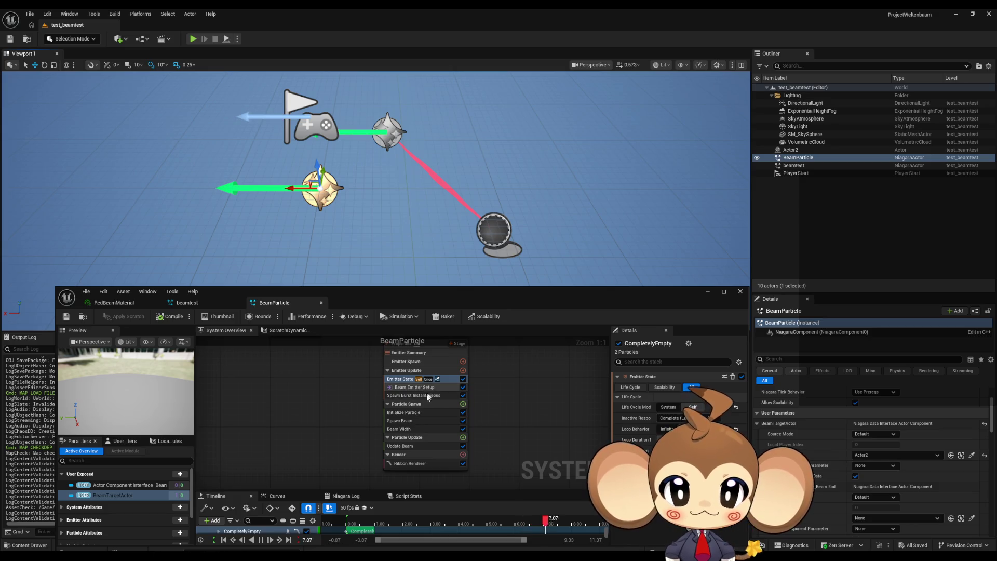
{"action": "left_click", "coordinate": [409, 411]}
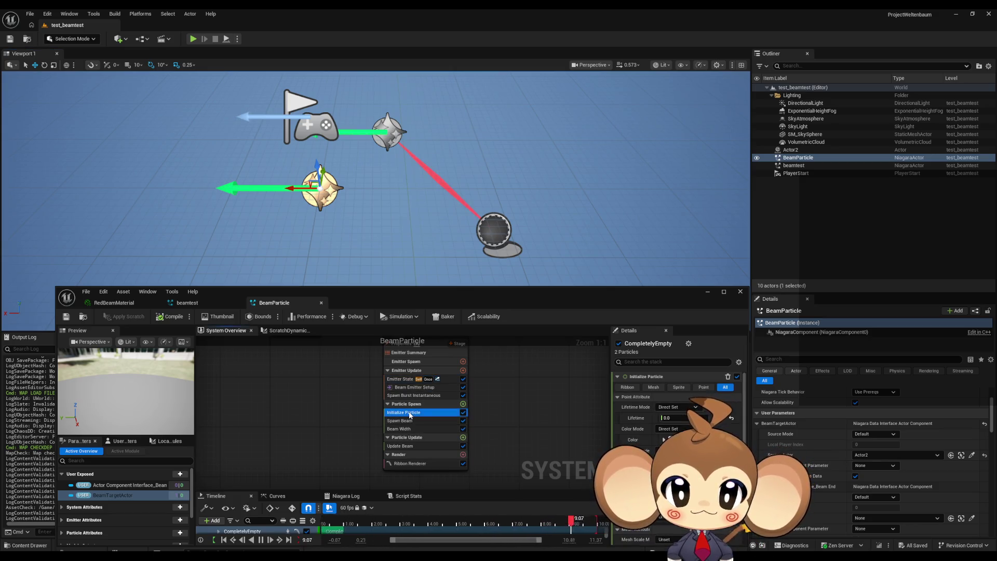
{"action": "left_click", "coordinate": [412, 387]}
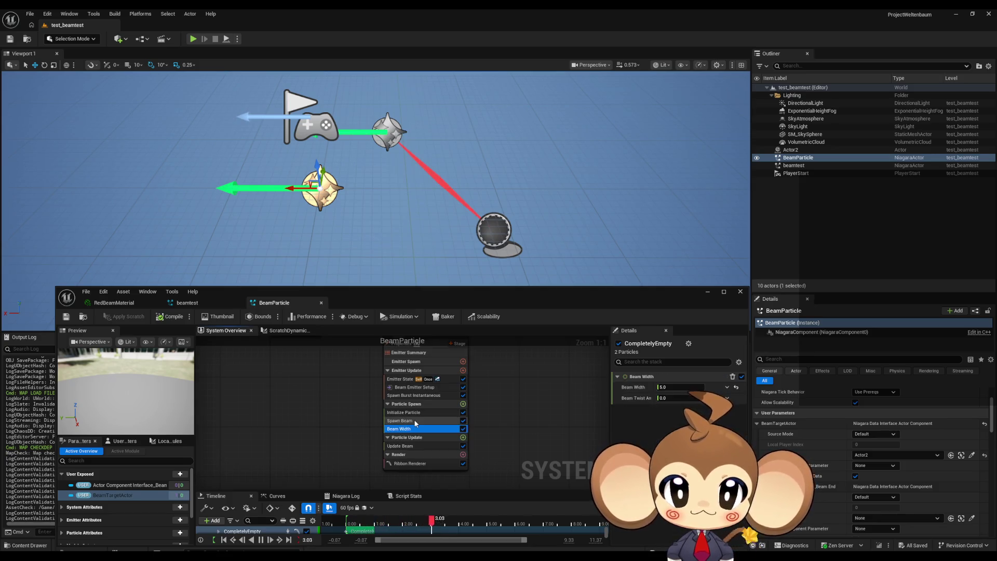
{"action": "left_click", "coordinate": [413, 405]}
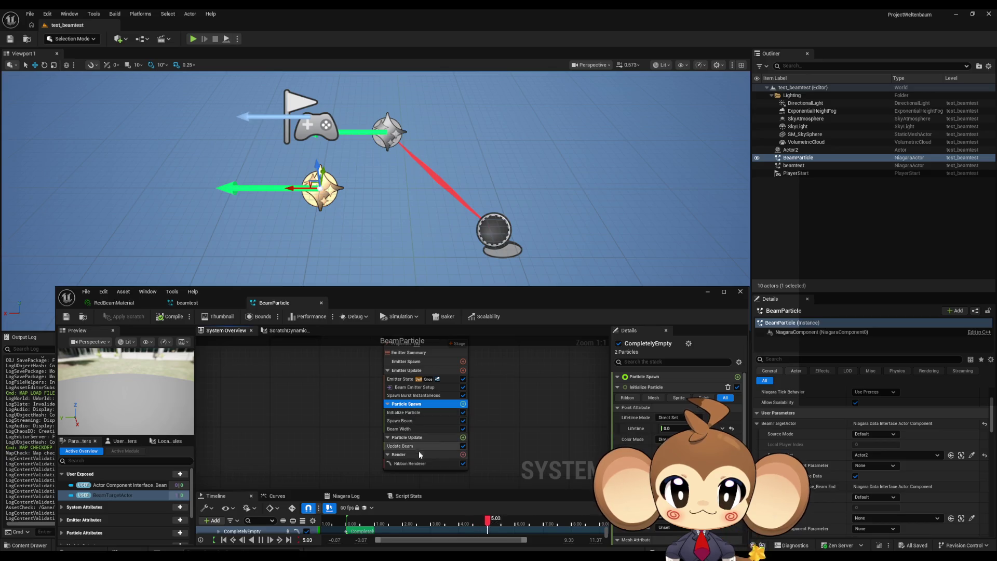
{"action": "left_click", "coordinate": [410, 446]}
{"action": "left_click", "coordinate": [410, 463]}
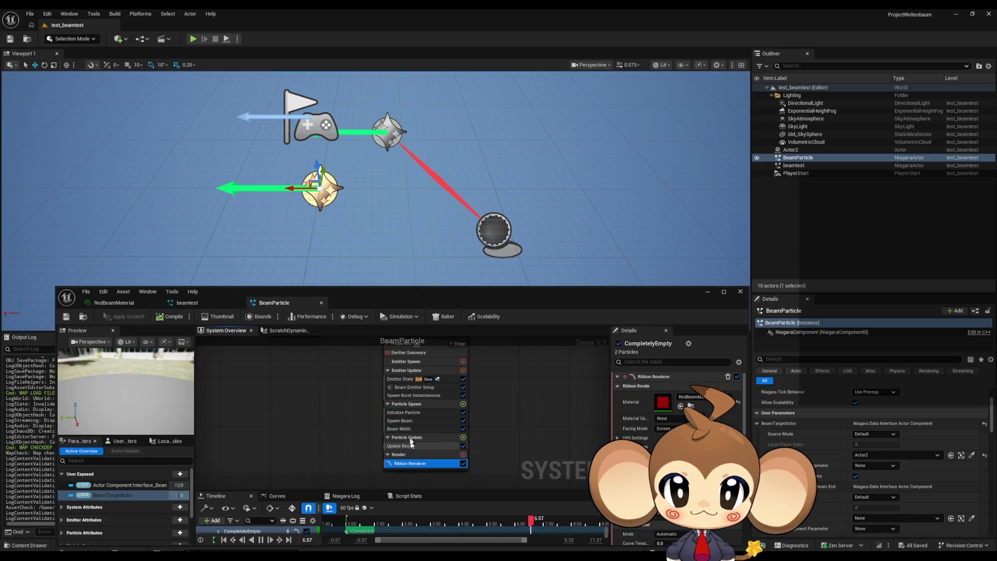
{"action": "left_click", "coordinate": [414, 387]}
{"action": "left_click", "coordinate": [658, 442]}
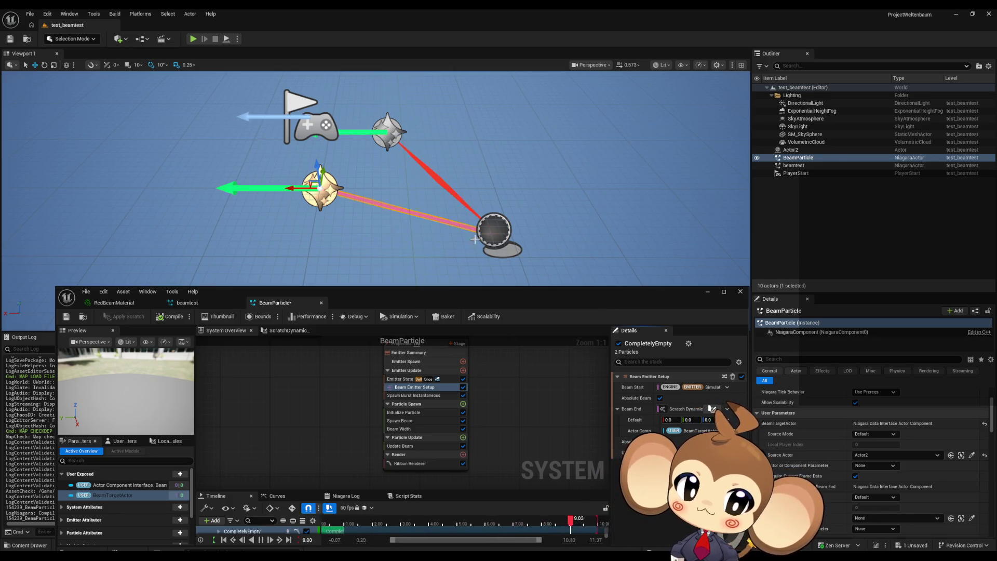
Drag Actor2 lower so the beam follows, then delete the old beamtest actor.
{"action": "left_click", "coordinate": [492, 227]}
{"action": "mouse_move", "coordinate": [488, 231]}
{"action": "left_mouse_down"}
{"action": "mouse_move", "coordinate": [389, 178]}
{"action": "mouse_move", "coordinate": [540, 169]}
{"action": "mouse_move", "coordinate": [545, 133]}
{"action": "mouse_move", "coordinate": [488, 264]}
{"action": "mouse_move", "coordinate": [205, 172]}
{"action": "mouse_move", "coordinate": [323, 291]}
{"action": "mouse_move", "coordinate": [213, 260]}
{"action": "mouse_move", "coordinate": [470, 194]}
{"action": "mouse_move", "coordinate": [216, 189]}
{"action": "mouse_move", "coordinate": [638, 162]}
{"action": "mouse_move", "coordinate": [583, 171]}
{"action": "mouse_move", "coordinate": [445, 271]}
{"action": "left_mouse_up"}
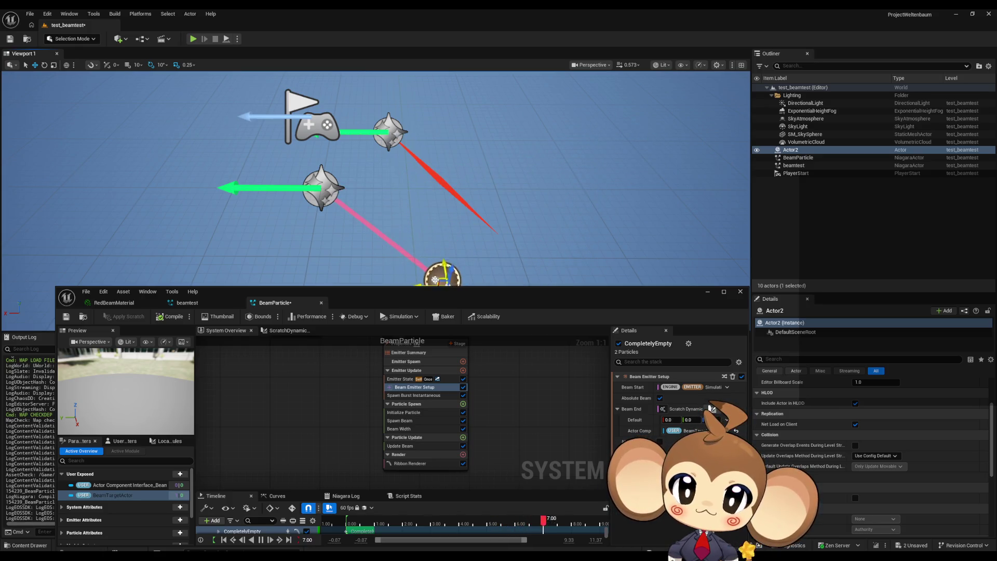
{"action": "left_click", "coordinate": [545, 218]}
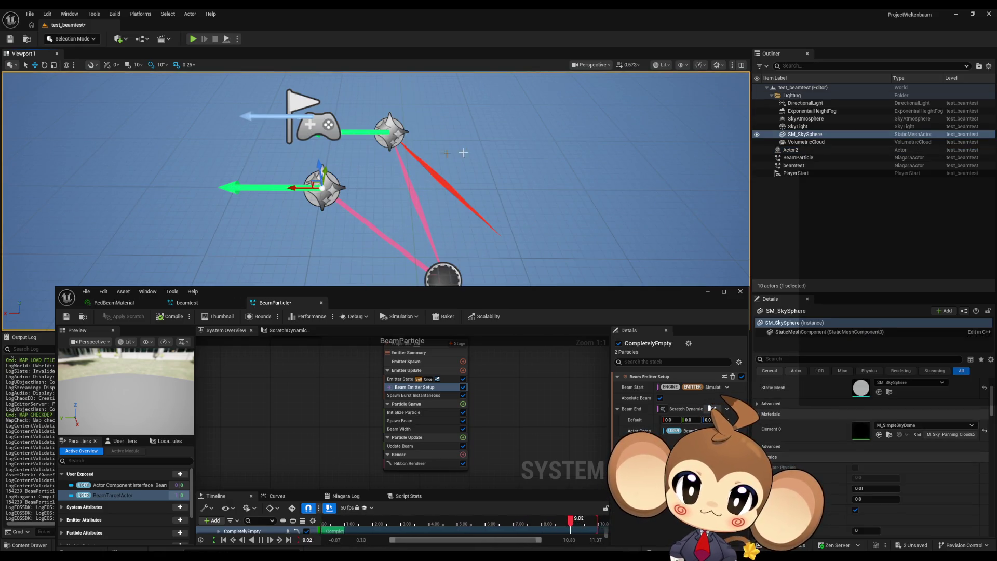
{"action": "key", "text": "Delete"}
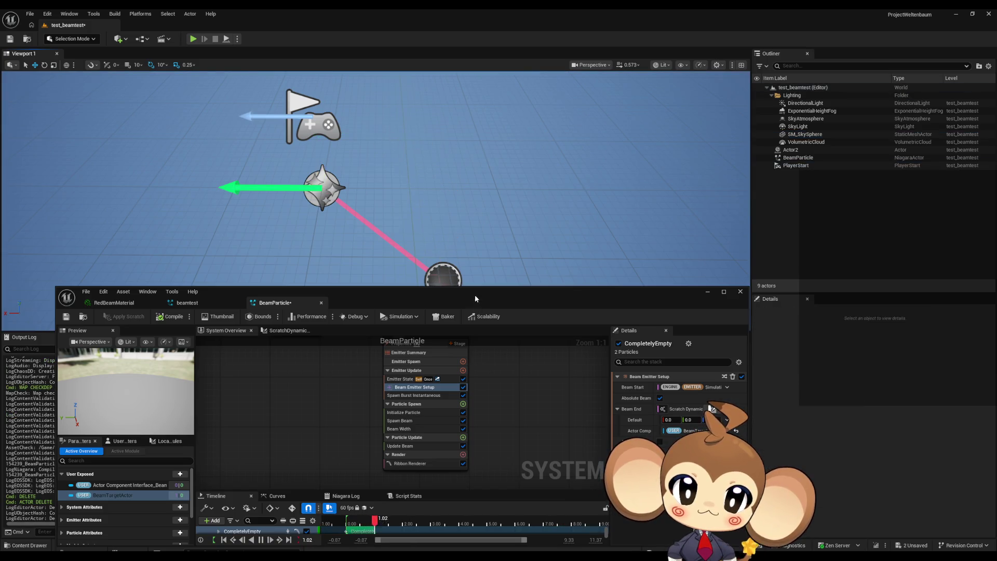
Force-delete the beamtest Niagara system from the Beam folder, minimize its editor, and select BeamParticle.
{"action": "key", "text": "ctrl+space"}
{"action": "mouse_move", "coordinate": [475, 299]}
{"action": "left_mouse_down"}
{"action": "mouse_move", "coordinate": [542, 158]}
{"action": "mouse_move", "coordinate": [510, 114]}
{"action": "left_mouse_up"}
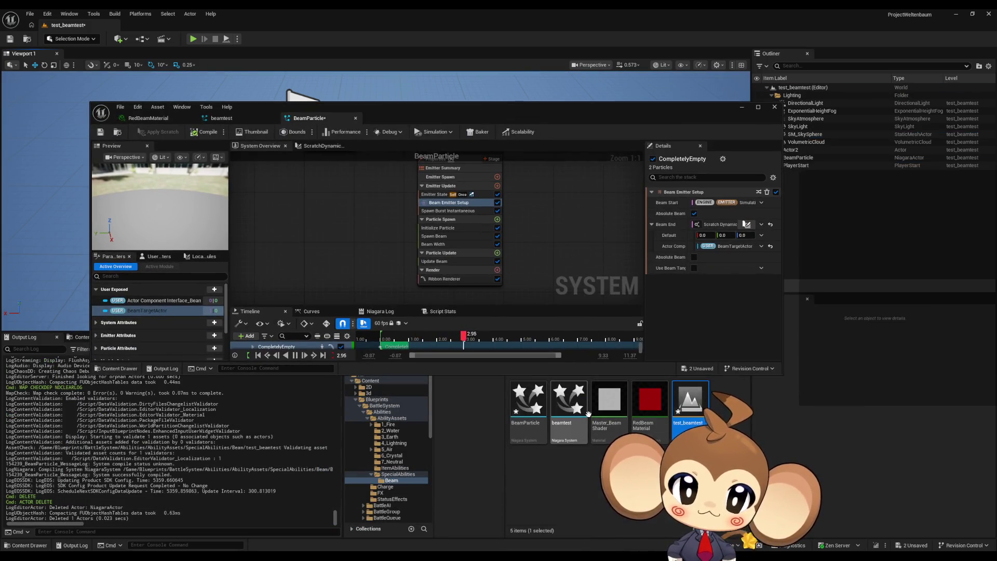
{"action": "left_click", "coordinate": [587, 413]}
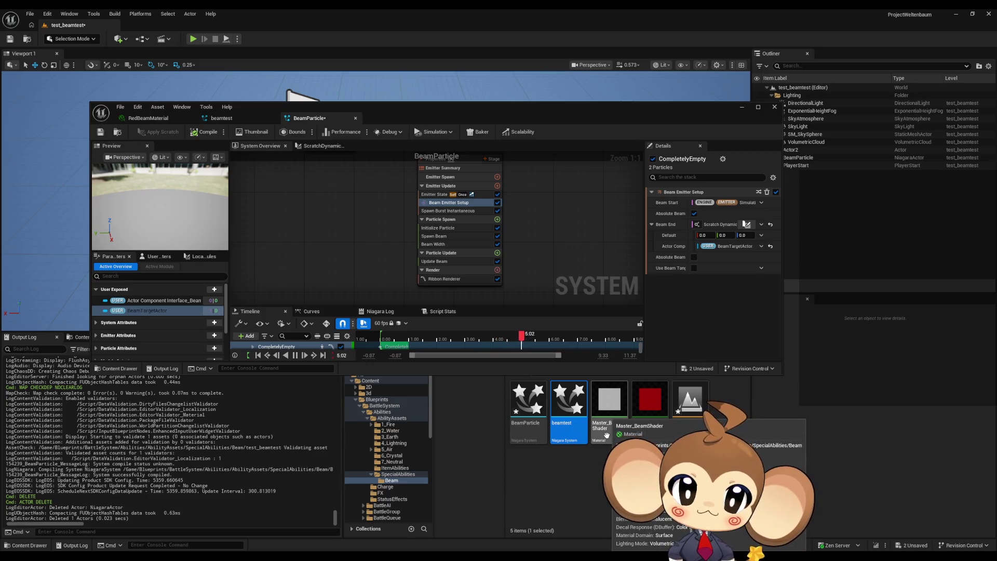
{"action": "key", "text": "Delete"}
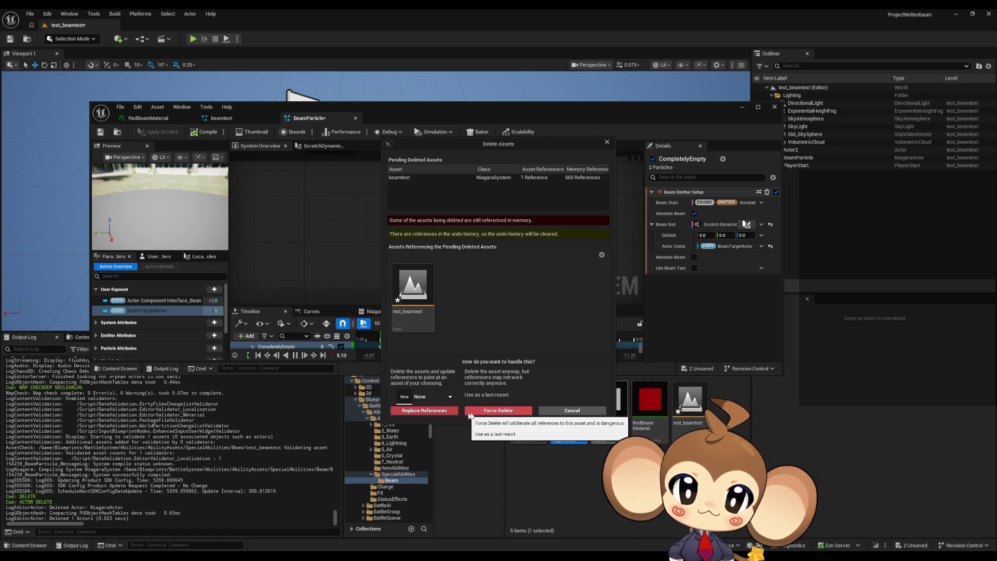
{"action": "left_click", "coordinate": [470, 411]}
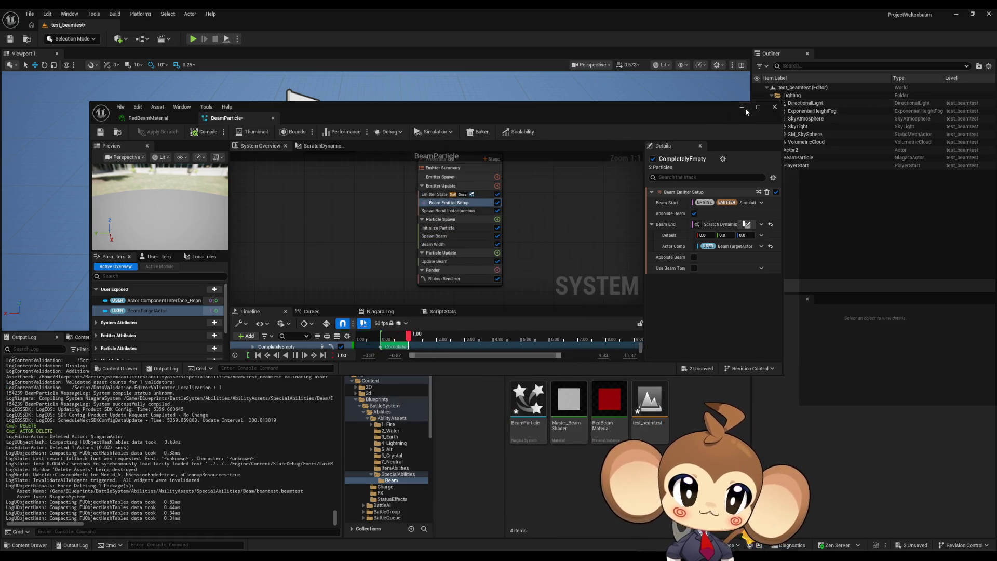
{"action": "left_click", "coordinate": [743, 108]}
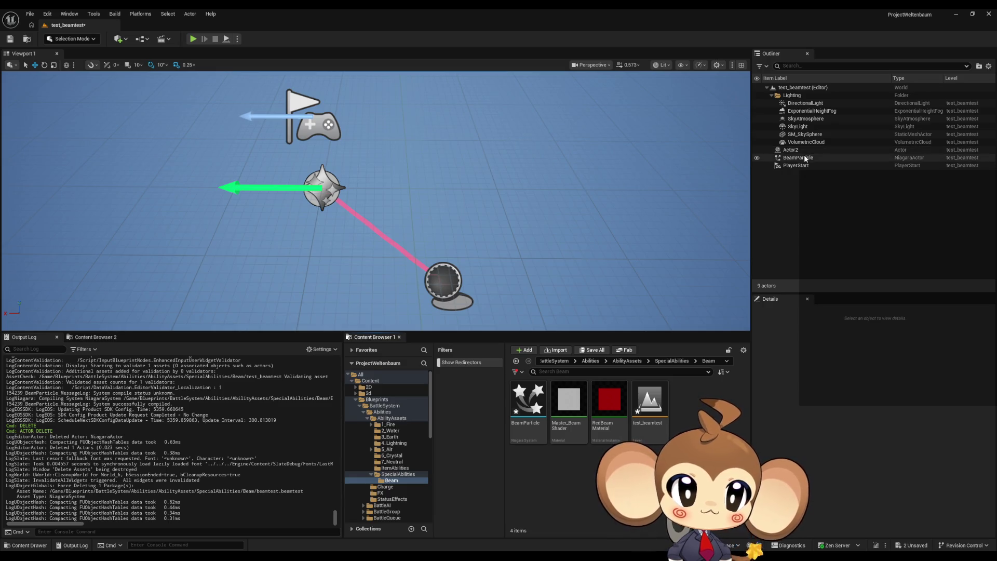
{"action": "left_click", "coordinate": [805, 158]}
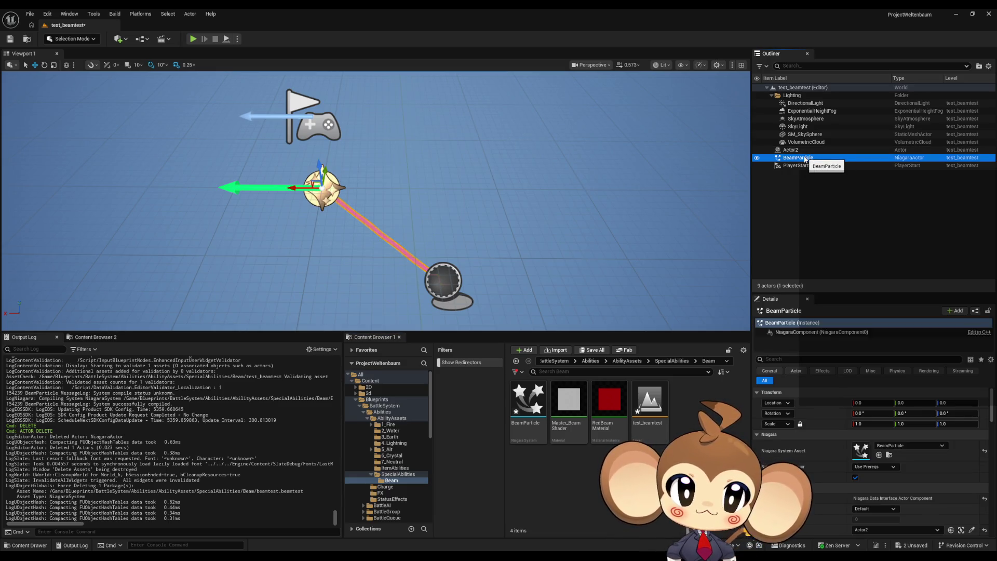
Move BeamParticle left along X to 250.48, nudge Actor2 along X, then reselect BeamParticle.
{"action": "scroll", "coordinate": [499, 204], "scroll_direction": "down", "scroll_amount": 5}
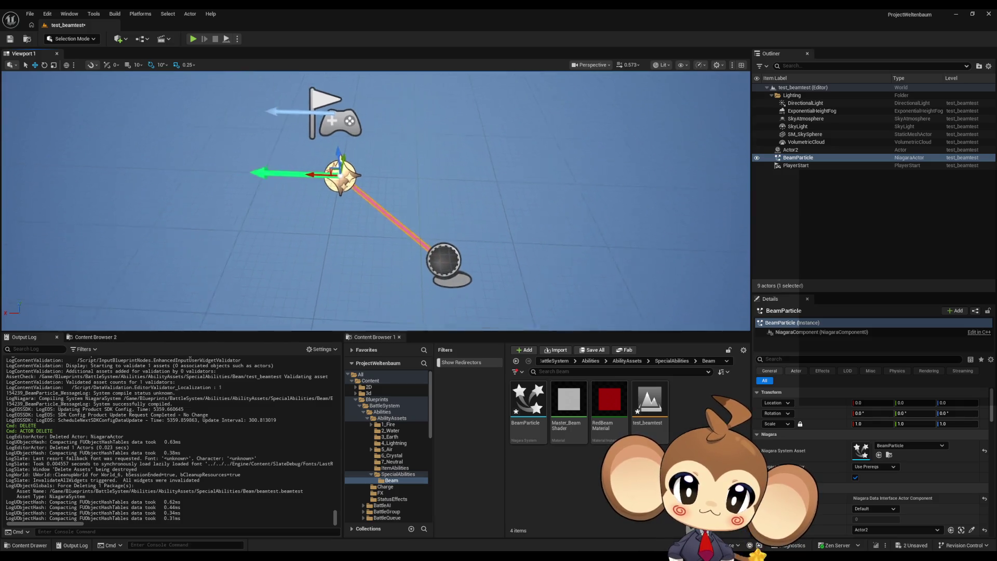
{"action": "left_click_drag", "start_coordinate": [362, 208], "coordinate": [362, 213]}
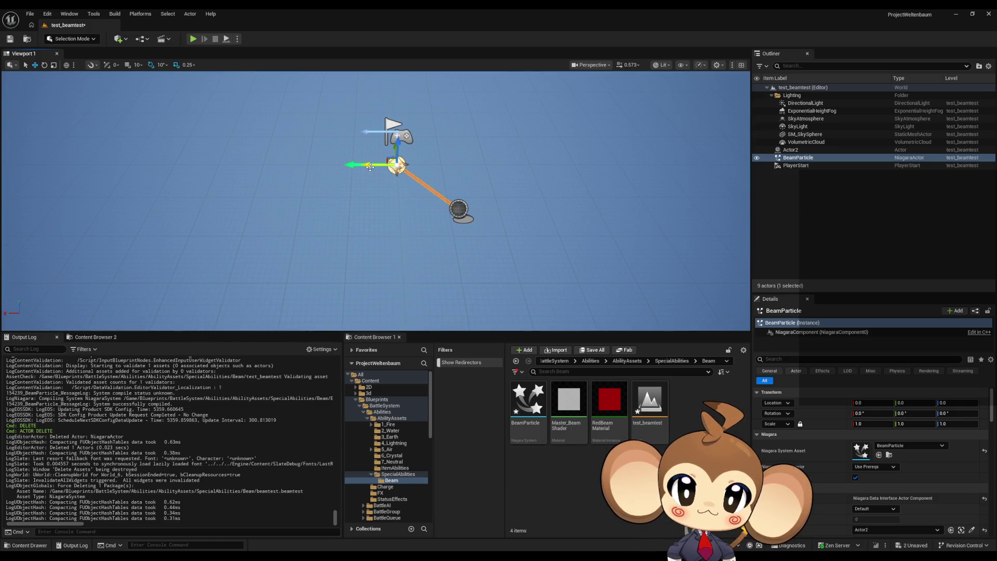
{"action": "left_click_drag", "start_coordinate": [370, 166], "coordinate": [254, 167]}
{"action": "left_click", "coordinate": [457, 210]}
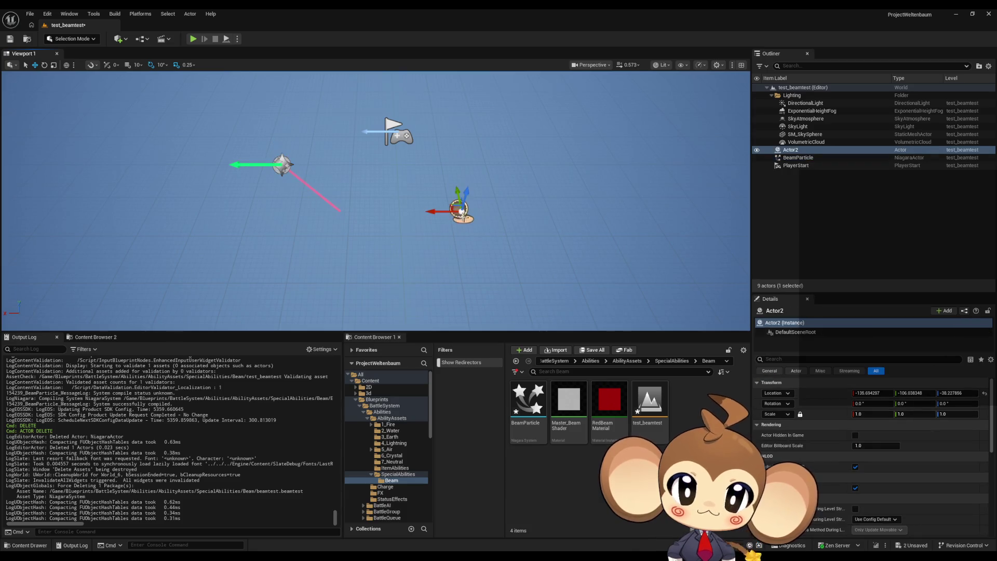
{"action": "mouse_move", "coordinate": [435, 214]}
{"action": "left_mouse_down"}
{"action": "mouse_move", "coordinate": [402, 217]}
{"action": "mouse_move", "coordinate": [434, 220]}
{"action": "left_mouse_up"}
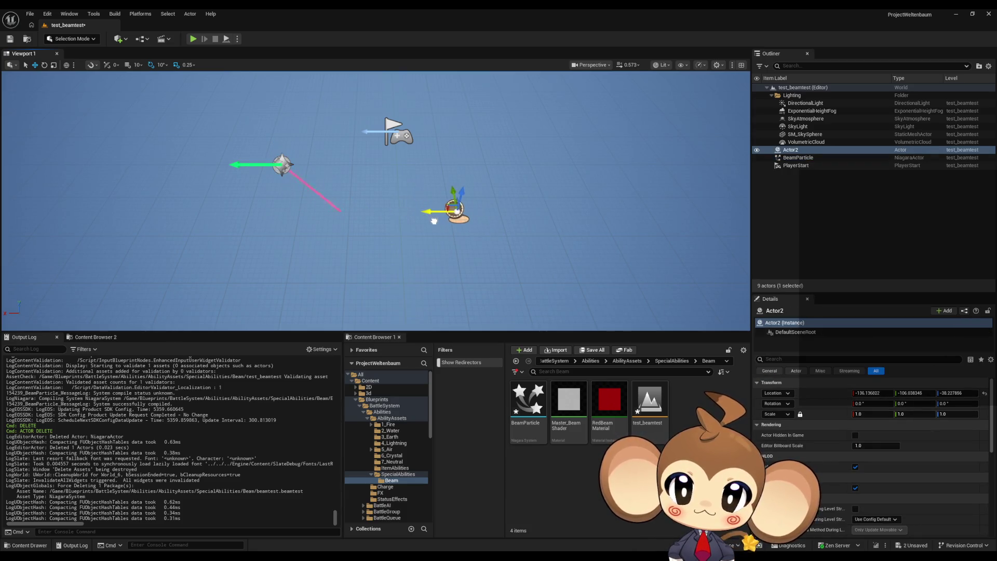
{"action": "left_click", "coordinate": [282, 165]}
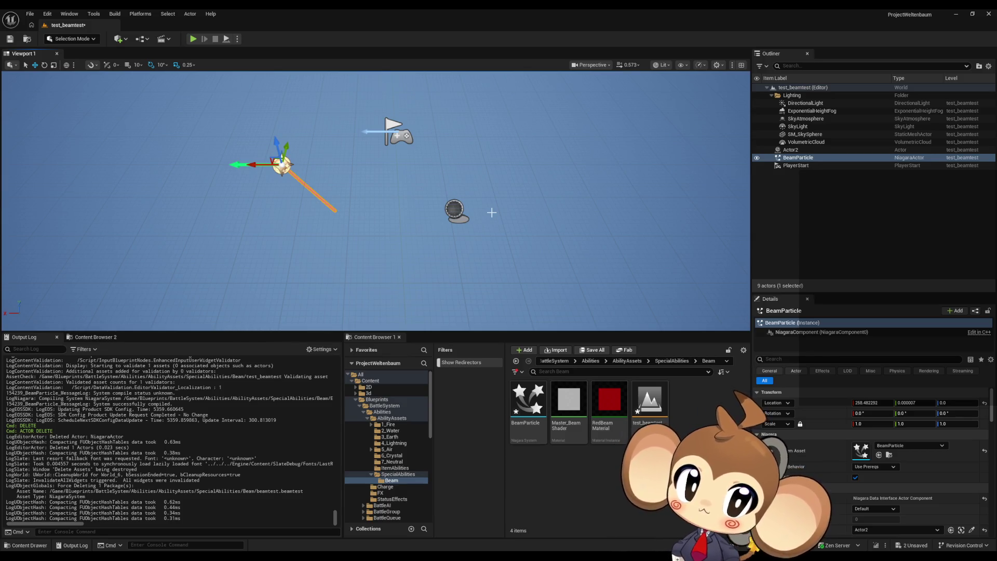
Bring the BeamParticle Niagara editor forward, open the ScratchDynamicInput_02 graph, and maximize the window.
{"action": "mouse_move", "coordinate": [460, 530]}
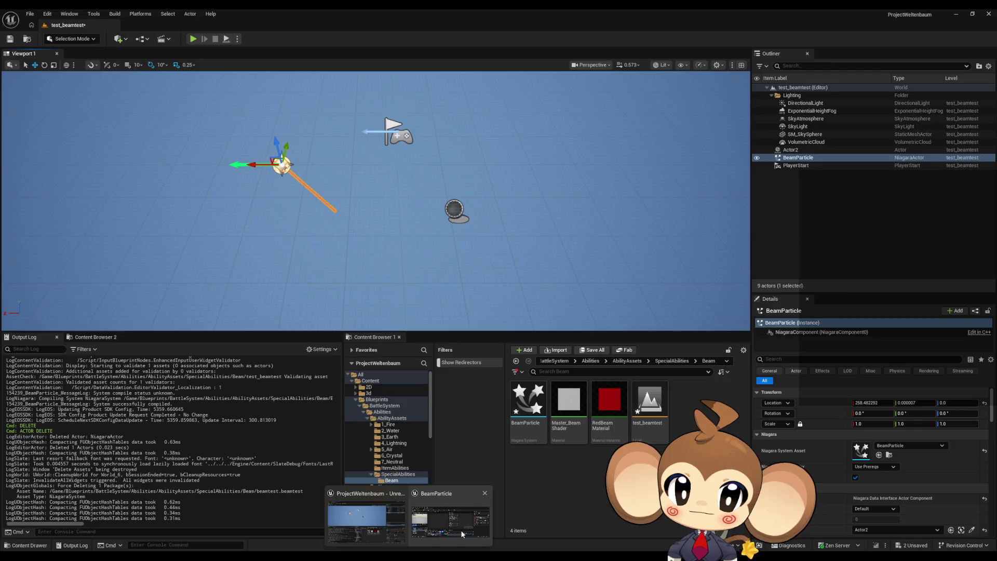
{"action": "left_click", "coordinate": [461, 484]}
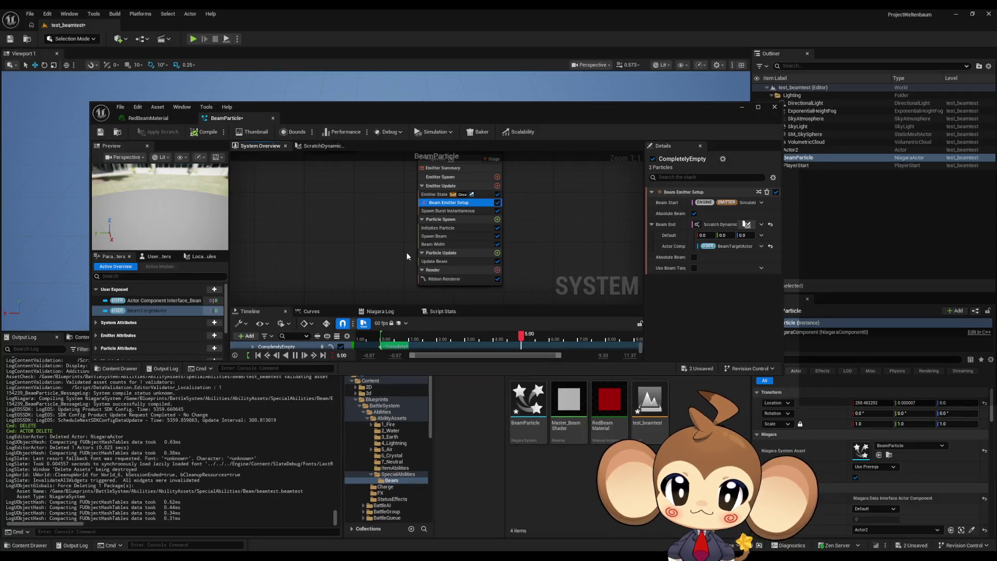
{"action": "left_click", "coordinate": [319, 146]}
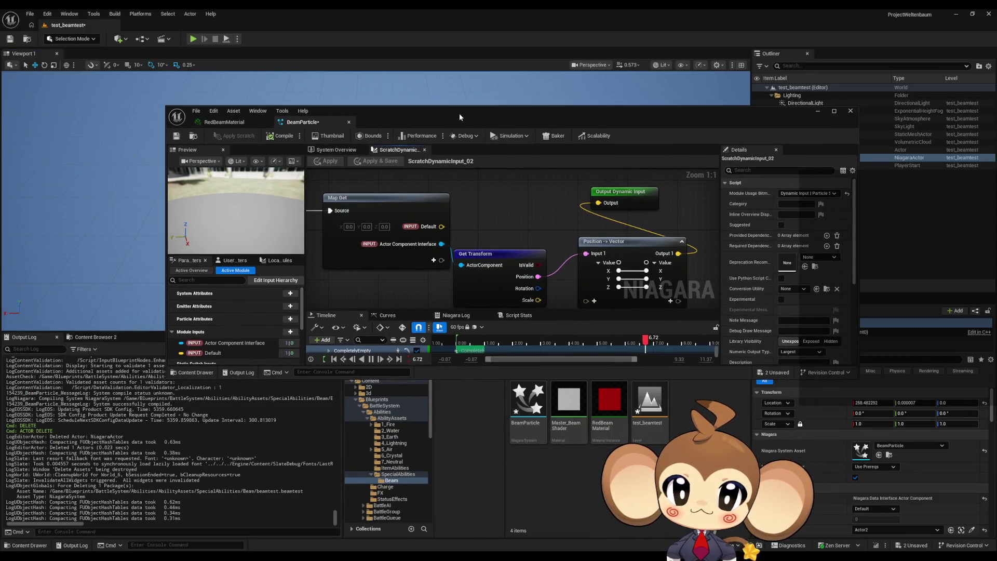
{"action": "double_click", "coordinate": [459, 113]}
Pan the graph and search the node menu for 'sel' and 'position getget' without adding nodes.
{"action": "right_click", "coordinate": [419, 255]}
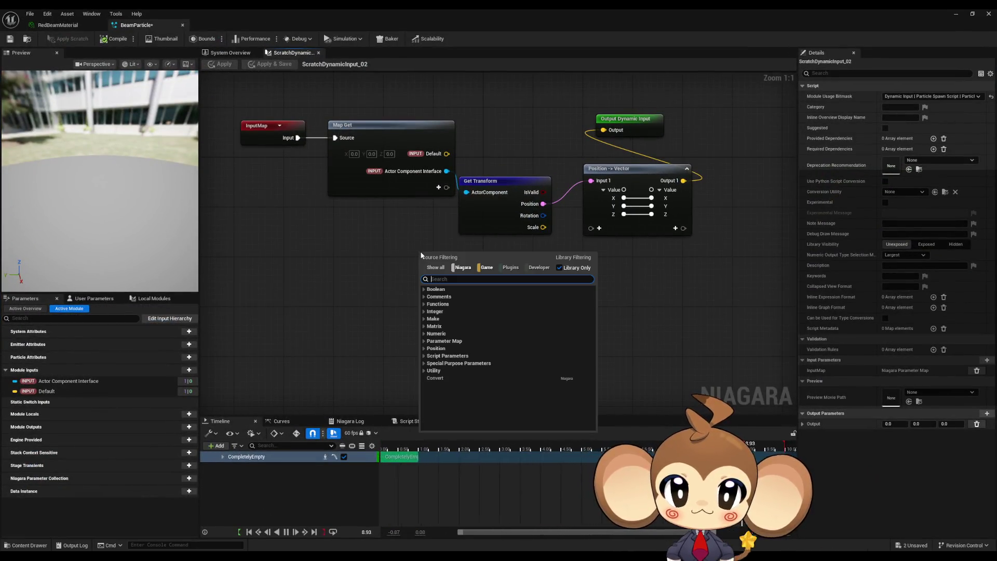
{"action": "type", "text": "sel"}
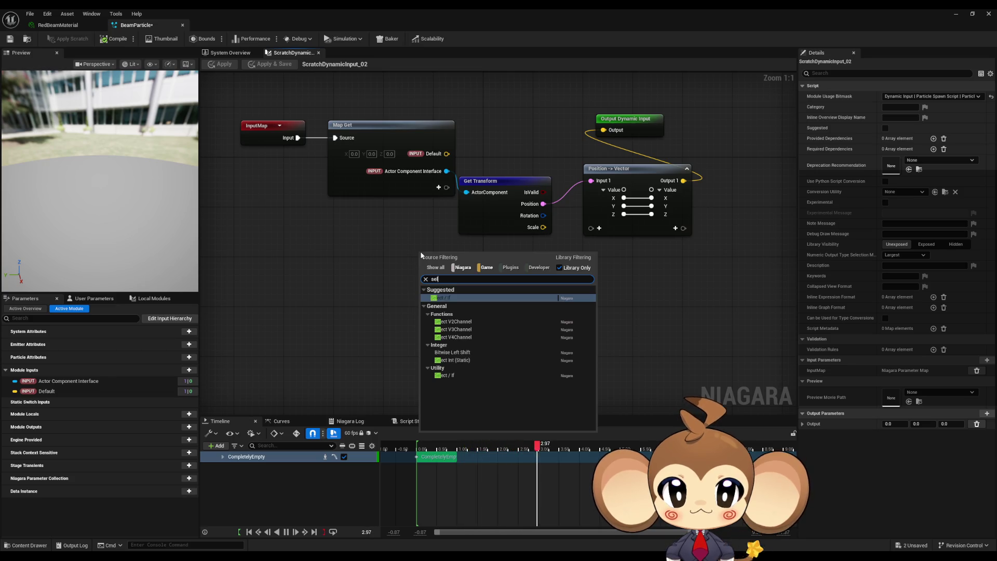
{"action": "left_click", "coordinate": [375, 252]}
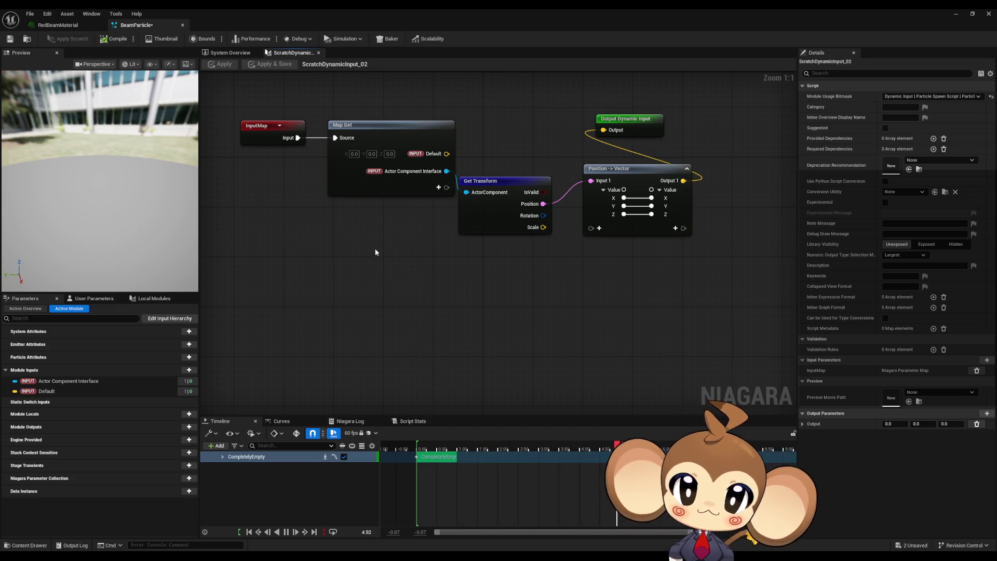
{"action": "left_click_drag", "start_coordinate": [403, 246], "coordinate": [391, 291]}
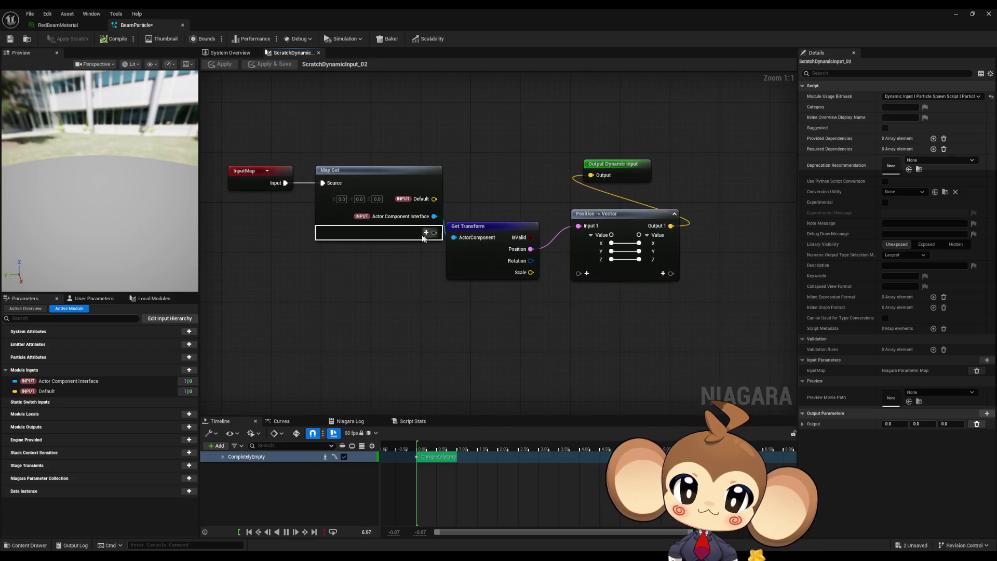
{"action": "left_click", "coordinate": [392, 179]}
{"action": "left_click", "coordinate": [400, 309]}
{"action": "left_click_drag", "start_coordinate": [351, 316], "coordinate": [376, 329]}
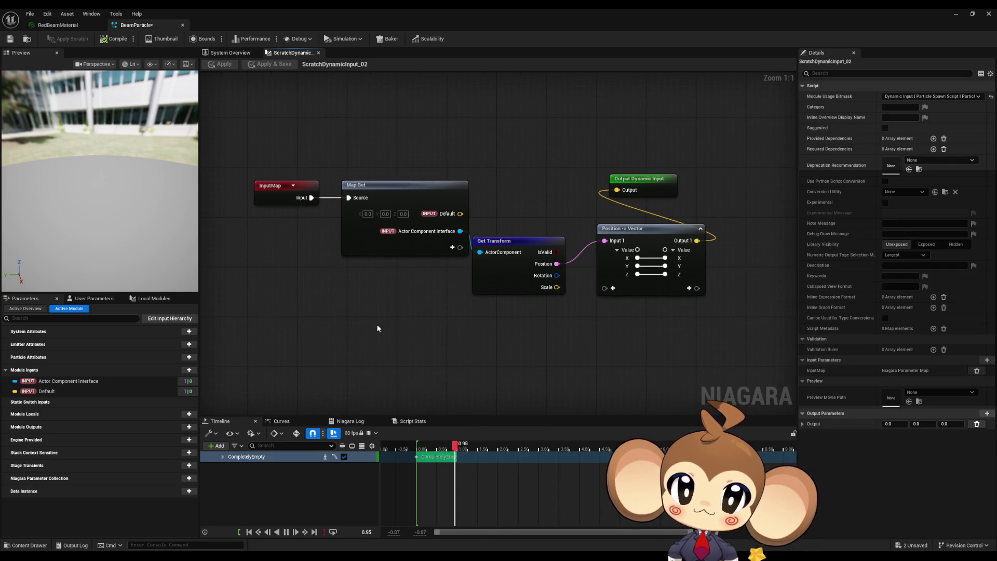
{"action": "right_click", "coordinate": [376, 323]}
{"action": "type", "text": "po"}
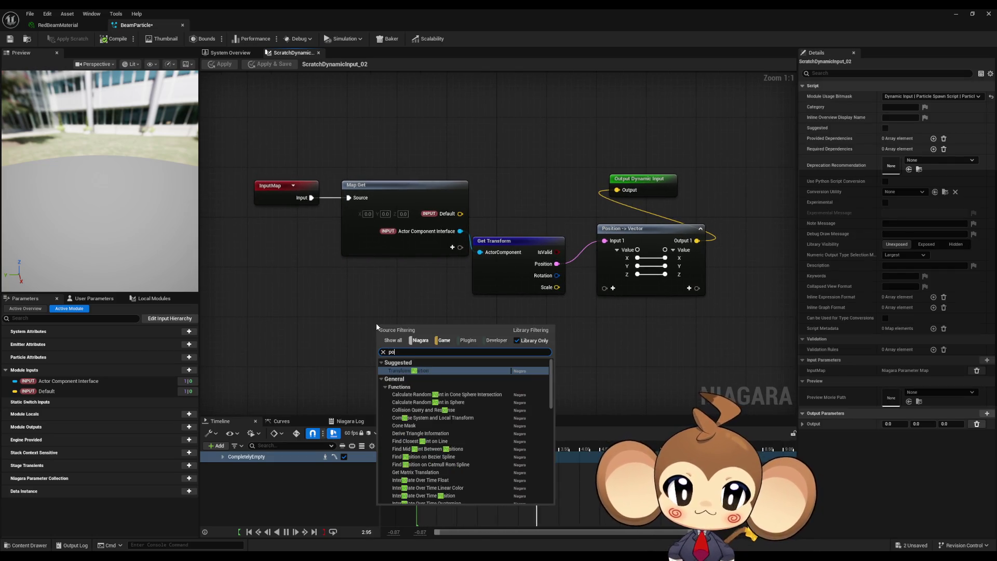
{"action": "type", "text": "sition get"}
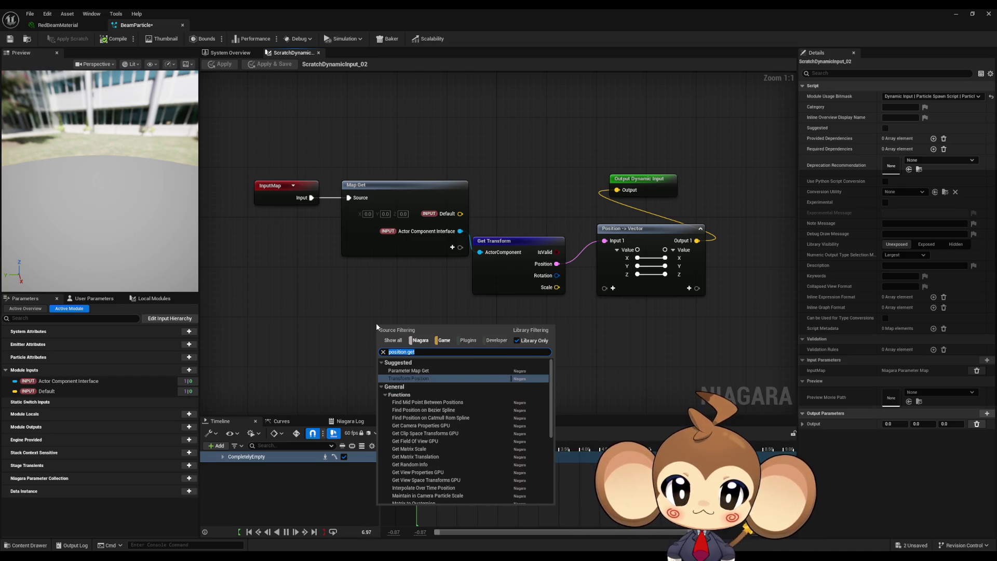
{"action": "type", "text": "get"}
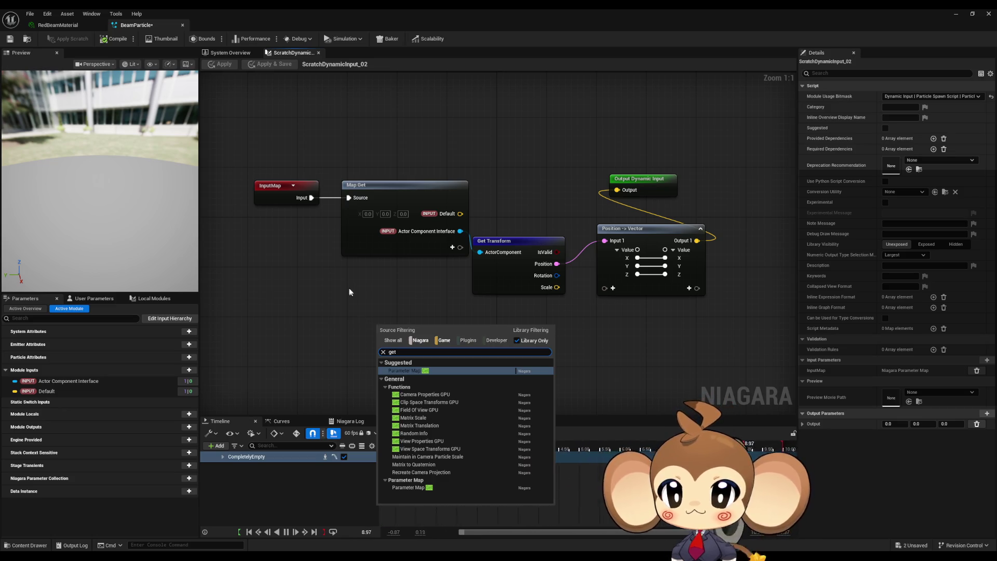
{"action": "left_click", "coordinate": [299, 289]}
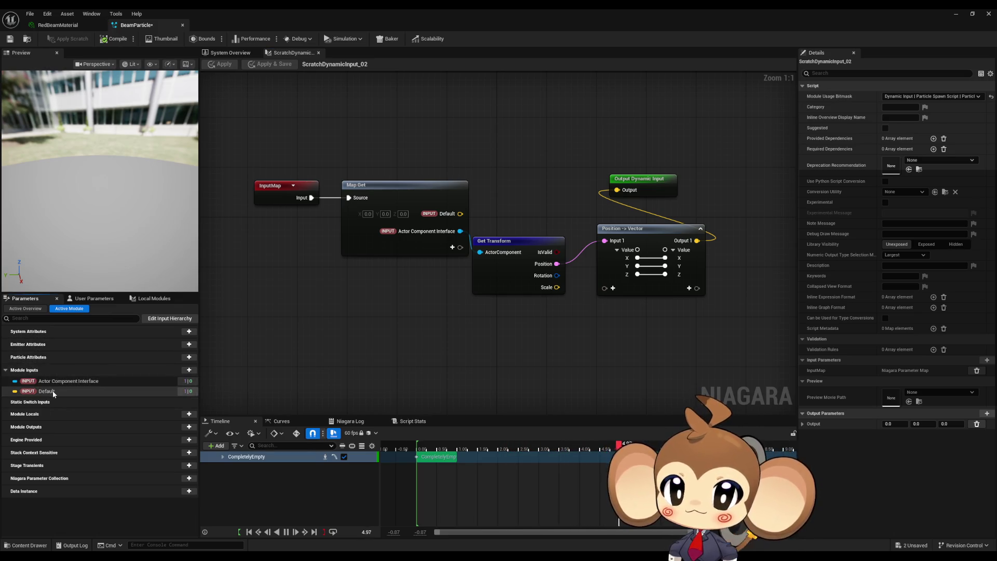
Browse the User Parameters, Local Modules and parameter list tabs, inspecting the Default module input.
{"action": "left_click", "coordinate": [93, 298]}
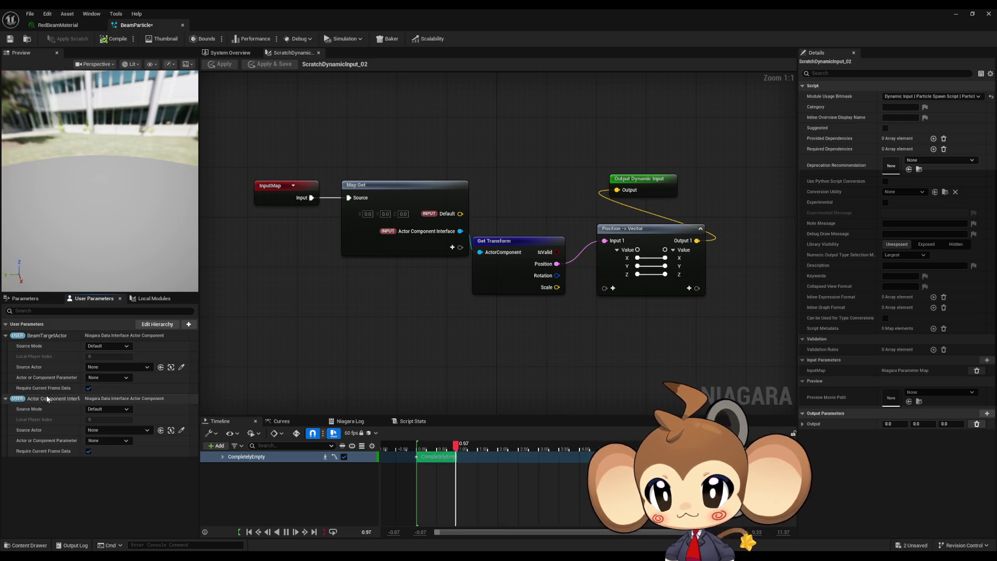
{"action": "left_click", "coordinate": [25, 298]}
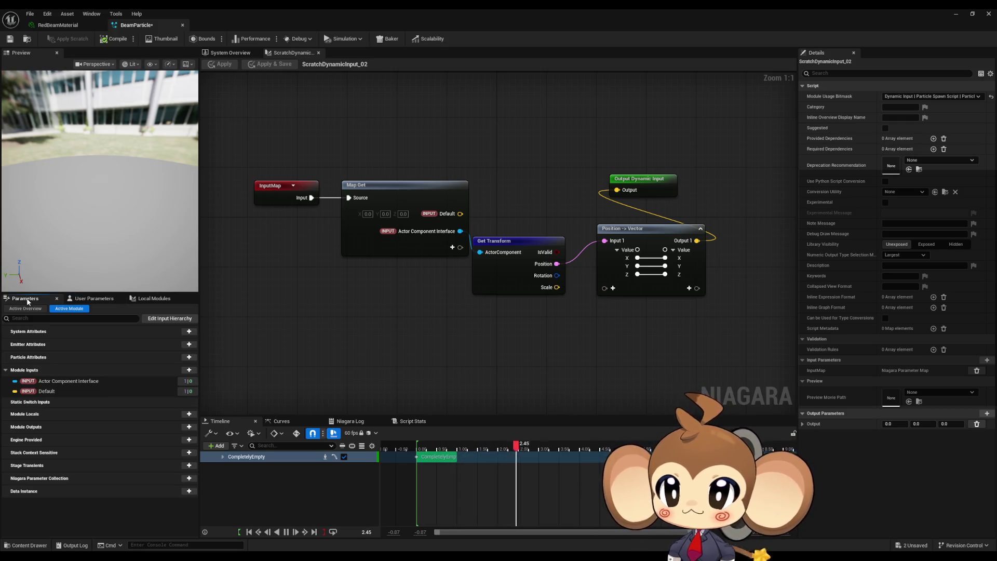
{"action": "left_click", "coordinate": [54, 388]}
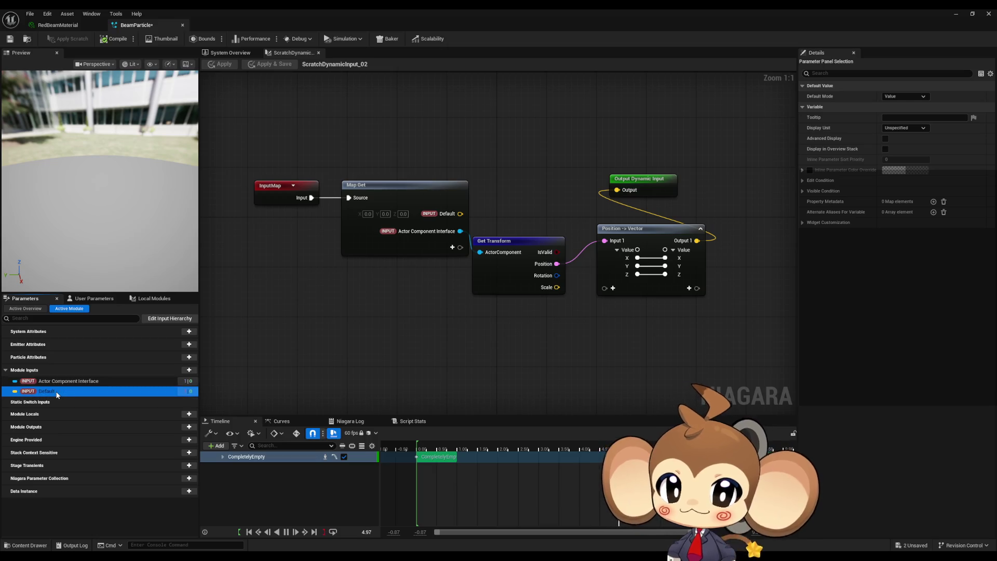
{"action": "left_click", "coordinate": [14, 372]}
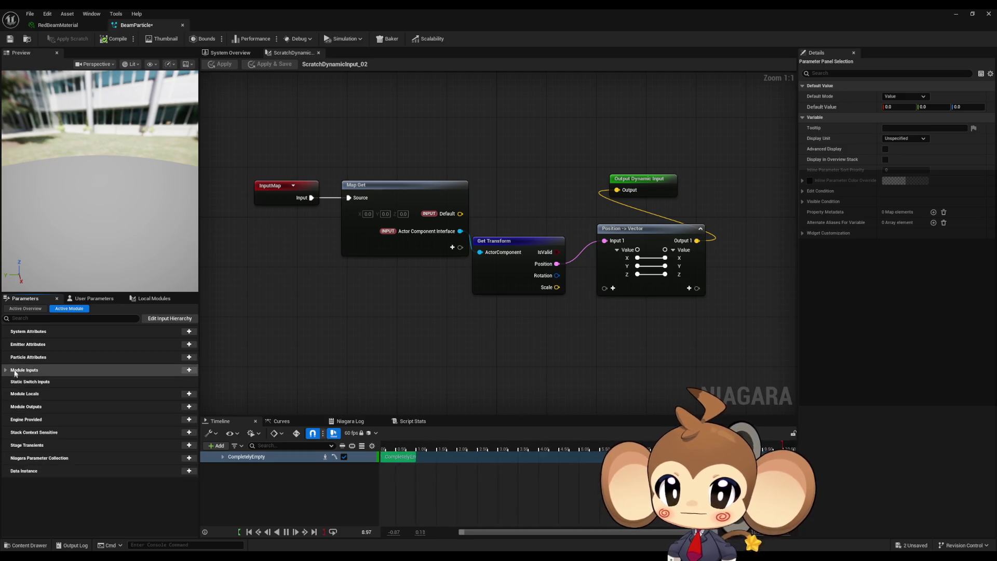
{"action": "left_click", "coordinate": [95, 299]}
{"action": "left_click", "coordinate": [137, 299]}
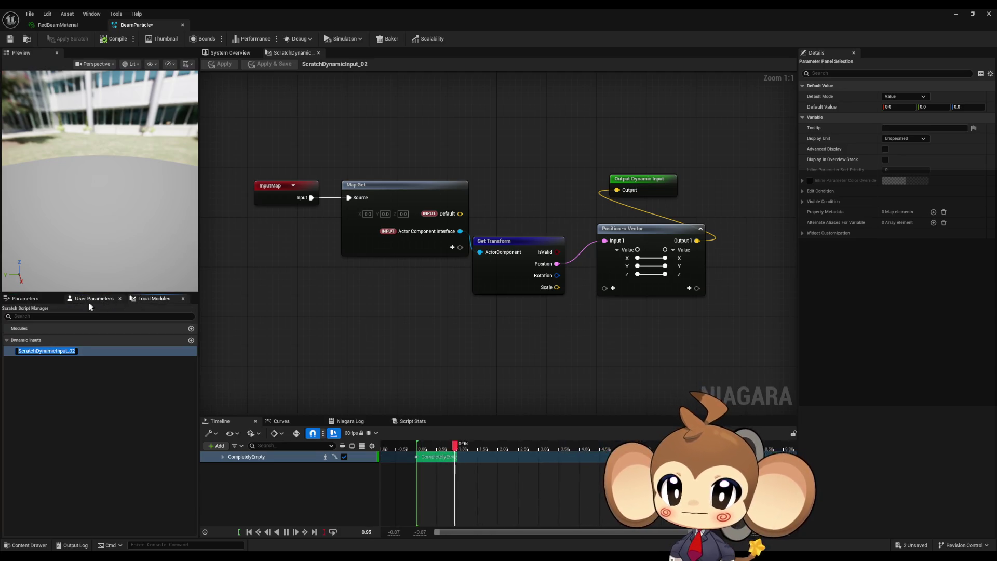
{"action": "left_click", "coordinate": [71, 395]}
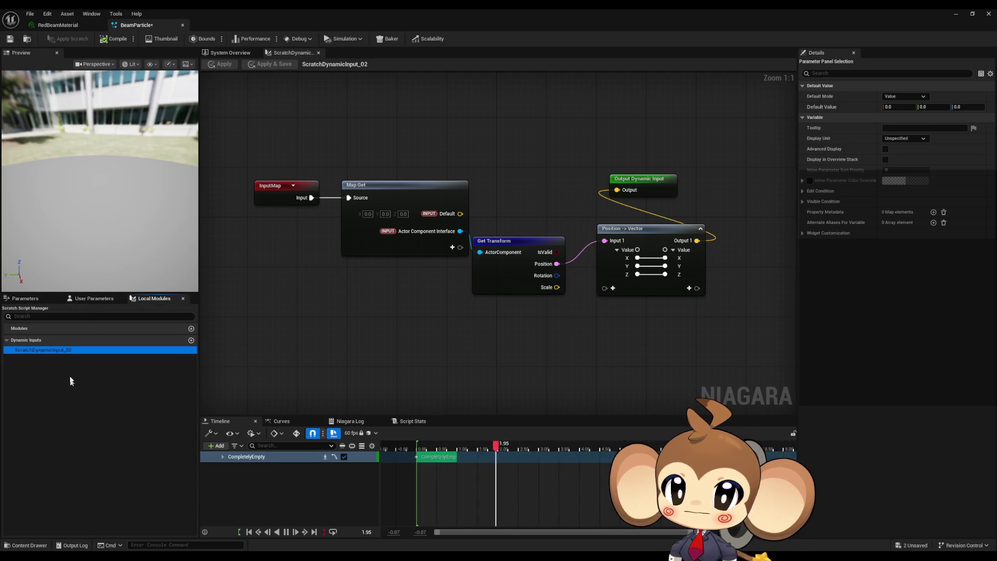
{"action": "left_click", "coordinate": [26, 299]}
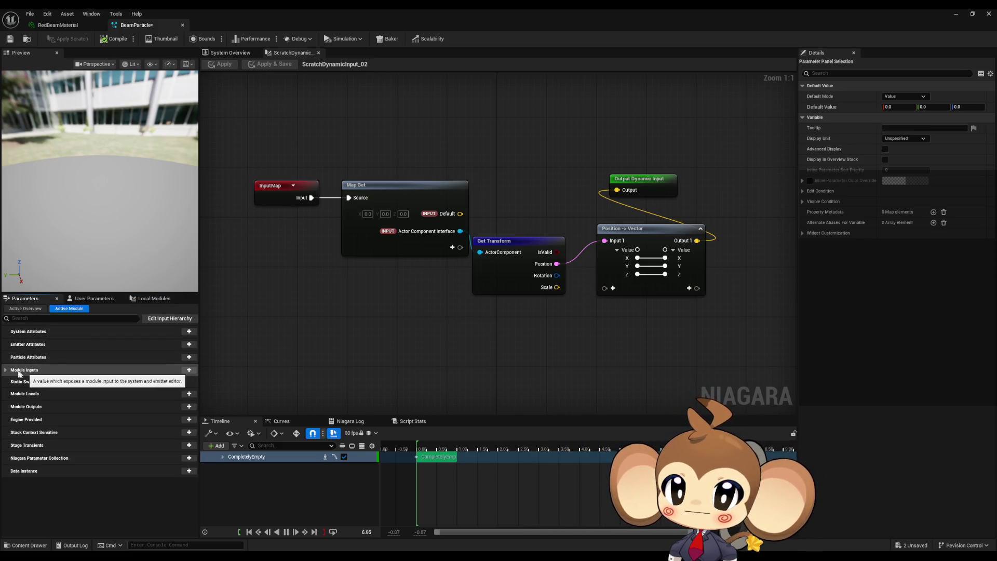
Commit the Actor Component Interface input name, then show the Active Overview of all parameters.
{"action": "left_click", "coordinate": [6, 371]}
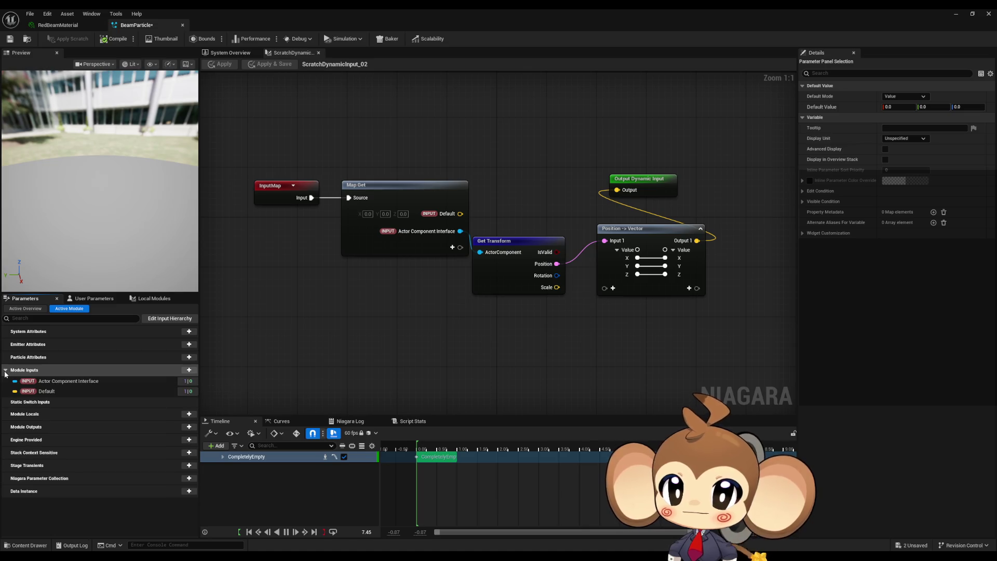
{"action": "double_click", "coordinate": [94, 382]}
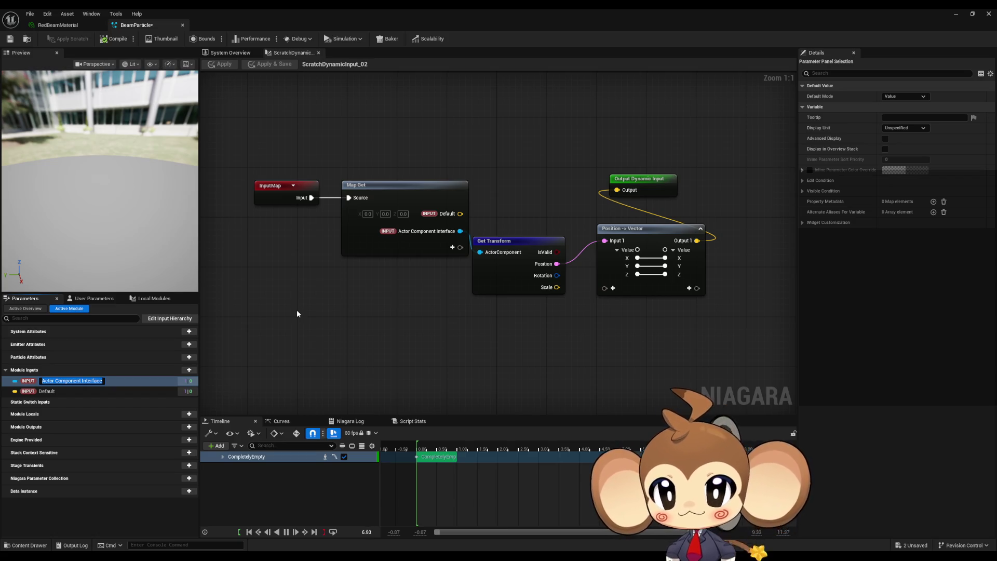
{"action": "key", "text": "Return"}
{"action": "left_click", "coordinate": [73, 391]}
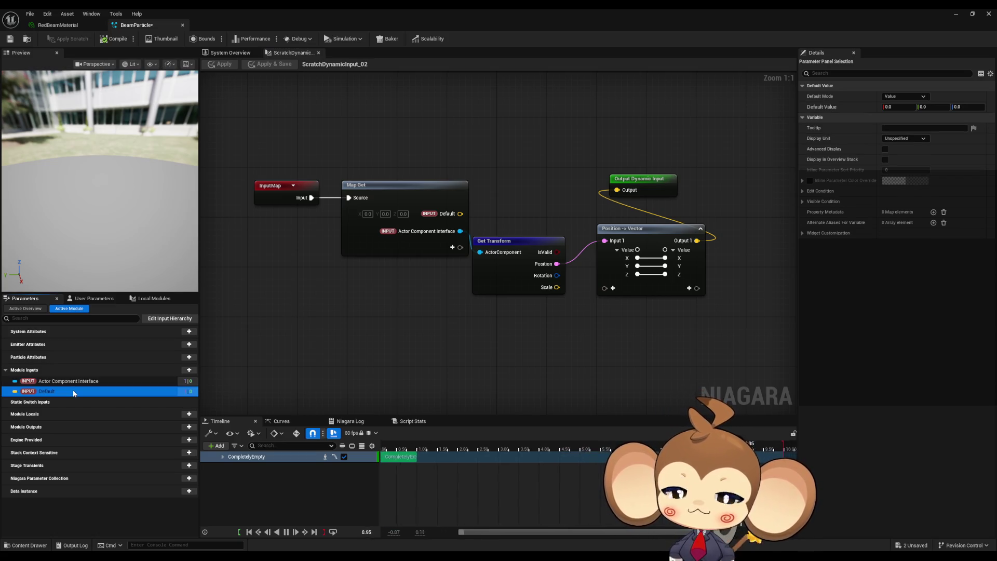
{"action": "left_click", "coordinate": [94, 298]}
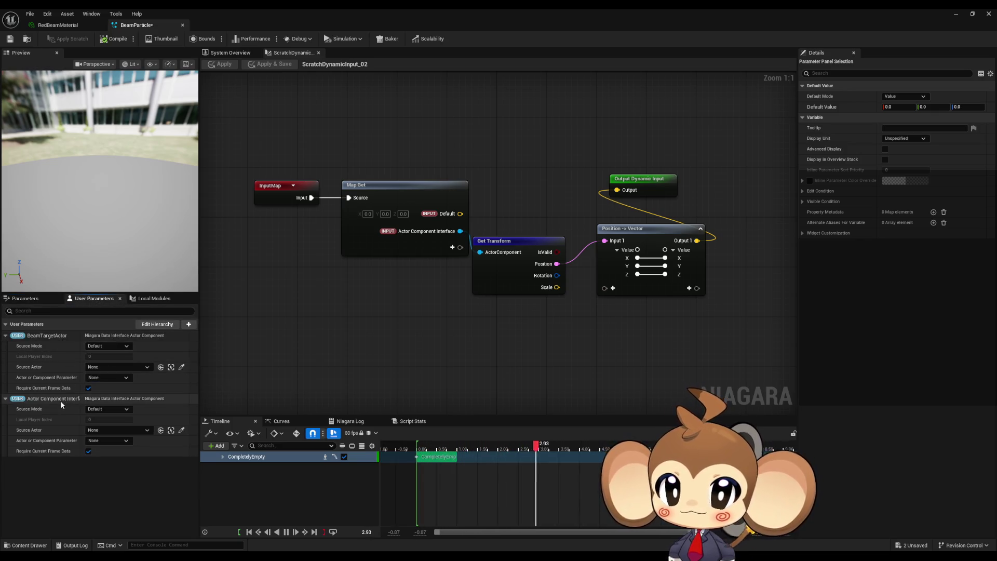
{"action": "left_click", "coordinate": [38, 303]}
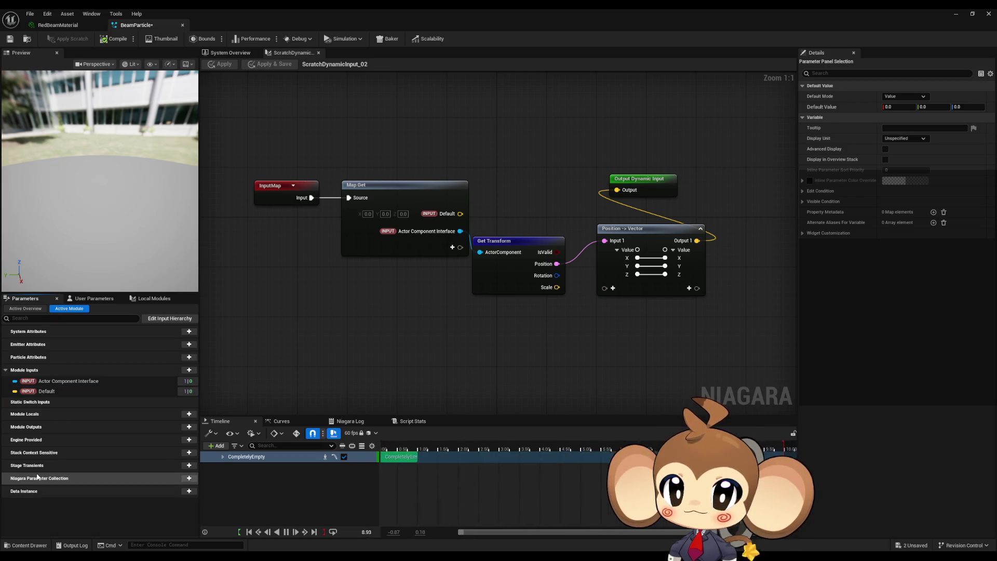
{"action": "left_click", "coordinate": [25, 309]}
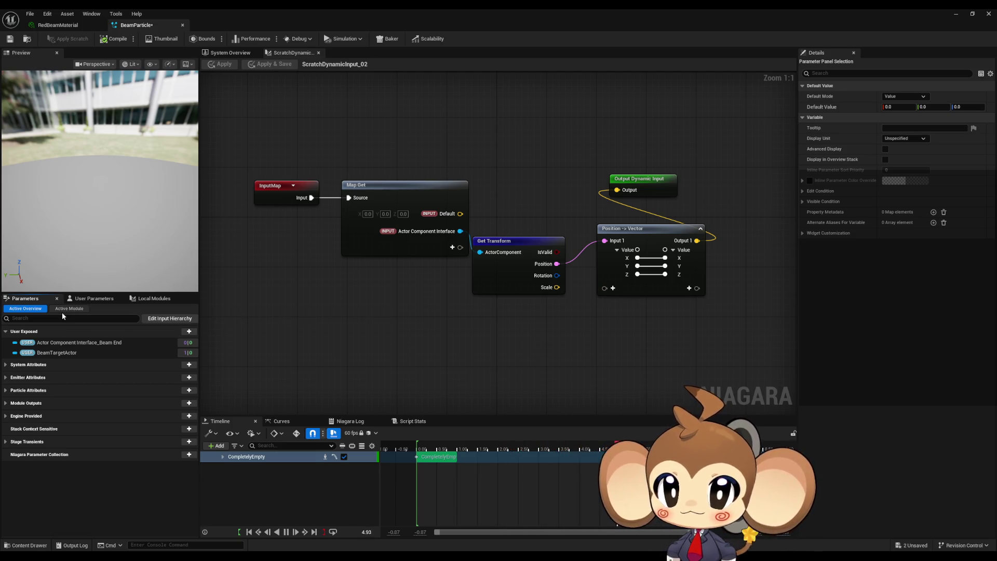
Check the System and Emitter Attributes groups, then filter the parameter list with 'locapos'.
{"action": "left_click", "coordinate": [6, 365]}
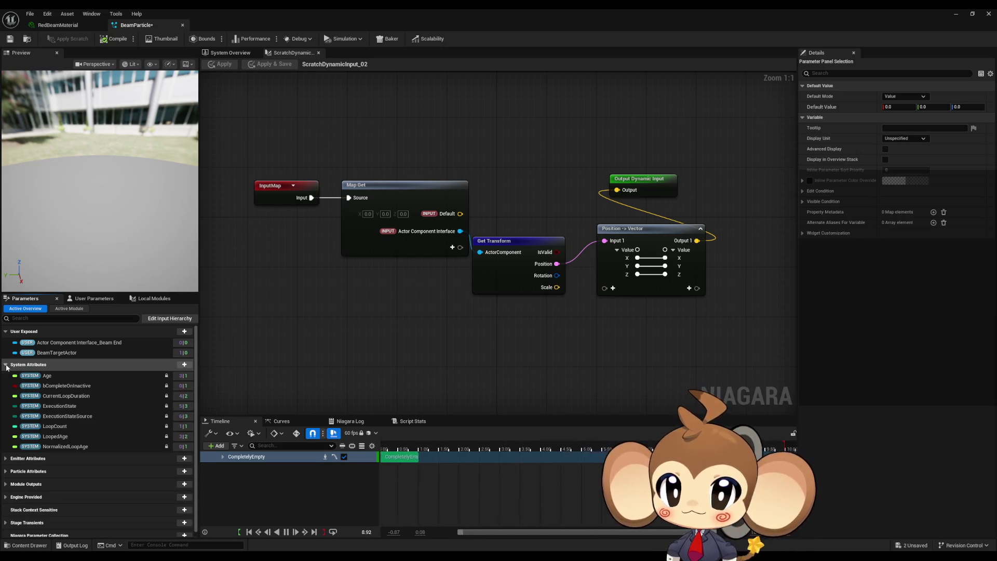
{"action": "left_click", "coordinate": [6, 365]}
{"action": "left_click", "coordinate": [6, 377]}
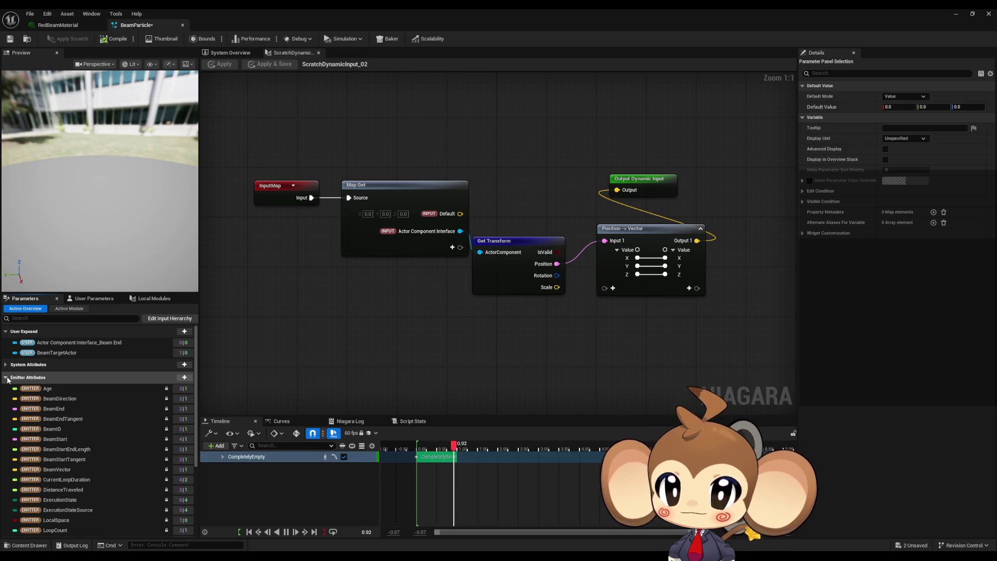
{"action": "left_click", "coordinate": [6, 377]}
{"action": "left_click", "coordinate": [46, 318]}
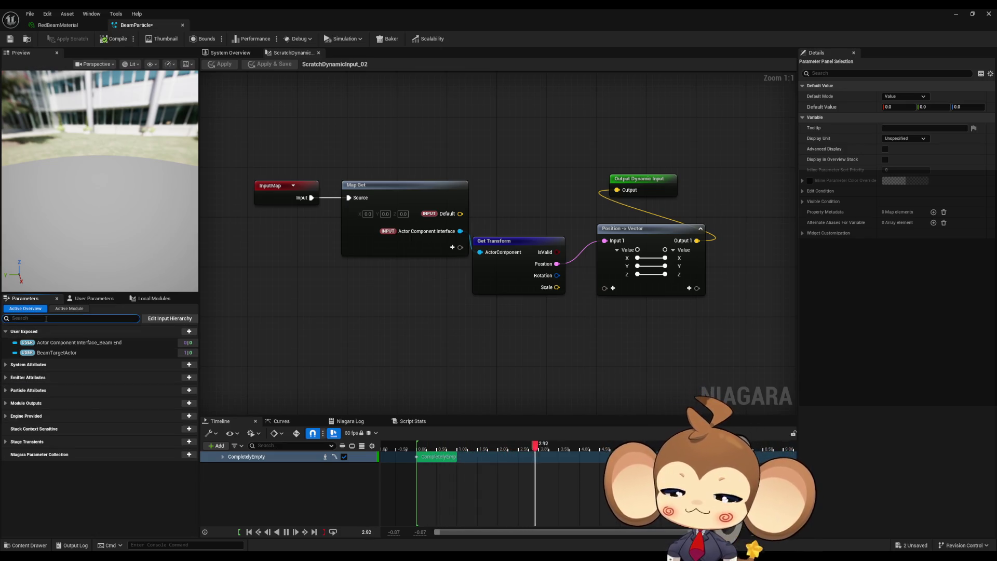
{"action": "type", "text": "loca"}
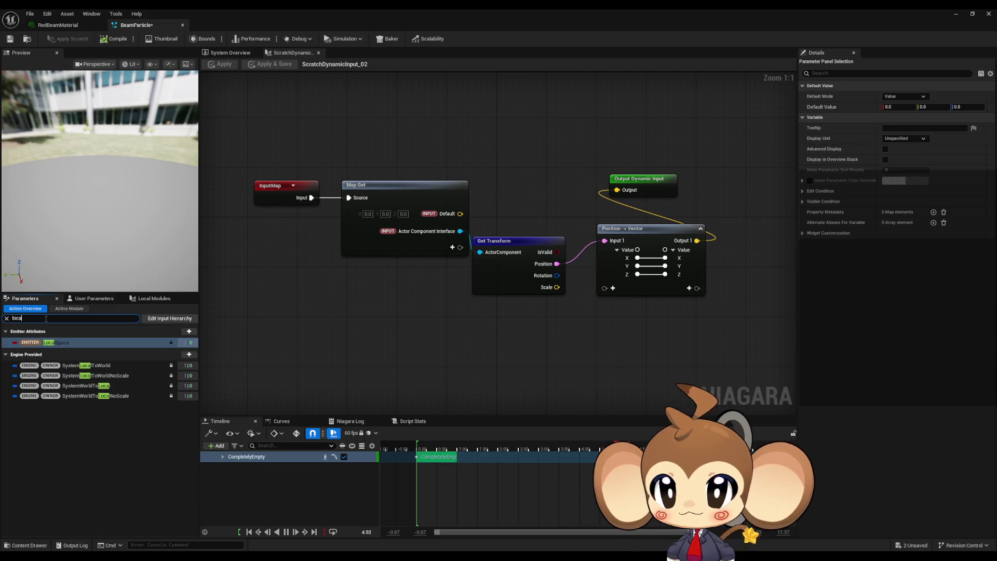
{"action": "type", "text": "posi"}
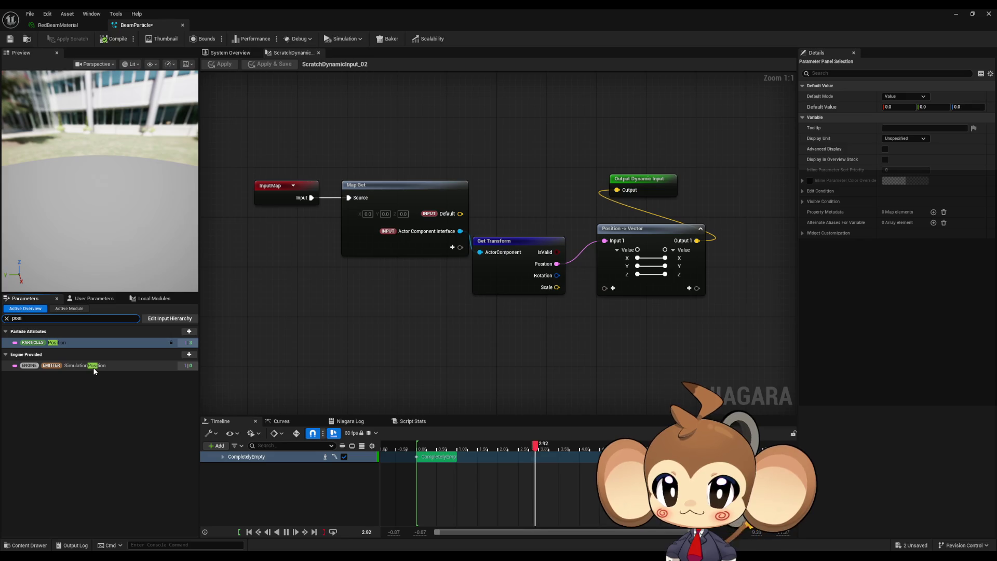
Add the engine SimulationPosition parameter as a new output on the Map Get node.
{"action": "left_click", "coordinate": [86, 367]}
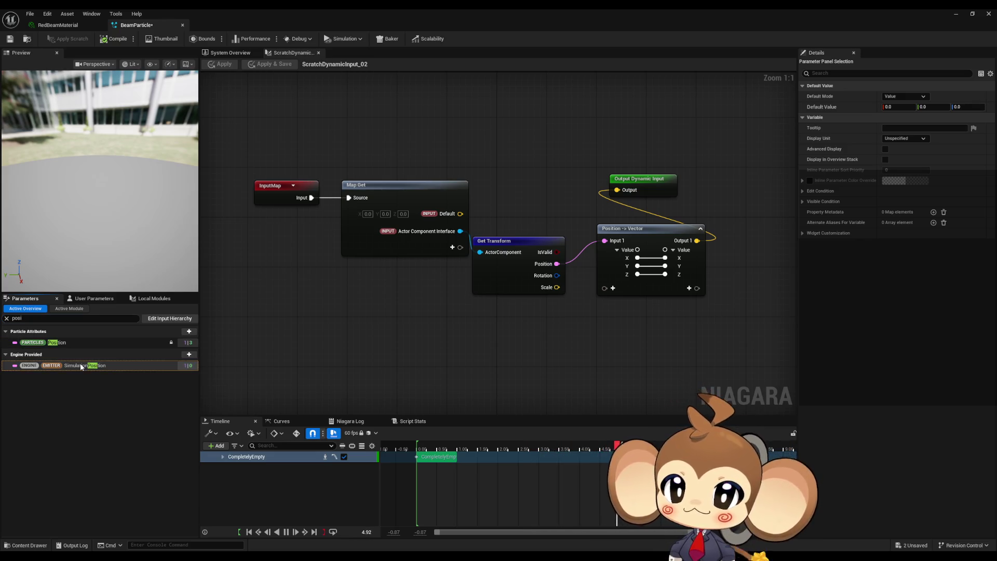
{"action": "left_click_drag", "start_coordinate": [107, 365], "coordinate": [360, 347]}
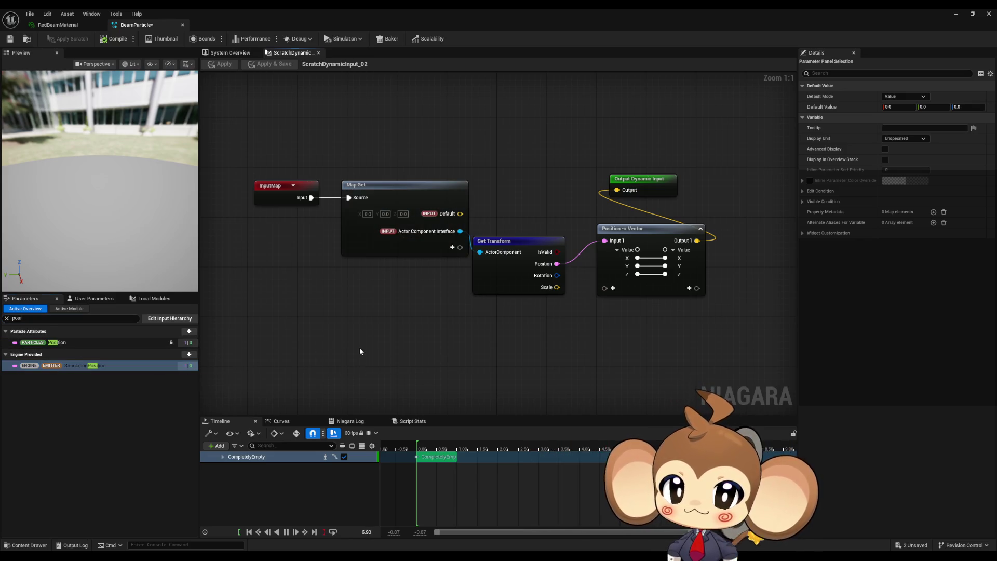
{"action": "left_click_drag", "start_coordinate": [107, 364], "coordinate": [399, 267]}
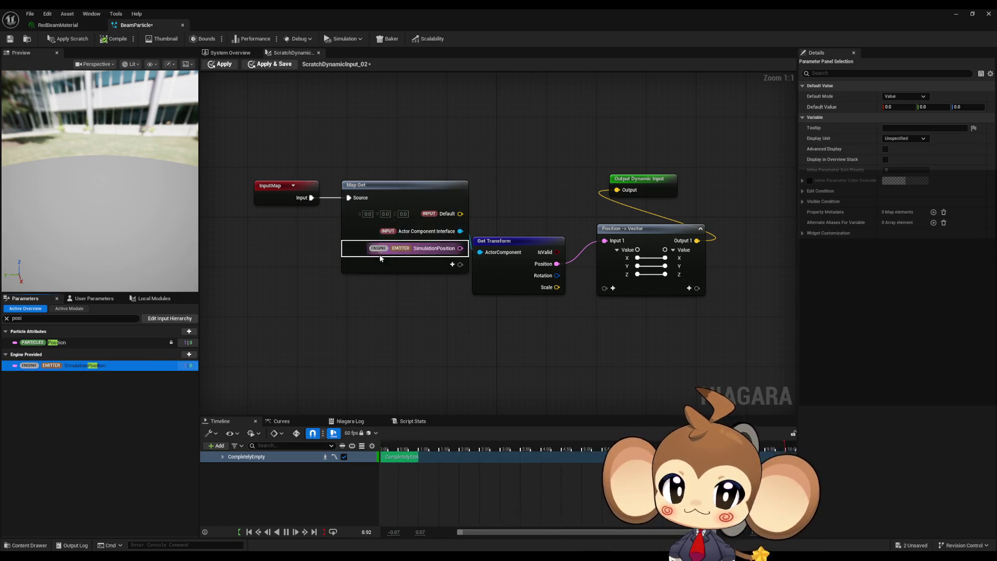
Subtract SimulationPosition from Get Transform's Position and feed the result into Position -> Vector.
{"action": "left_click", "coordinate": [403, 296]}
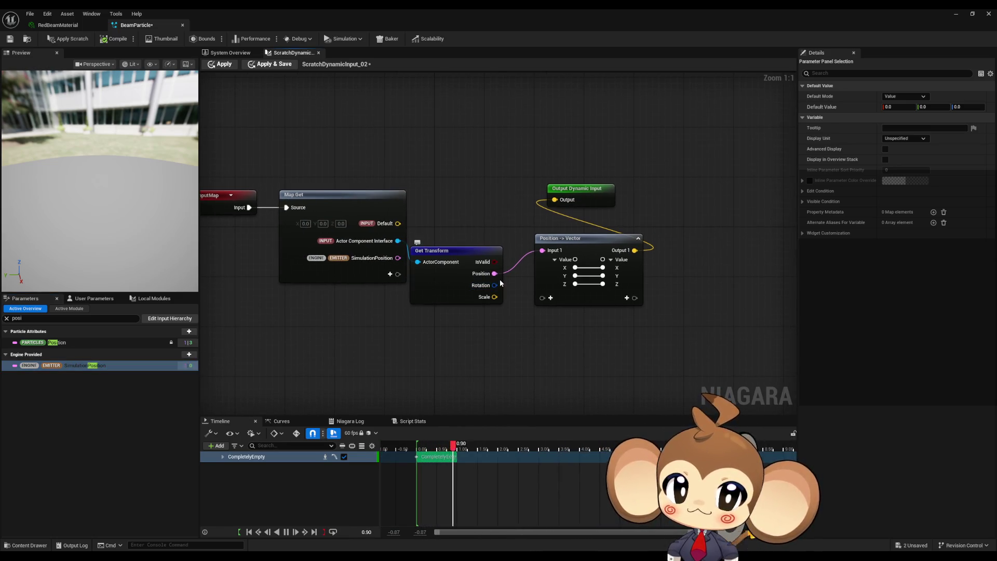
{"action": "mouse_move", "coordinate": [493, 274]}
{"action": "left_mouse_down"}
{"action": "mouse_move", "coordinate": [506, 285]}
{"action": "mouse_move", "coordinate": [510, 330]}
{"action": "left_mouse_up"}
{"action": "type", "text": "-"}
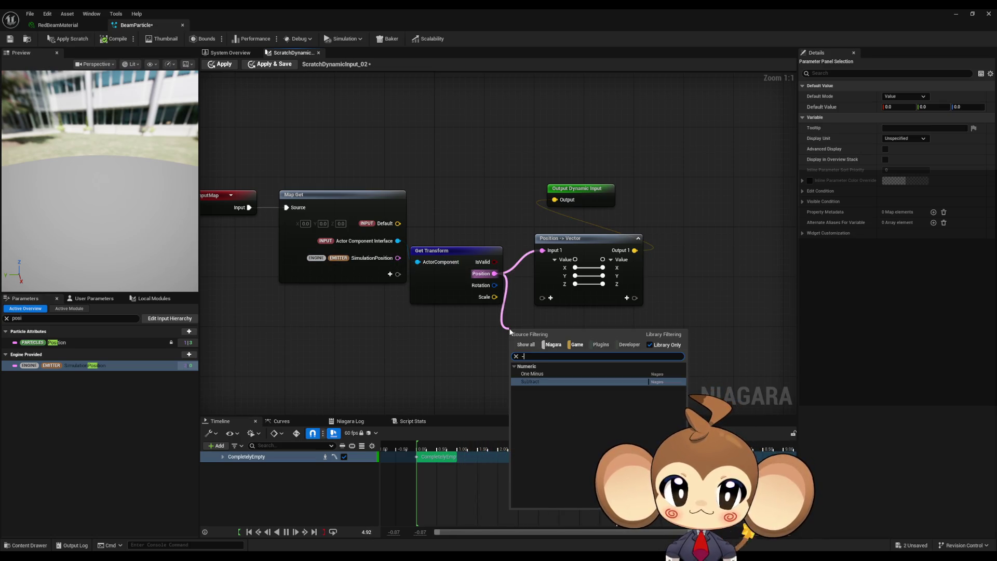
{"action": "key", "text": "Return"}
{"action": "mouse_move", "coordinate": [398, 258]}
{"action": "left_mouse_down"}
{"action": "mouse_move", "coordinate": [505, 336]}
{"action": "mouse_move", "coordinate": [542, 250]}
{"action": "left_mouse_up"}
{"action": "left_click", "coordinate": [793, 155]}
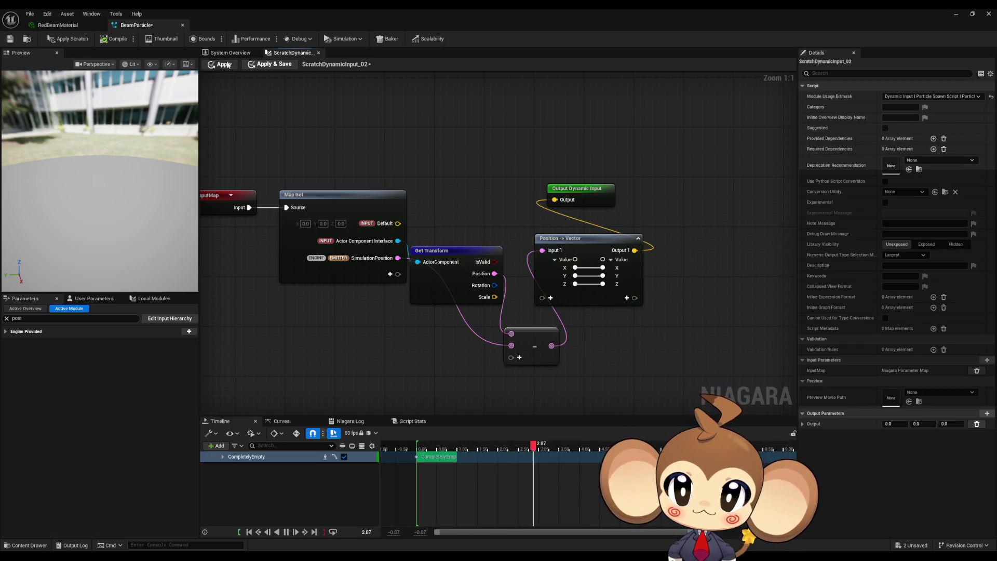
{"action": "left_click", "coordinate": [956, 14]}
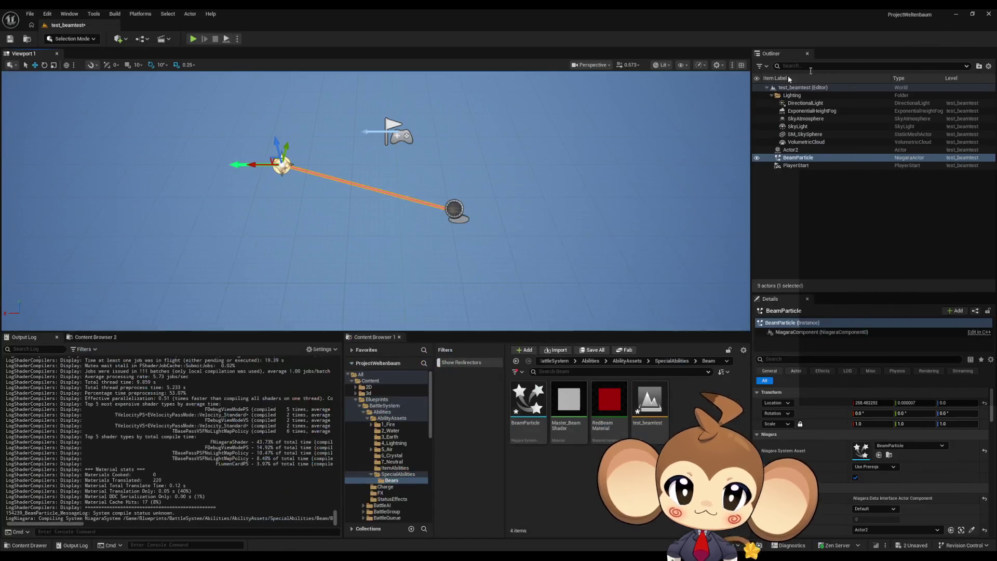
Drag Actor2 along X so the beam end follows it to -232.73, -106.04, -38.23, then reselect BeamParticle.
{"action": "mouse_move", "coordinate": [253, 163]}
{"action": "left_mouse_down"}
{"action": "mouse_move", "coordinate": [142, 162]}
{"action": "mouse_move", "coordinate": [260, 163]}
{"action": "left_mouse_up"}
{"action": "left_click", "coordinate": [456, 209]}
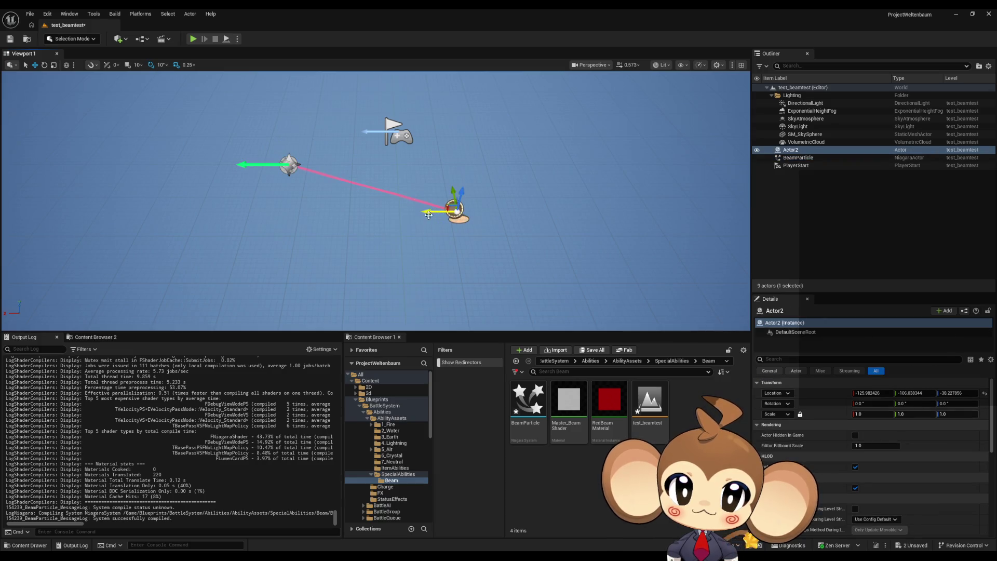
{"action": "mouse_move", "coordinate": [429, 214]}
{"action": "left_mouse_down"}
{"action": "mouse_move", "coordinate": [647, 215]}
{"action": "mouse_move", "coordinate": [416, 227]}
{"action": "mouse_move", "coordinate": [470, 225]}
{"action": "left_mouse_up"}
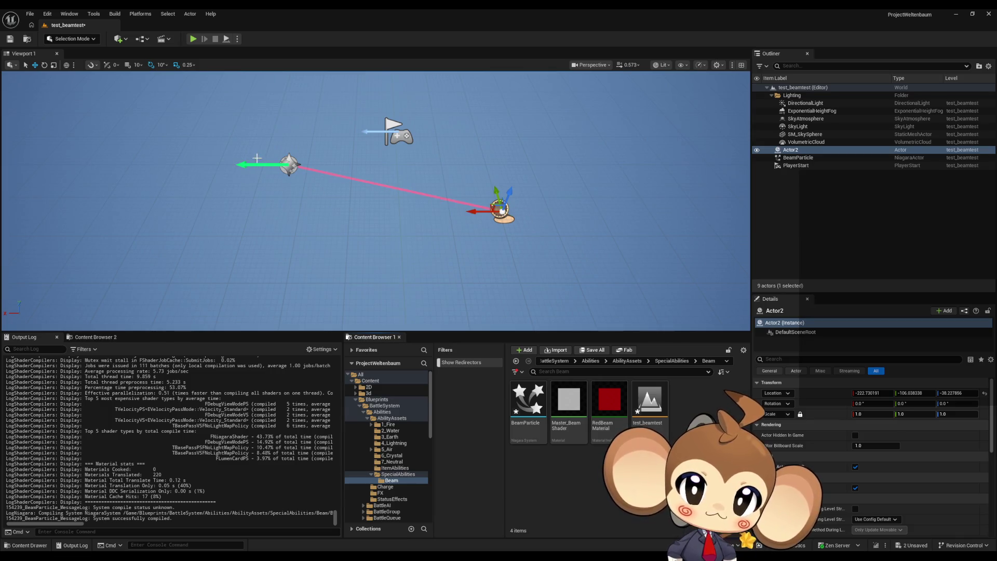
{"action": "left_click", "coordinate": [287, 165]}
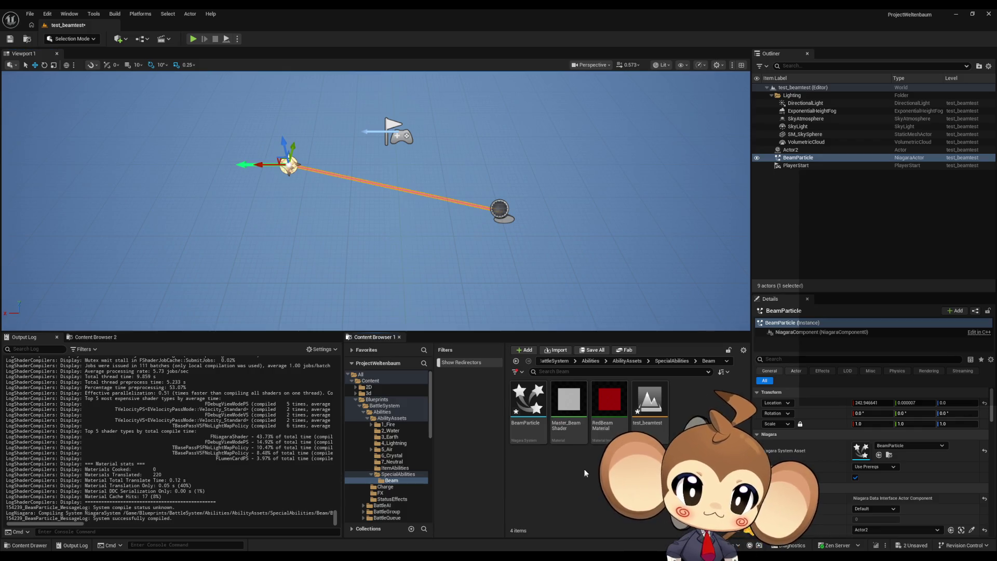
Place a new empty Actor3 from Quick Add > Basic and move it along X.
{"action": "left_click", "coordinate": [120, 40]}
{"action": "mouse_move", "coordinate": [171, 112]}
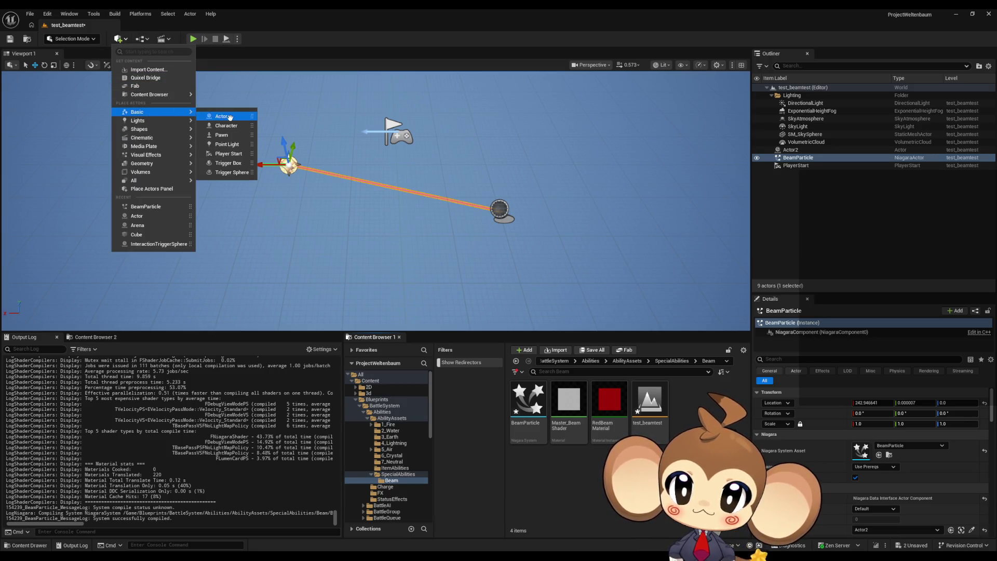
{"action": "left_click", "coordinate": [224, 117]}
{"action": "mouse_move", "coordinate": [372, 197]}
{"action": "left_mouse_down"}
{"action": "mouse_move", "coordinate": [294, 194]}
{"action": "mouse_move", "coordinate": [291, 221]}
{"action": "left_mouse_up"}
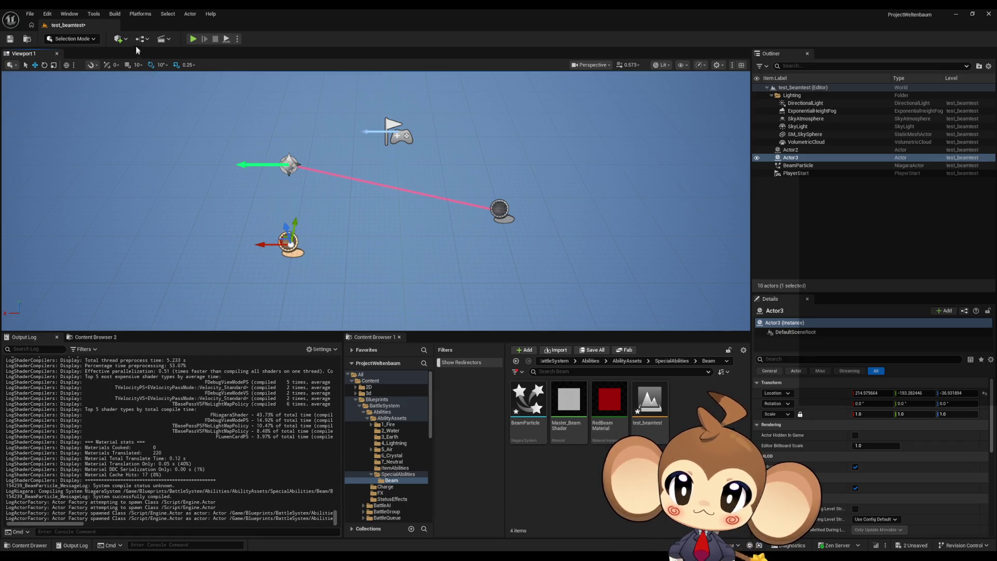
Open the Level Blueprint and arrange its window over the level editor.
{"action": "left_click", "coordinate": [141, 39]}
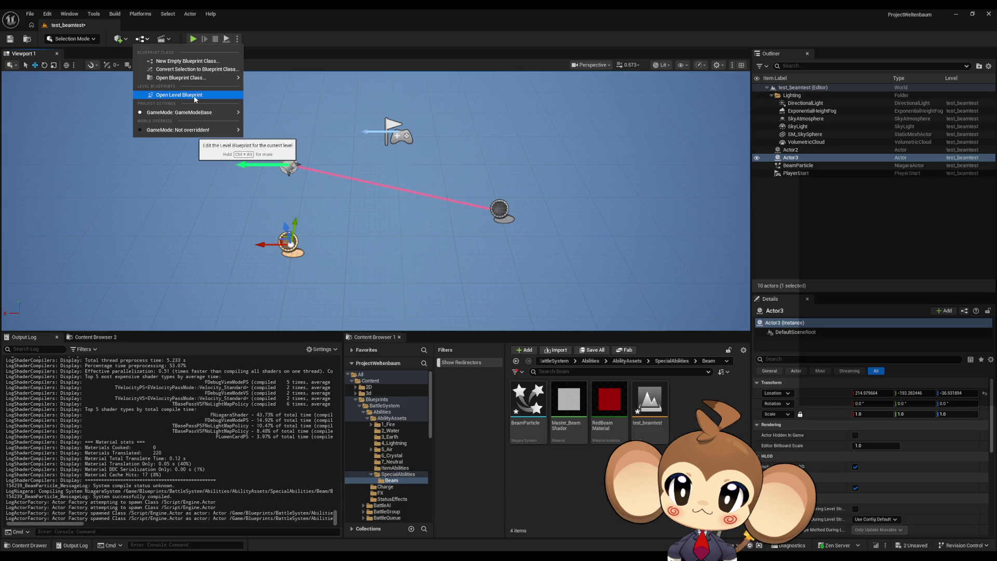
{"action": "left_click", "coordinate": [194, 95]}
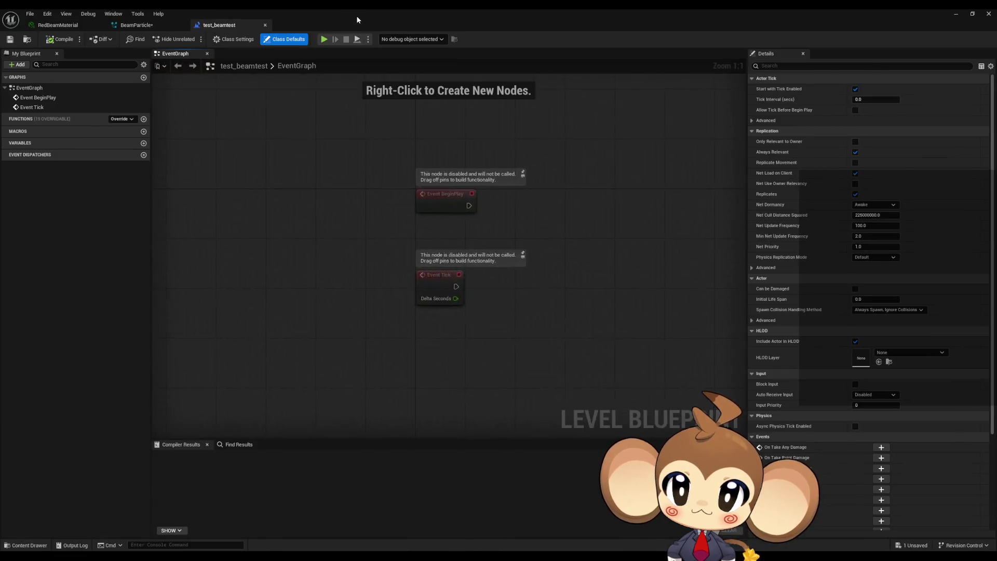
{"action": "double_click", "coordinate": [356, 15]}
{"action": "left_click_drag", "start_coordinate": [380, 117], "coordinate": [632, 113]}
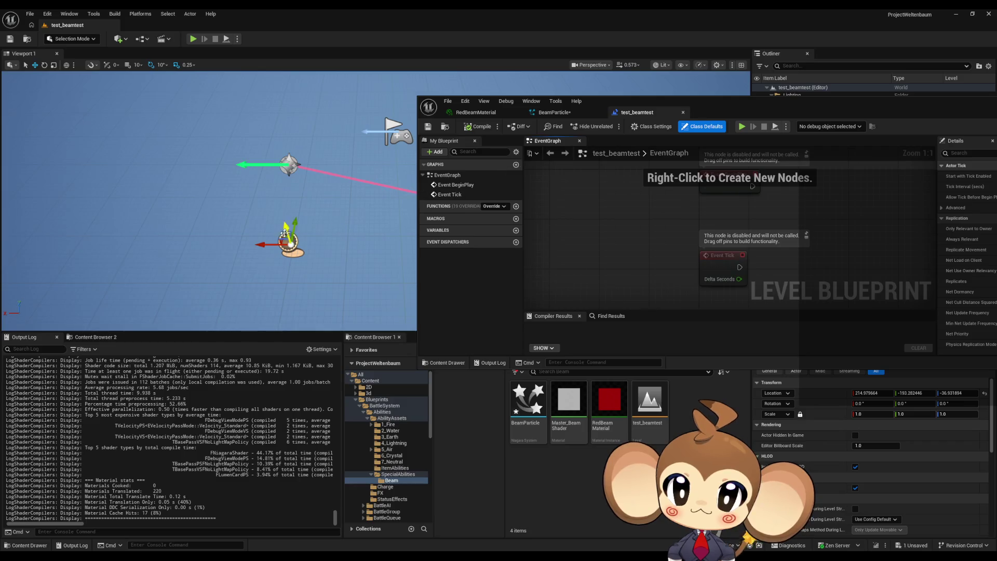
{"action": "left_click_drag", "start_coordinate": [730, 109], "coordinate": [358, 130]}
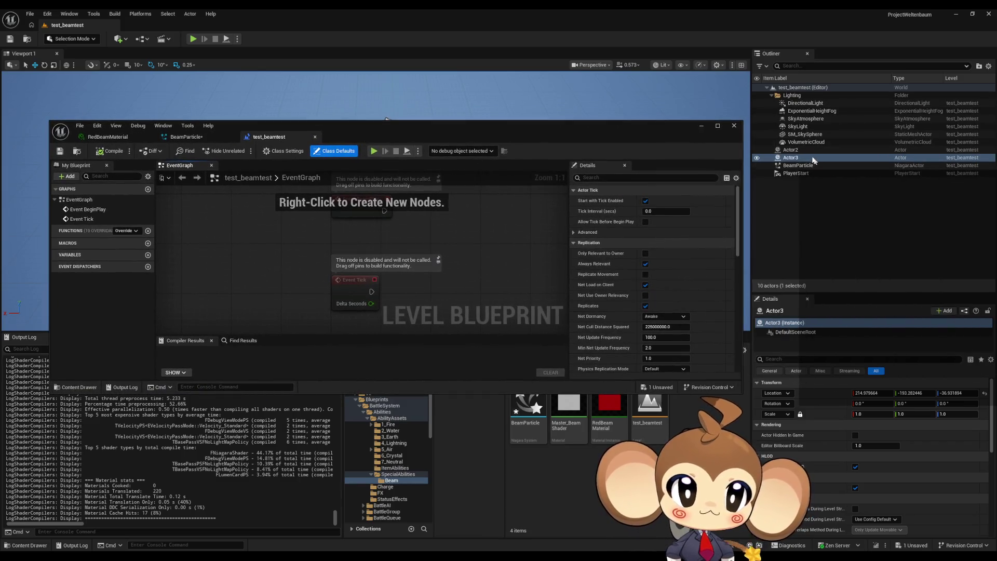
Drag Actor3 and BeamParticle from the Outliner into the EventGraph as reference nodes.
{"action": "mouse_move", "coordinate": [790, 158]}
{"action": "left_mouse_down"}
{"action": "mouse_move", "coordinate": [528, 245]}
{"action": "mouse_move", "coordinate": [521, 289]}
{"action": "left_mouse_up"}
{"action": "left_click_drag", "start_coordinate": [388, 235], "coordinate": [332, 297]}
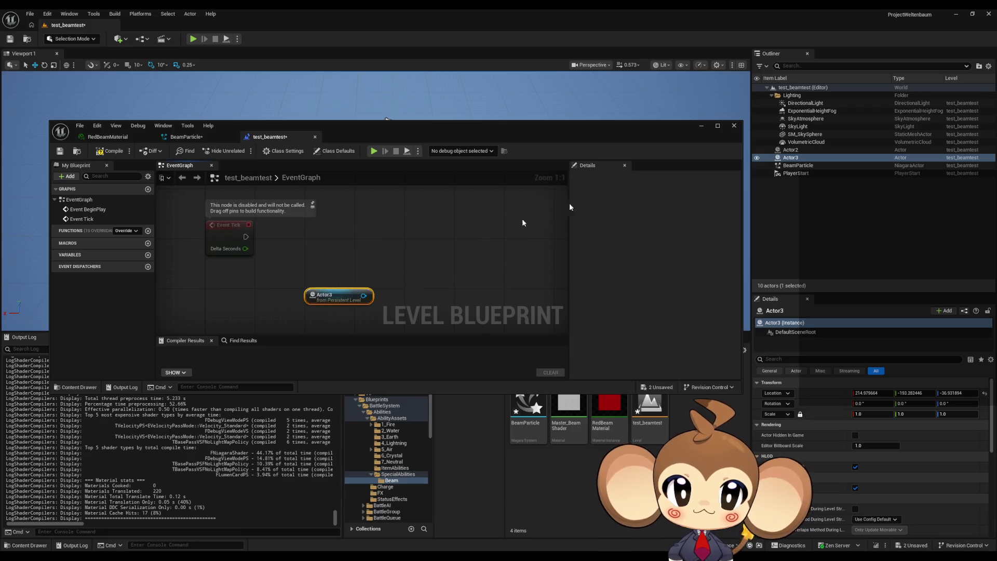
{"action": "mouse_move", "coordinate": [798, 166]}
{"action": "left_mouse_down"}
{"action": "mouse_move", "coordinate": [449, 236]}
{"action": "mouse_move", "coordinate": [363, 205]}
{"action": "left_mouse_up"}
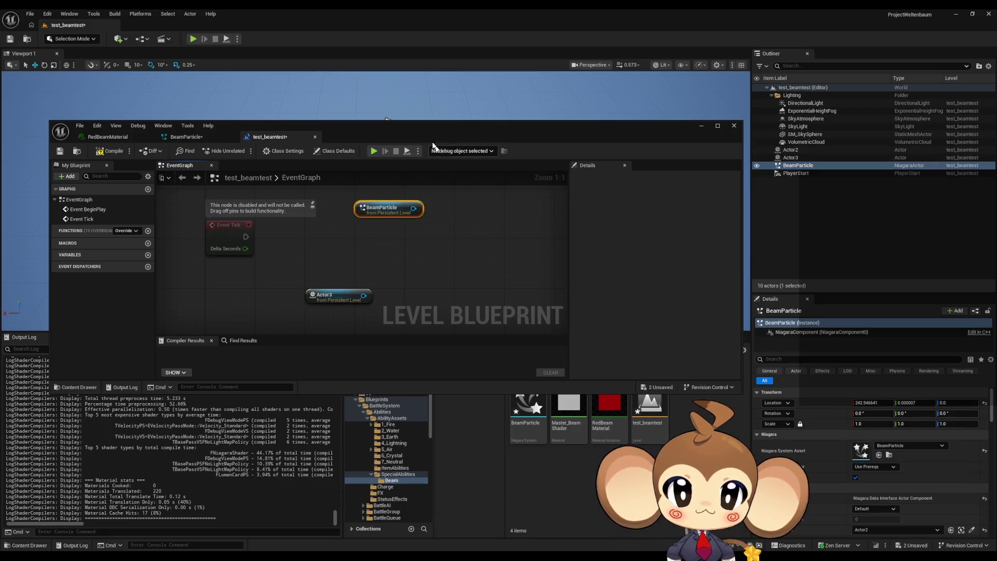
{"action": "mouse_move", "coordinate": [424, 125]}
{"action": "left_mouse_down"}
{"action": "mouse_move", "coordinate": [457, 117]}
{"action": "mouse_move", "coordinate": [489, 81]}
{"action": "left_mouse_up"}
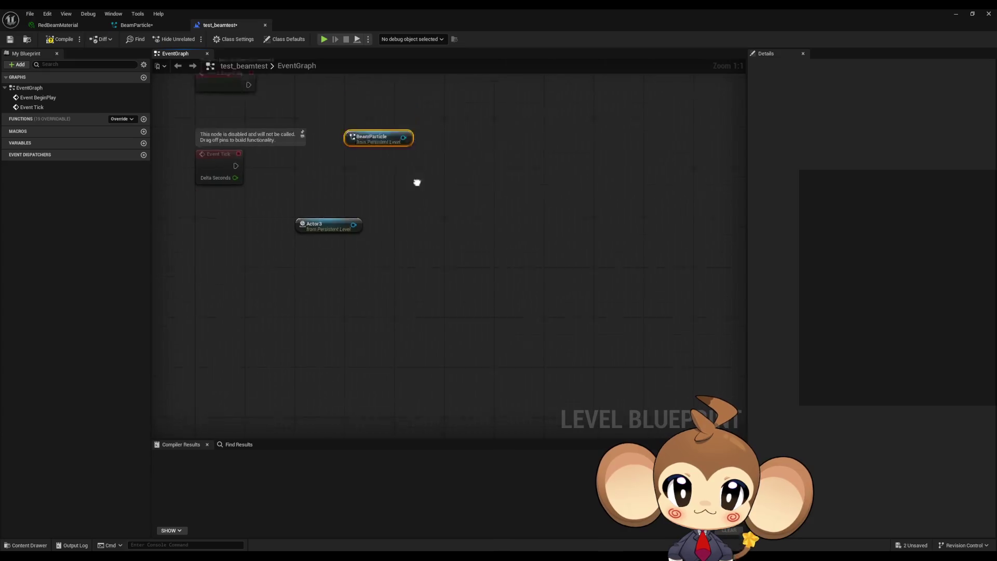
{"action": "left_click_drag", "start_coordinate": [414, 184], "coordinate": [461, 209]}
Search BeamParticle's actions for 'user', 'bea' and 'set par' to find Set Niagara Variable nodes.
{"action": "type", "text": "user"}
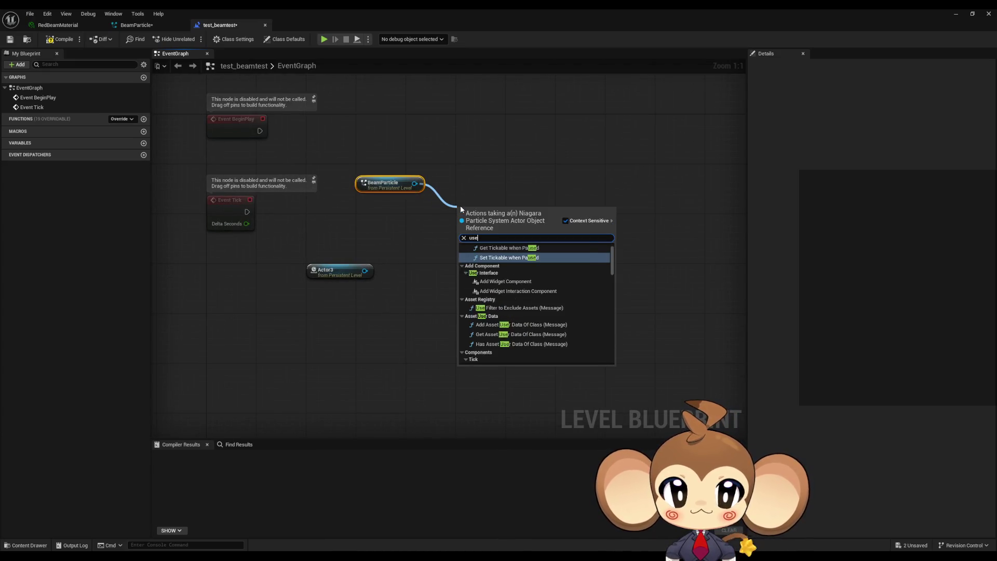
{"action": "key", "text": "ctrl+a"}
{"action": "type", "text": "b"}
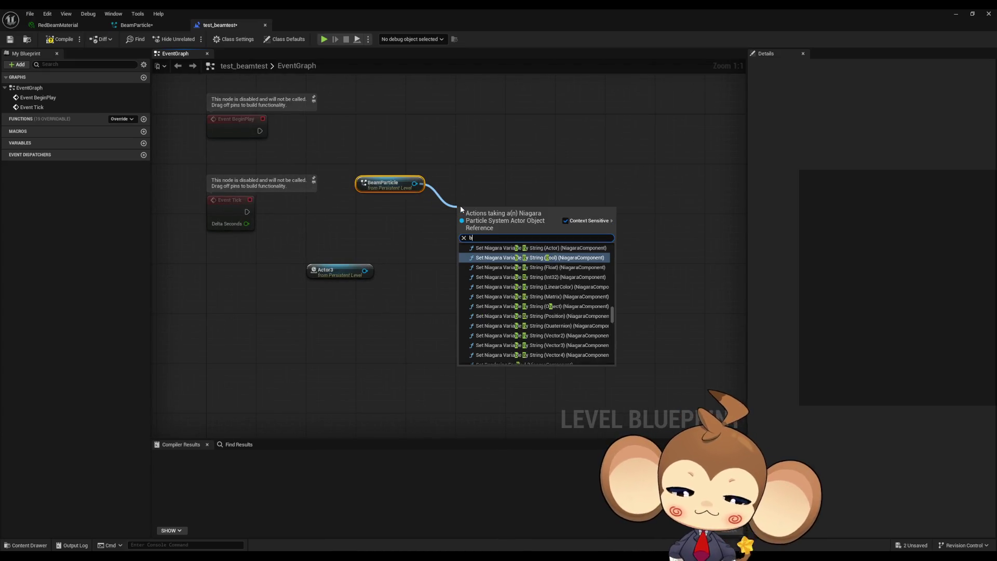
{"action": "key", "text": "BackSpace"}
{"action": "type", "text": "set"}
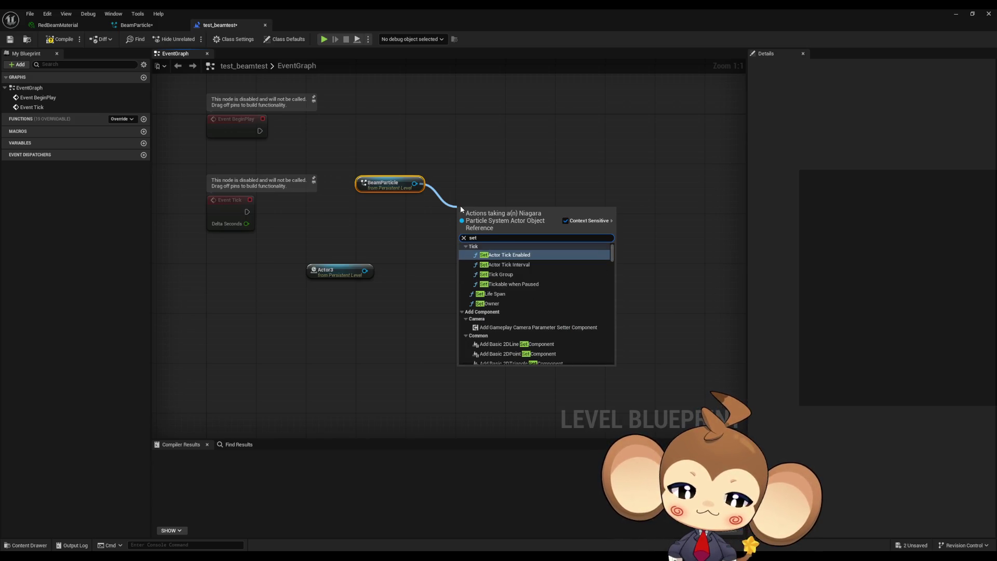
{"action": "type", "text": "  par"}
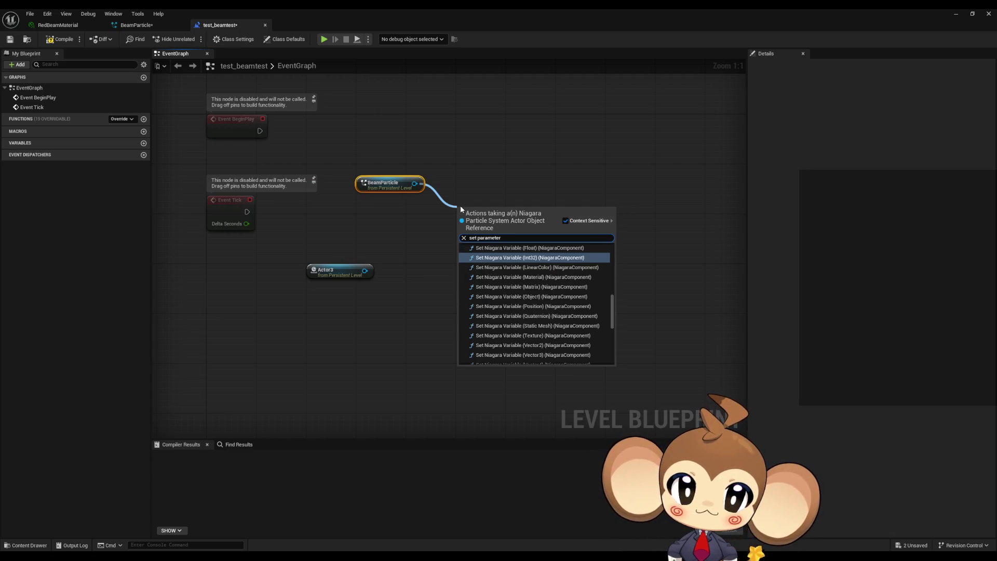
{"action": "type", "text": " object"}
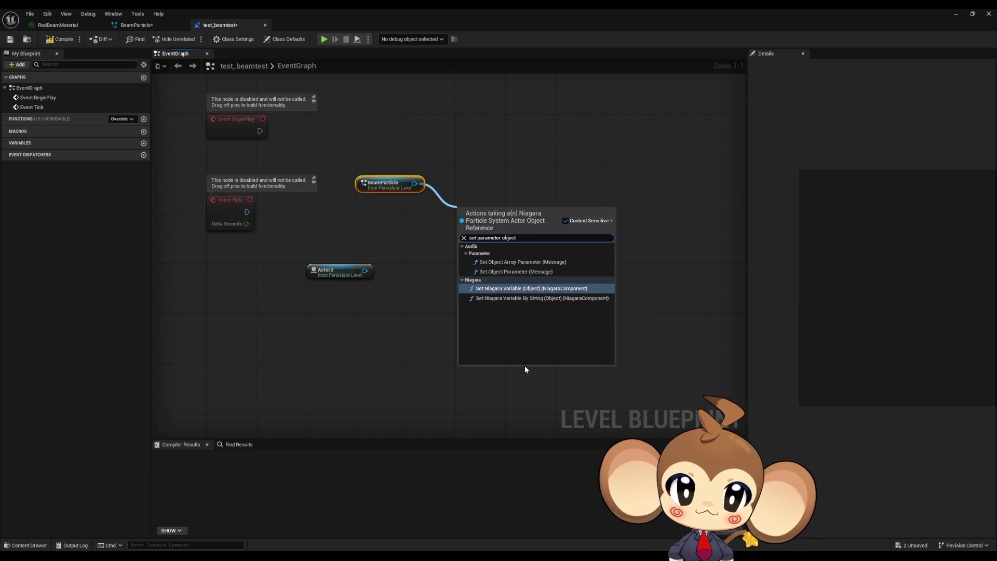
{"action": "key", "text": "BackSpace"}
{"action": "key", "text": "BackSpace"}
{"action": "key", "text": "BackSpace"}
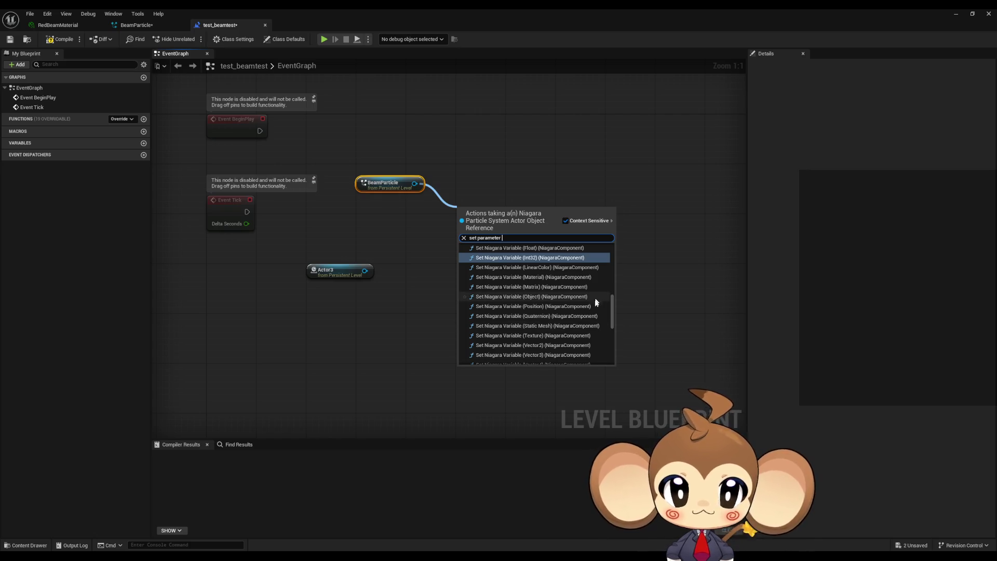
{"action": "scroll", "coordinate": [579, 312], "scroll_direction": "down", "scroll_amount": 5}
{"action": "scroll", "coordinate": [576, 323], "scroll_direction": "up", "scroll_amount": 5}
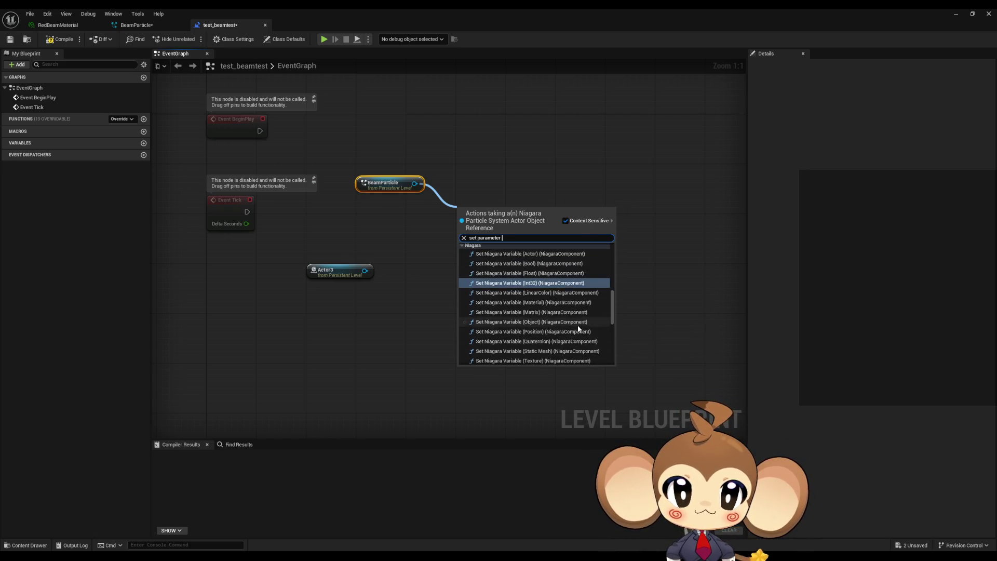
Add a Set Niagara Variable (Actor) node, move it right, and select its variable name field.
{"action": "left_click", "coordinate": [540, 257]}
{"action": "mouse_move", "coordinate": [518, 218]}
{"action": "left_mouse_down"}
{"action": "mouse_move", "coordinate": [586, 242]}
{"action": "mouse_move", "coordinate": [570, 222]}
{"action": "mouse_move", "coordinate": [603, 244]}
{"action": "left_mouse_up"}
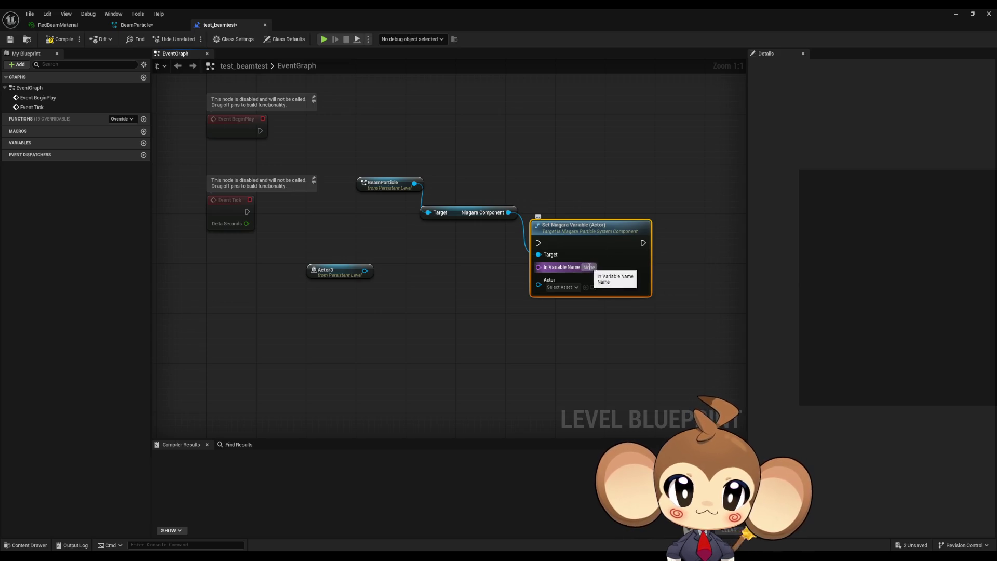
{"action": "left_click", "coordinate": [589, 267]}
{"action": "left_click", "coordinate": [133, 26]}
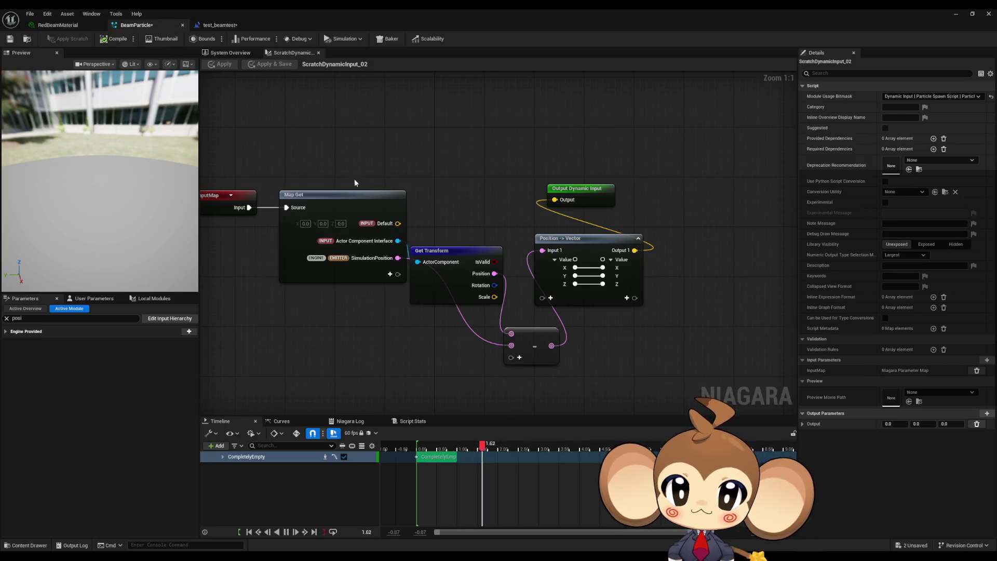
Copy the BeamTargetActor user parameter name from the Active Overview, then return to test_beamtest.
{"action": "left_click", "coordinate": [82, 299]}
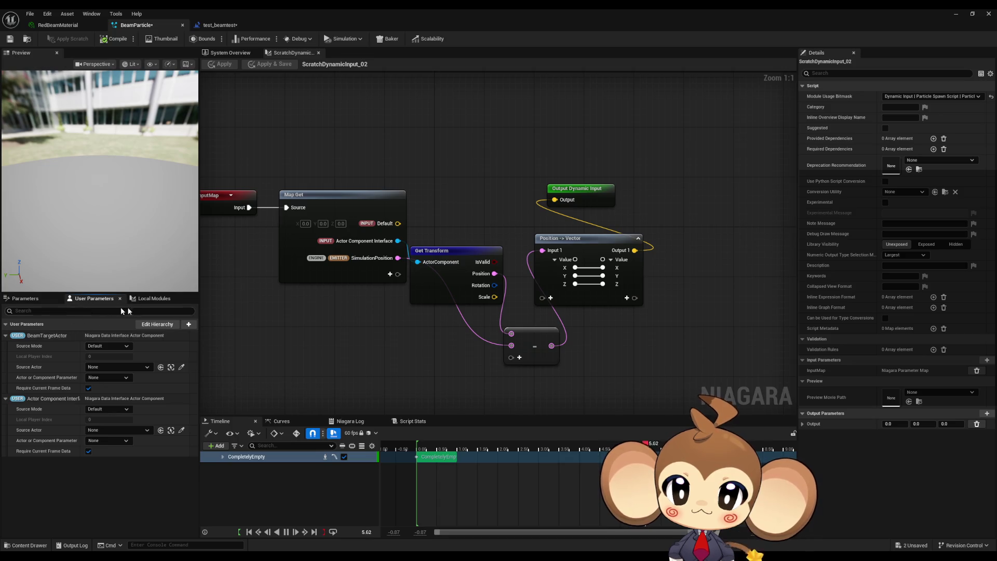
{"action": "left_click", "coordinate": [23, 299]}
{"action": "left_click", "coordinate": [9, 332]}
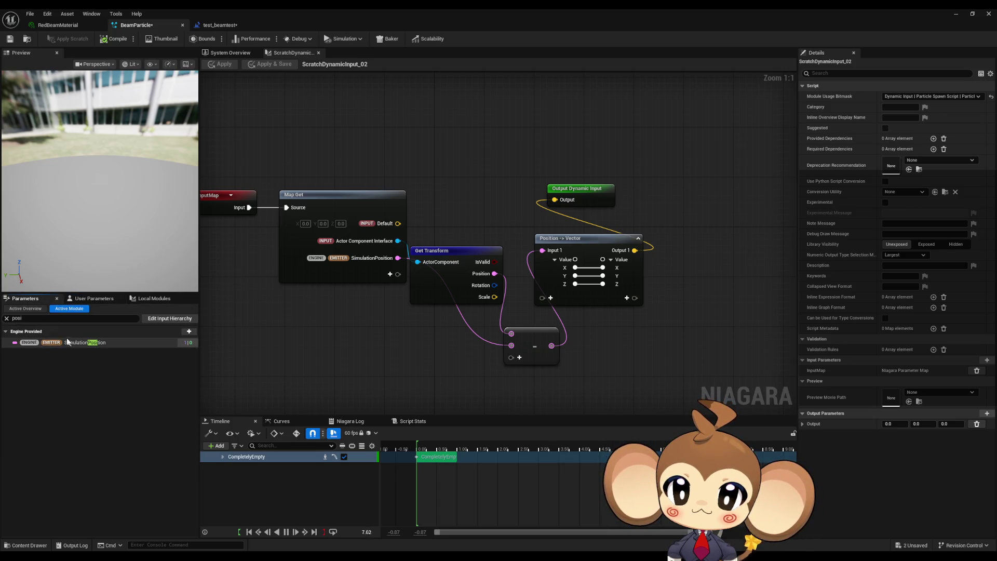
{"action": "left_click", "coordinate": [7, 319]}
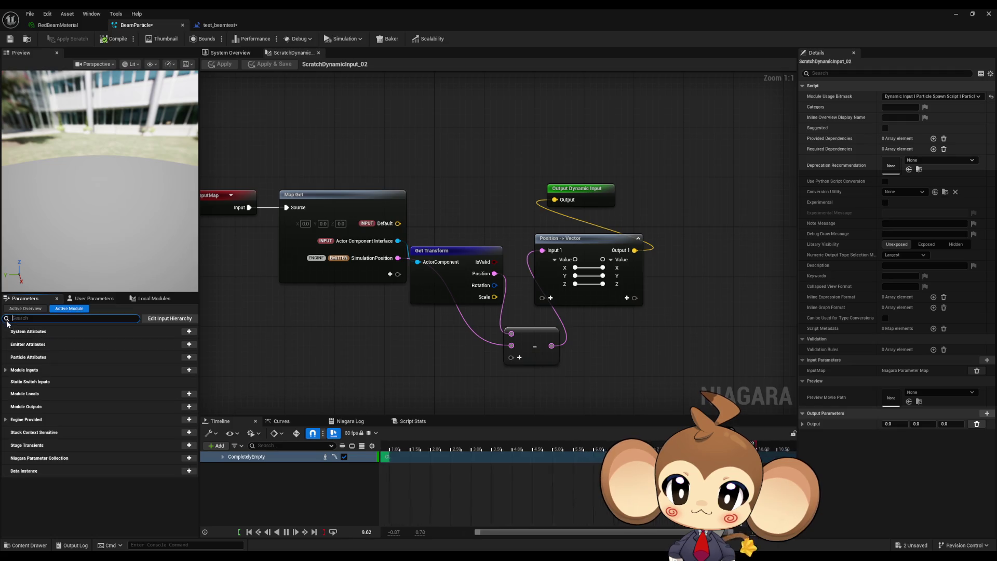
{"action": "left_click", "coordinate": [27, 309]}
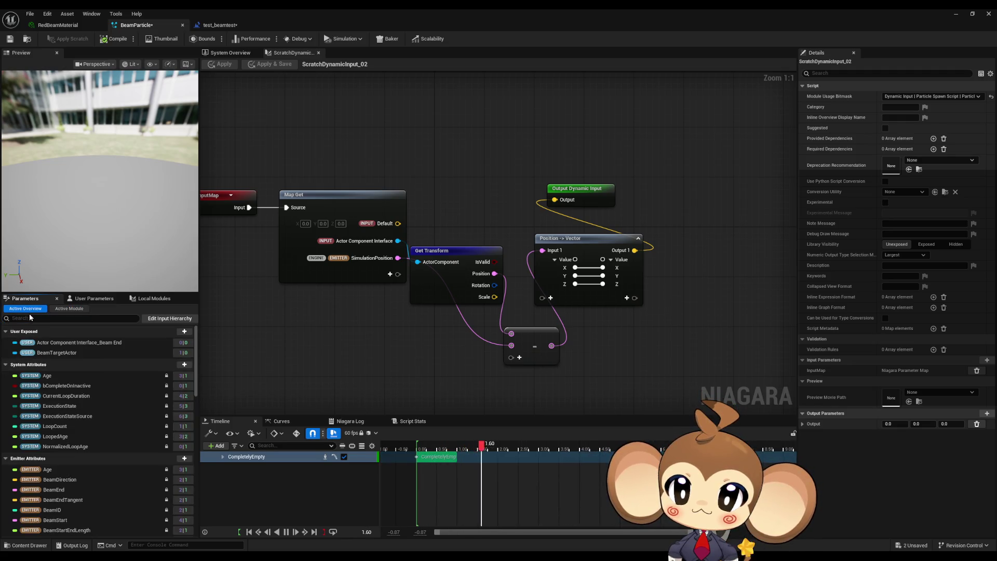
{"action": "left_click", "coordinate": [53, 353]}
{"action": "left_click", "coordinate": [53, 353]}
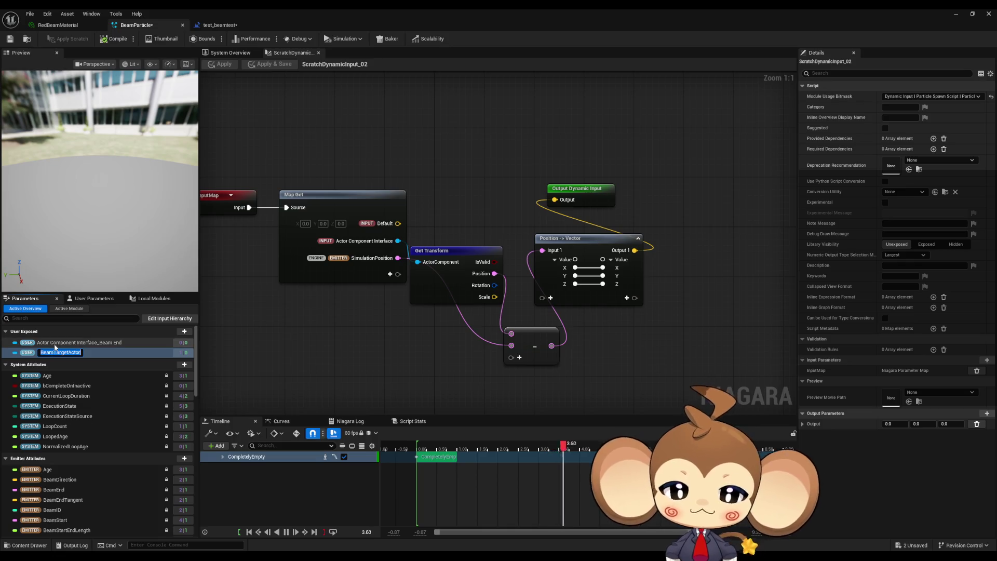
{"action": "left_click", "coordinate": [215, 25]}
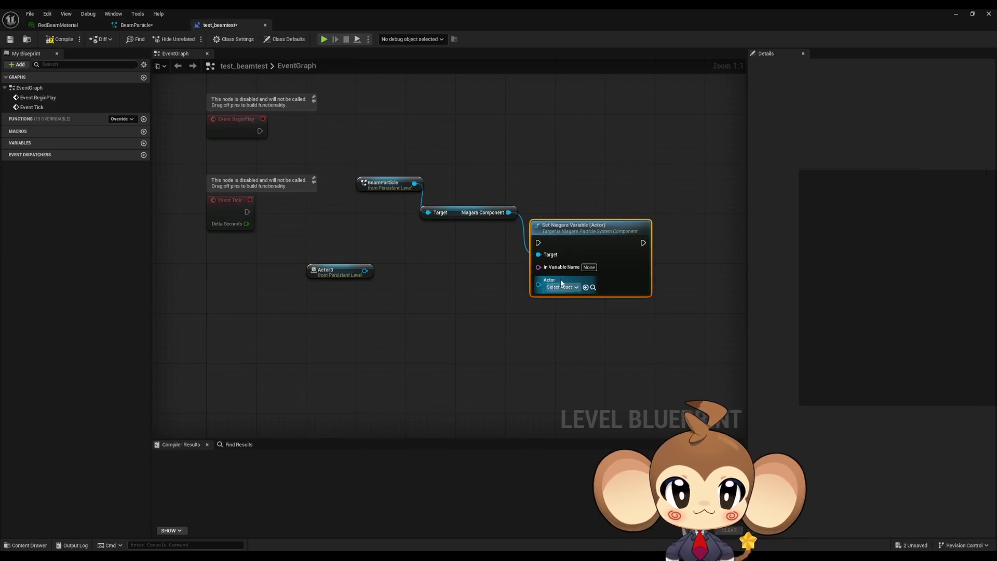
Feed Actor3 to the Actor pin, insert a 5.0 s Delay after BeginPlay, and minimize the Blueprint.
{"action": "left_click", "coordinate": [530, 320]}
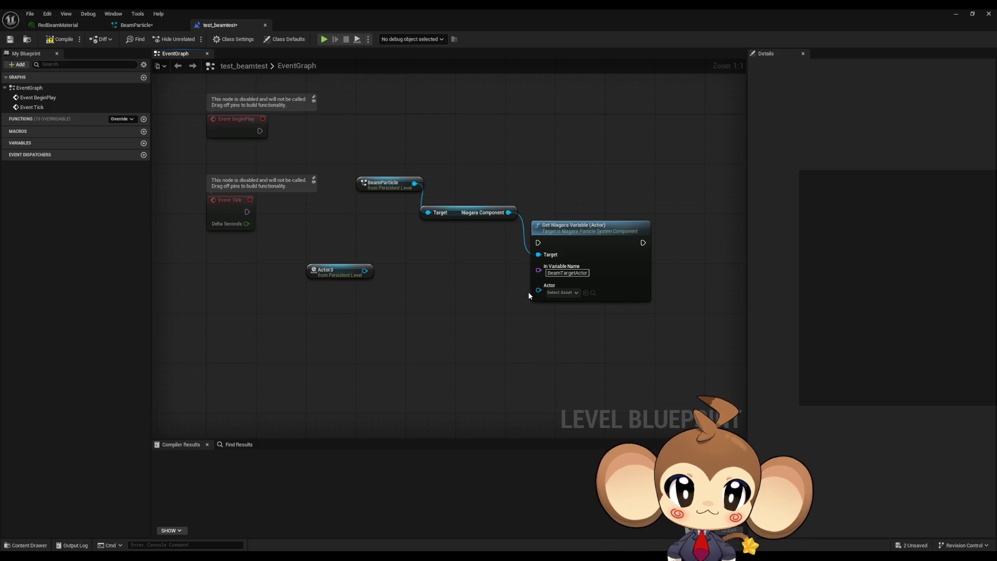
{"action": "left_click_drag", "start_coordinate": [538, 290], "coordinate": [365, 271]}
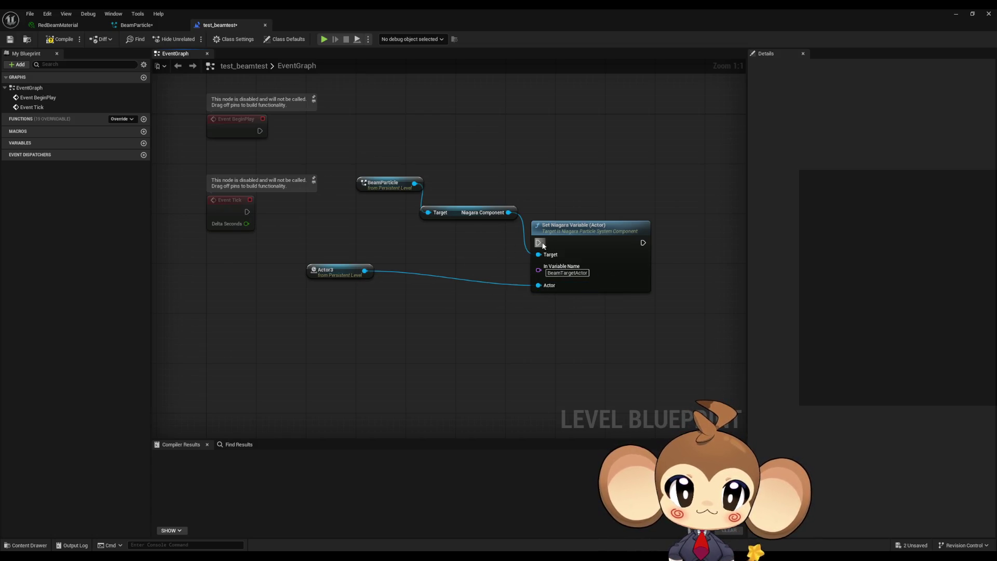
{"action": "left_click_drag", "start_coordinate": [260, 130], "coordinate": [324, 201]}
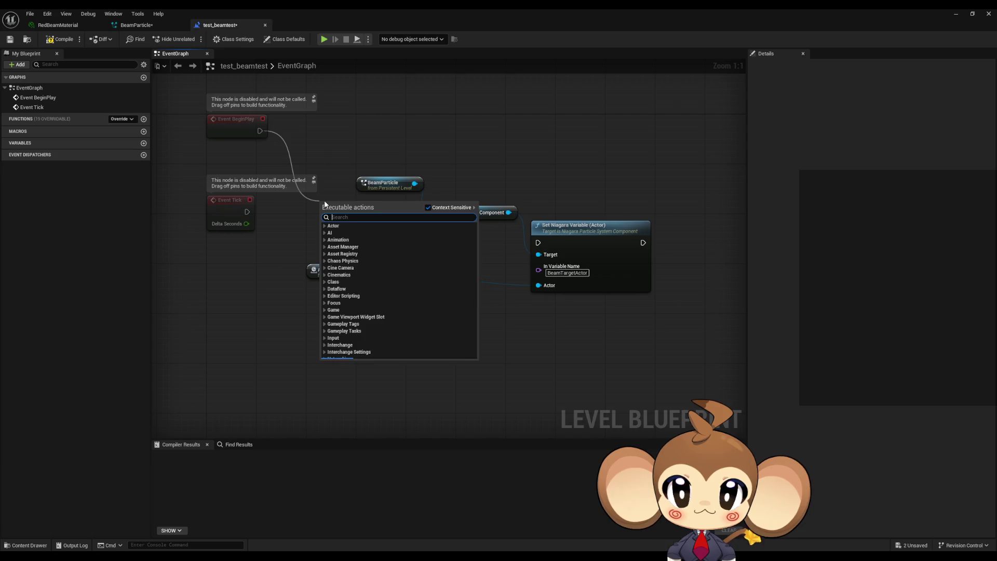
{"action": "type", "text": "dela"}
{"action": "key", "text": "Return"}
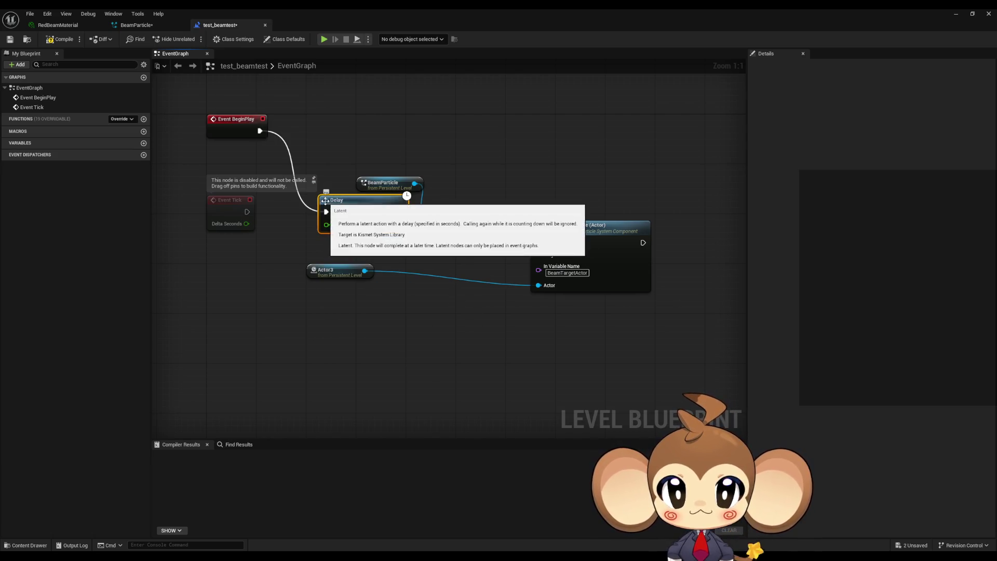
{"action": "left_click", "coordinate": [411, 270]}
{"action": "mouse_move", "coordinate": [399, 211]}
{"action": "left_mouse_down"}
{"action": "mouse_move", "coordinate": [529, 262]}
{"action": "mouse_move", "coordinate": [538, 243]}
{"action": "left_mouse_up"}
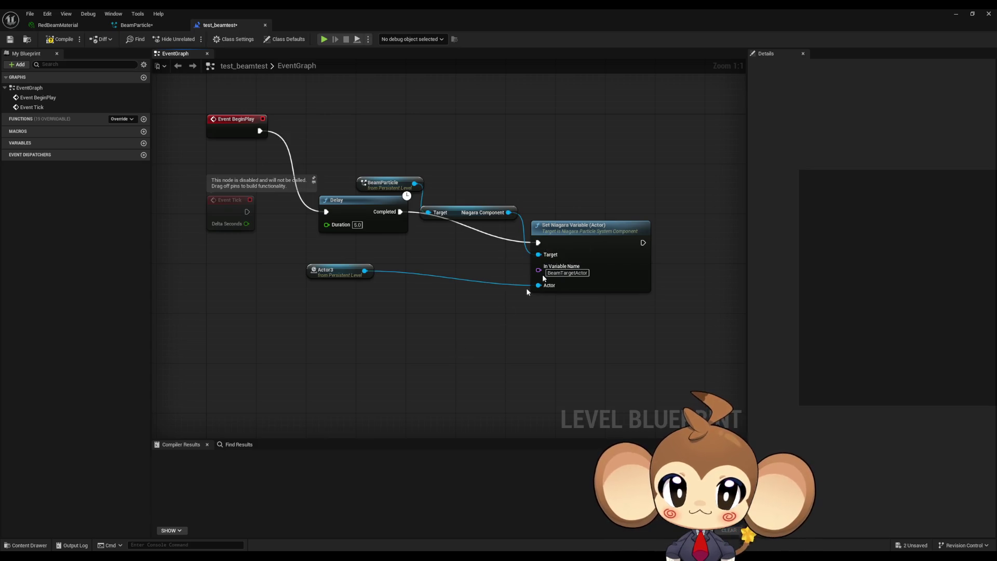
{"action": "left_click", "coordinate": [956, 16]}
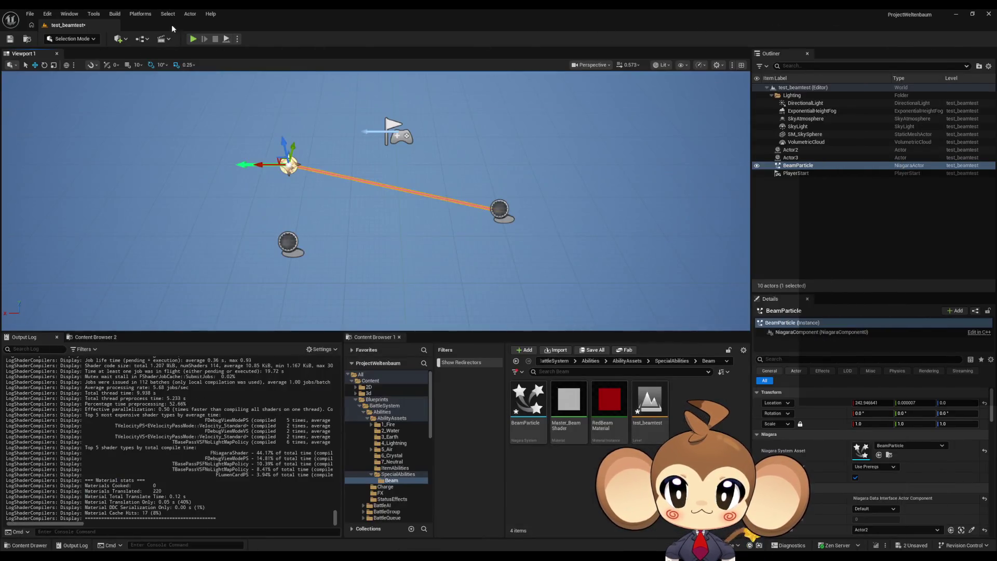
Play-test the level with Alt+P, look around, then stop the session.
{"action": "key", "text": "alt+p"}
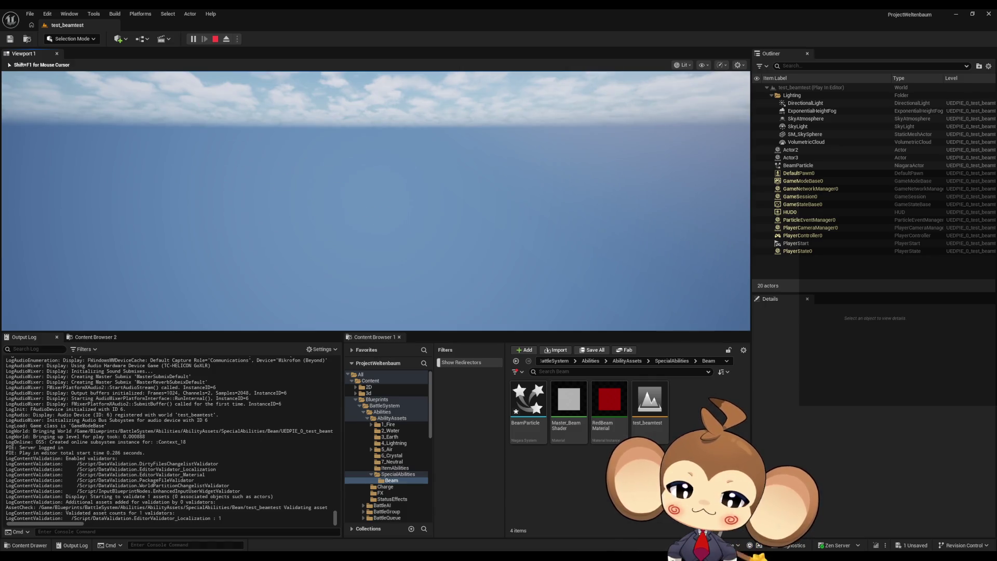
{"action": "key", "text": "Left"}
{"action": "key", "text": "Left"}
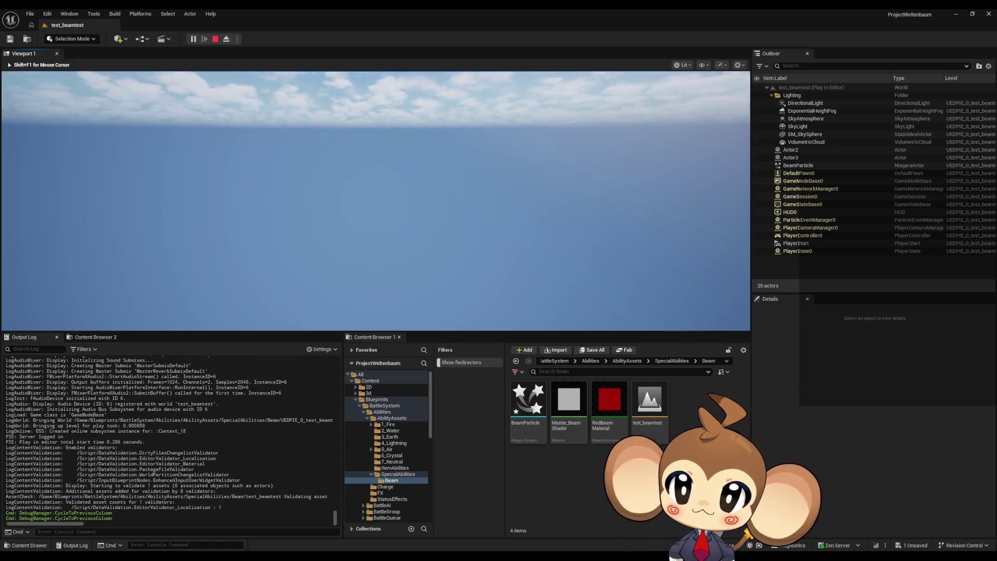
{"action": "key", "text": "Left"}
{"action": "key", "text": "shift+F1"}
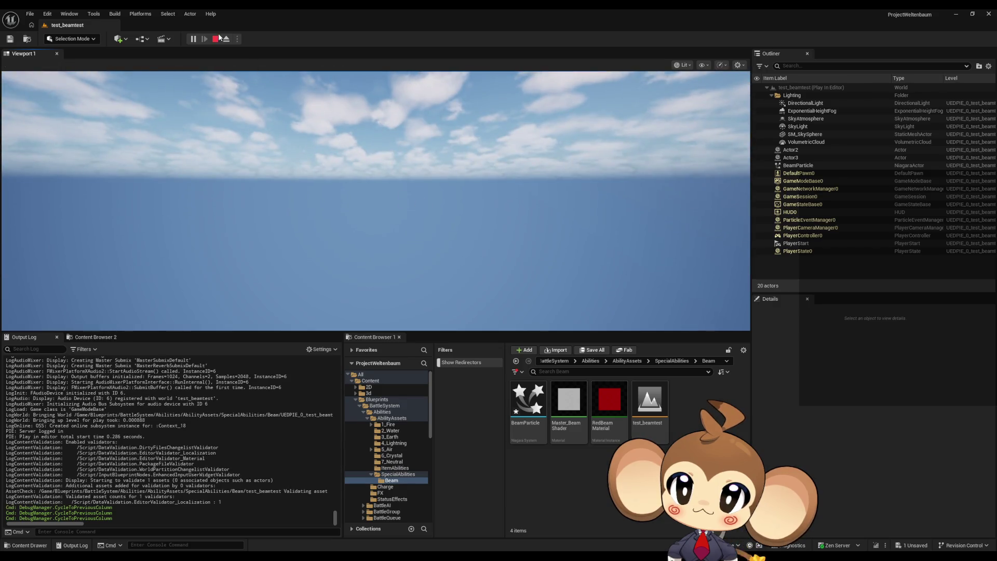
{"action": "left_click", "coordinate": [215, 39]}
Bring back the Level Blueprint and add a Print String node after the Delay.
{"action": "mouse_move", "coordinate": [408, 554]}
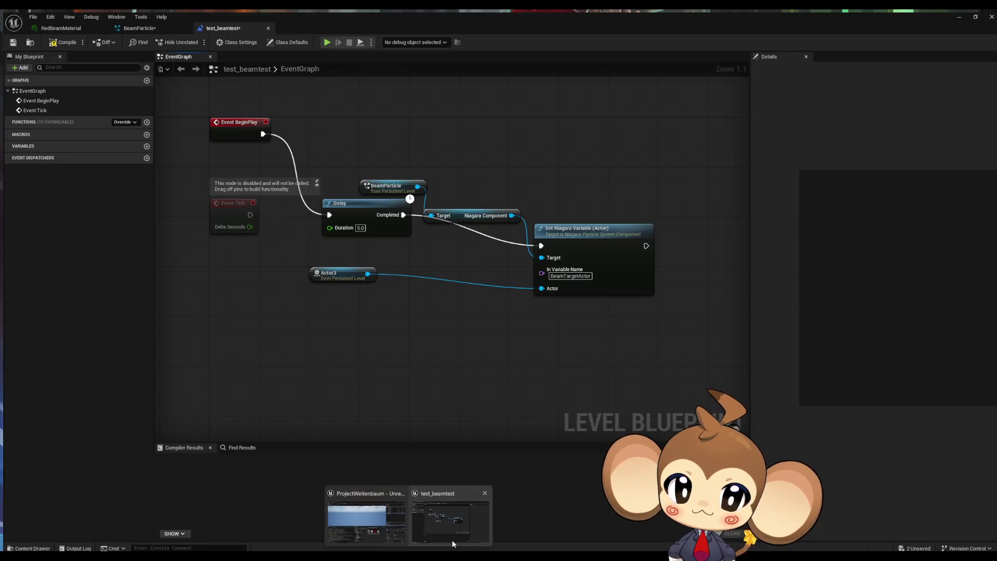
{"action": "left_click", "coordinate": [452, 540]}
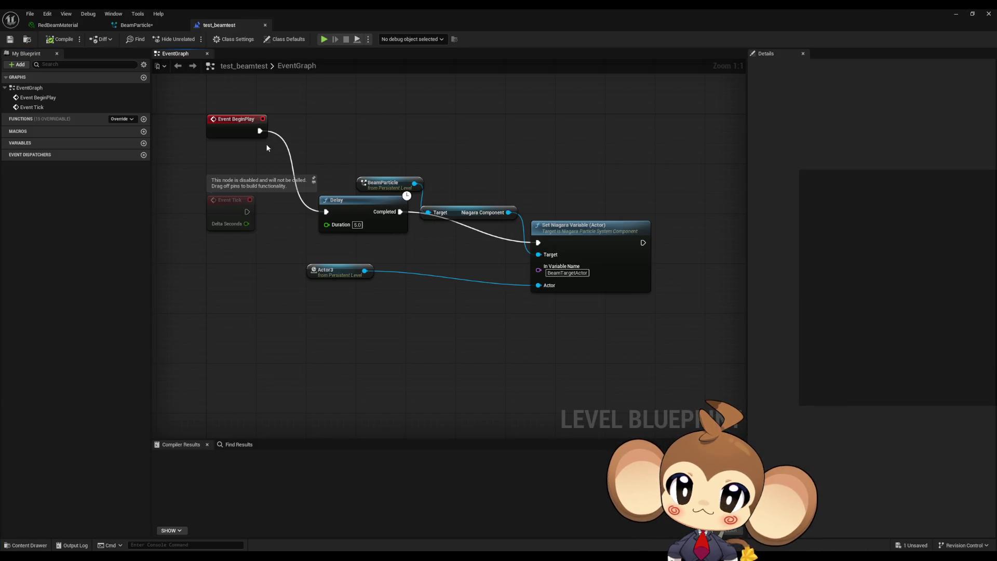
{"action": "left_click_drag", "start_coordinate": [399, 212], "coordinate": [434, 265]}
{"action": "type", "text": "print"}
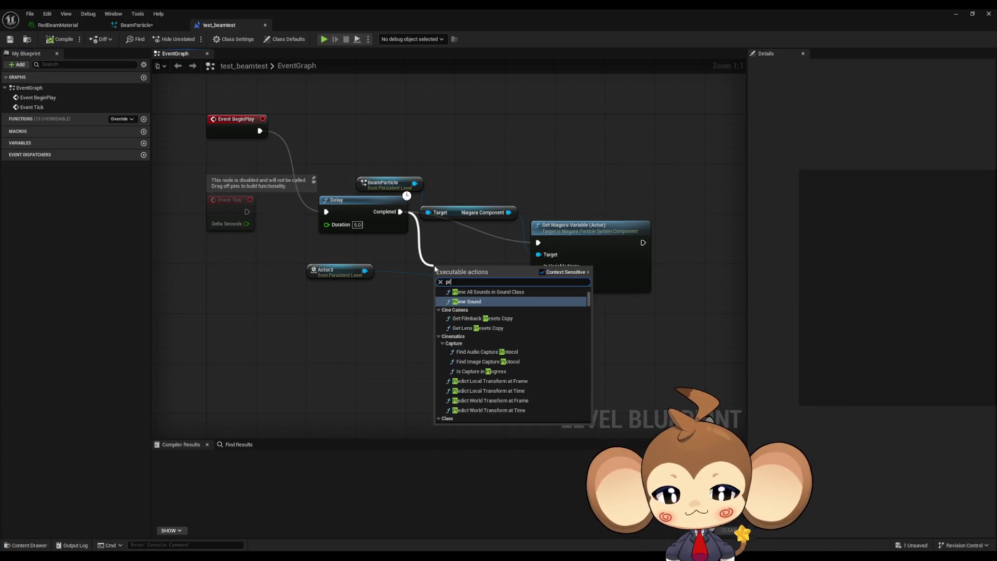
{"action": "key", "text": "Return"}
Shift Set Niagara Variable aside and search BeamParticle's actions for 'refrest' without adding anything.
{"action": "left_click", "coordinate": [571, 227]}
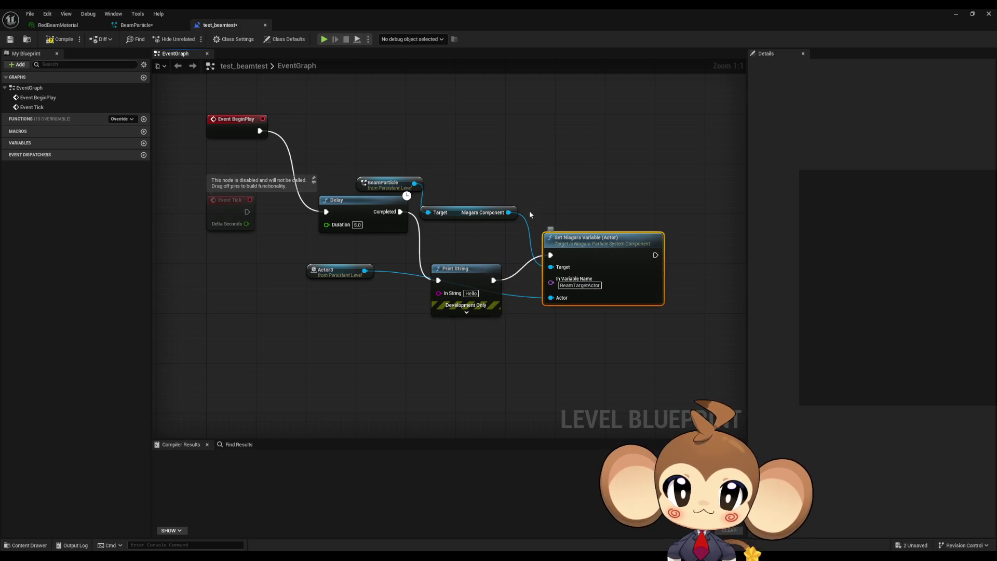
{"action": "left_click_drag", "start_coordinate": [528, 211], "coordinate": [465, 216]}
{"action": "left_click_drag", "start_coordinate": [360, 185], "coordinate": [484, 182]}
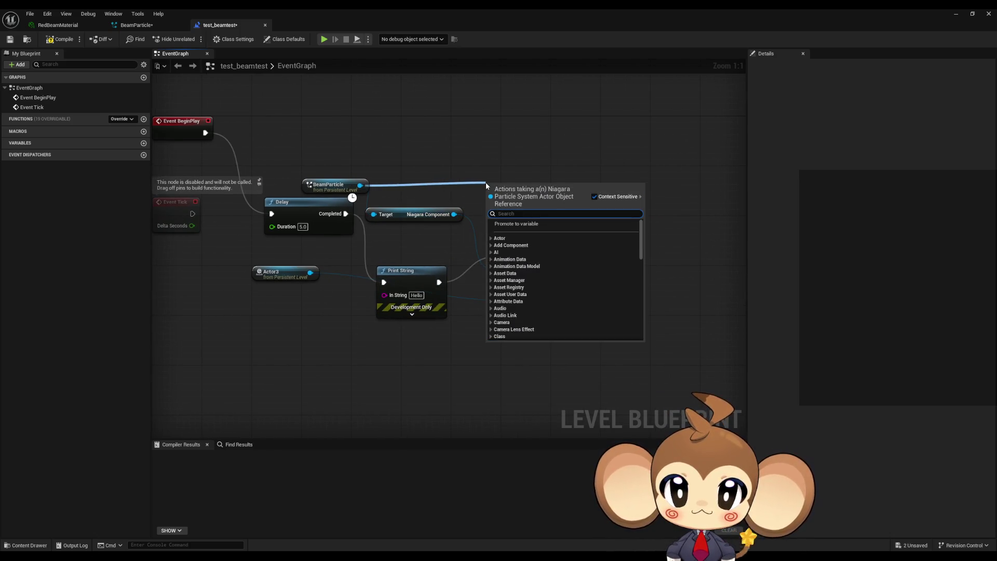
{"action": "type", "text": "refre"}
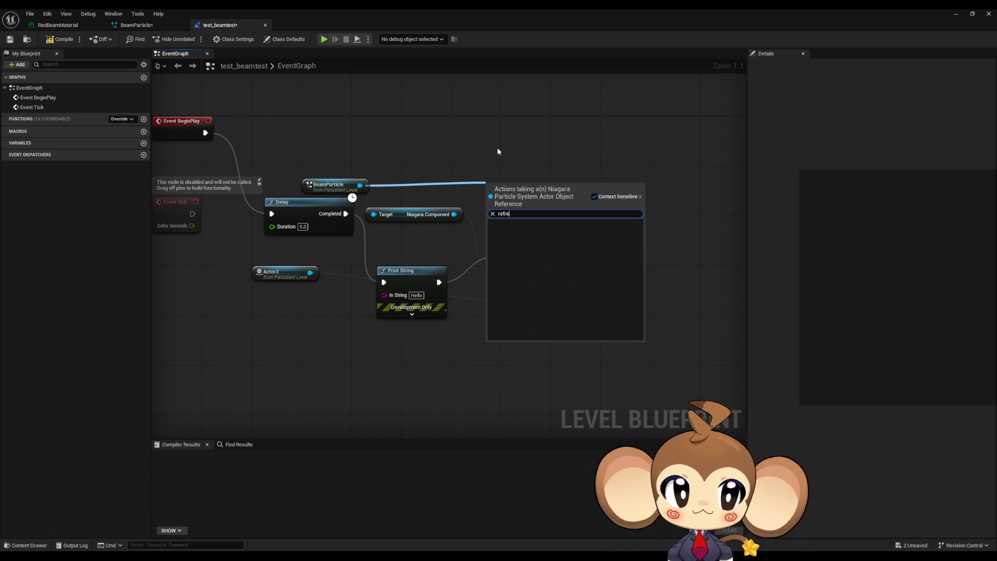
{"action": "key", "text": "BackSpace"}
{"action": "key", "text": "BackSpace"}
{"action": "key", "text": "BackSpace"}
{"action": "type", "text": "st"}
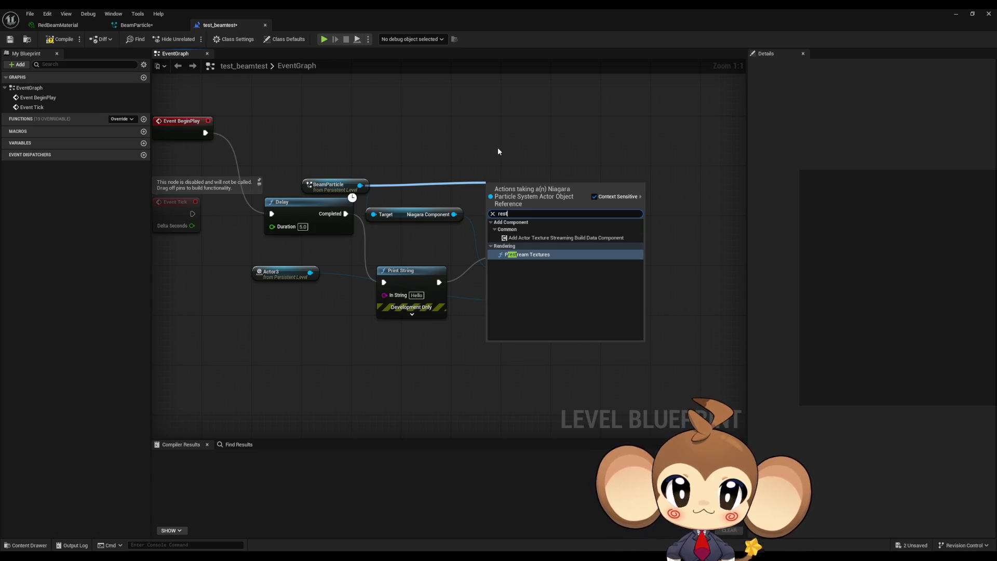
{"action": "left_click", "coordinate": [498, 151]}
Search BeamParticle's actions for 'niagara' and 'pdate', then dismiss the menu.
{"action": "left_click_drag", "start_coordinate": [360, 185], "coordinate": [534, 176]}
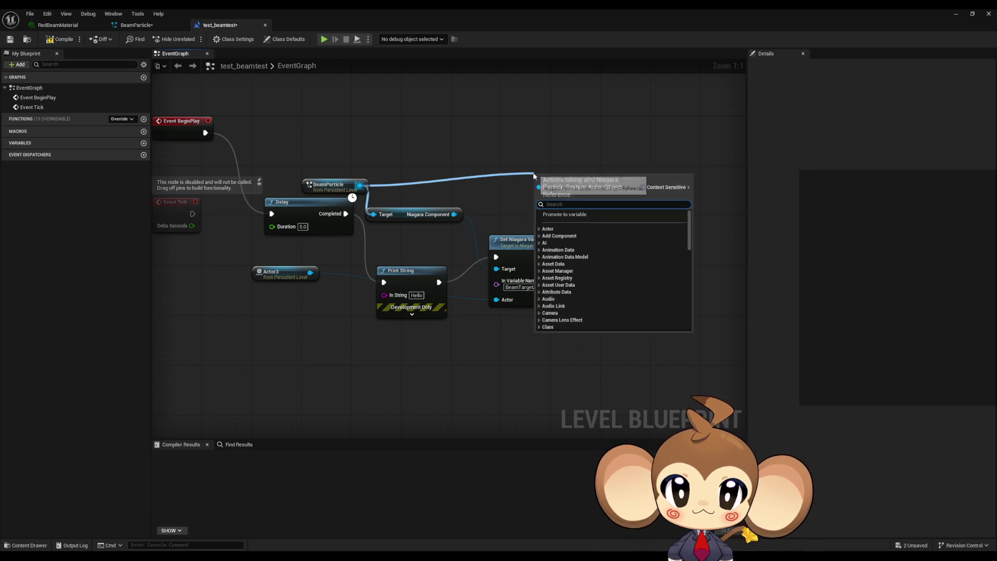
{"action": "type", "text": "nia"}
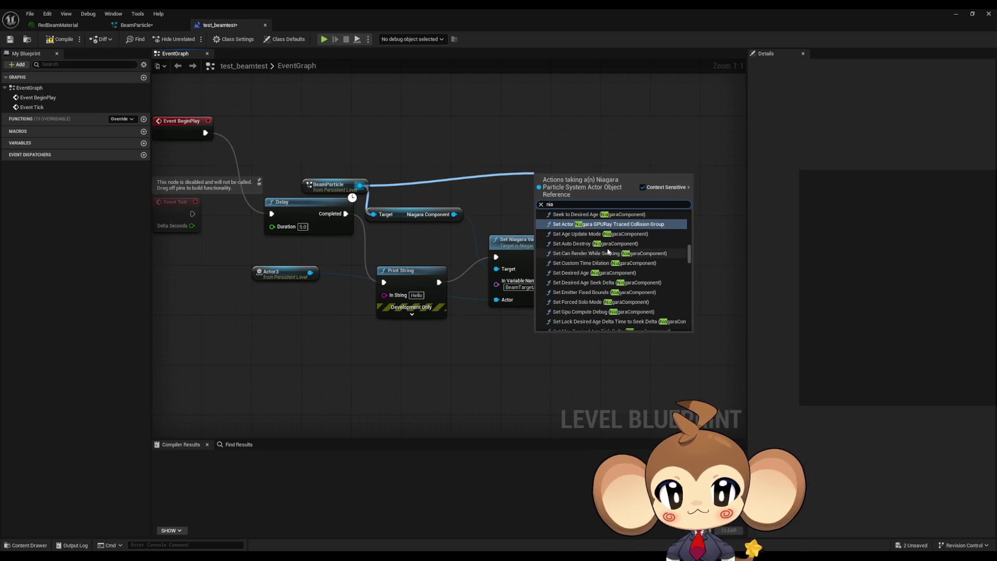
{"action": "type", "text": "gar"}
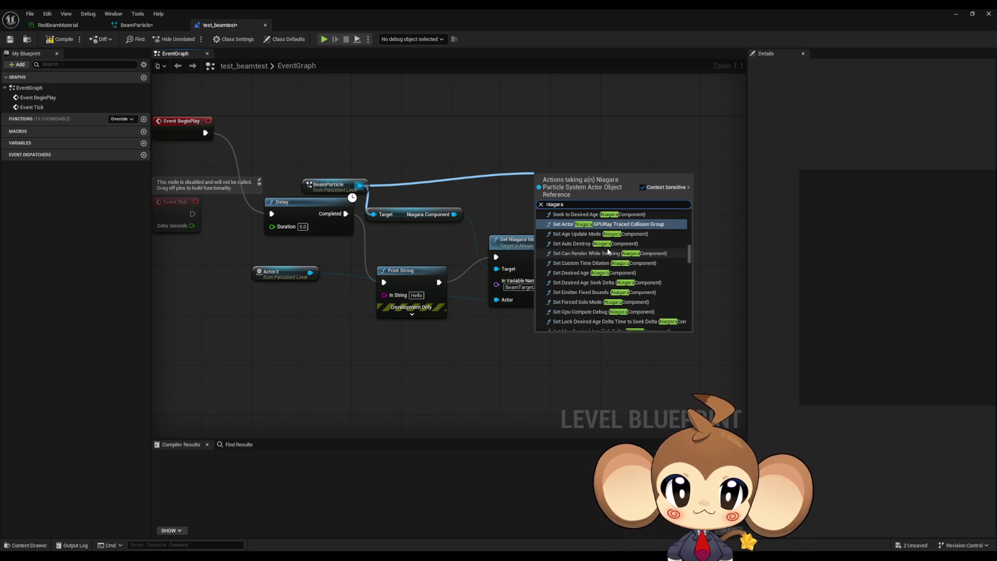
{"action": "type", "text": "a"}
{"action": "scroll", "coordinate": [646, 252], "scroll_direction": "down", "scroll_amount": 5}
{"action": "scroll", "coordinate": [644, 262], "scroll_direction": "up", "scroll_amount": 8}
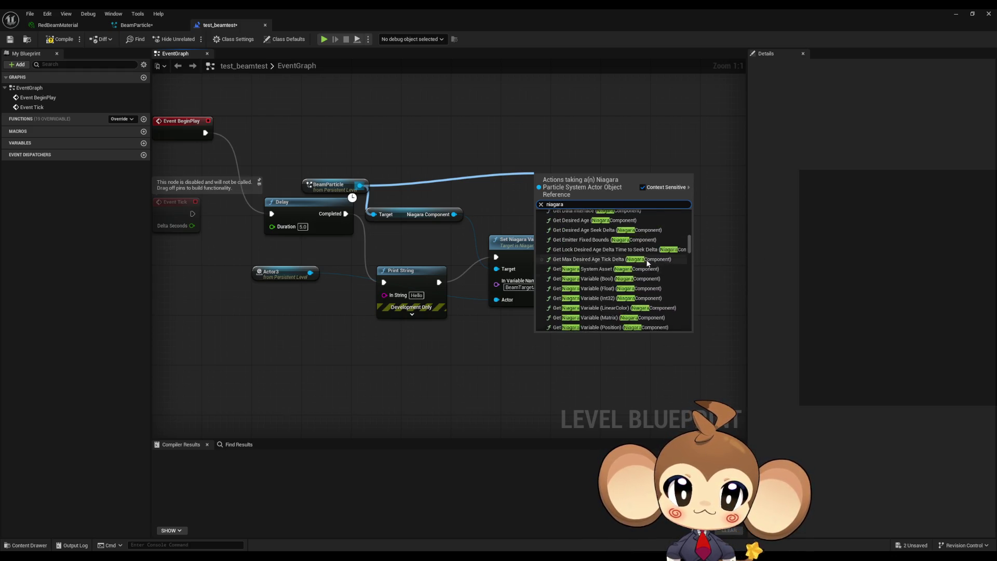
{"action": "key", "text": "ctrl+a"}
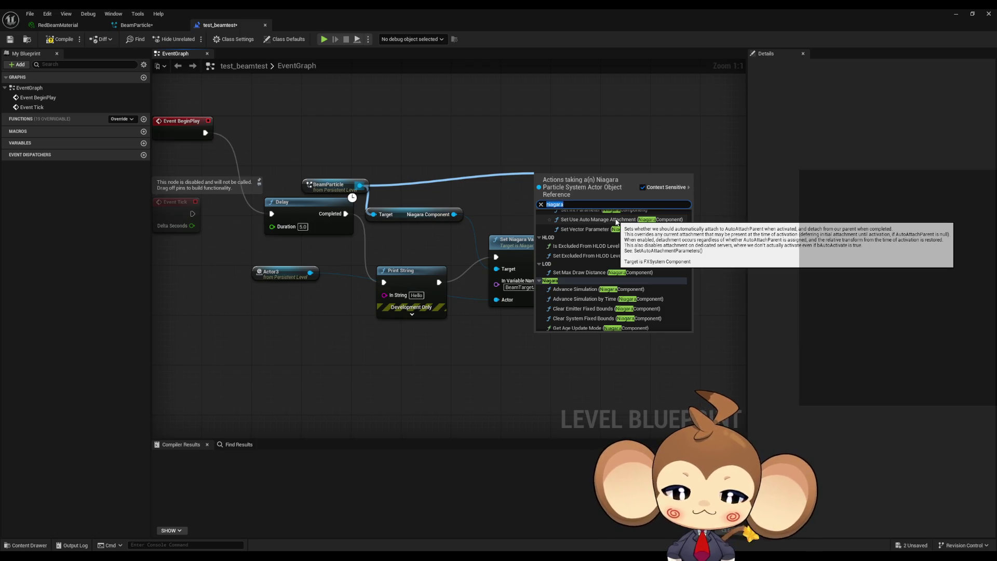
{"action": "type", "text": "pdate"}
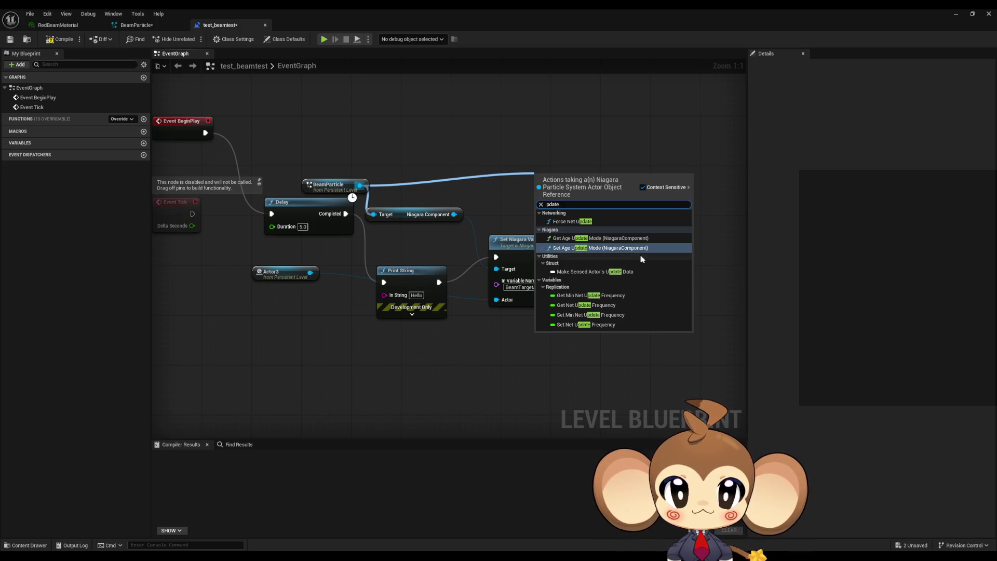
{"action": "left_click", "coordinate": [392, 183]}
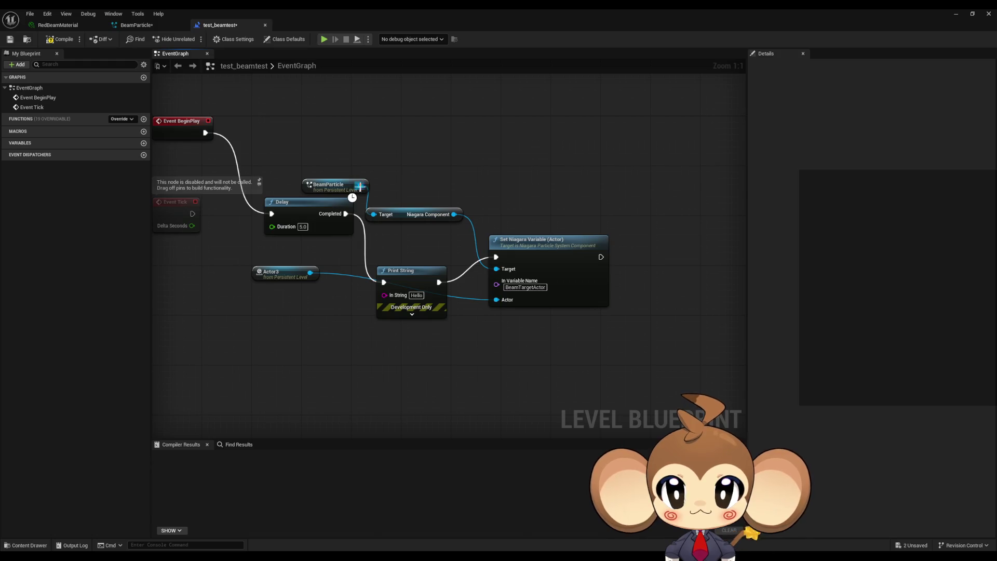
Try 'stop' and 'begin', then search 'init' and add Reinitialize System for BeamParticle.
{"action": "left_click_drag", "start_coordinate": [359, 185], "coordinate": [461, 182]}
{"action": "type", "text": "stop"}
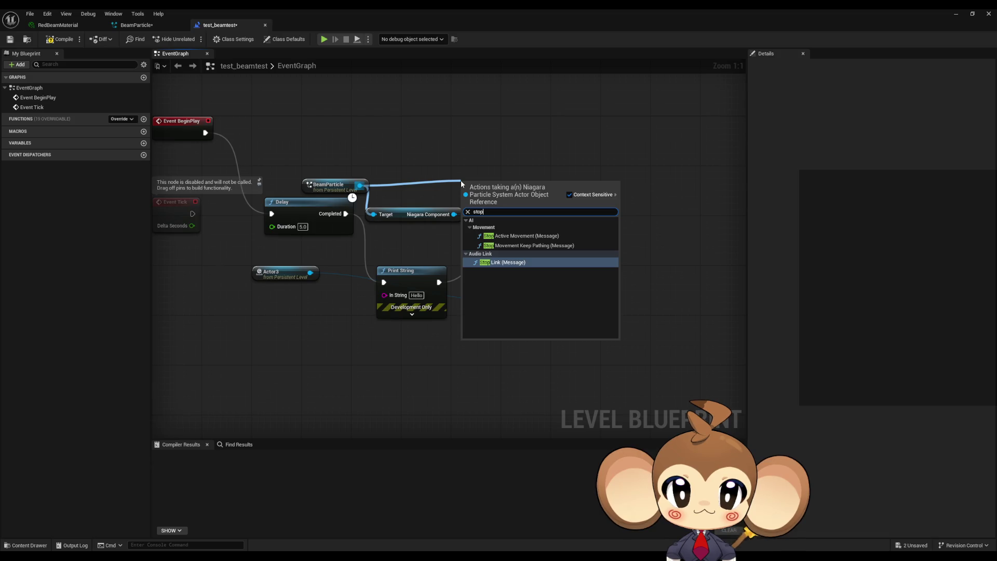
{"action": "key", "text": "ctrl+a"}
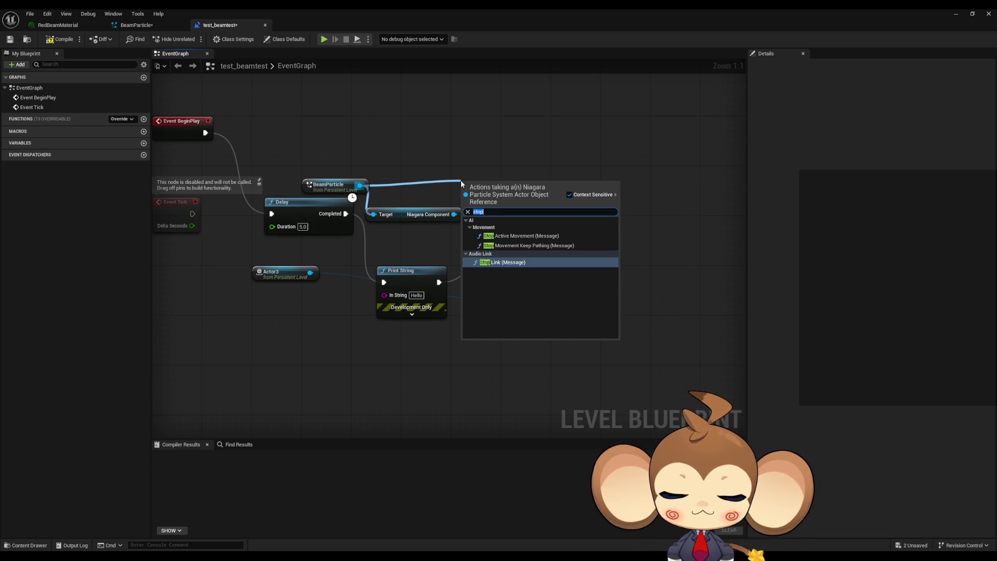
{"action": "type", "text": "begin"}
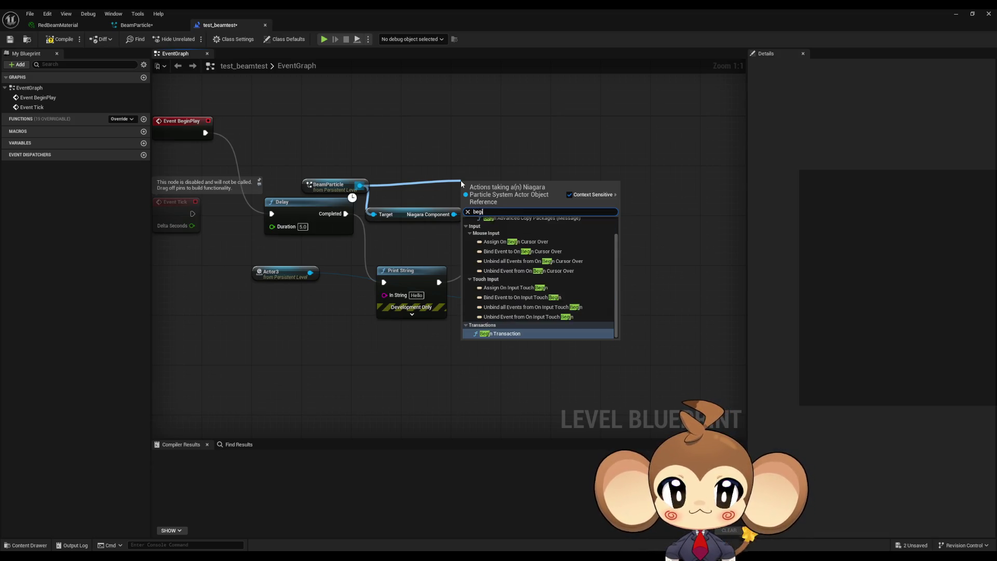
{"action": "key", "text": "ctrl+a"}
{"action": "type", "text": "init"}
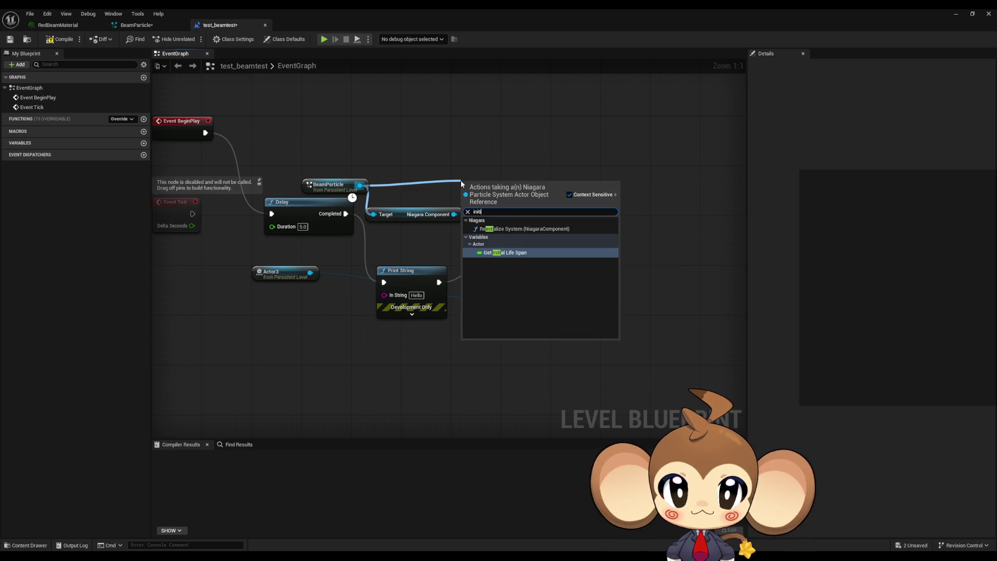
{"action": "key", "text": "Up"}
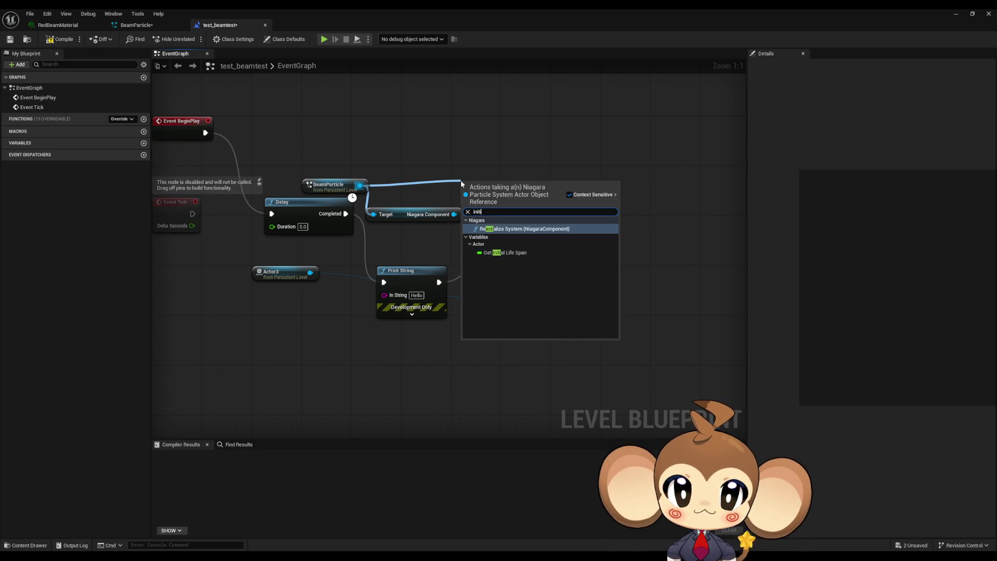
{"action": "key", "text": "Return"}
Position Reinitialize System, run it after Set Niagara Variable, and minimize the Blueprint.
{"action": "mouse_move", "coordinate": [555, 184]}
{"action": "left_mouse_down"}
{"action": "mouse_move", "coordinate": [666, 159]}
{"action": "mouse_move", "coordinate": [725, 171]}
{"action": "left_mouse_up"}
{"action": "left_click", "coordinate": [649, 130]}
{"action": "mouse_move", "coordinate": [601, 257]}
{"action": "left_mouse_down"}
{"action": "mouse_move", "coordinate": [608, 262]}
{"action": "mouse_move", "coordinate": [634, 188]}
{"action": "left_mouse_up"}
{"action": "left_click", "coordinate": [960, 17]}
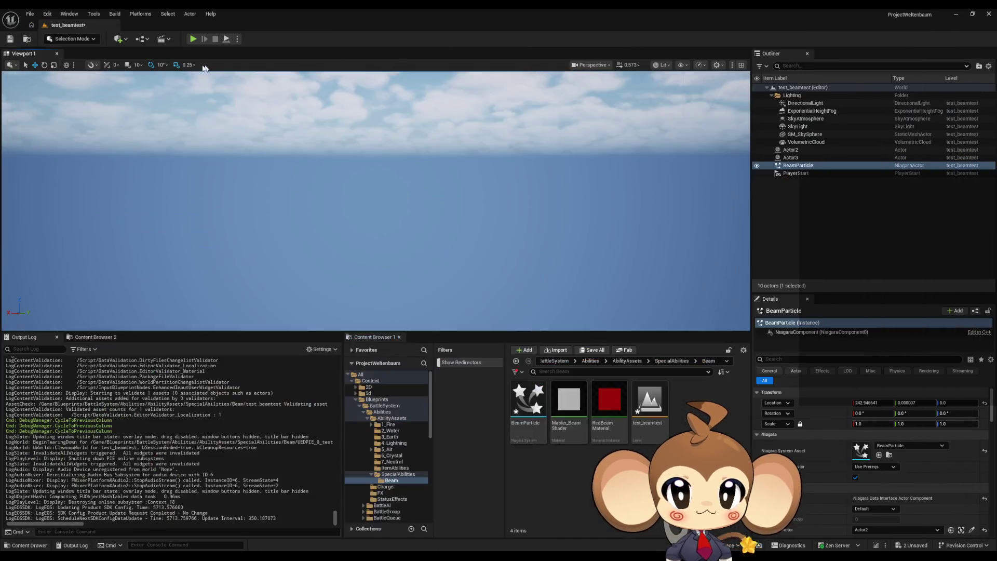
Play the level to check the beam and Hello print, then return to the Level Blueprint.
{"action": "left_click", "coordinate": [199, 39]}
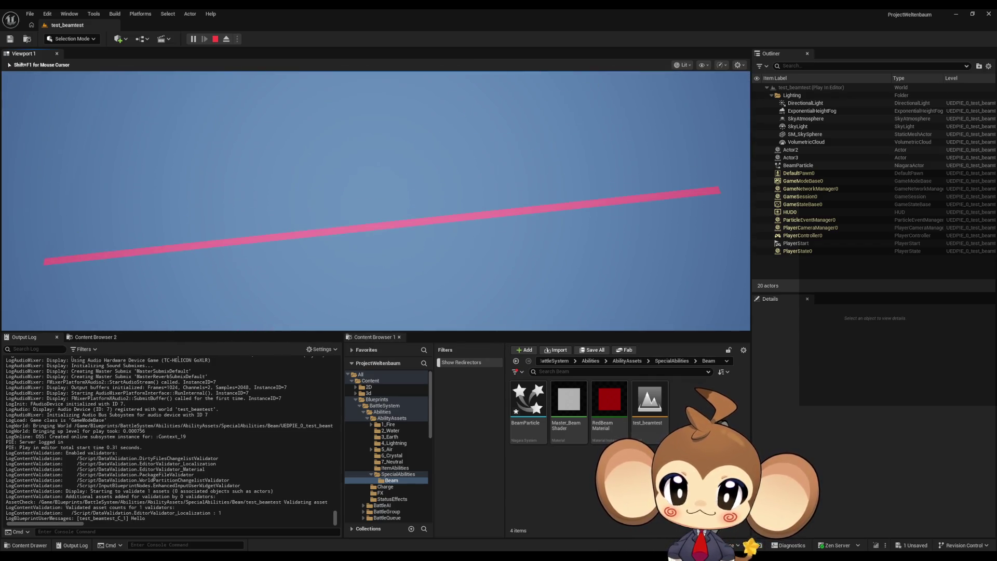
{"action": "key", "text": "shift+F1"}
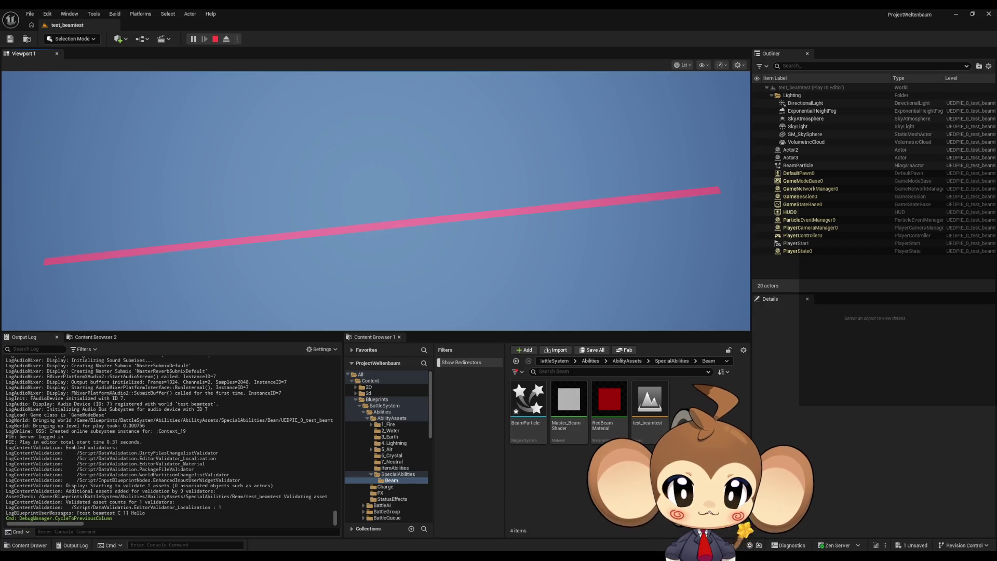
{"action": "left_click", "coordinate": [463, 522]}
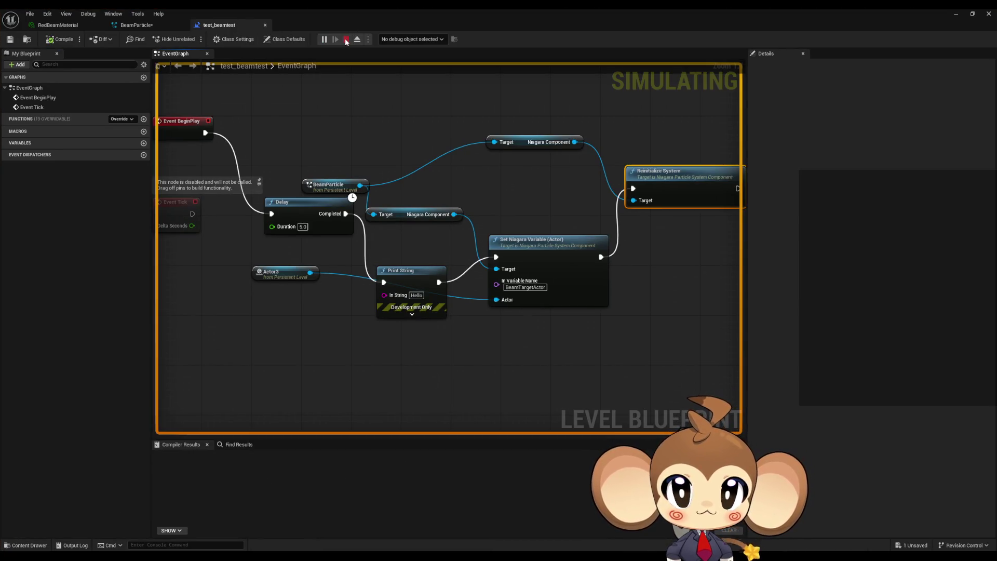
Stop the play session, inspect Set Niagara Variable, and drag a new connection from BeamParticle.
{"action": "left_click", "coordinate": [346, 40]}
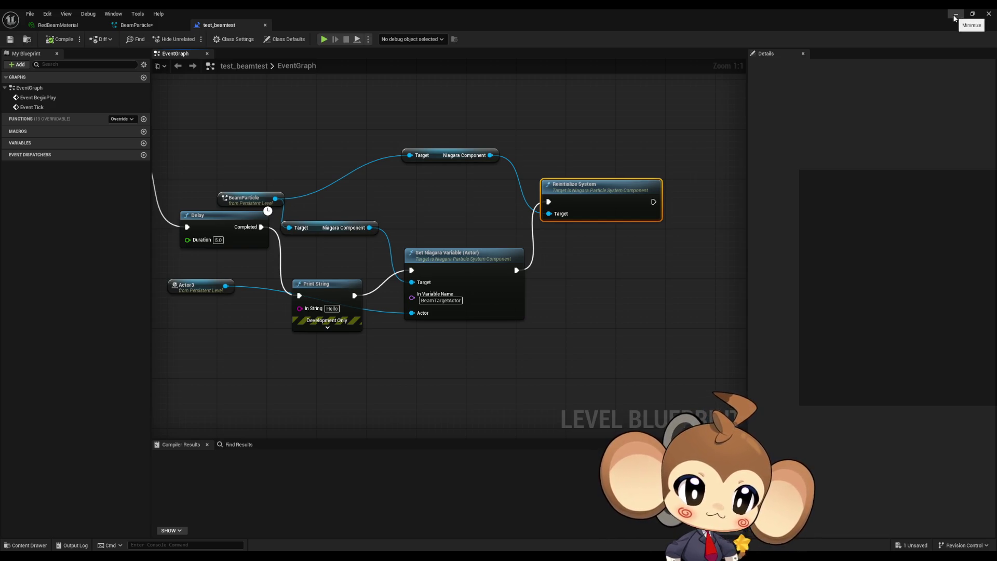
{"action": "mouse_move", "coordinate": [444, 224]}
{"action": "left_mouse_down"}
{"action": "mouse_move", "coordinate": [478, 262]}
{"action": "mouse_move", "coordinate": [480, 312]}
{"action": "left_mouse_up"}
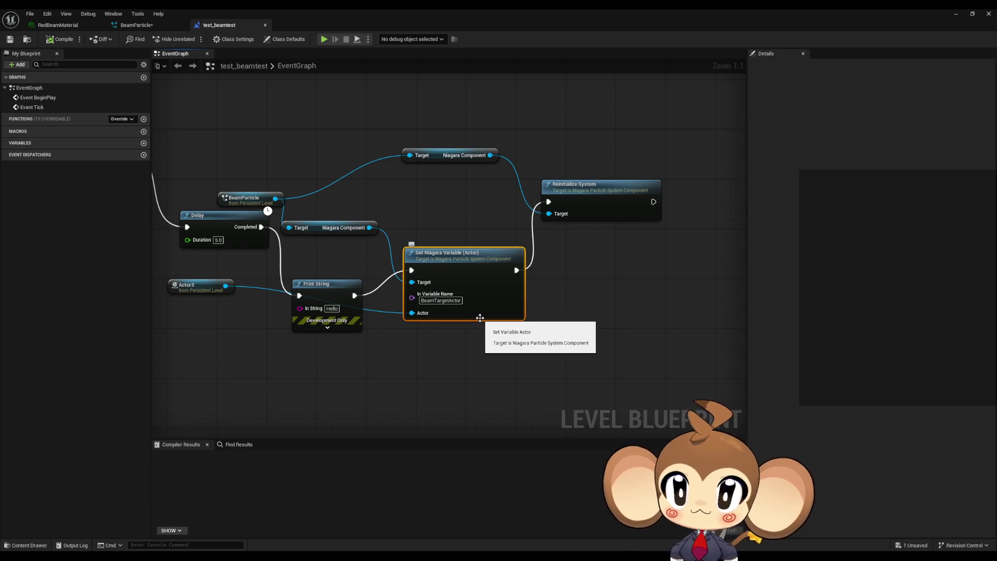
{"action": "left_click", "coordinate": [594, 306]}
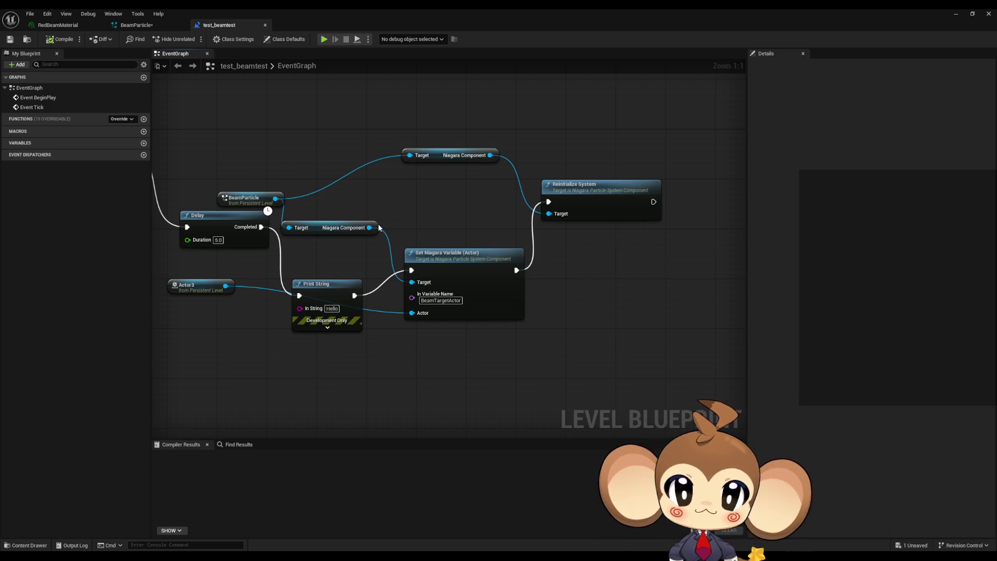
{"action": "left_click_drag", "start_coordinate": [274, 199], "coordinate": [349, 200]}
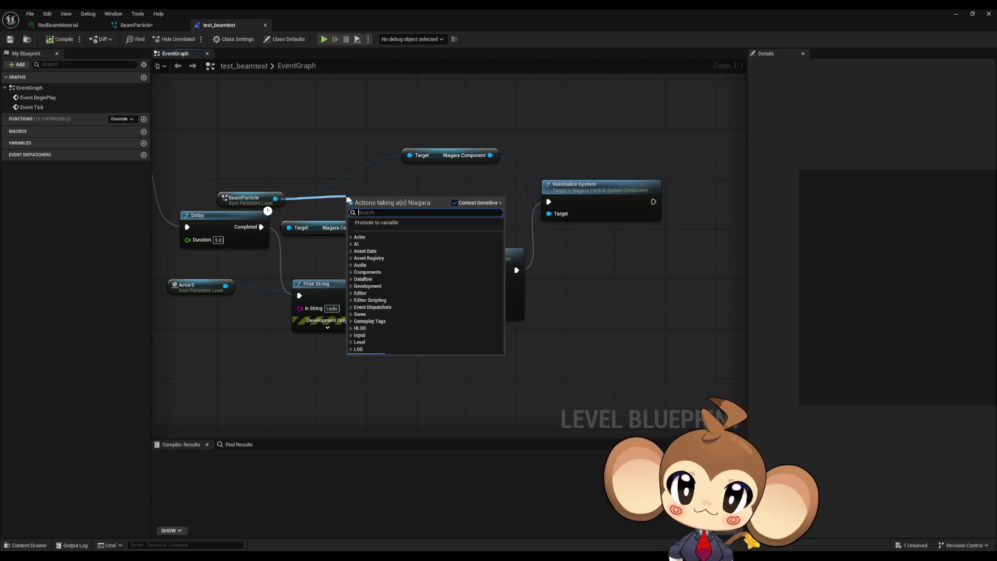
Add a Deactivate node for the BeamParticle component and move it right.
{"action": "type", "text": "deact"}
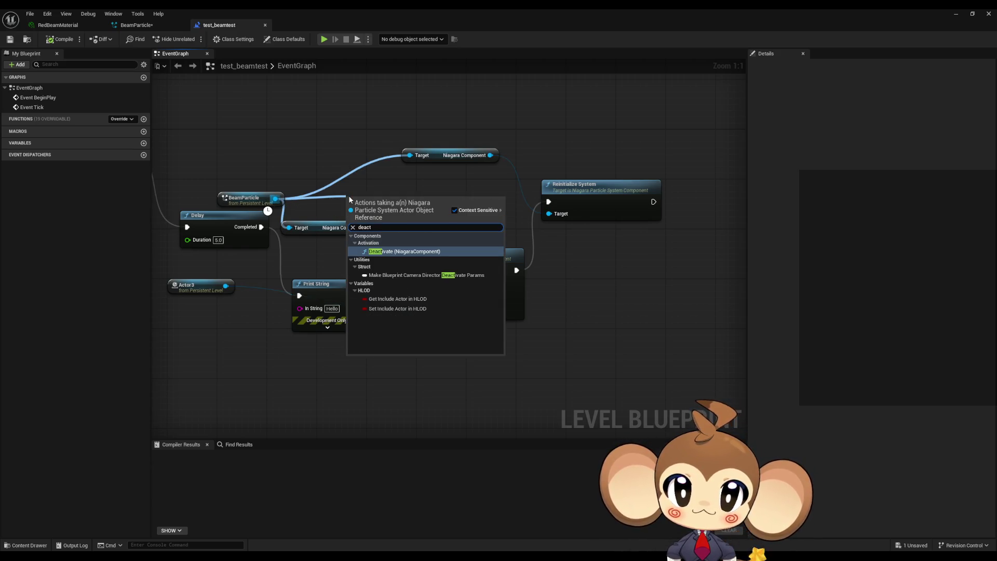
{"action": "key", "text": "Return"}
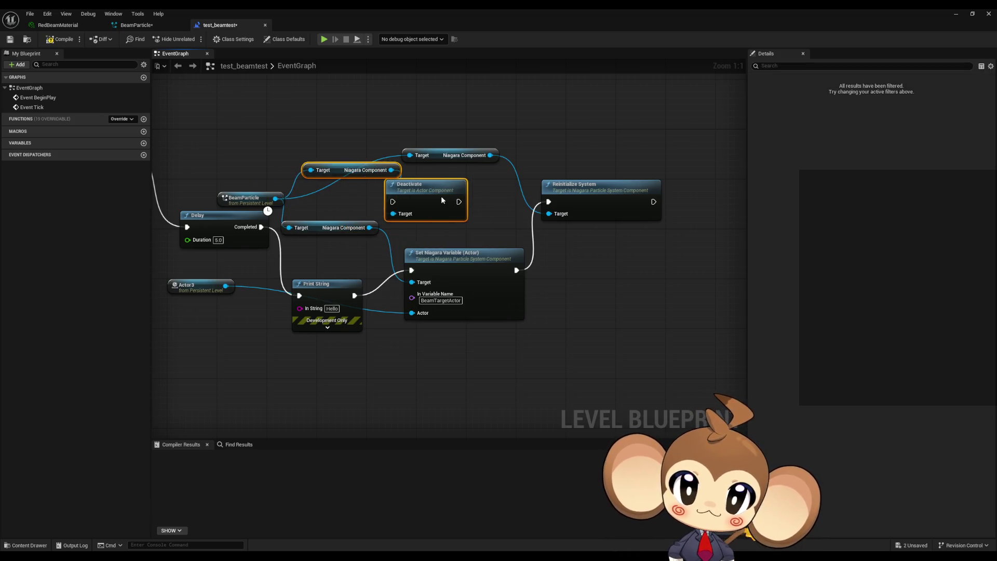
{"action": "mouse_move", "coordinate": [442, 200]}
{"action": "left_mouse_down"}
{"action": "mouse_move", "coordinate": [485, 200]}
{"action": "mouse_move", "coordinate": [515, 268]}
{"action": "left_mouse_up"}
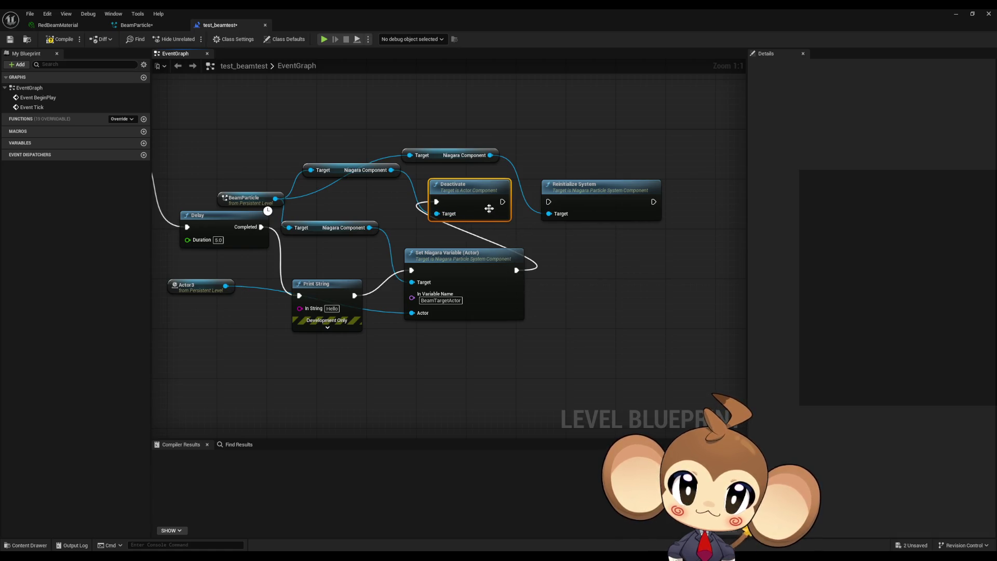
Add two Activate nodes for the Niagara component and run the upper one after Deactivate.
{"action": "left_click_drag", "start_coordinate": [391, 169], "coordinate": [589, 285]}
{"action": "type", "text": "activ"}
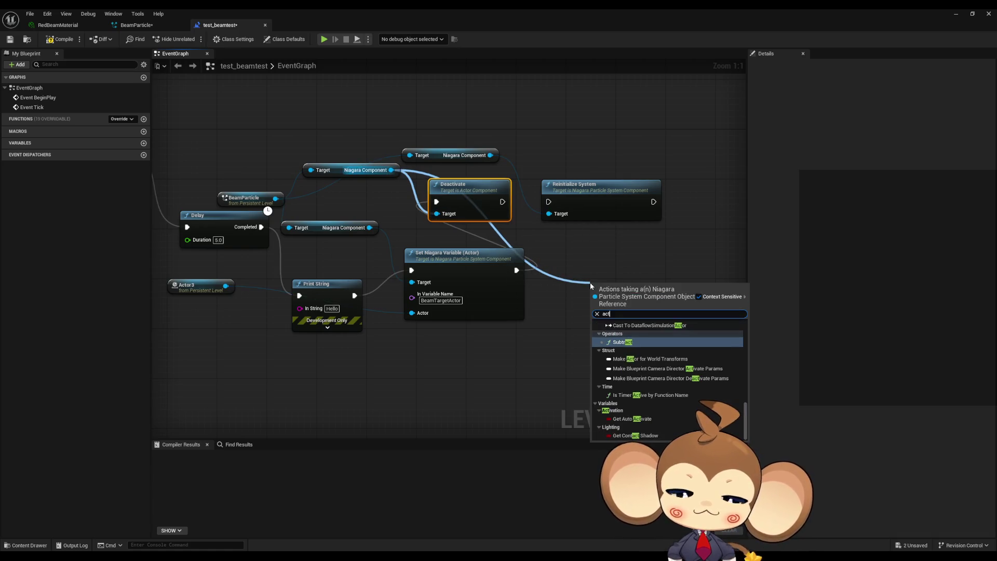
{"action": "key", "text": "Return"}
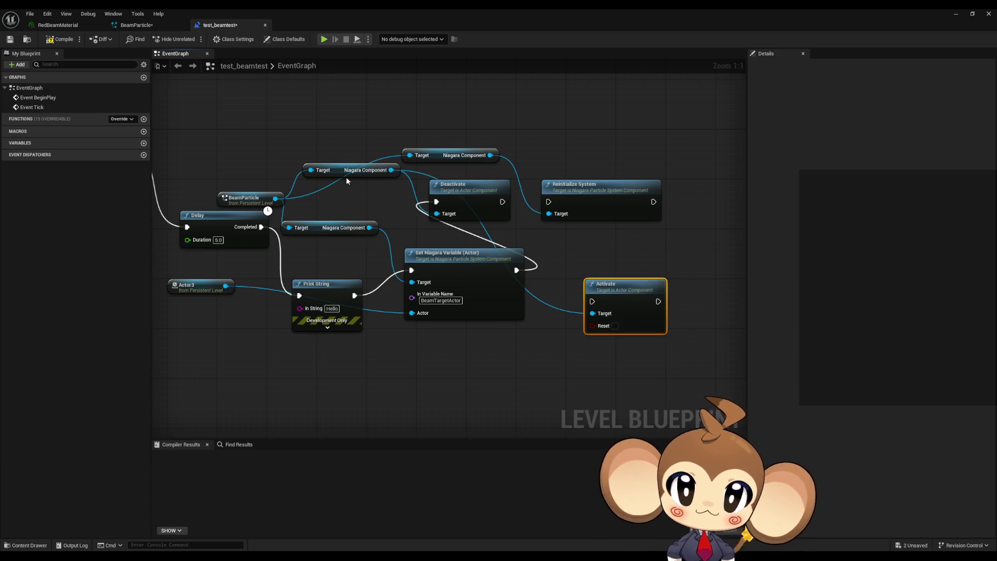
{"action": "mouse_move", "coordinate": [390, 170]}
{"action": "left_mouse_down"}
{"action": "mouse_move", "coordinate": [582, 257]}
{"action": "mouse_move", "coordinate": [600, 249]}
{"action": "left_mouse_up"}
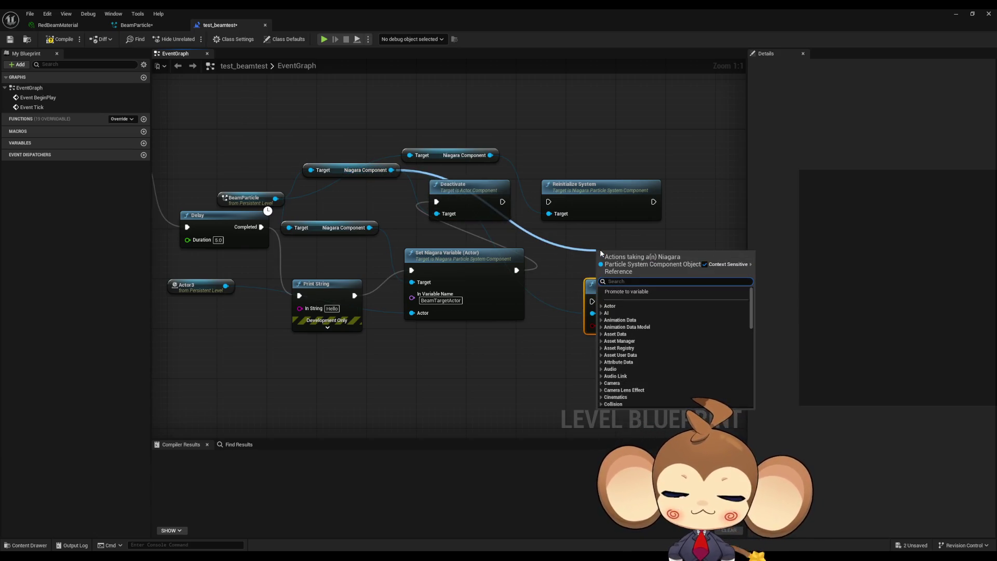
{"action": "type", "text": "activate"}
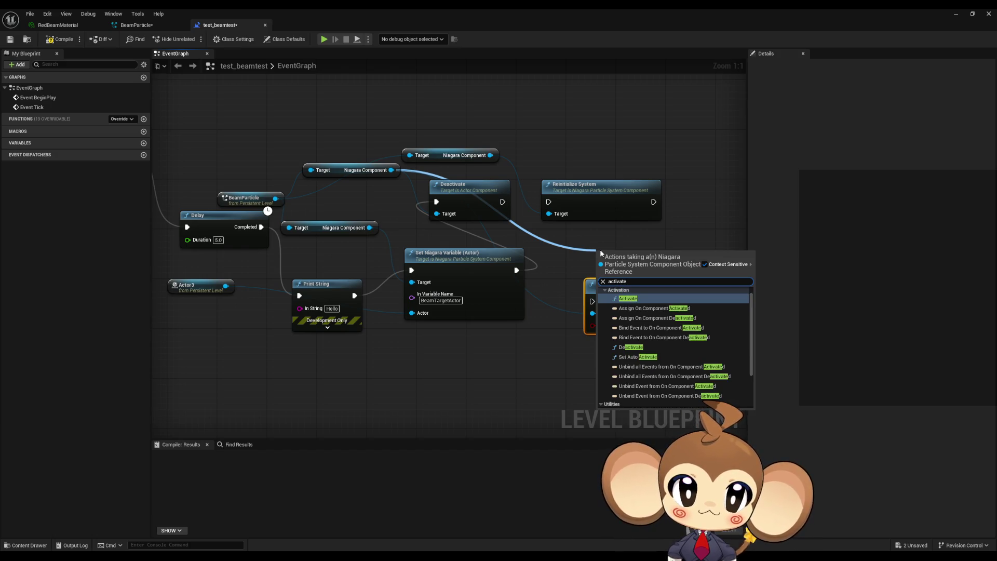
{"action": "key", "text": "Return"}
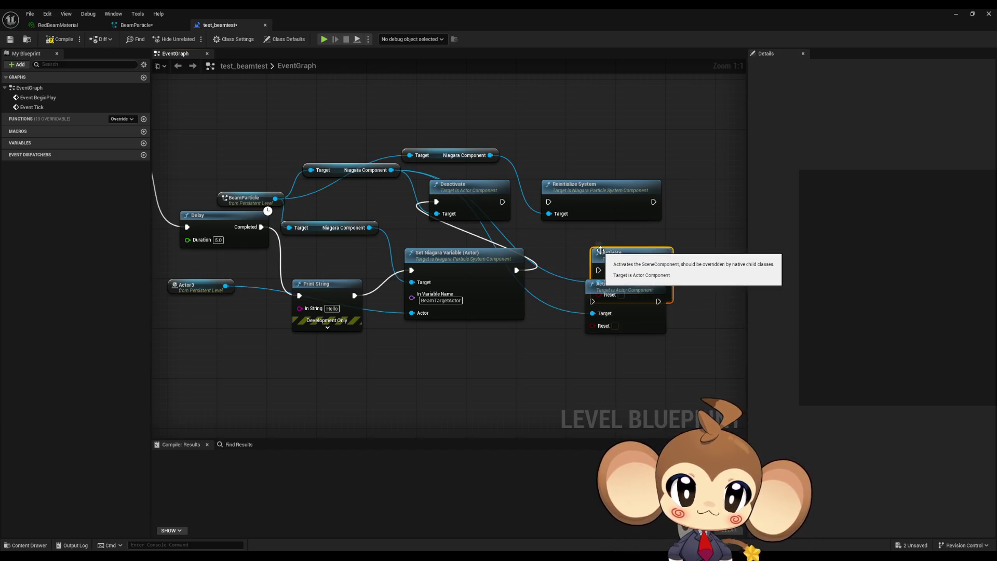
{"action": "left_click_drag", "start_coordinate": [648, 333], "coordinate": [650, 385]}
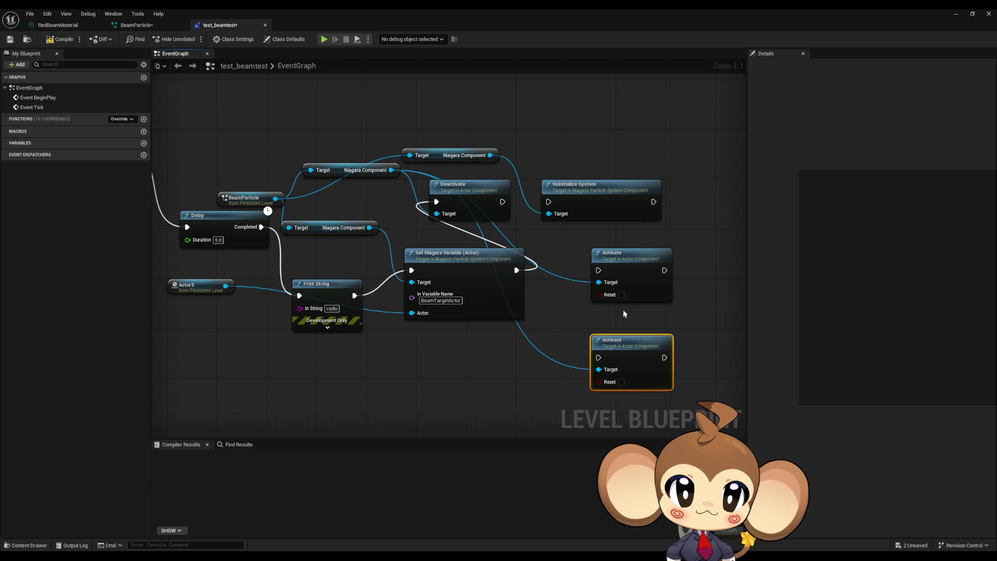
{"action": "mouse_move", "coordinate": [599, 270]}
{"action": "left_mouse_down"}
{"action": "mouse_move", "coordinate": [535, 204]}
{"action": "mouse_move", "coordinate": [491, 196]}
{"action": "mouse_move", "coordinate": [503, 202]}
{"action": "left_mouse_up"}
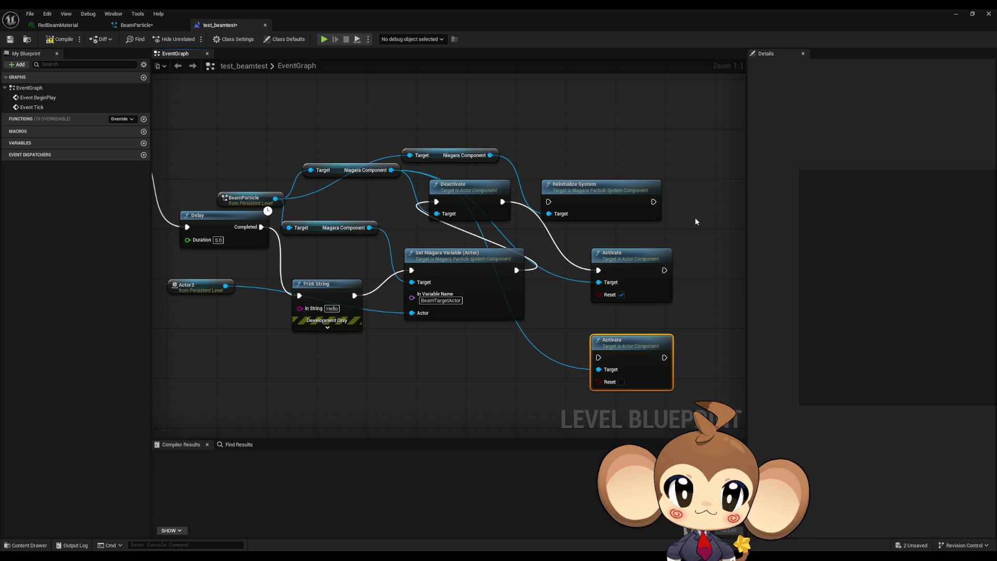
Minimize the Blueprint, play-test the level briefly, then stop the session.
{"action": "left_click", "coordinate": [956, 16]}
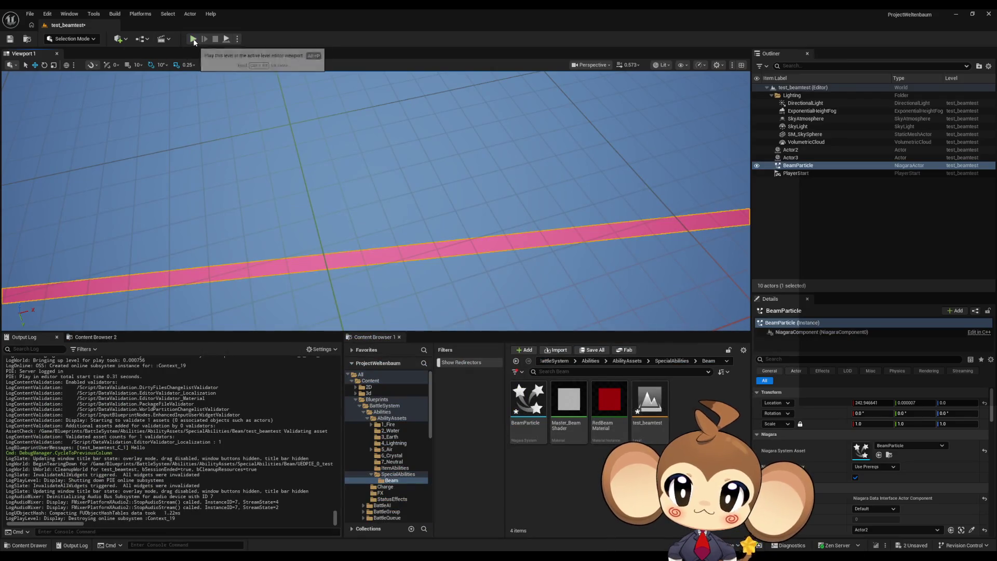
{"action": "left_click", "coordinate": [203, 38]}
{"action": "left_click", "coordinate": [275, 179]}
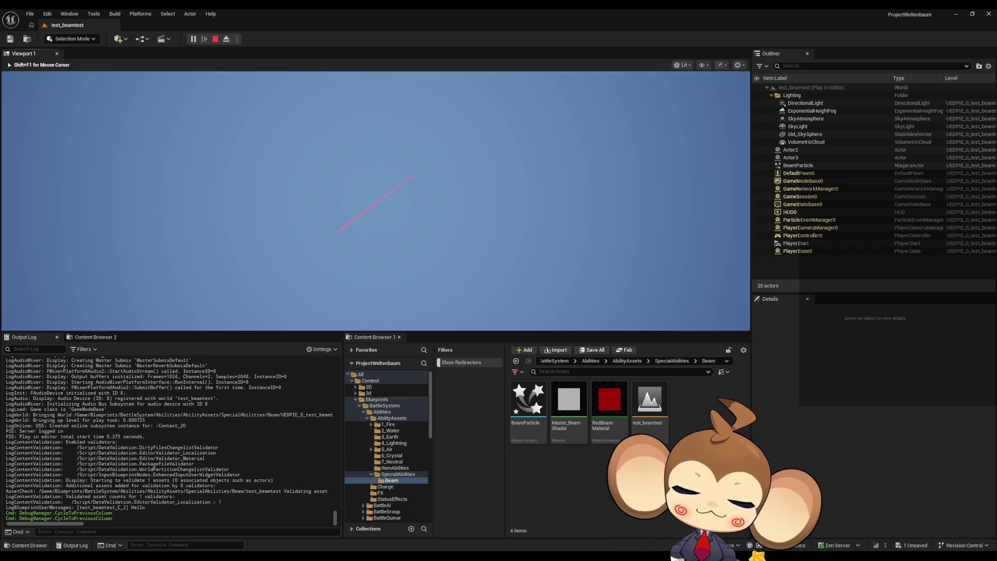
{"action": "key", "text": "shift+F1"}
{"action": "left_click", "coordinate": [217, 38]}
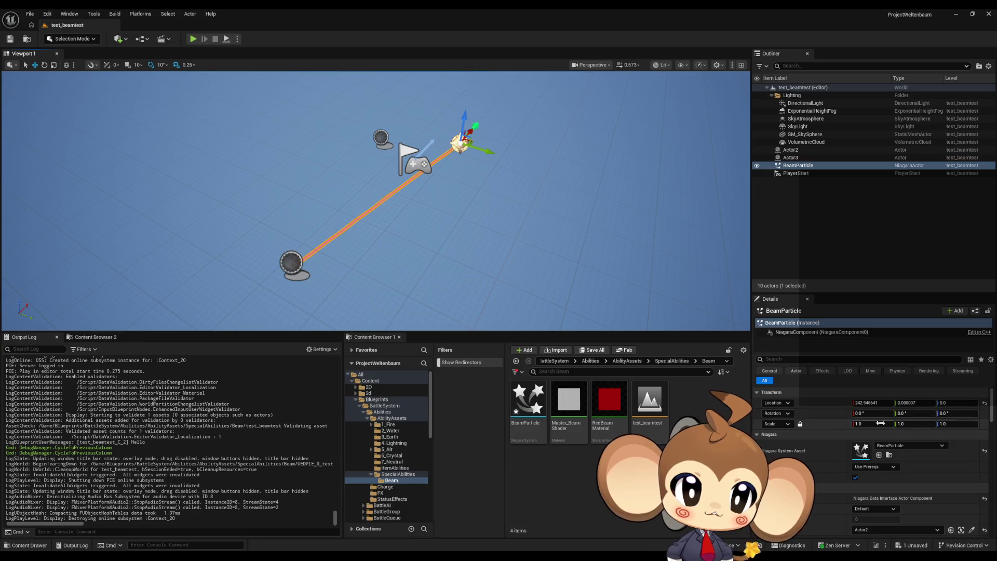
Set BeamParticle's target actor to Actor3, then back to Actor2, and reopen the Level Blueprint.
{"action": "left_click", "coordinate": [799, 158]}
{"action": "left_click", "coordinate": [802, 165]}
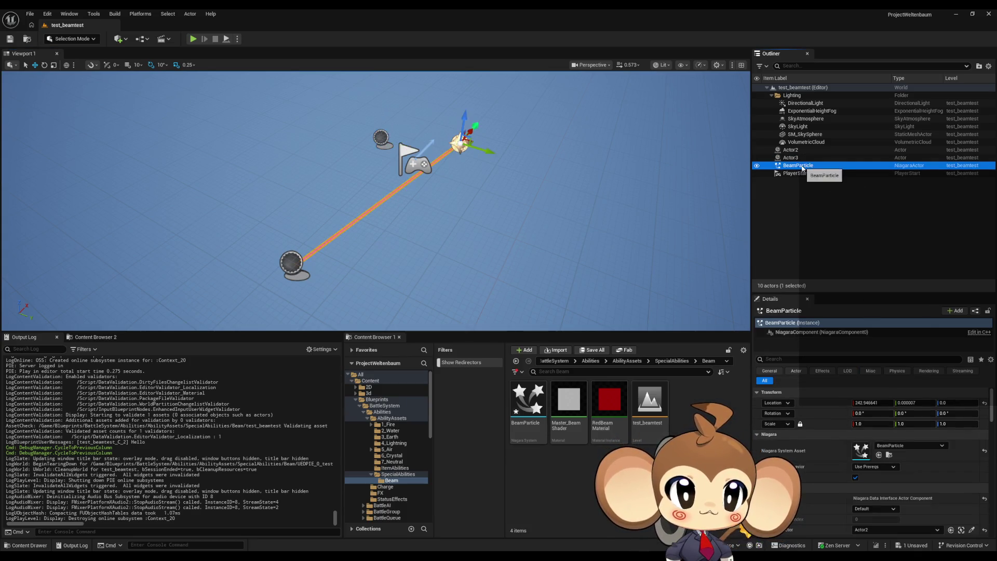
{"action": "left_click", "coordinate": [883, 529]}
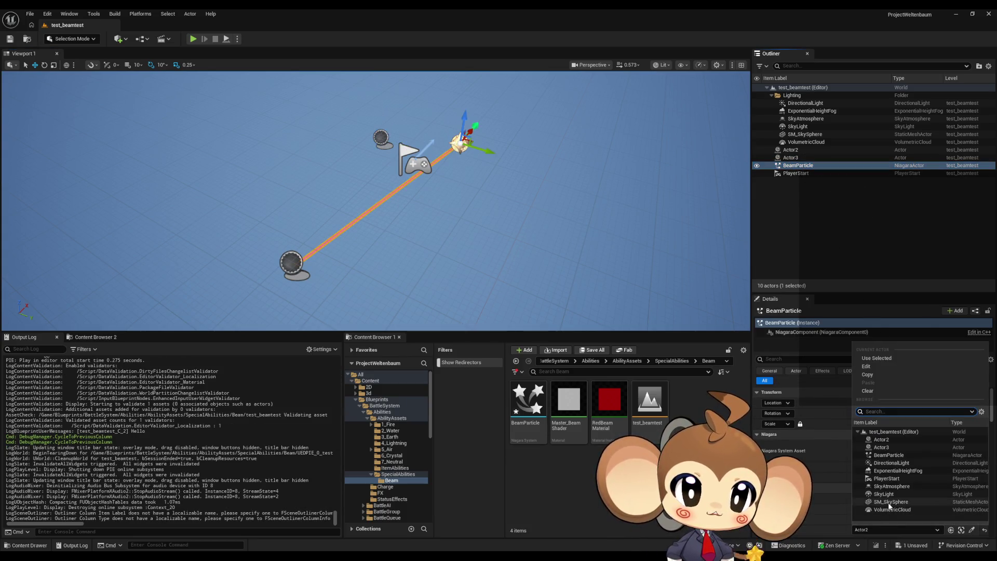
{"action": "left_click", "coordinate": [887, 447]}
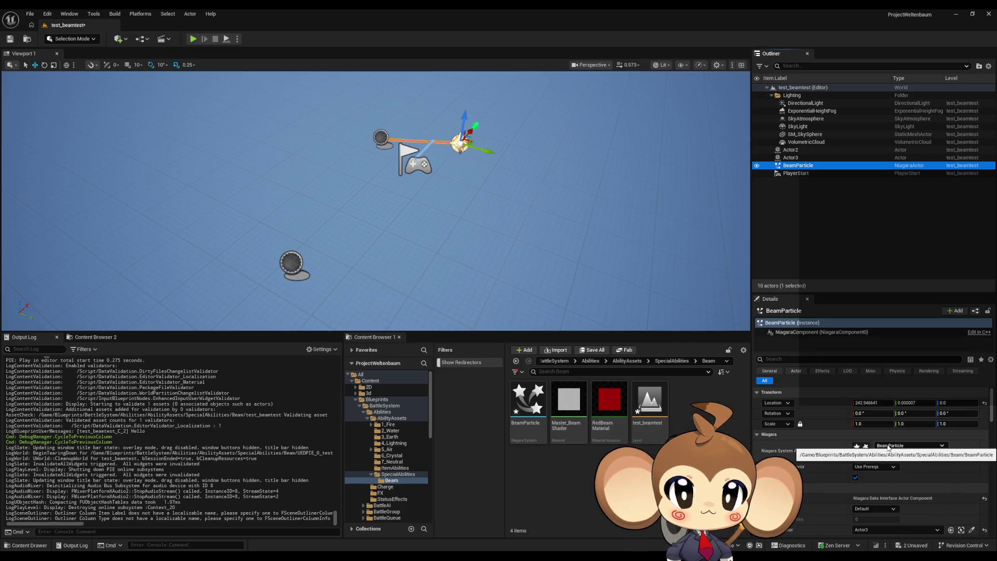
{"action": "left_click", "coordinate": [874, 529]}
{"action": "left_click", "coordinate": [886, 441]}
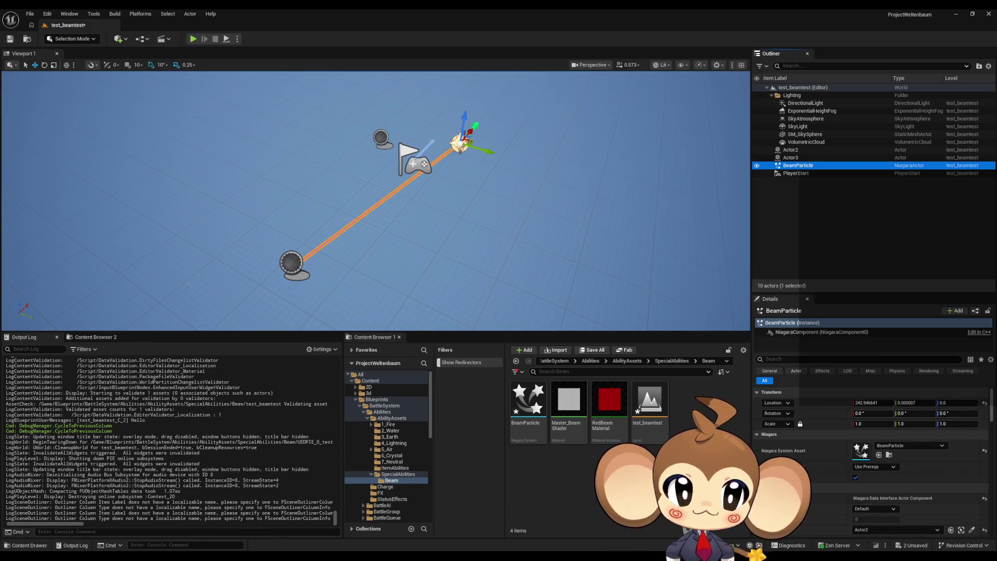
{"action": "mouse_move", "coordinate": [408, 552]}
{"action": "left_click", "coordinate": [459, 508]}
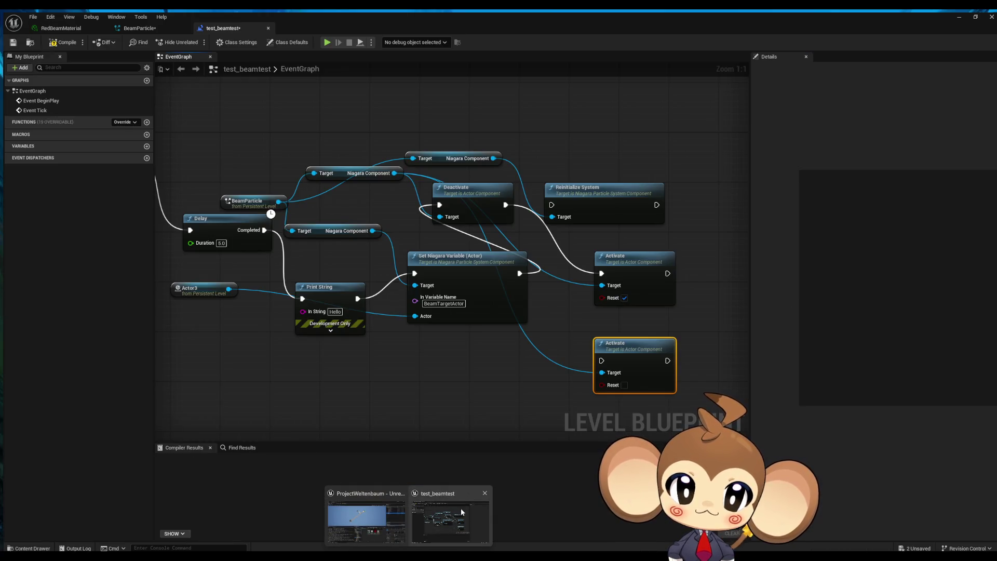
Inspect Beam Emitter Setup's Beam End in the BeamParticle Niagara editor, then minimize it and start Play.
{"action": "left_click_drag", "start_coordinate": [432, 379], "coordinate": [502, 378]}
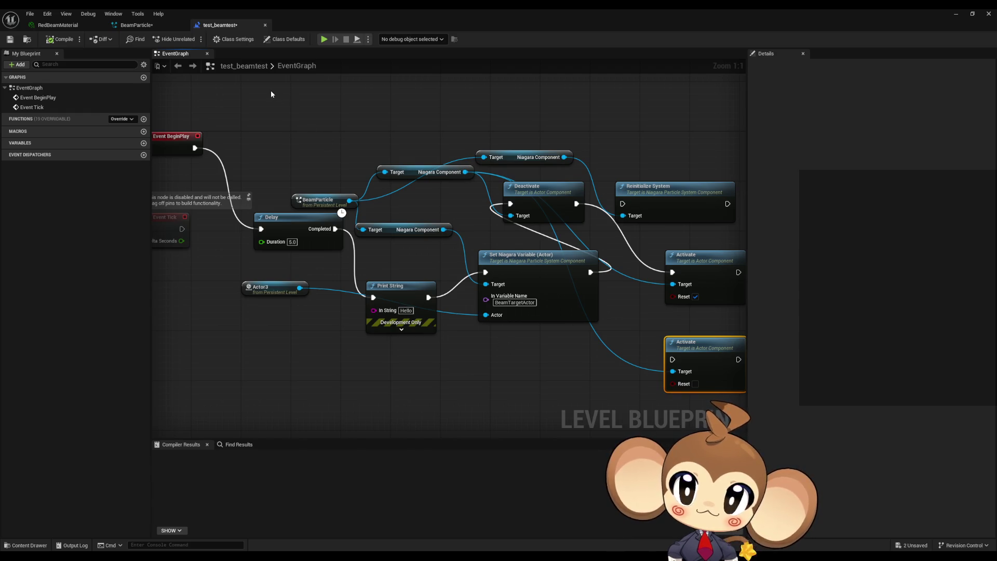
{"action": "left_click", "coordinate": [155, 27]}
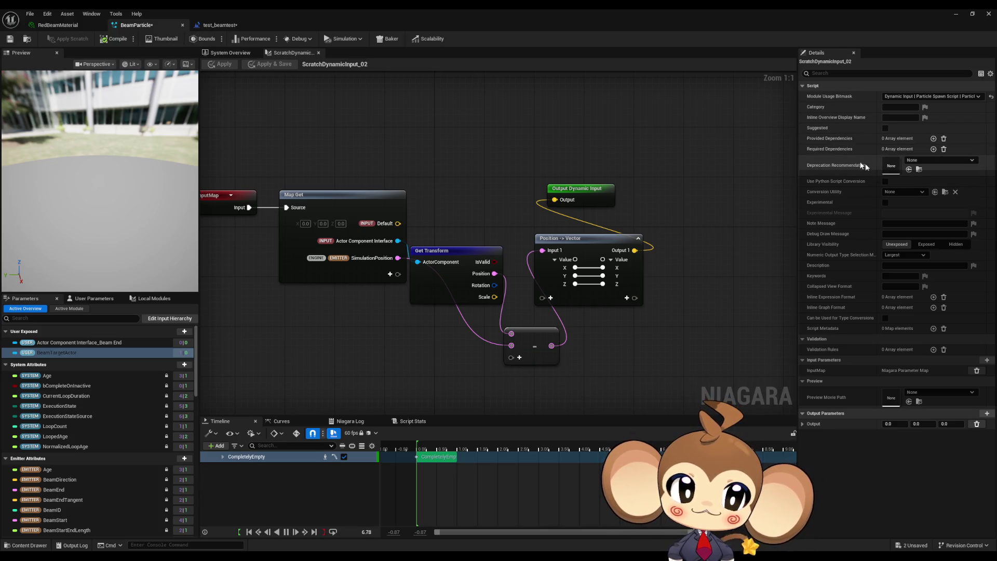
{"action": "left_click", "coordinate": [234, 53]}
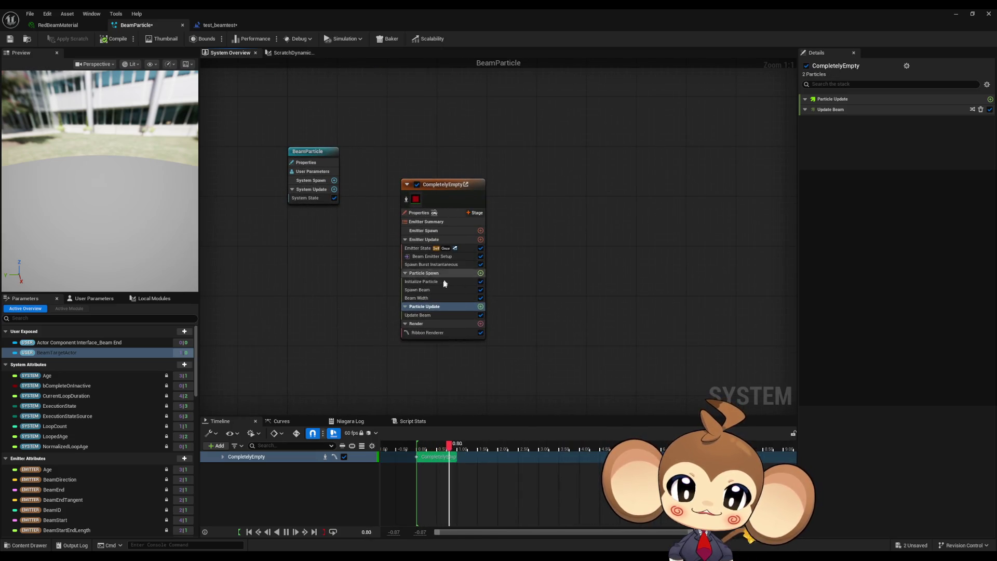
{"action": "left_click", "coordinate": [425, 259]}
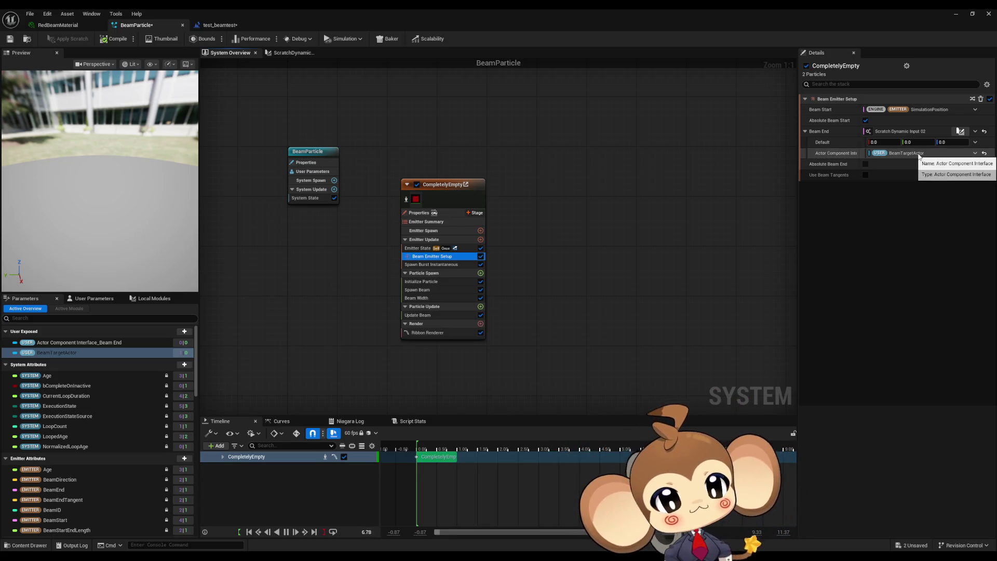
{"action": "left_click", "coordinate": [954, 14]}
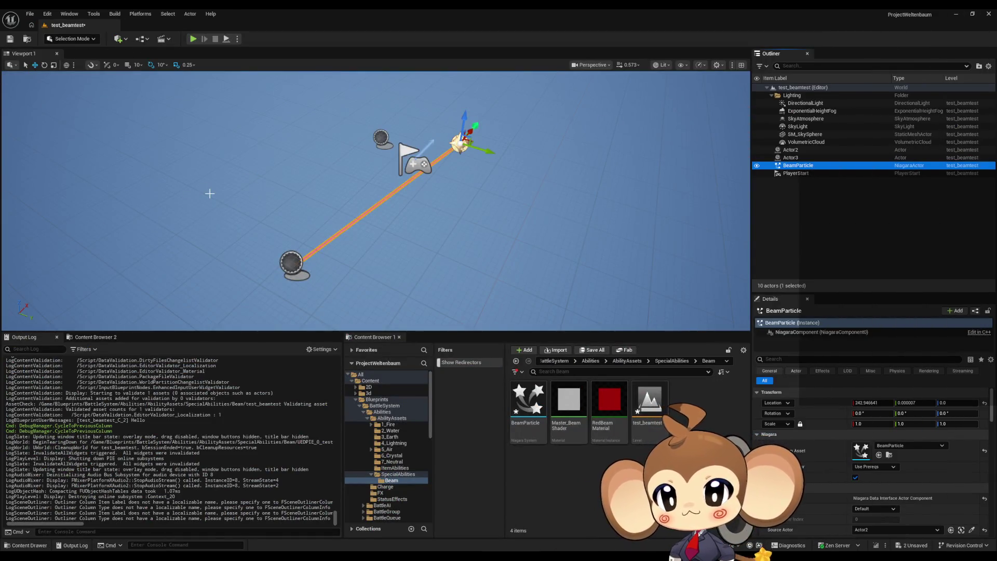
{"action": "left_click", "coordinate": [193, 40]}
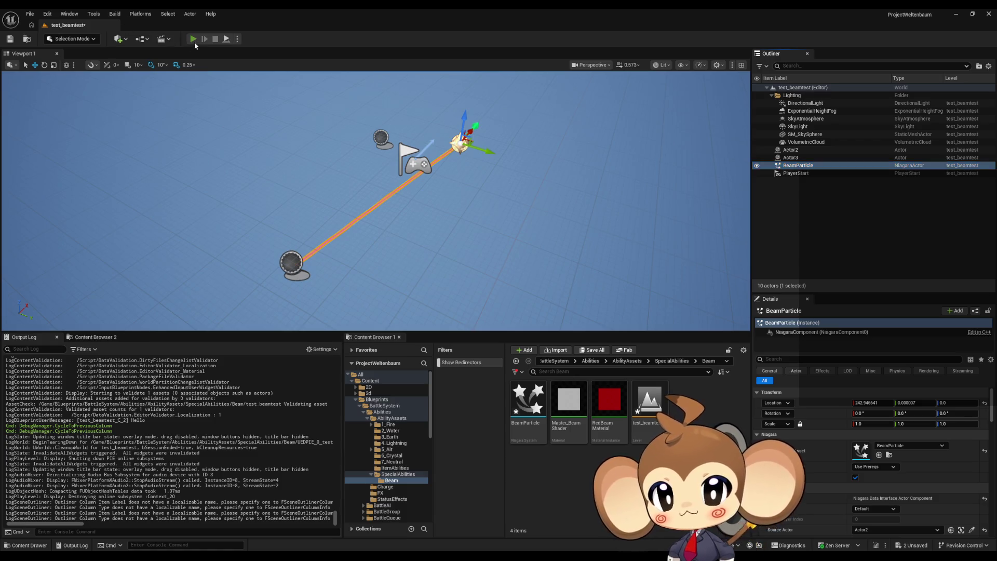
Open the Blueprint Debugger from Tools > Debug and reposition its window.
{"action": "left_click", "coordinate": [111, 14]}
{"action": "mouse_move", "coordinate": [93, 14]}
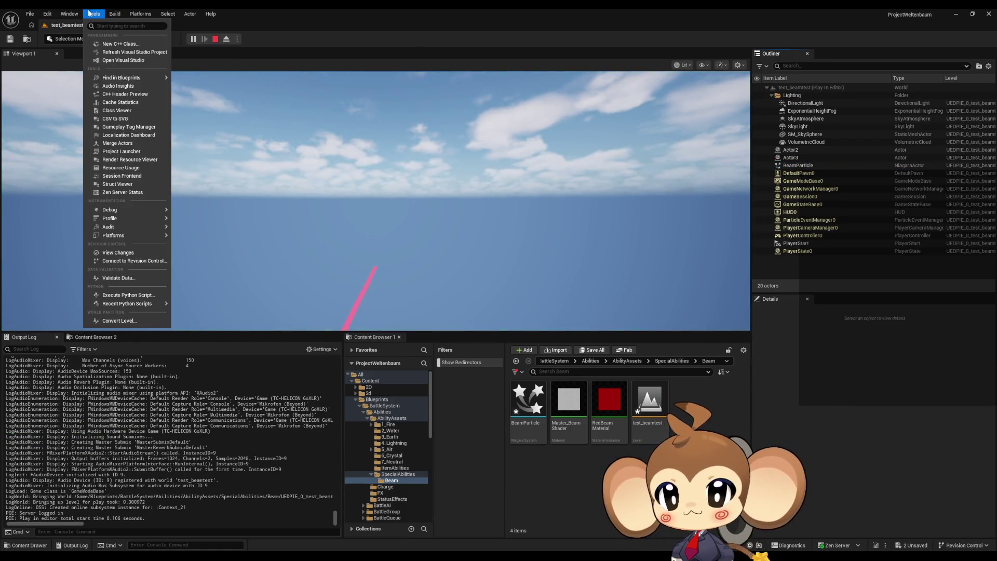
{"action": "mouse_move", "coordinate": [122, 205]}
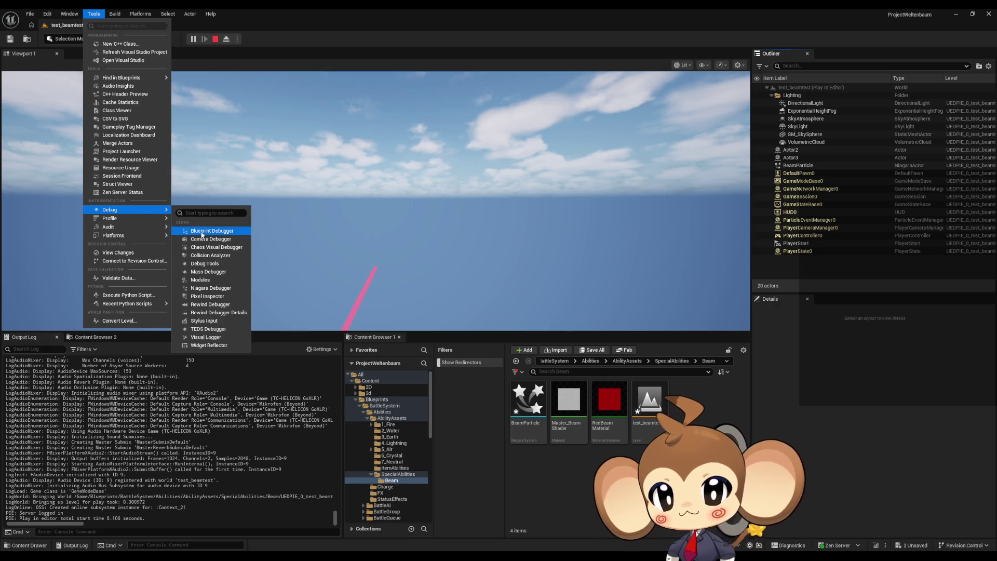
{"action": "left_click", "coordinate": [202, 231]}
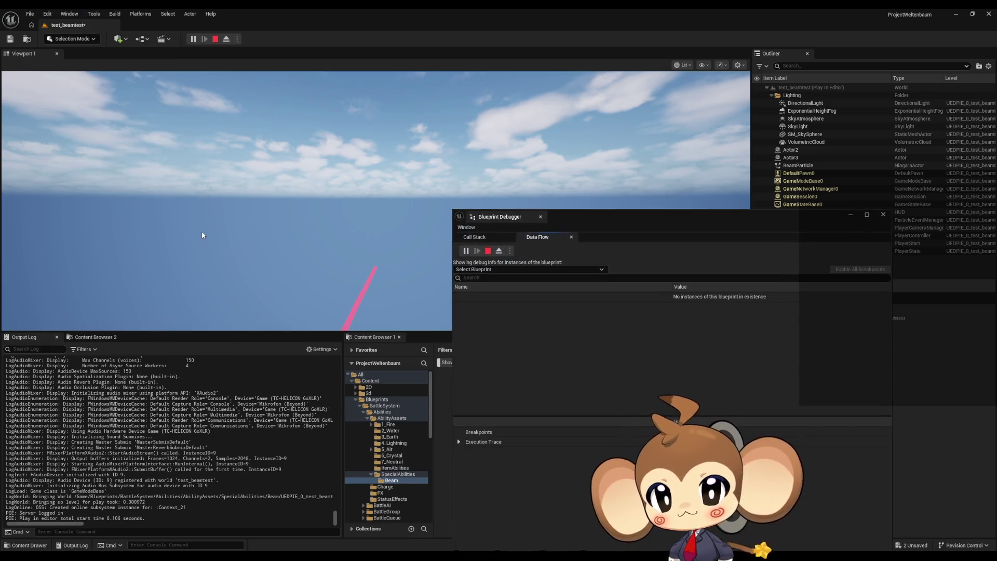
{"action": "left_click_drag", "start_coordinate": [578, 210], "coordinate": [544, 247]}
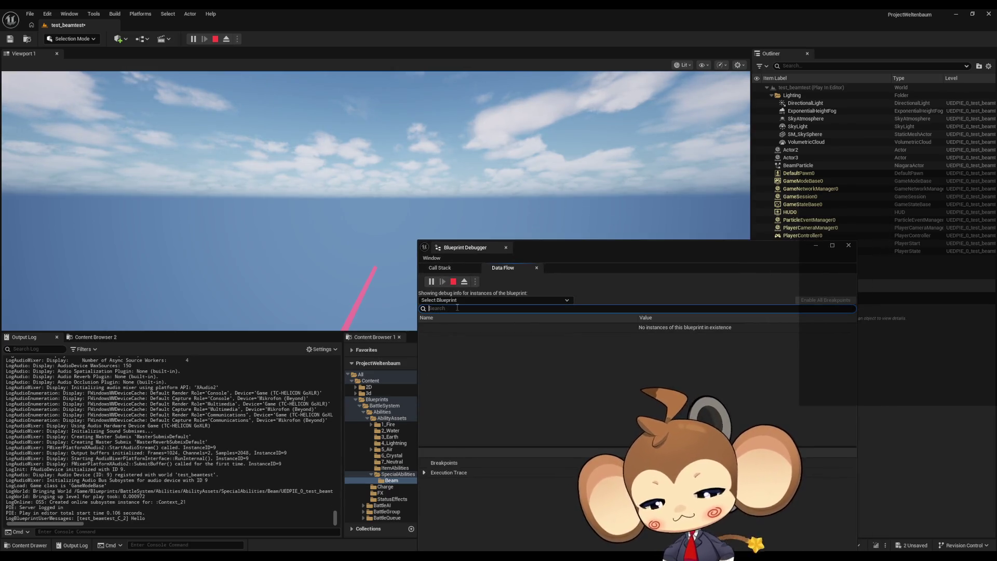
Search the debugger's blueprint list for the beam blueprint, close it, and stop play.
{"action": "left_click", "coordinate": [459, 301]}
{"action": "type", "text": "be"}
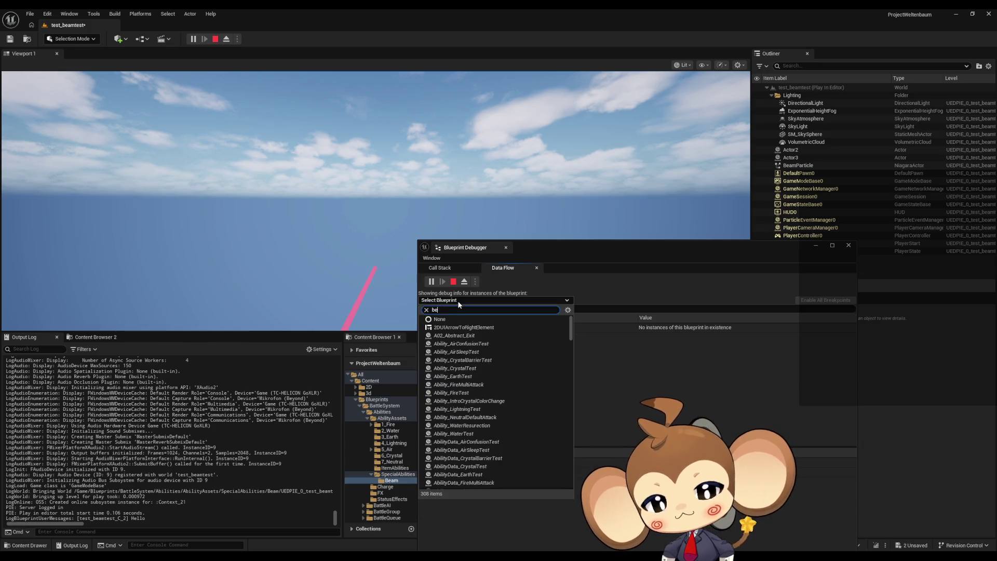
{"action": "type", "text": "am"}
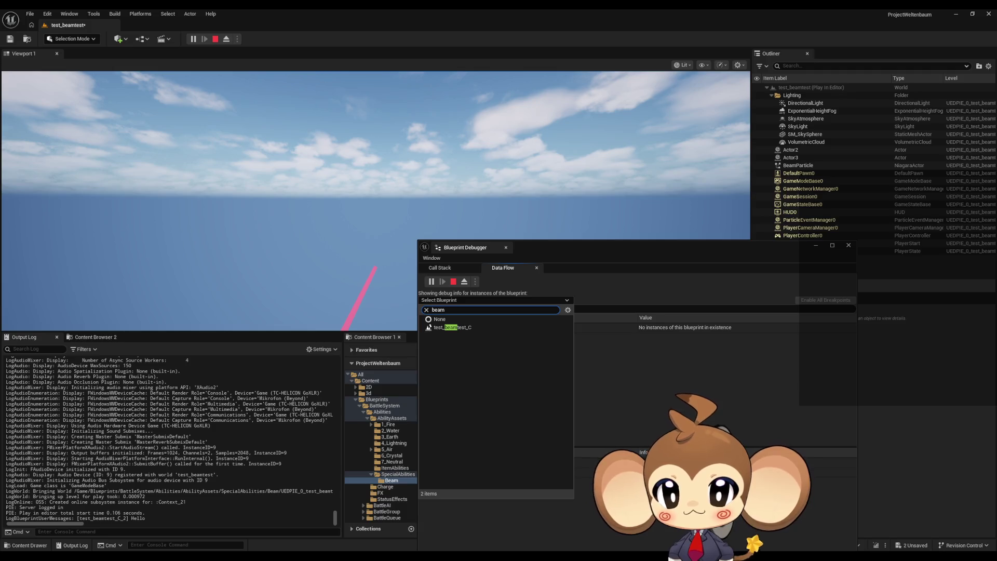
{"action": "key", "text": "Escape"}
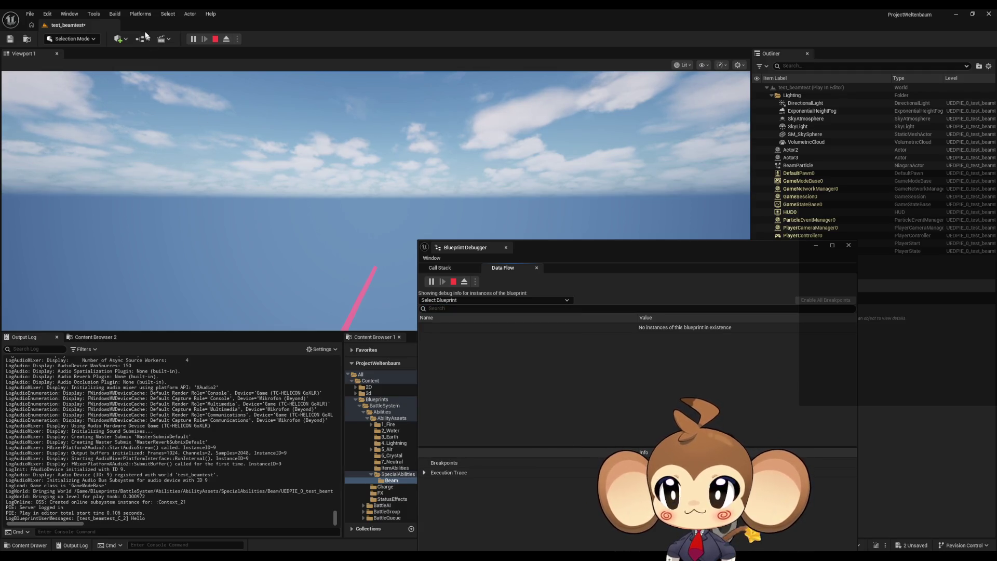
{"action": "left_click", "coordinate": [212, 38]}
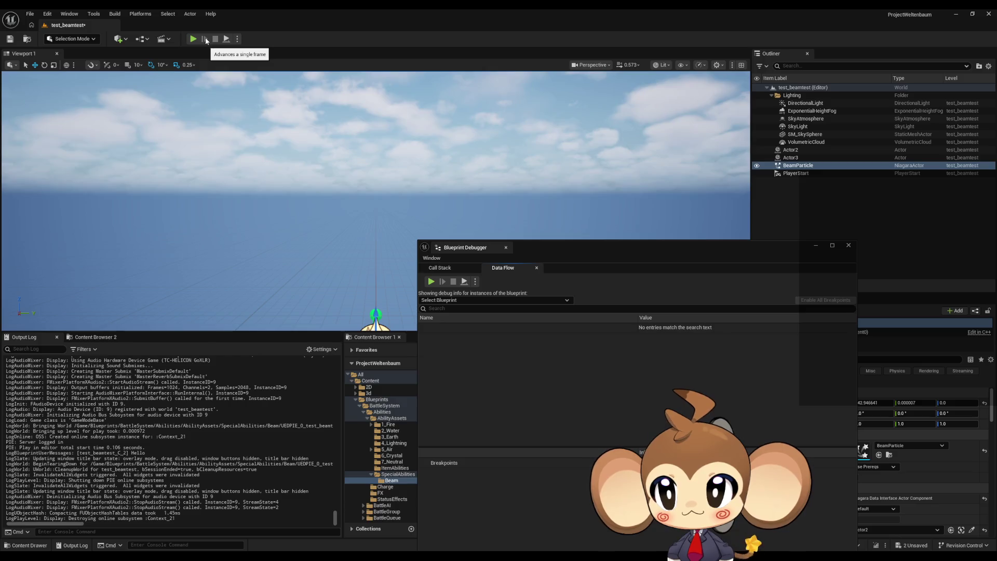
Dismiss the quick-add menu and move the Blueprint Debugger window aside.
{"action": "left_click", "coordinate": [119, 39]}
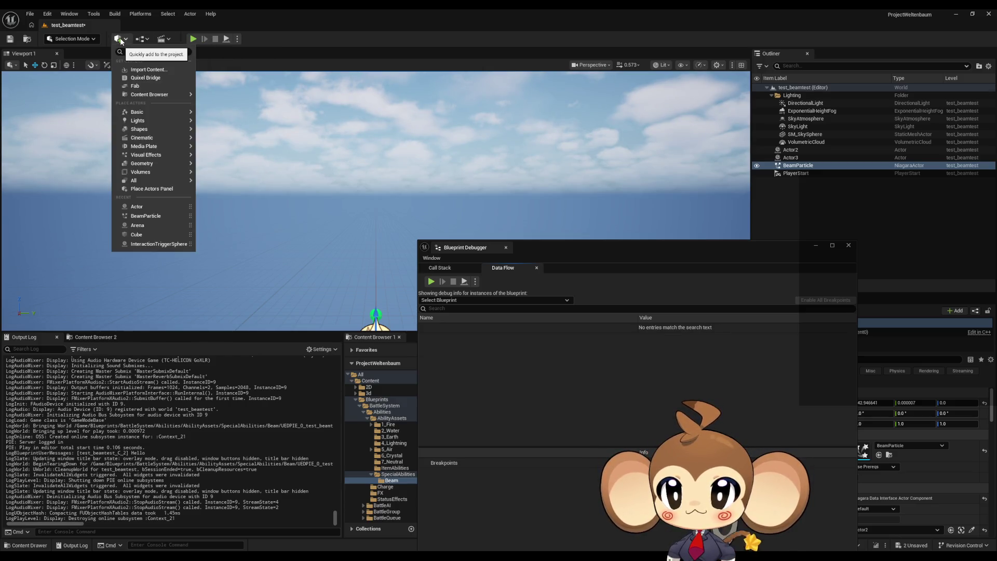
{"action": "left_click", "coordinate": [229, 67]}
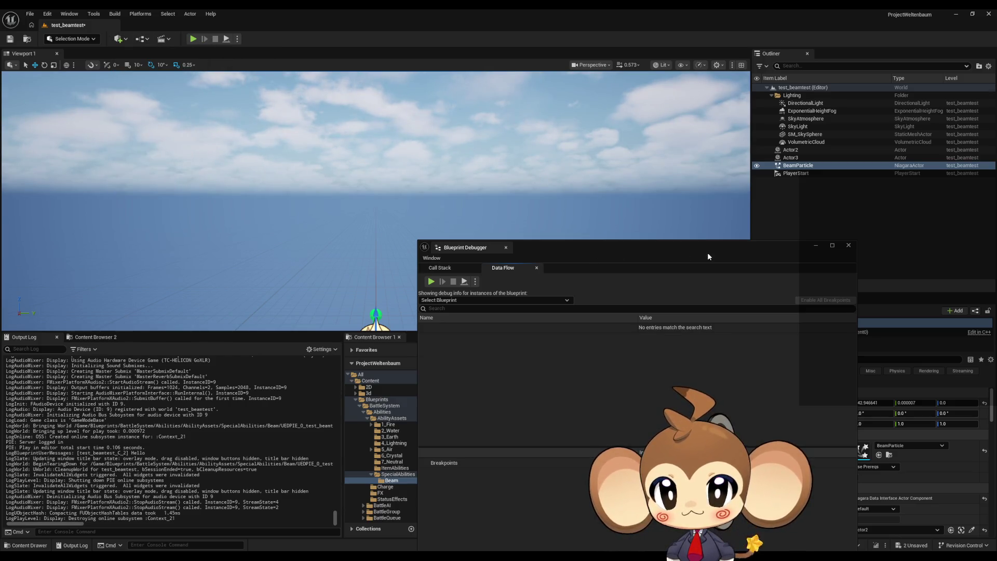
{"action": "mouse_move", "coordinate": [628, 252]}
{"action": "left_mouse_down"}
{"action": "mouse_move", "coordinate": [449, 235]}
{"action": "mouse_move", "coordinate": [148, 386]}
{"action": "left_mouse_up"}
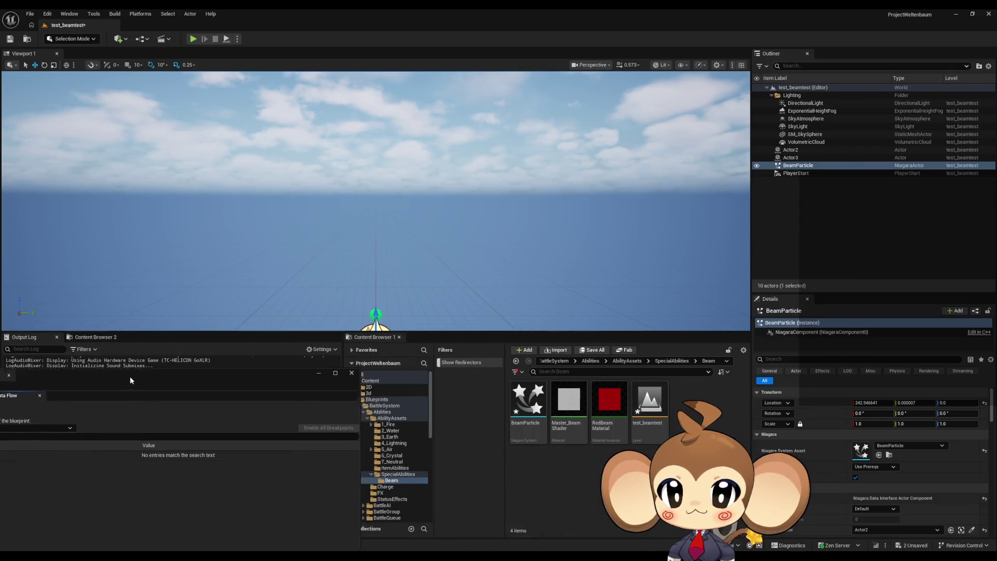
Create an Actor blueprint named aaaaa in the Beam folder and open it.
{"action": "right_click", "coordinate": [559, 510]}
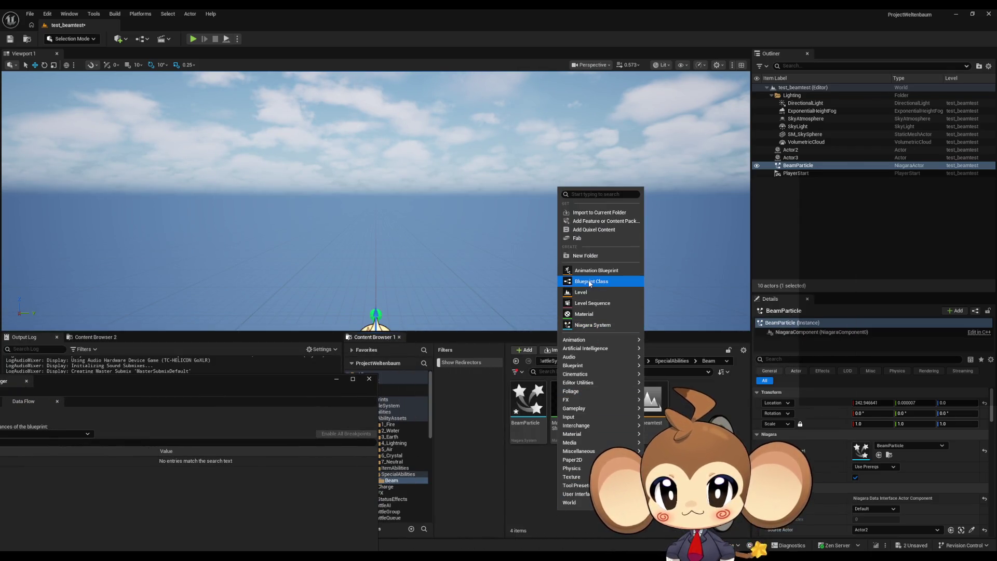
{"action": "left_click", "coordinate": [587, 281]}
{"action": "left_click", "coordinate": [420, 214]}
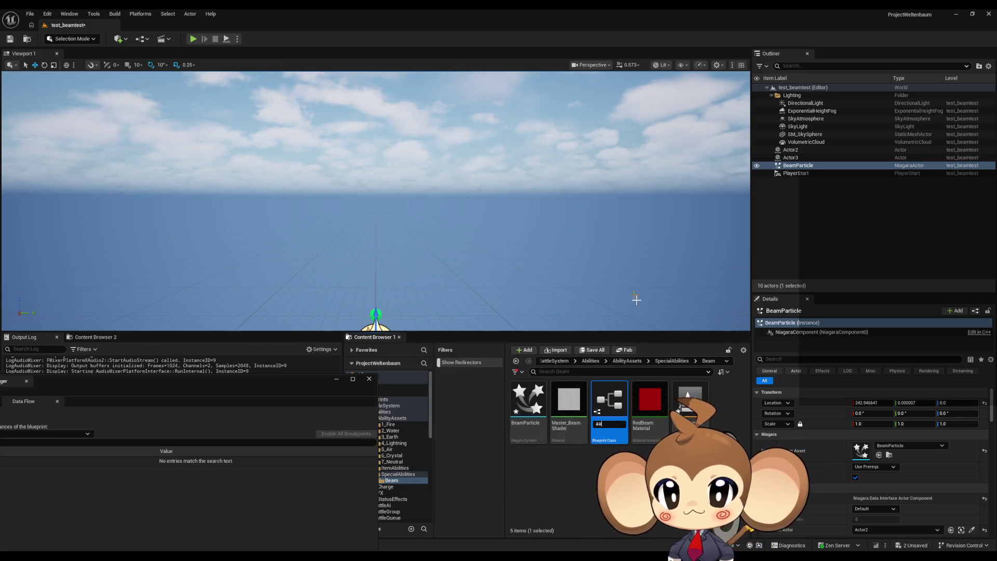
{"action": "type", "text": "aaaaa"}
{"action": "key", "text": "Return"}
{"action": "double_click", "coordinate": [526, 397]}
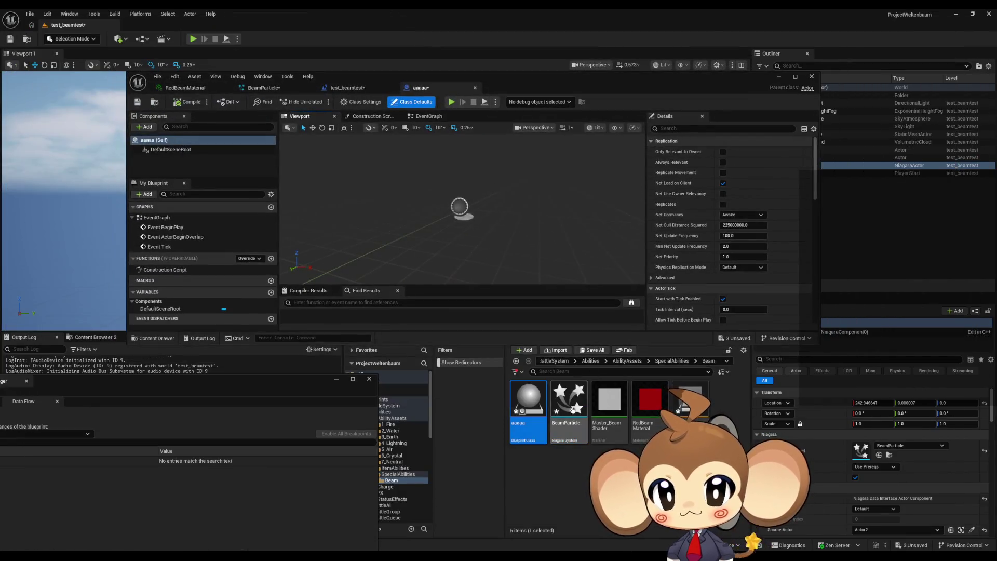
Add BeamParticle as a component of aaaaa and place a second BeamParticle in the level.
{"action": "left_click_drag", "start_coordinate": [573, 409], "coordinate": [208, 154]}
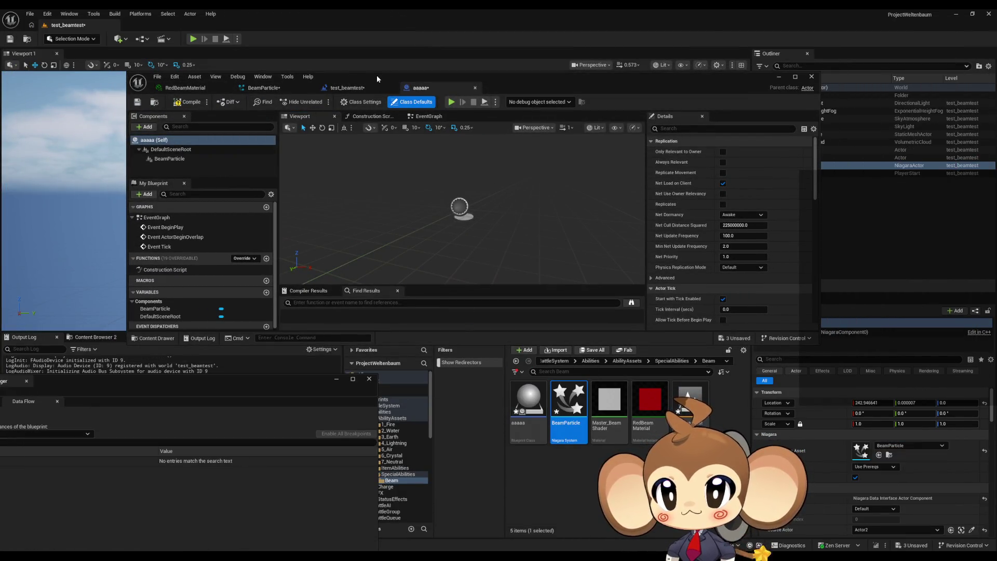
{"action": "mouse_move", "coordinate": [376, 75]}
{"action": "left_mouse_down"}
{"action": "mouse_move", "coordinate": [472, 120]}
{"action": "mouse_move", "coordinate": [523, 90]}
{"action": "left_mouse_up"}
{"action": "left_click_drag", "start_coordinate": [574, 423], "coordinate": [194, 230]}
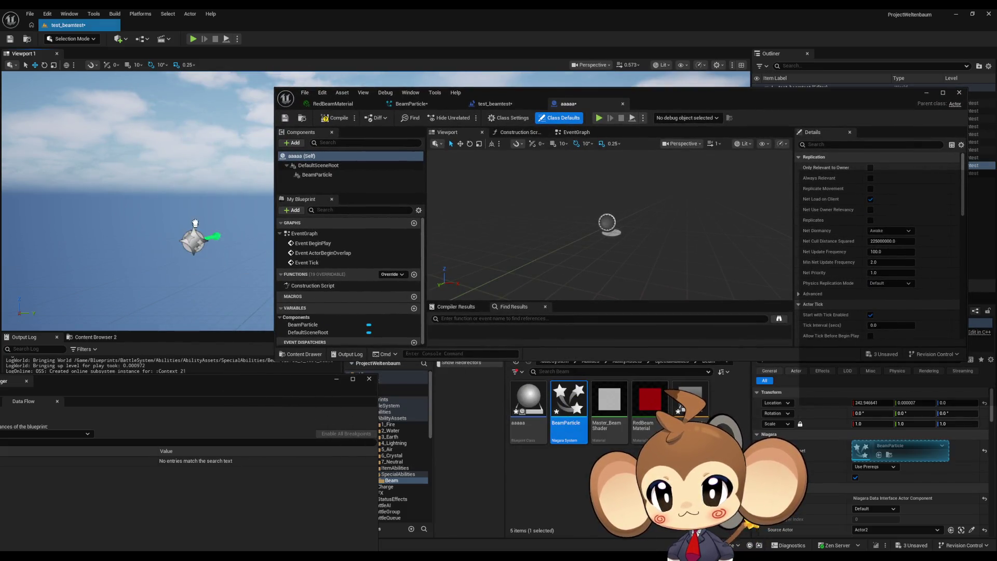
{"action": "mouse_move", "coordinate": [661, 102]}
{"action": "left_mouse_down"}
{"action": "mouse_move", "coordinate": [640, 340]}
{"action": "mouse_move", "coordinate": [512, 343]}
{"action": "mouse_move", "coordinate": [508, 233]}
{"action": "mouse_move", "coordinate": [557, 244]}
{"action": "mouse_move", "coordinate": [526, 347]}
{"action": "mouse_move", "coordinate": [550, 454]}
{"action": "left_mouse_up"}
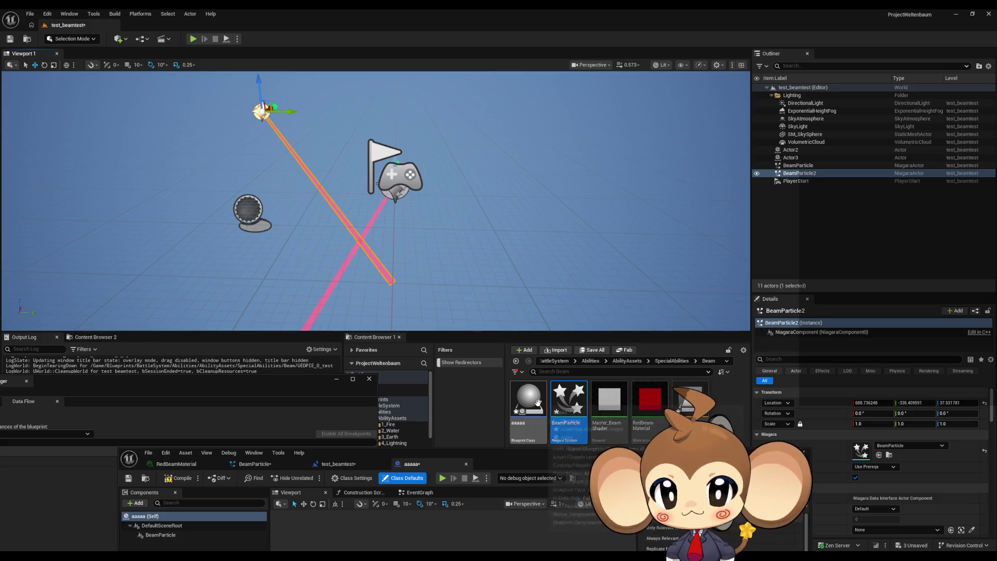
{"action": "left_click", "coordinate": [531, 409]}
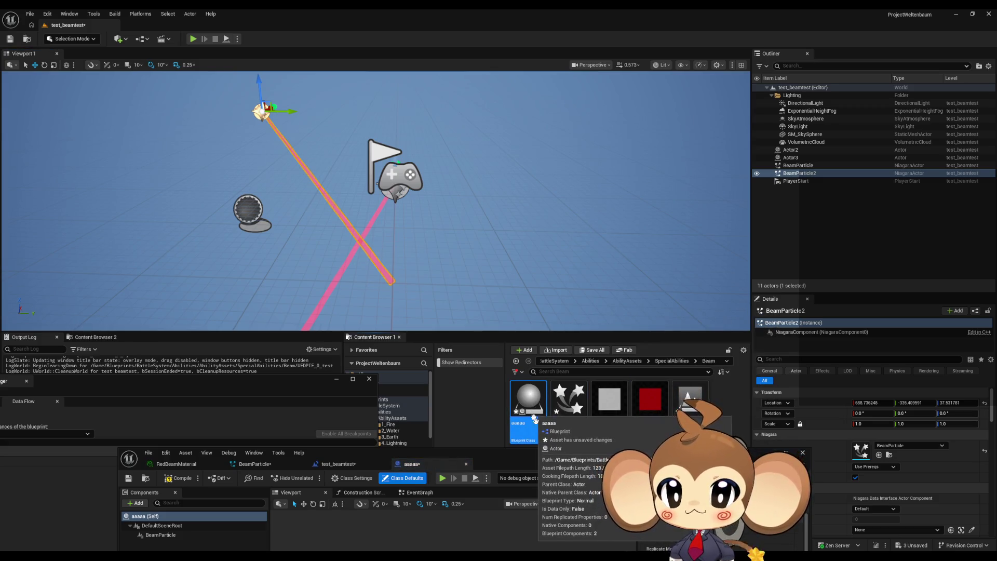
Drag the BeamParticle component into aaaaa's EventGraph as a Beam Particle reference node.
{"action": "left_click_drag", "start_coordinate": [519, 452], "coordinate": [490, 223]}
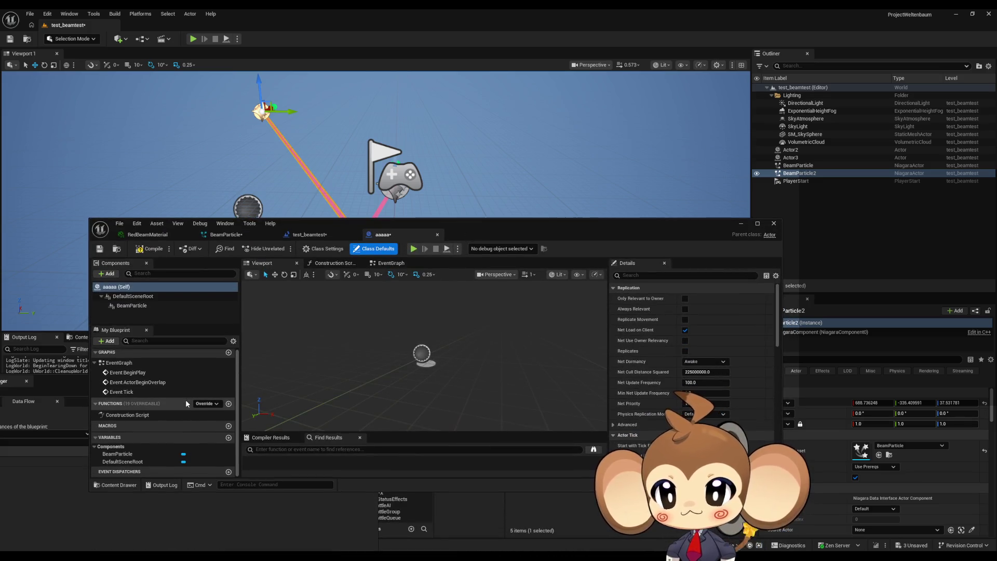
{"action": "left_click", "coordinate": [389, 262]}
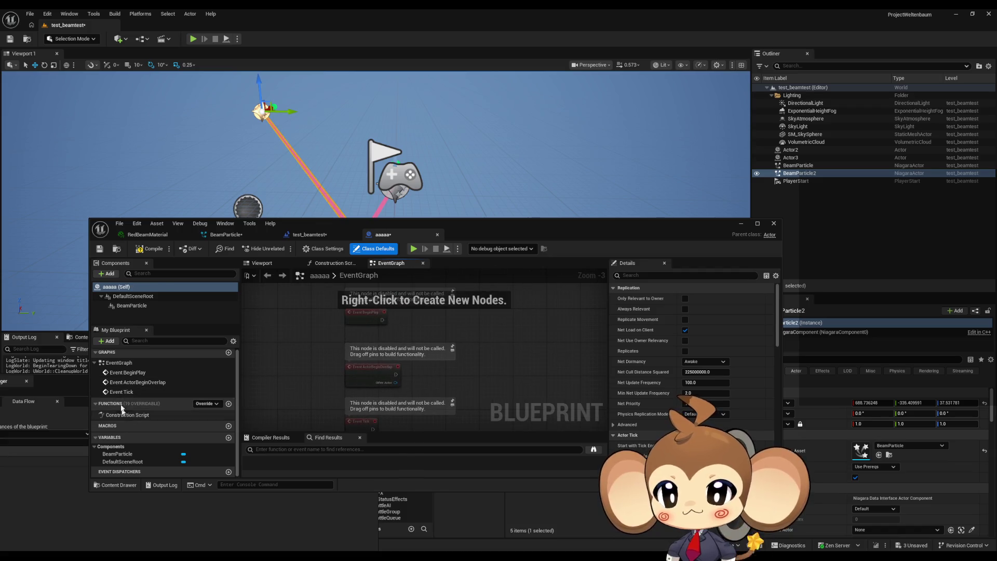
{"action": "mouse_move", "coordinate": [131, 305]}
{"action": "left_mouse_down"}
{"action": "mouse_move", "coordinate": [450, 333]}
{"action": "mouse_move", "coordinate": [345, 306]}
{"action": "mouse_move", "coordinate": [384, 311]}
{"action": "mouse_move", "coordinate": [439, 342]}
{"action": "left_mouse_up"}
{"action": "type", "text": "set"}
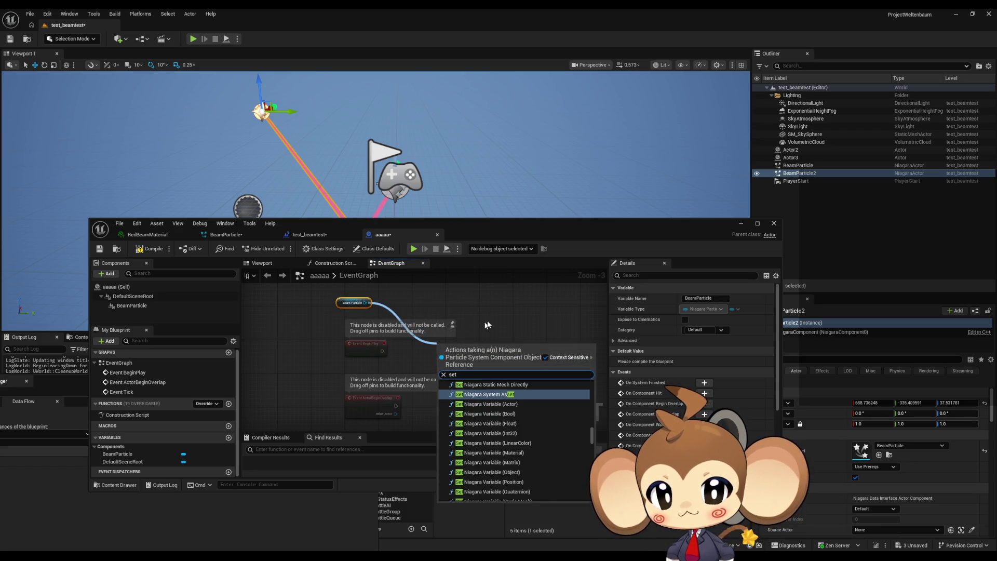
{"action": "left_click", "coordinate": [463, 332]}
{"action": "left_click_drag", "start_coordinate": [555, 224], "coordinate": [564, 322]}
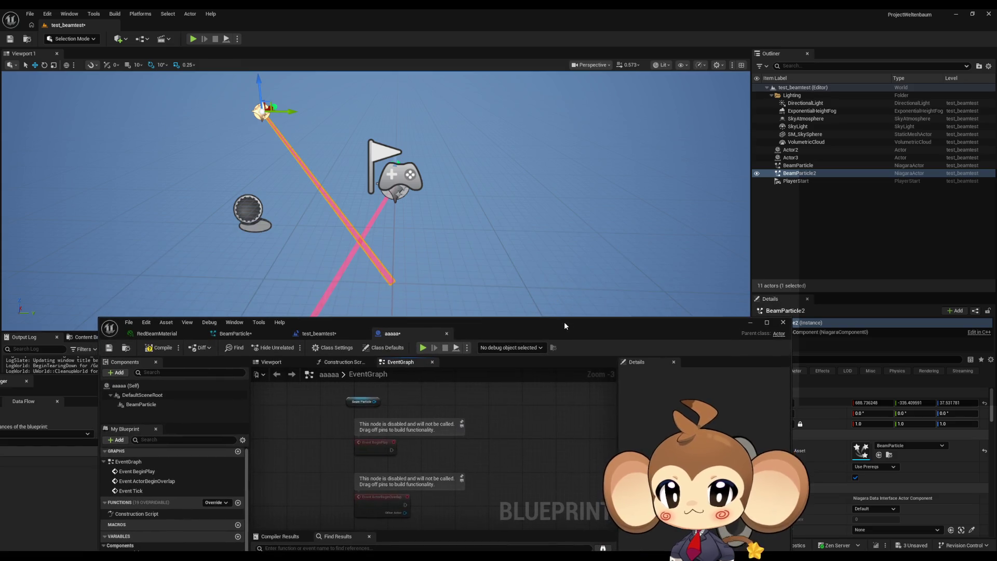
Play-test the level briefly, then stop and reselect the Beam Particle node.
{"action": "left_click", "coordinate": [192, 39]}
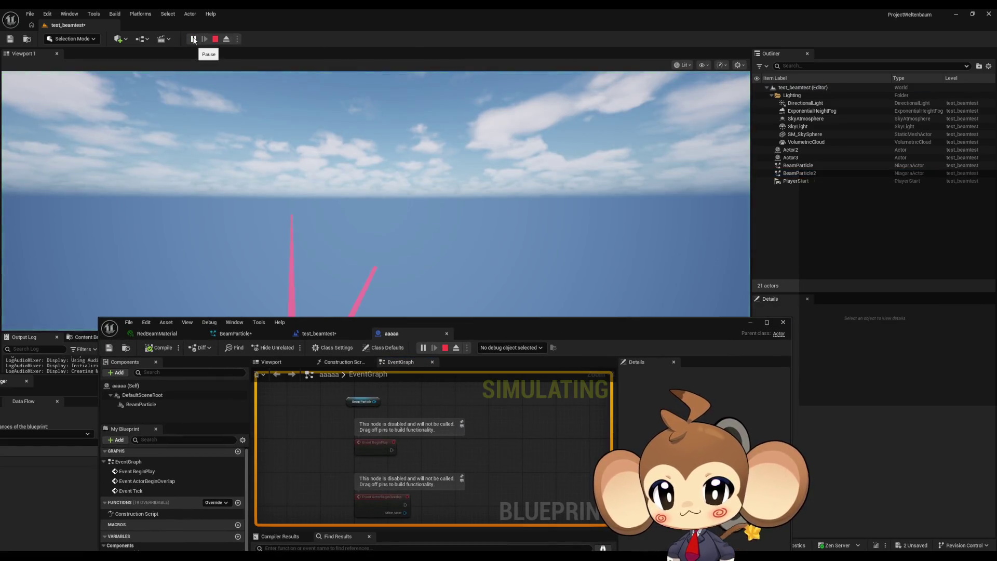
{"action": "left_click", "coordinate": [216, 39]}
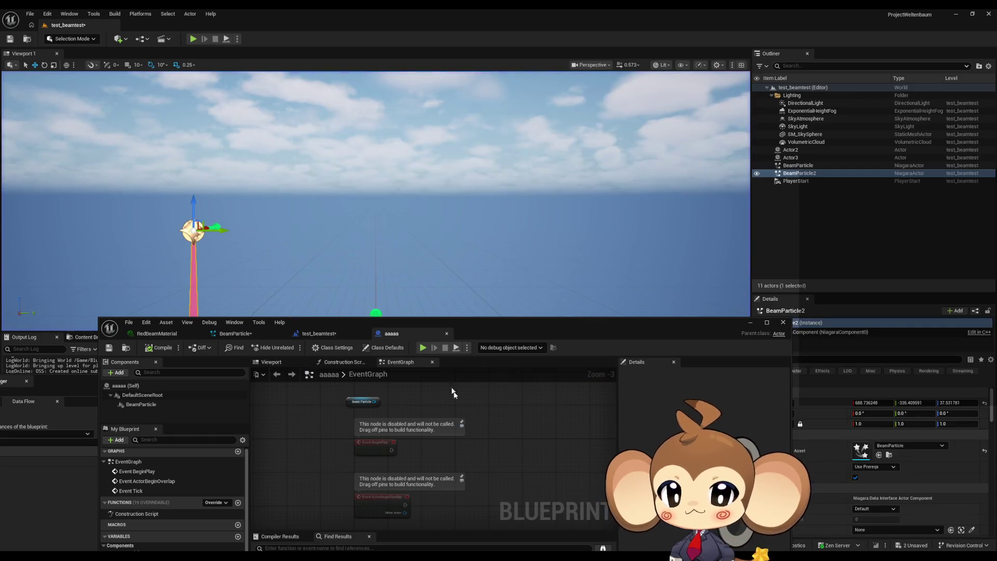
{"action": "scroll", "coordinate": [395, 399], "scroll_direction": "up", "scroll_amount": 3}
{"action": "left_click", "coordinate": [391, 394]}
{"action": "left_click_drag", "start_coordinate": [391, 396], "coordinate": [381, 425]}
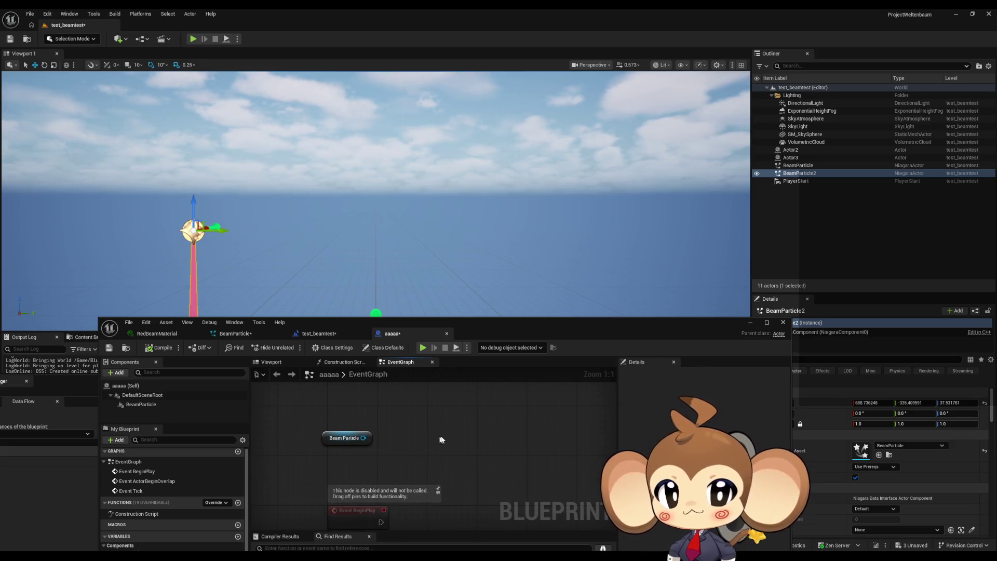
Add a new variable named act to the aaaaa Blueprint.
{"action": "right_click", "coordinate": [461, 440]}
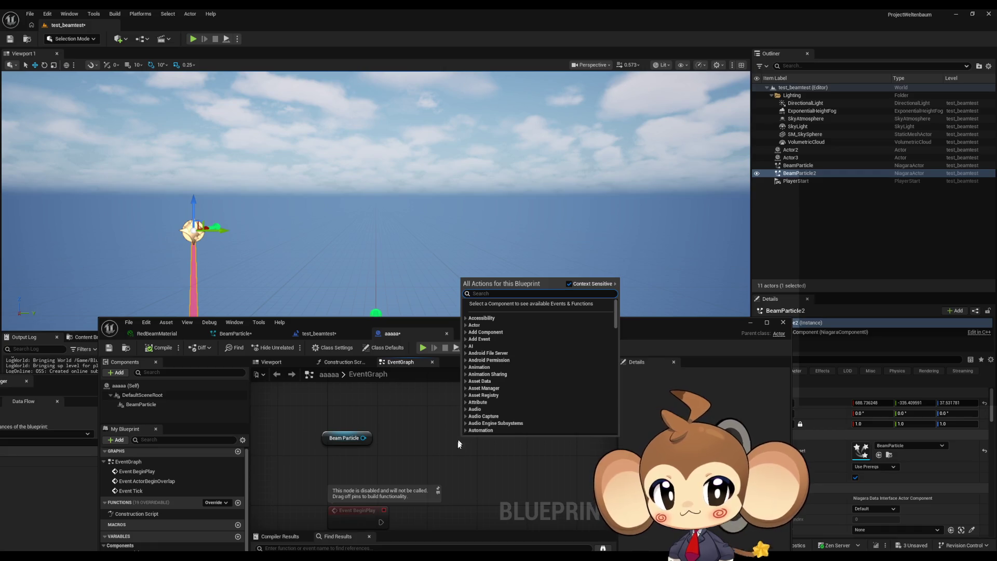
{"action": "left_click", "coordinate": [453, 450]}
{"action": "left_click_drag", "start_coordinate": [469, 425], "coordinate": [488, 419]}
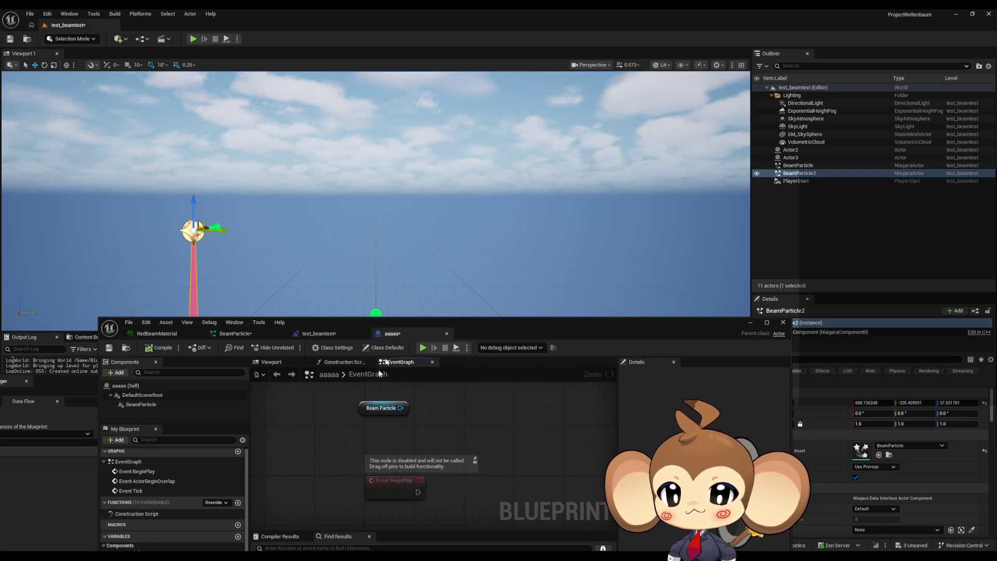
{"action": "left_click_drag", "start_coordinate": [430, 324], "coordinate": [422, 239]}
{"action": "left_click", "coordinate": [230, 451]}
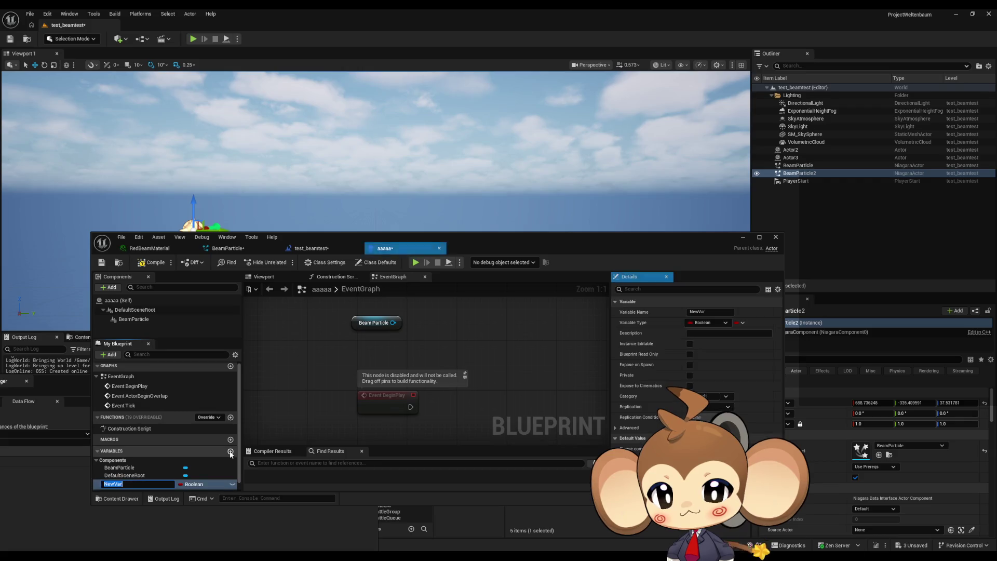
{"action": "type", "text": "act"}
{"action": "key", "text": "Return"}
Make act an Actor object reference, tick Instance Editable, and compile.
{"action": "left_click", "coordinate": [195, 484]}
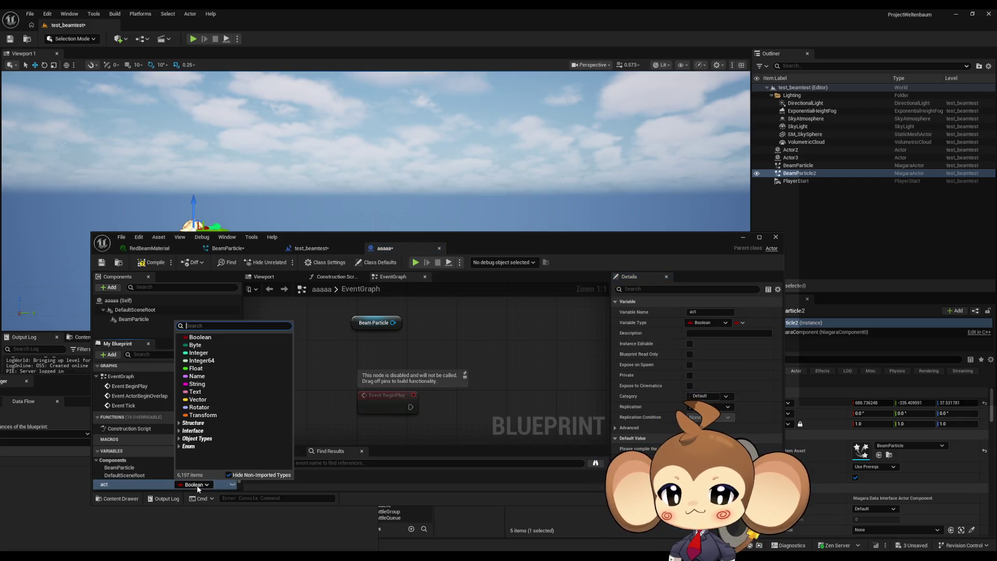
{"action": "type", "text": "act"}
{"action": "scroll", "coordinate": [228, 405], "scroll_direction": "down", "scroll_amount": 5}
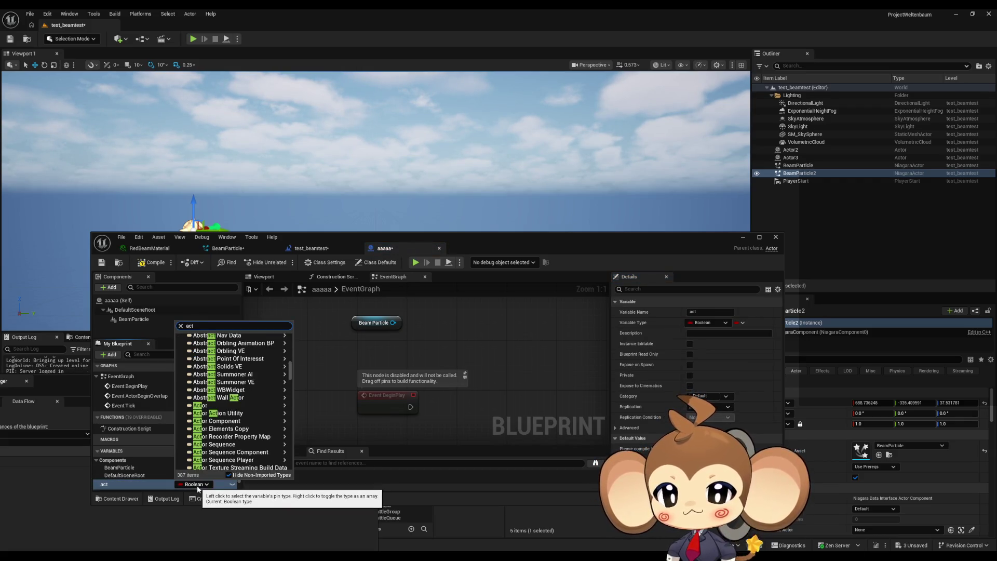
{"action": "left_click", "coordinate": [227, 407]}
{"action": "left_click", "coordinate": [232, 484]}
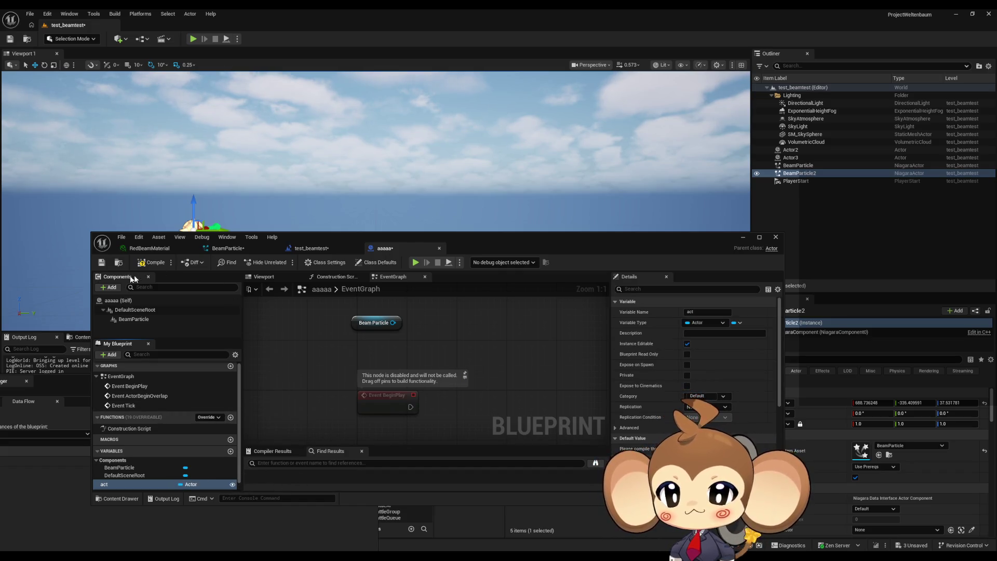
{"action": "left_click", "coordinate": [148, 266]}
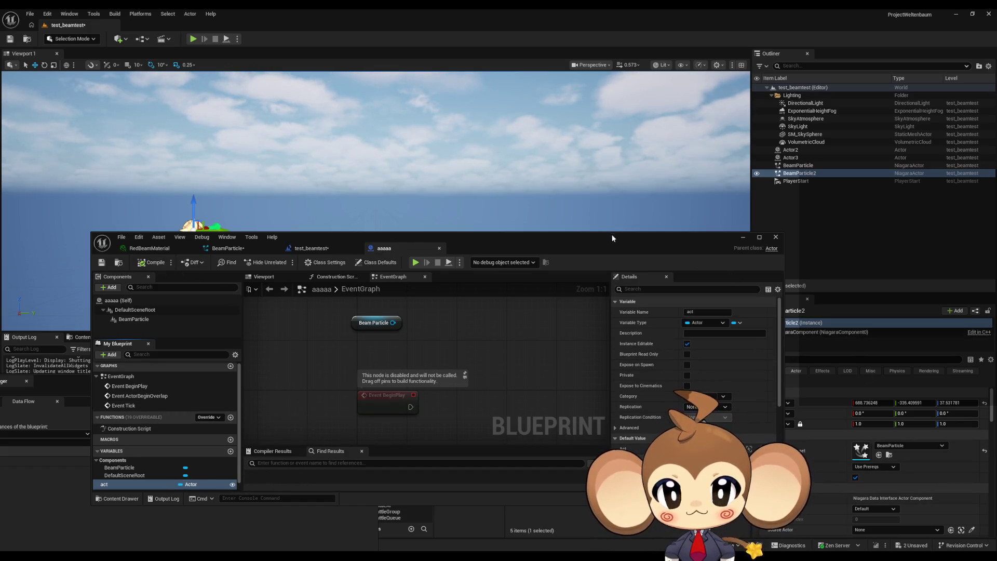
{"action": "left_click_drag", "start_coordinate": [613, 245], "coordinate": [568, 387]}
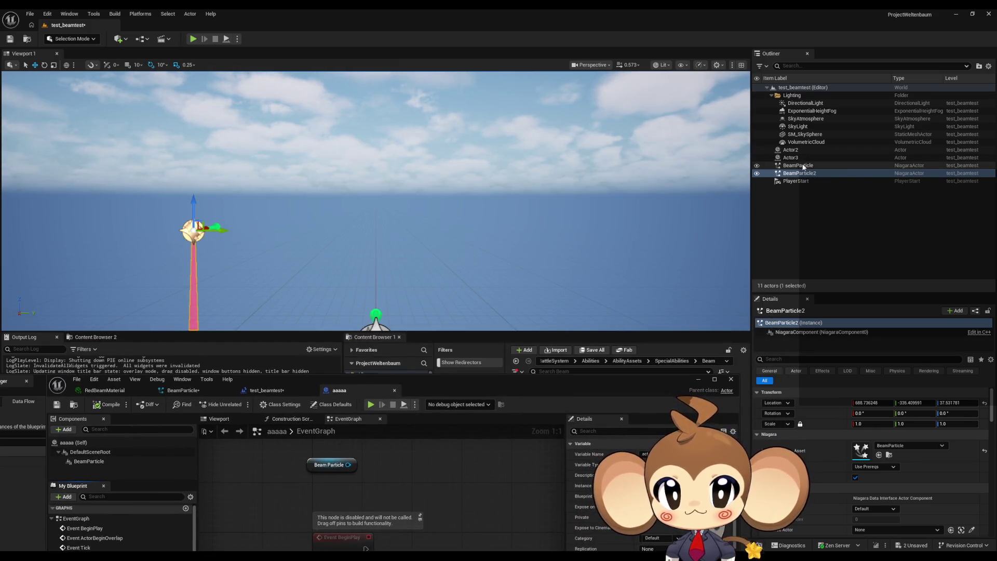
Replace BeamParticle2 in the level with an aaaaa actor whose Act is Actor3.
{"action": "key", "text": "f"}
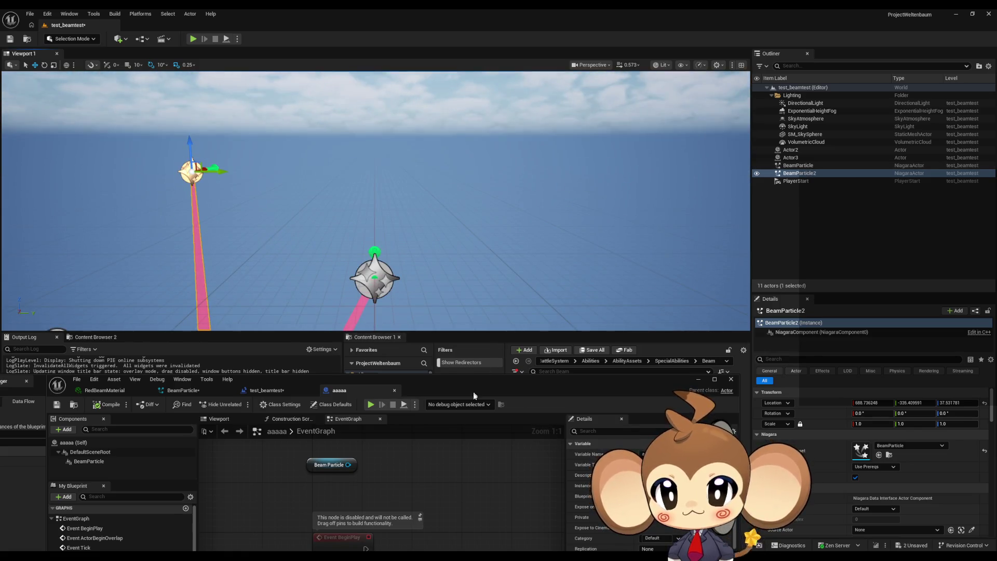
{"action": "left_click_drag", "start_coordinate": [473, 395], "coordinate": [425, 495]}
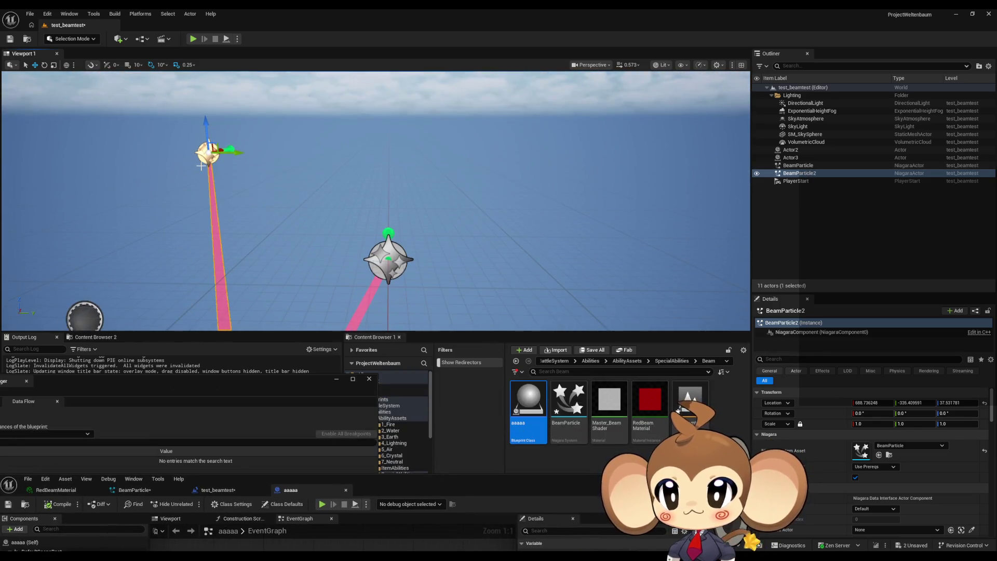
{"action": "key", "text": "Delete"}
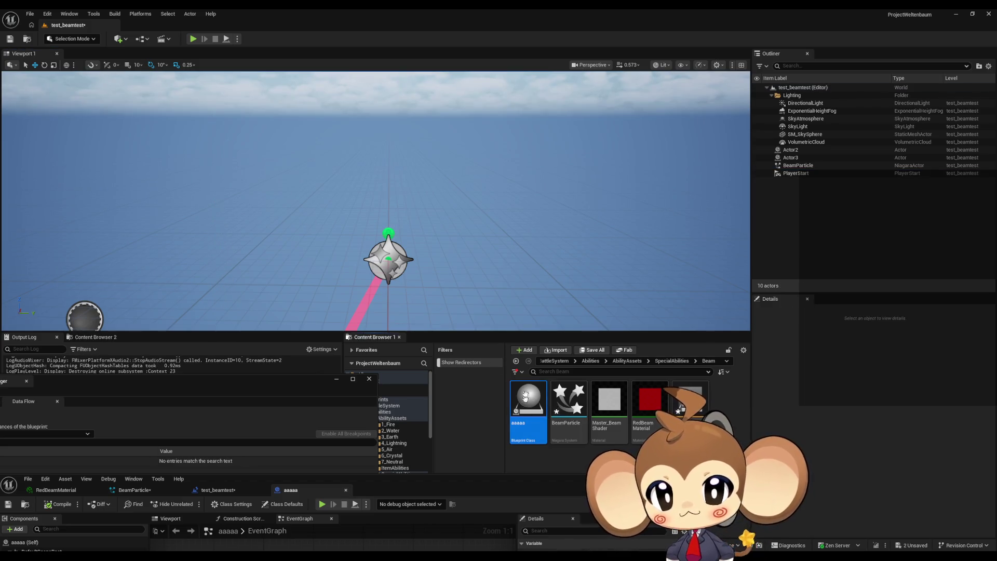
{"action": "mouse_move", "coordinate": [528, 400]}
{"action": "left_mouse_down"}
{"action": "mouse_move", "coordinate": [355, 208]}
{"action": "mouse_move", "coordinate": [217, 207]}
{"action": "left_mouse_up"}
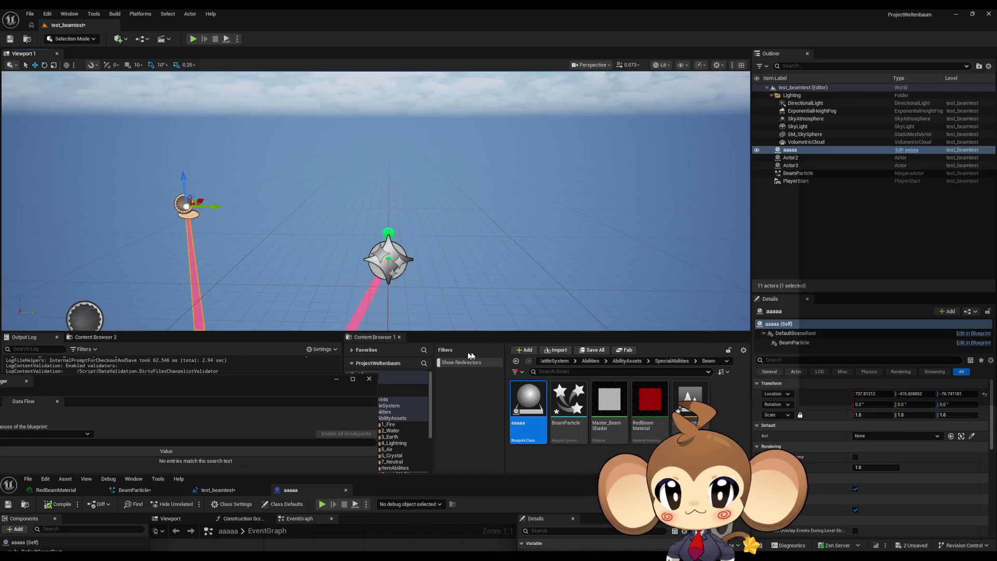
{"action": "mouse_move", "coordinate": [472, 484]}
{"action": "left_mouse_down"}
{"action": "mouse_move", "coordinate": [488, 194]}
{"action": "mouse_move", "coordinate": [491, 233]}
{"action": "left_mouse_up"}
{"action": "left_click", "coordinate": [872, 436]}
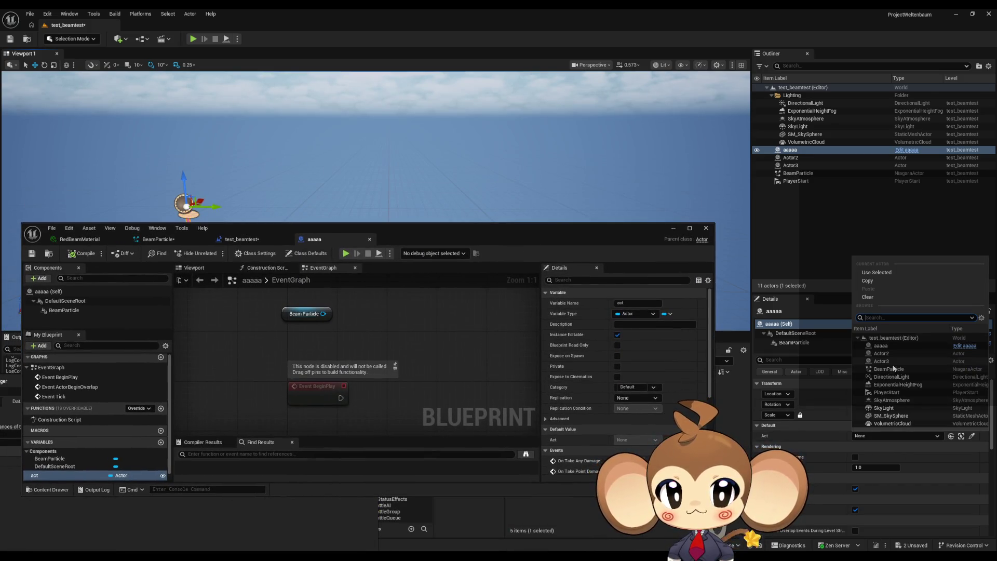
{"action": "left_click", "coordinate": [881, 361]}
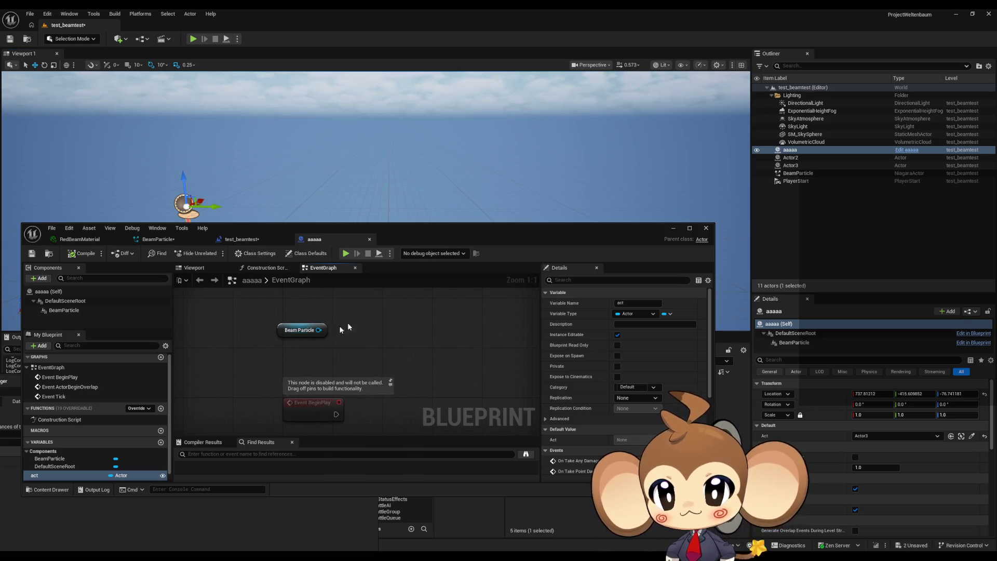
Copy the Level Blueprint's Set Niagara Variable (Actor) node into aaaaa, targeting Beam Particle.
{"action": "left_click", "coordinate": [244, 244]}
{"action": "mouse_move", "coordinate": [436, 422]}
{"action": "left_mouse_down"}
{"action": "mouse_move", "coordinate": [396, 340]}
{"action": "mouse_move", "coordinate": [403, 318]}
{"action": "left_mouse_up"}
{"action": "left_click", "coordinate": [413, 373]}
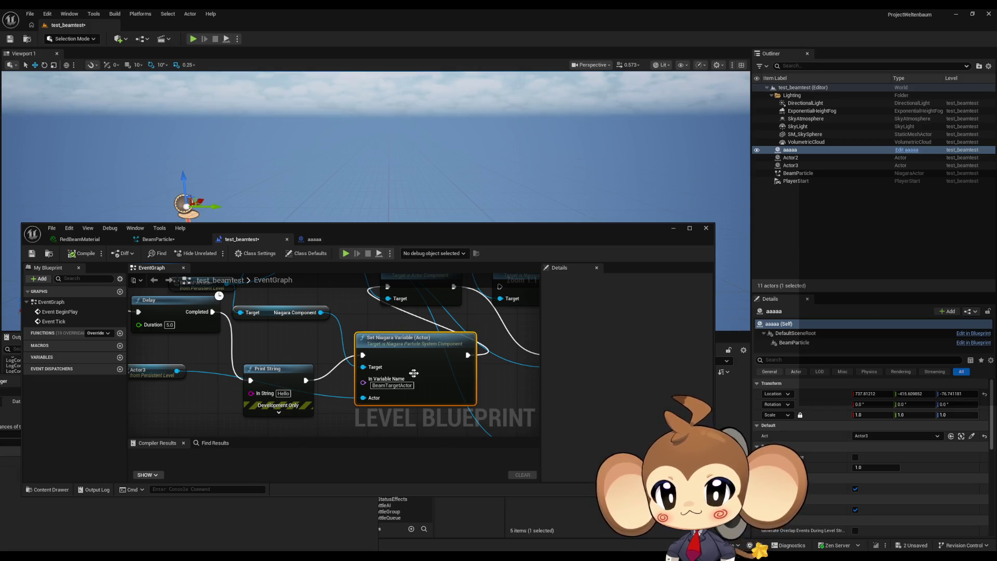
{"action": "mouse_move", "coordinate": [492, 333]}
{"action": "left_mouse_down"}
{"action": "mouse_move", "coordinate": [483, 353]}
{"action": "mouse_move", "coordinate": [510, 371]}
{"action": "left_mouse_up"}
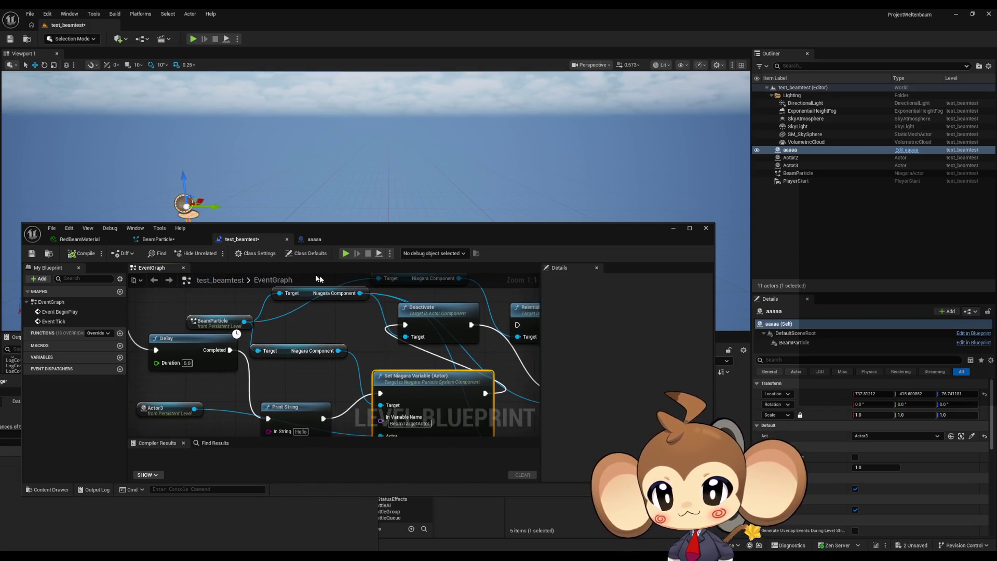
{"action": "left_click", "coordinate": [331, 239]}
{"action": "key", "text": "ctrl+v"}
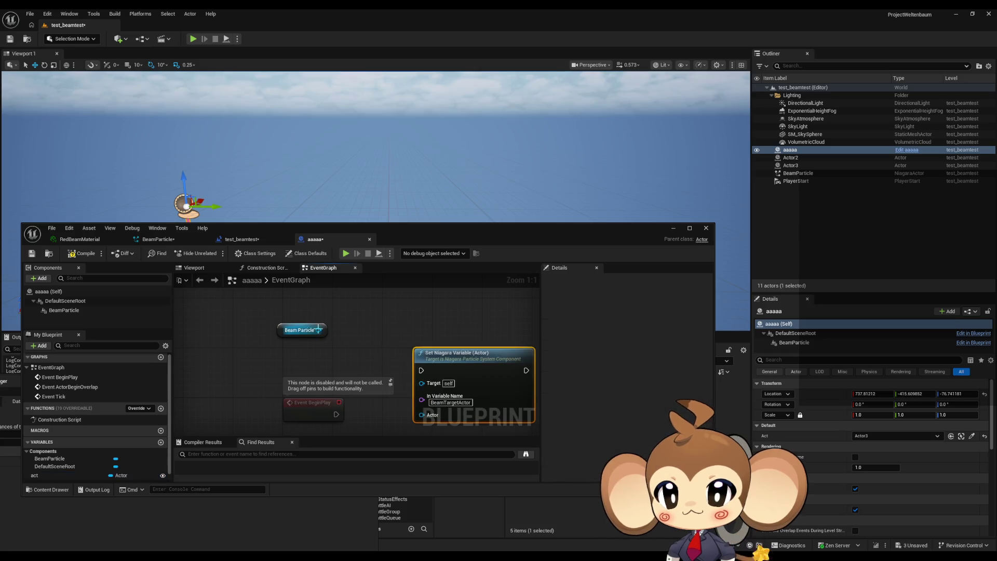
{"action": "mouse_move", "coordinate": [318, 329]}
{"action": "left_mouse_down"}
{"action": "mouse_move", "coordinate": [429, 384]}
{"action": "mouse_move", "coordinate": [459, 346]}
{"action": "mouse_move", "coordinate": [469, 361]}
{"action": "mouse_move", "coordinate": [499, 351]}
{"action": "left_mouse_up"}
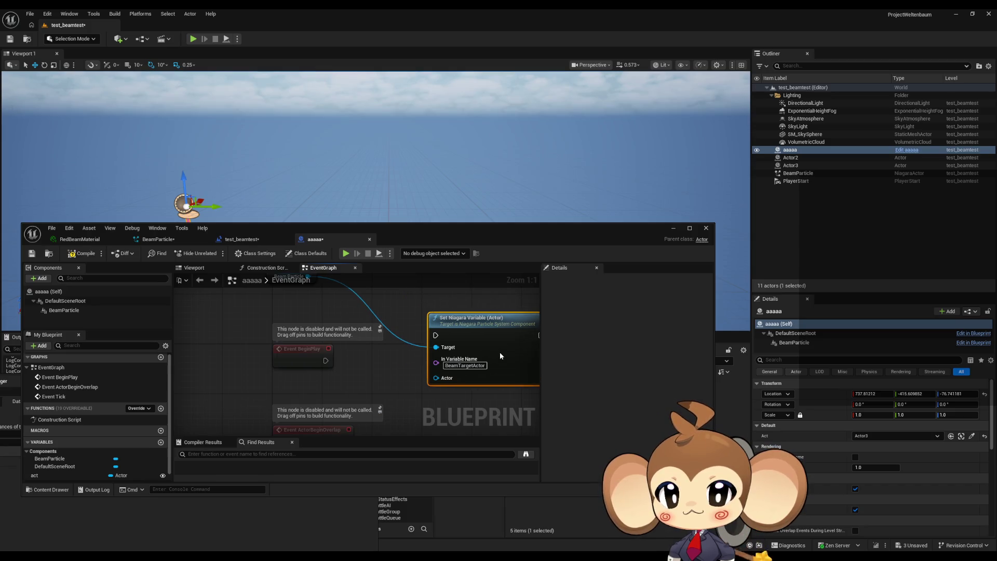
Run Set Niagara Variable from Event BeginPlay, with an act getter feeding its Actor pin.
{"action": "left_click_drag", "start_coordinate": [325, 360], "coordinate": [434, 338]}
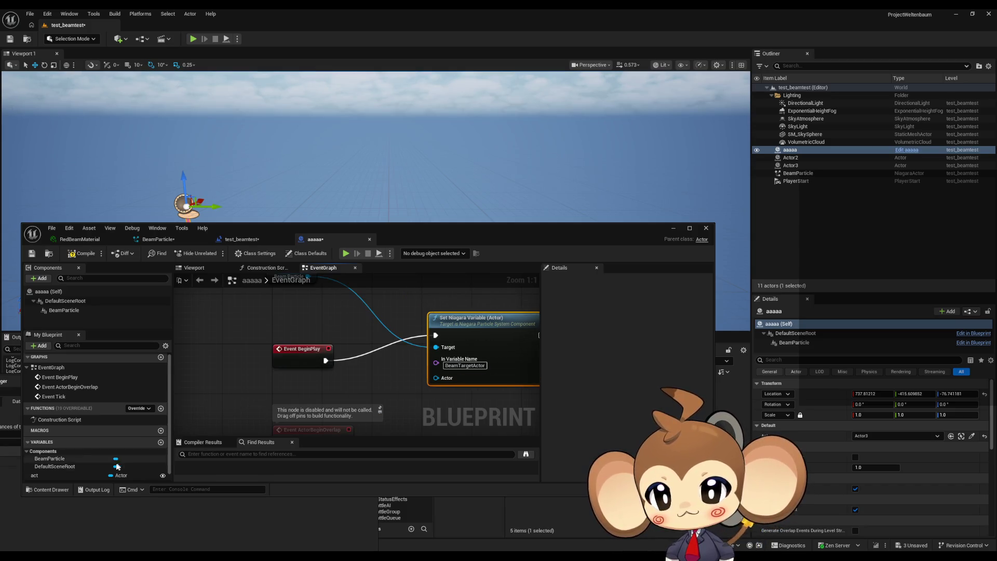
{"action": "left_click_drag", "start_coordinate": [117, 475], "coordinate": [310, 389]}
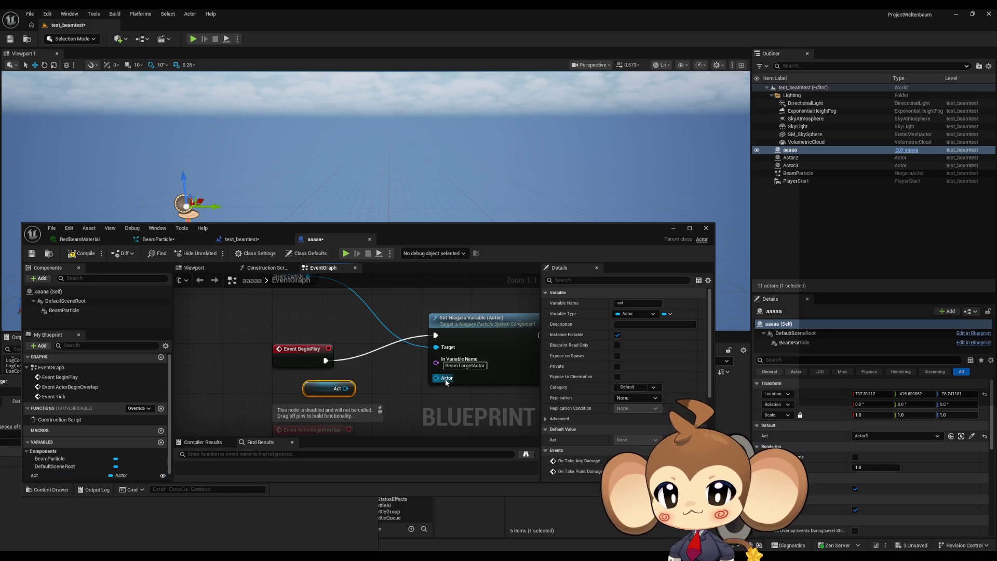
{"action": "left_click_drag", "start_coordinate": [436, 378], "coordinate": [345, 389]}
Play-test the level, then stop the session.
{"action": "left_click_drag", "start_coordinate": [395, 229], "coordinate": [378, 350]}
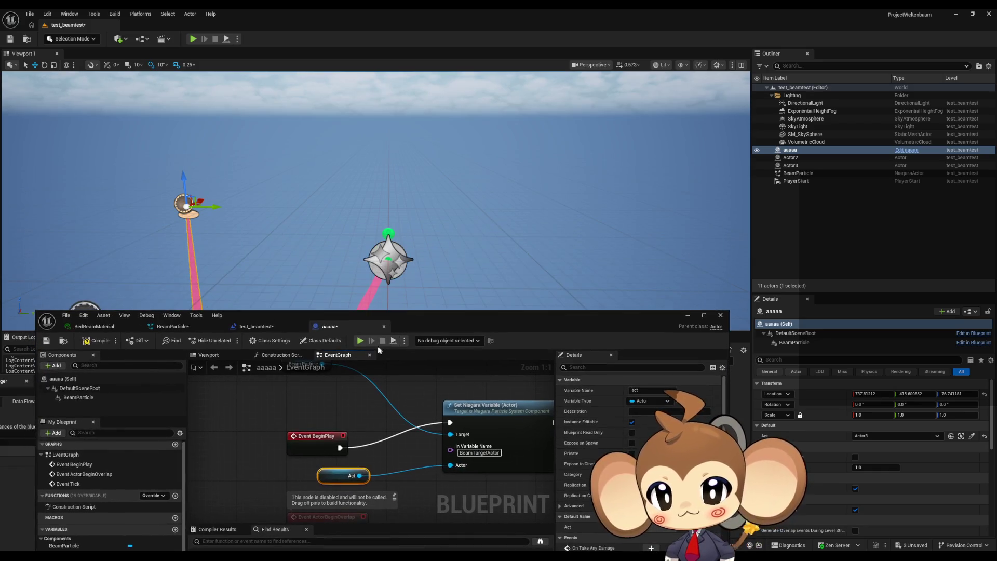
{"action": "left_click", "coordinate": [361, 340]}
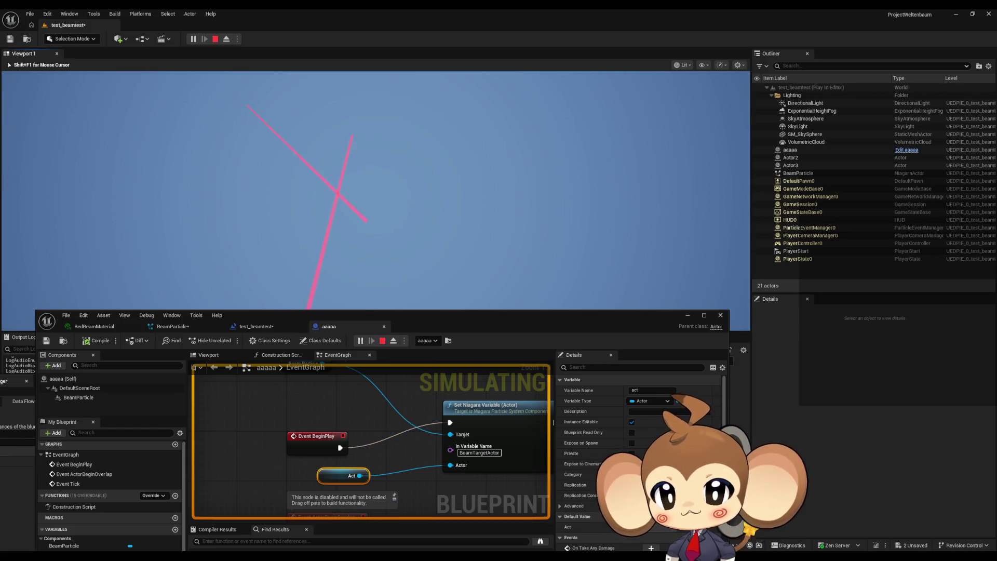
{"action": "left_click", "coordinate": [383, 340]}
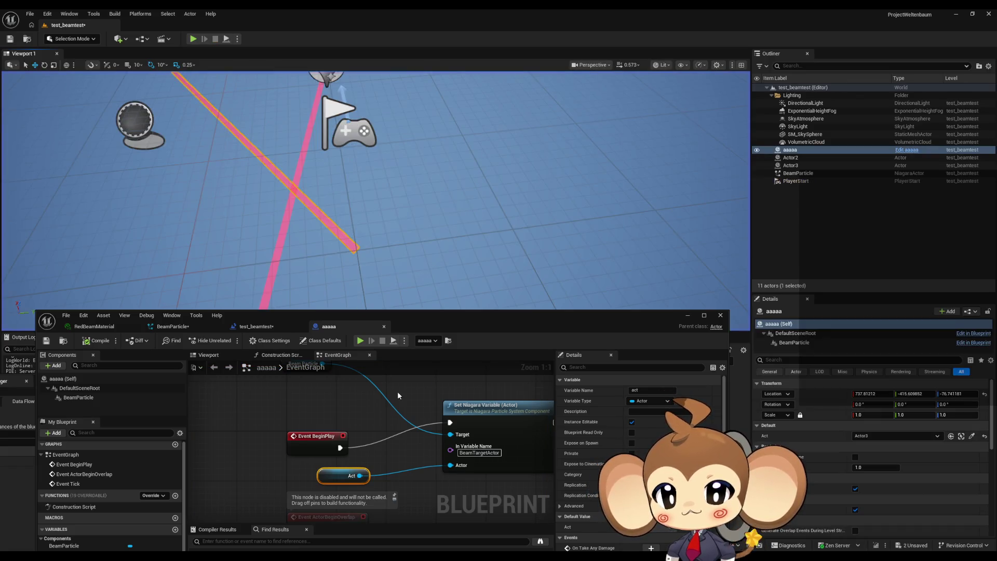
Expand BeamParticle's BeamTargetActor user parameter in Details, then start playing the level.
{"action": "left_click", "coordinate": [305, 415]}
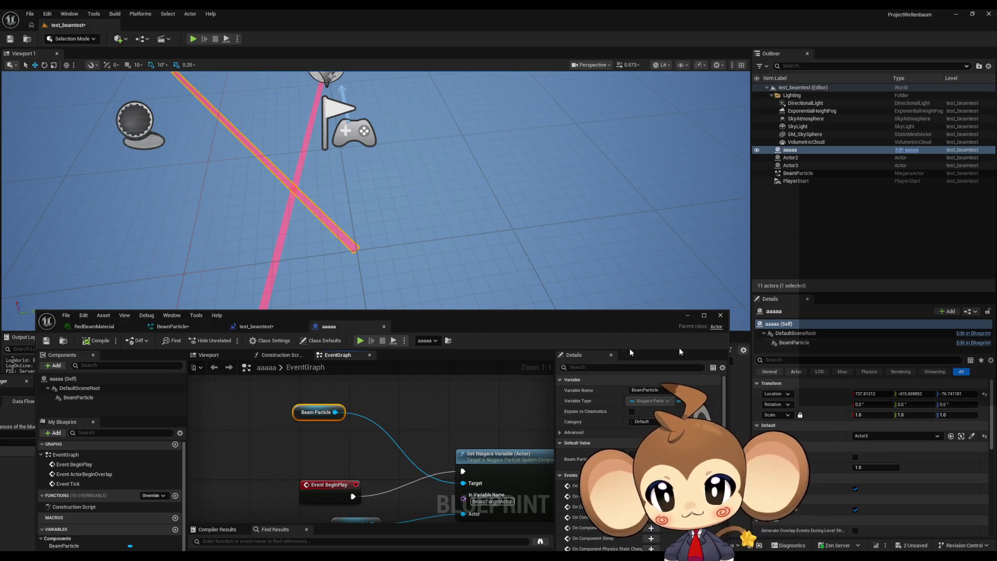
{"action": "left_click", "coordinate": [78, 398]}
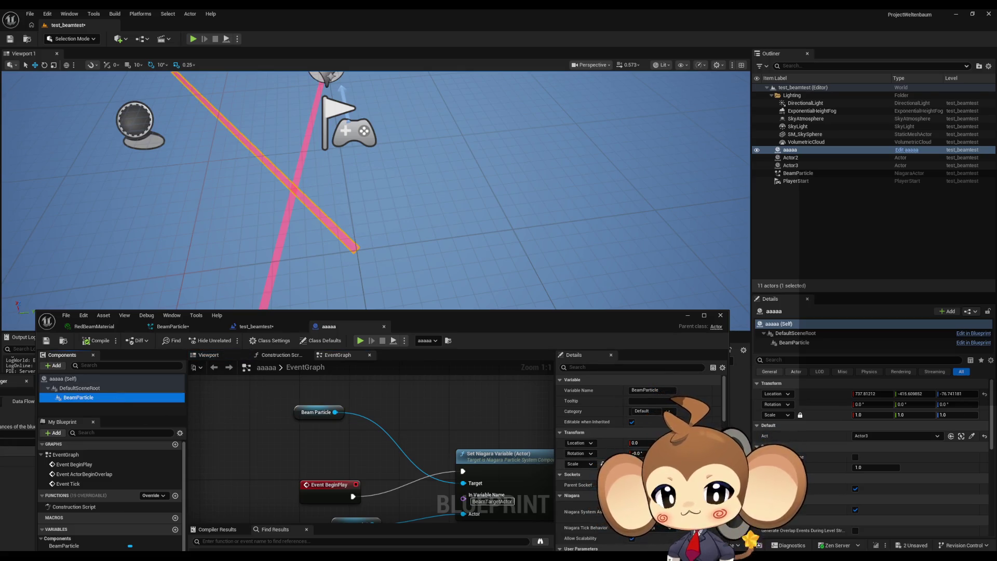
{"action": "scroll", "coordinate": [638, 467], "scroll_direction": "down", "scroll_amount": 2}
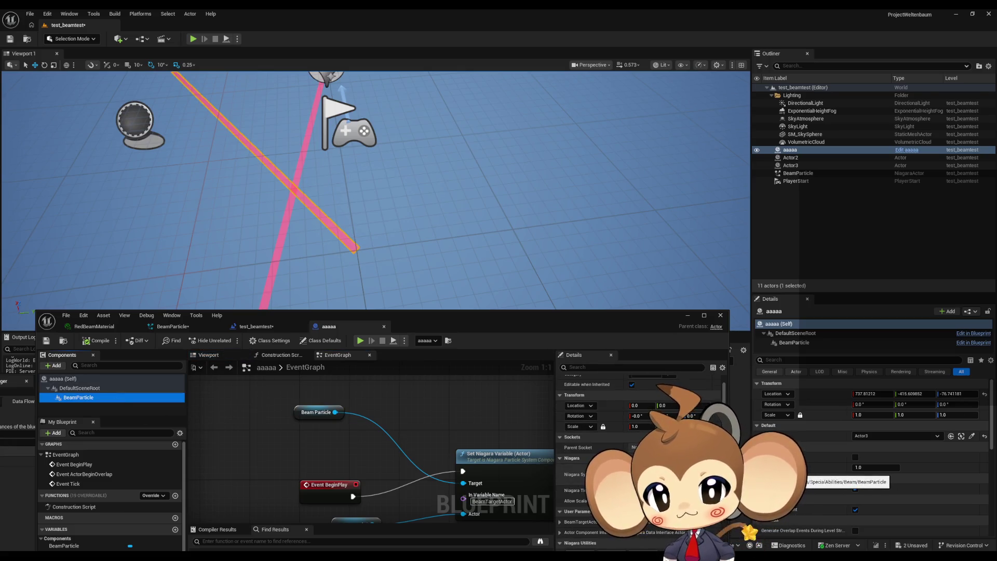
{"action": "scroll", "coordinate": [638, 457], "scroll_direction": "down", "scroll_amount": 3}
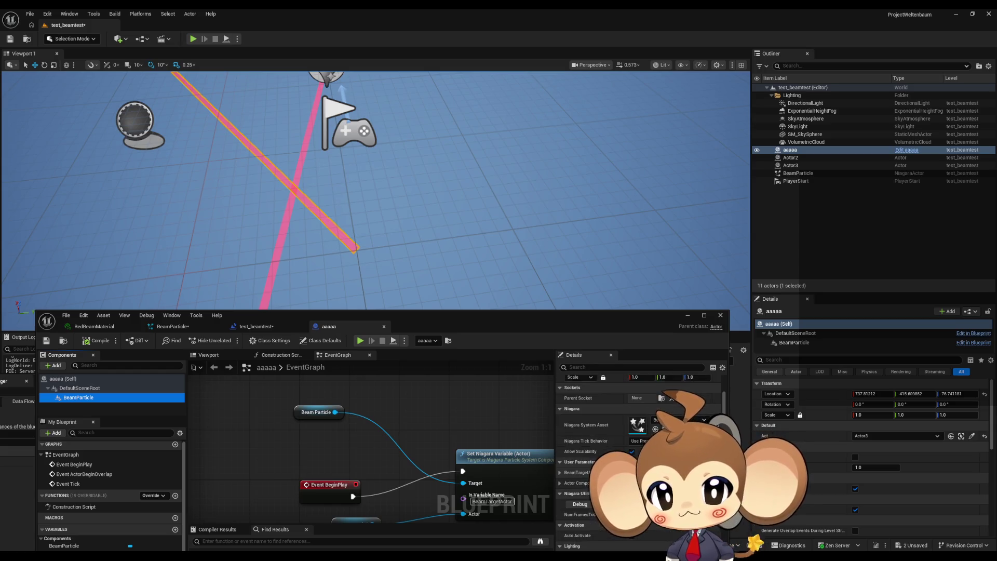
{"action": "left_click", "coordinate": [561, 470]}
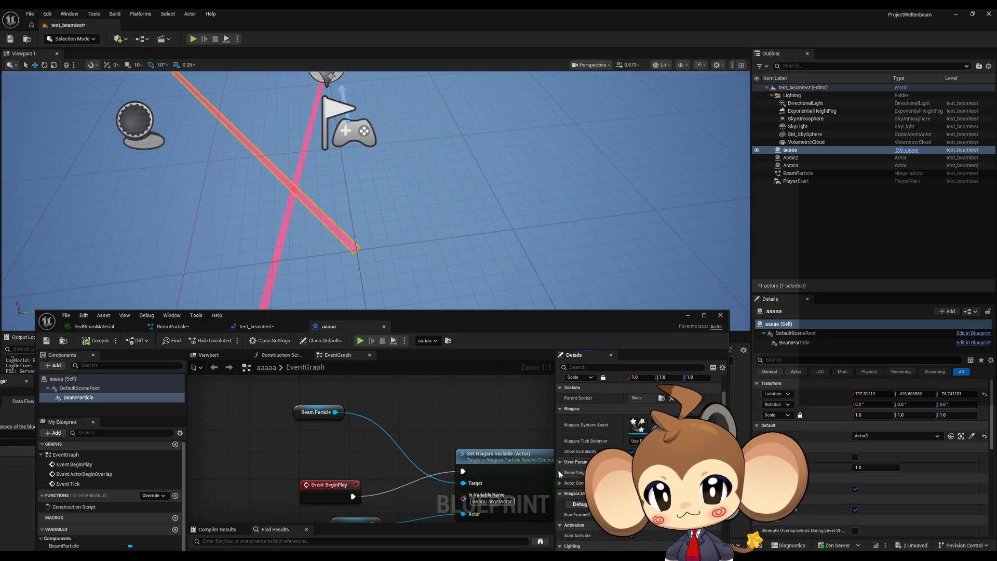
{"action": "left_click", "coordinate": [559, 470]}
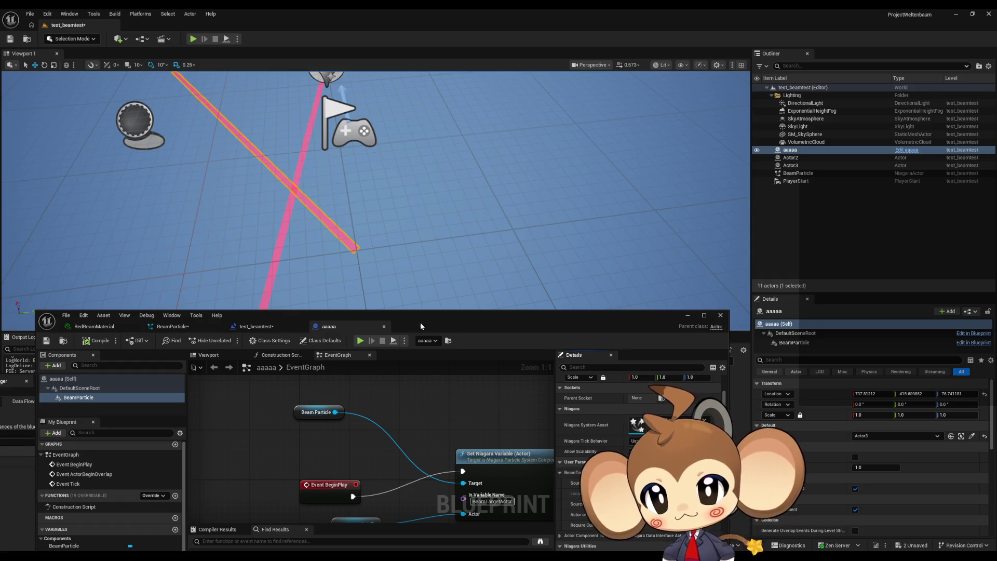
{"action": "left_click_drag", "start_coordinate": [333, 328], "coordinate": [388, 242]}
{"action": "left_click", "coordinate": [415, 256]}
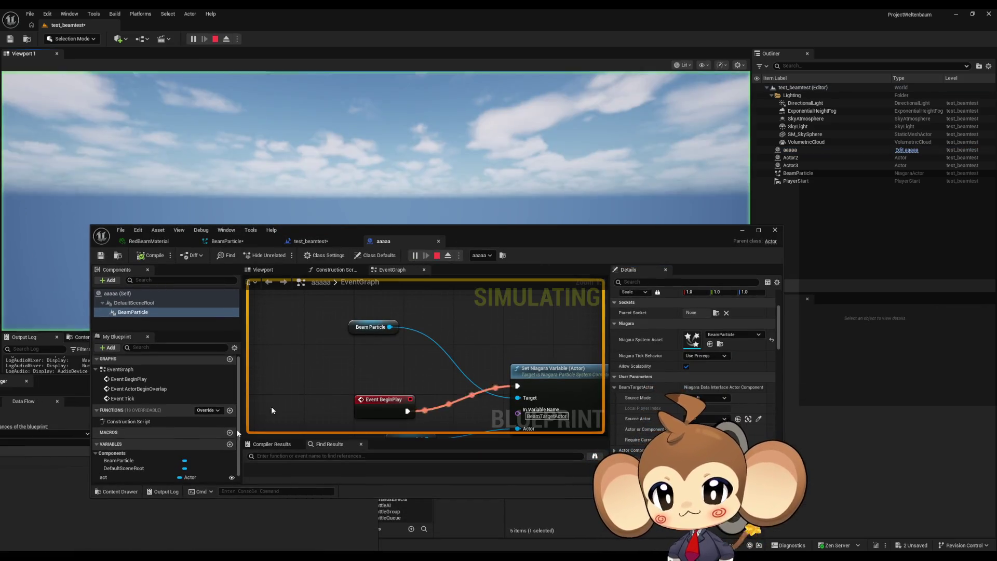
In the Blueprint Debugger, pick the aaaaa instance and inspect Self > Beam Particle values.
{"action": "left_click", "coordinate": [83, 512]}
{"action": "left_click_drag", "start_coordinate": [95, 386], "coordinate": [323, 365]}
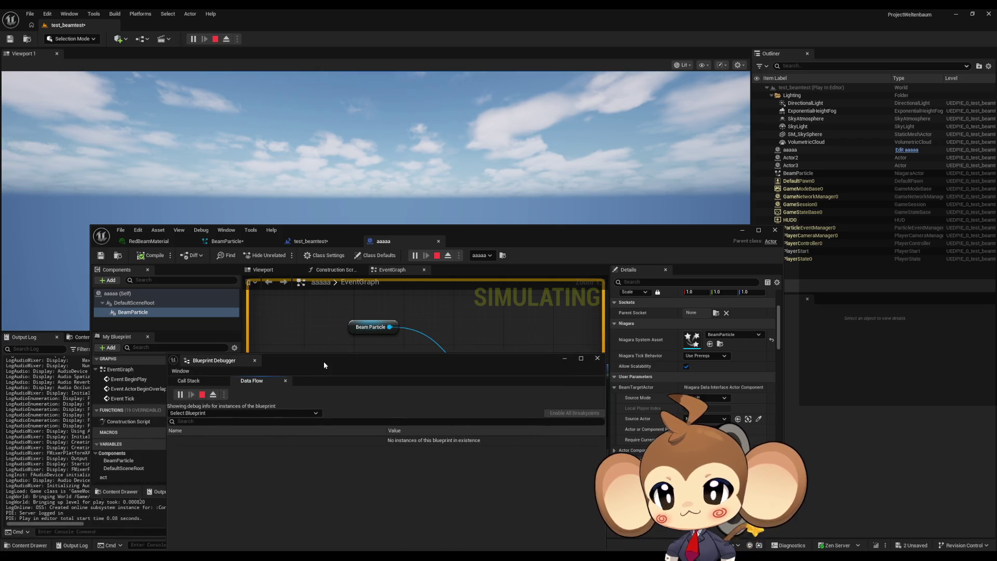
{"action": "left_click", "coordinate": [206, 416]}
{"action": "type", "text": "aaa"}
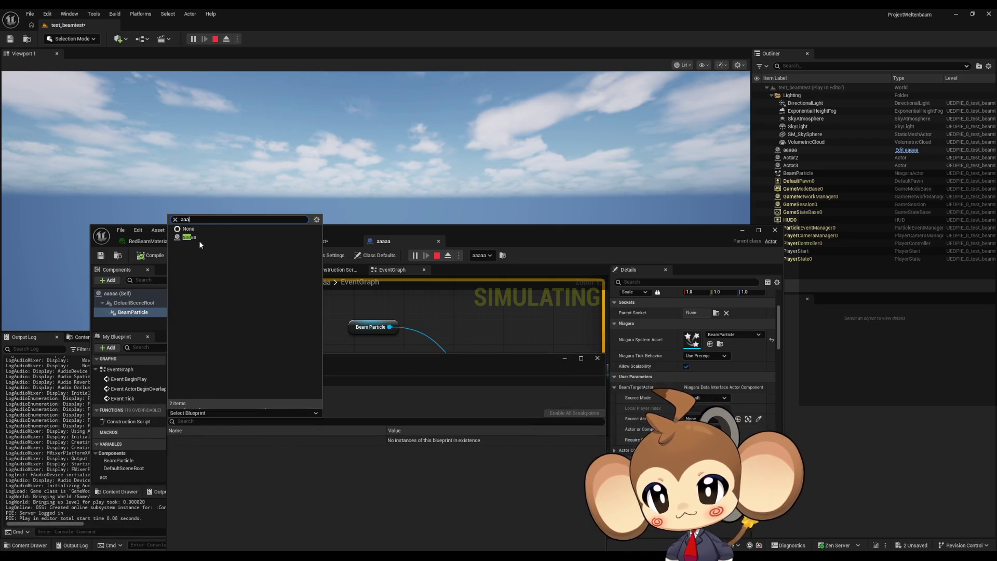
{"action": "left_click", "coordinate": [192, 238]}
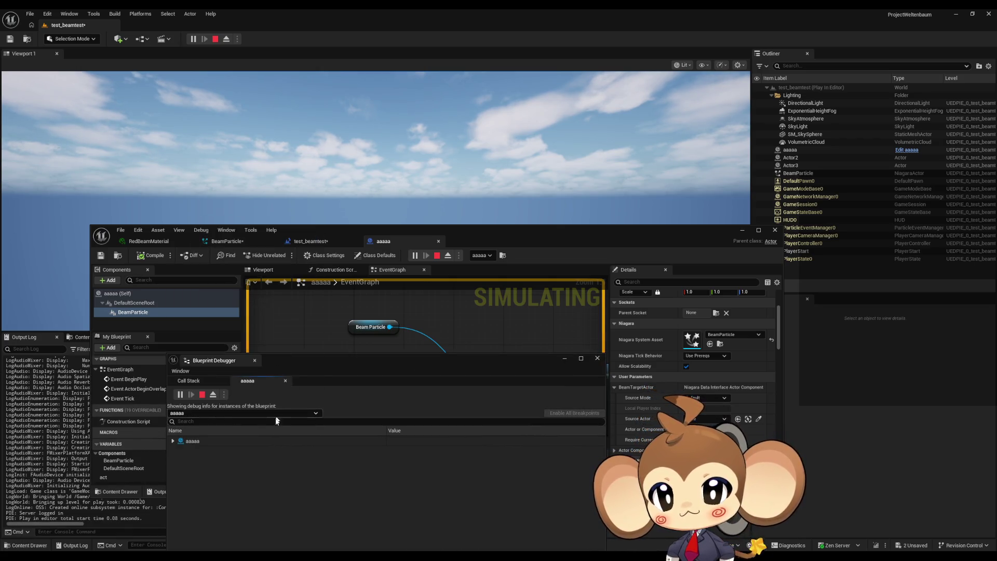
{"action": "left_click", "coordinate": [179, 450]}
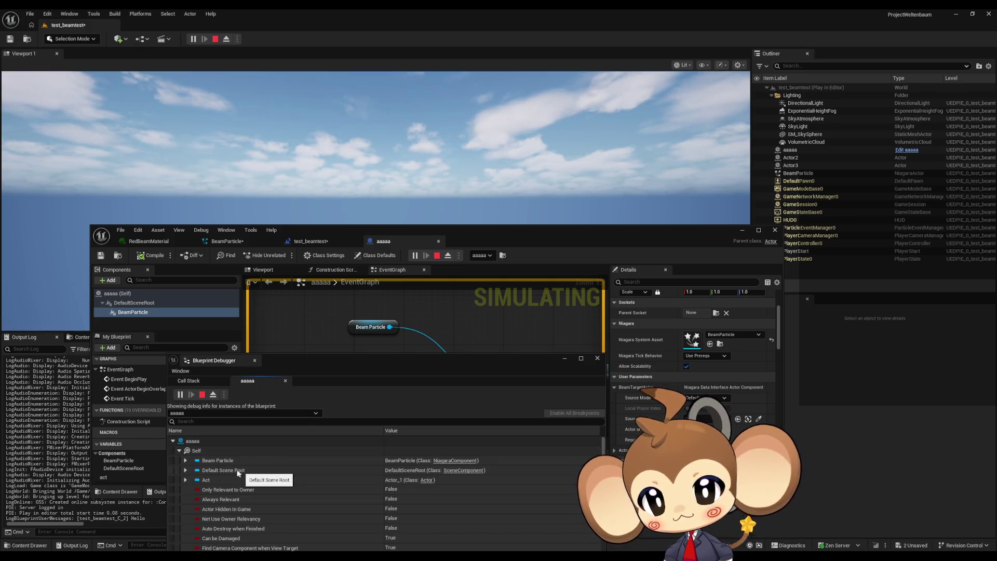
{"action": "left_click", "coordinate": [186, 461]}
{"action": "scroll", "coordinate": [263, 471], "scroll_direction": "down", "scroll_amount": 10}
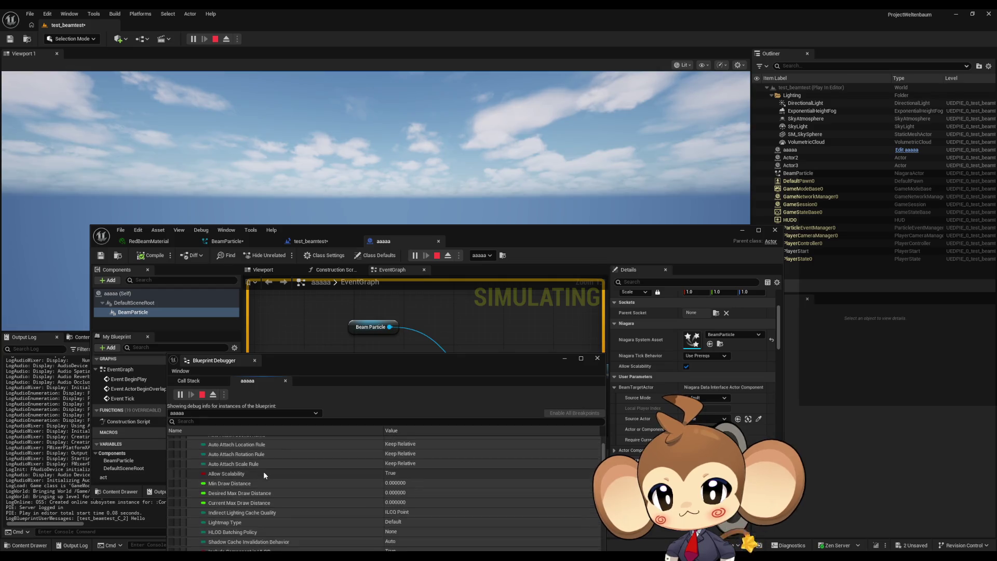
{"action": "scroll", "coordinate": [265, 470], "scroll_direction": "down", "scroll_amount": 10}
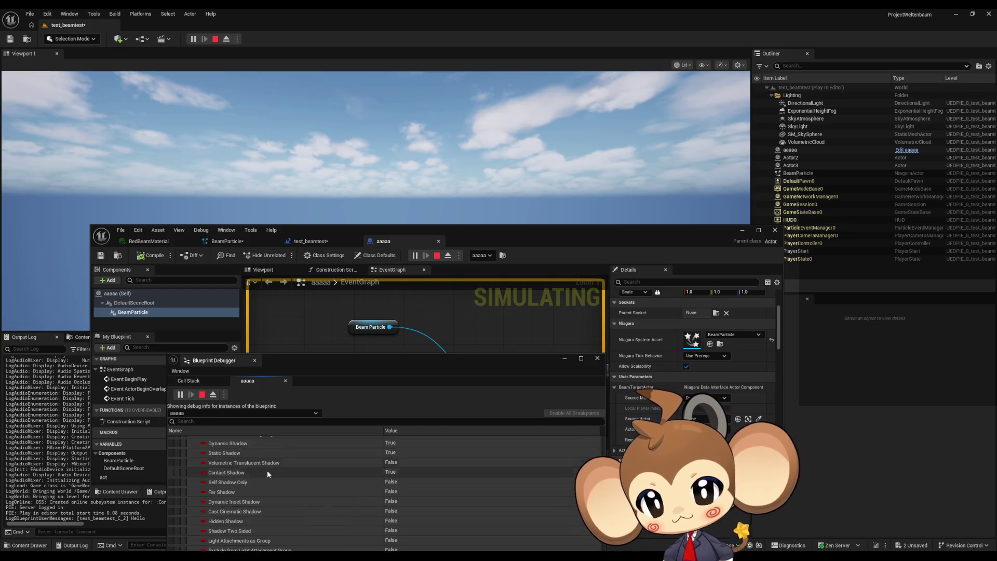
{"action": "scroll", "coordinate": [267, 468], "scroll_direction": "down", "scroll_amount": 10}
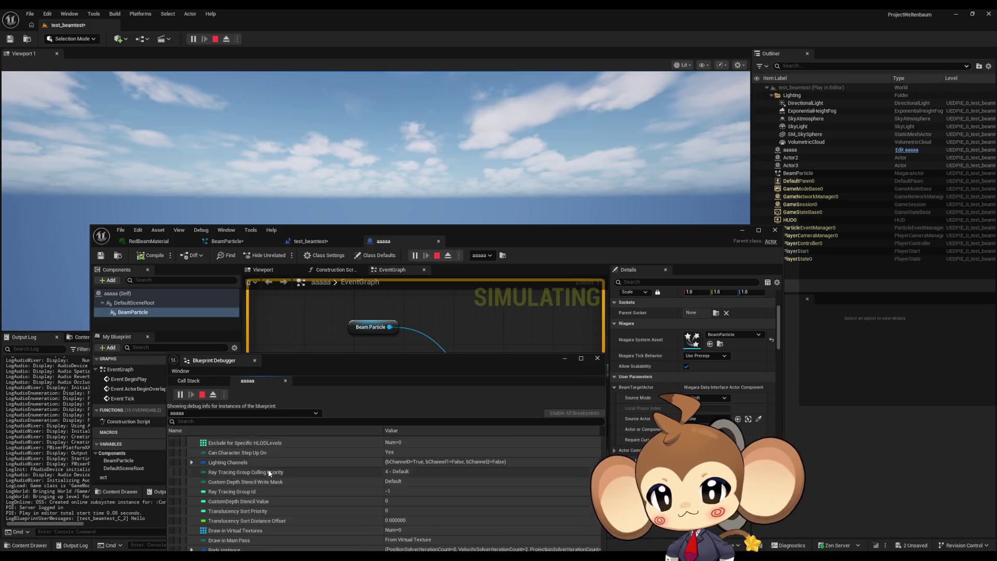
{"action": "scroll", "coordinate": [268, 468], "scroll_direction": "down", "scroll_amount": 8}
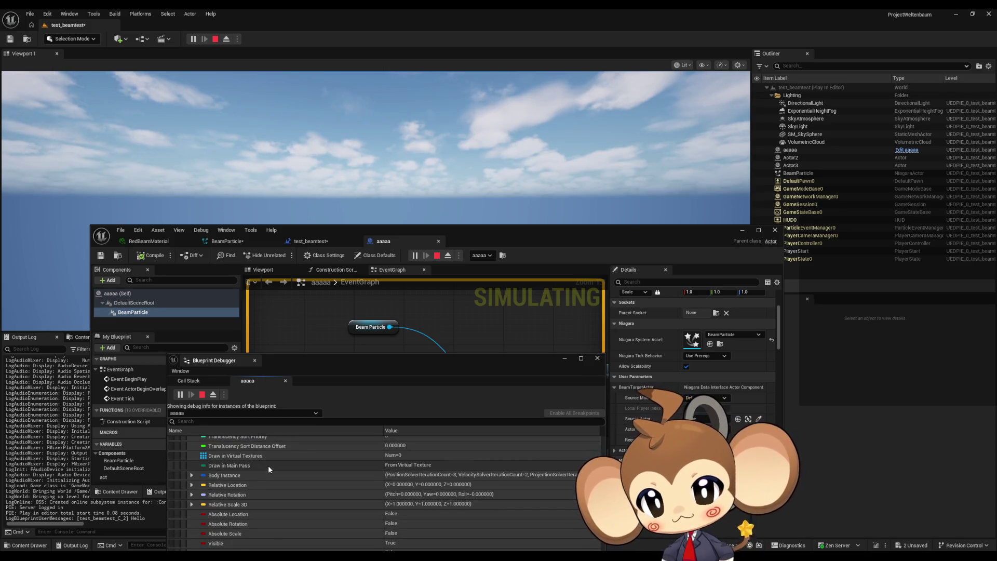
{"action": "scroll", "coordinate": [269, 465], "scroll_direction": "down", "scroll_amount": 1}
{"action": "type", "text": "bea"}
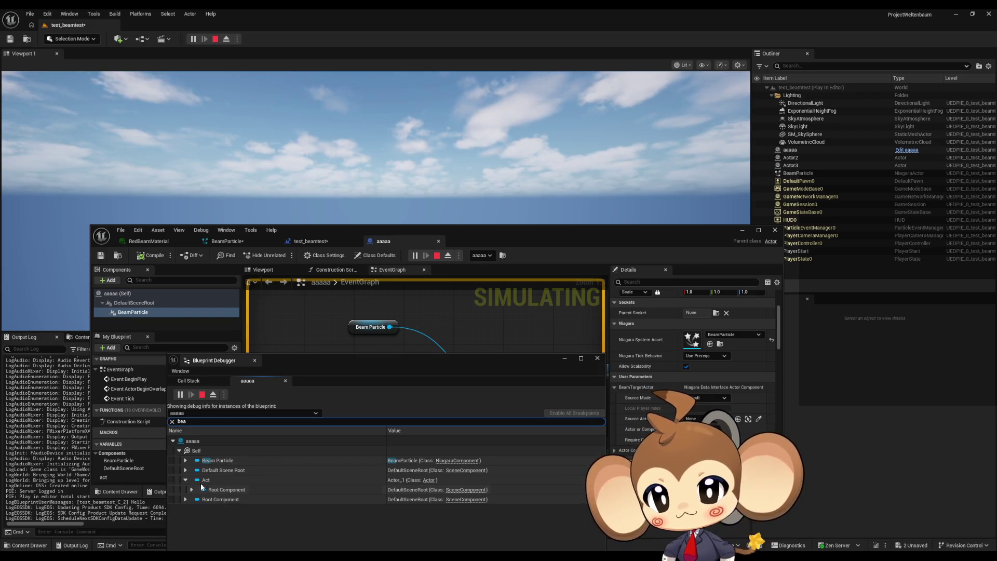
Clear the 'bea' filter and re-expand the aaaaa instance's Self > Beam Particle entry.
{"action": "left_click", "coordinate": [186, 461]}
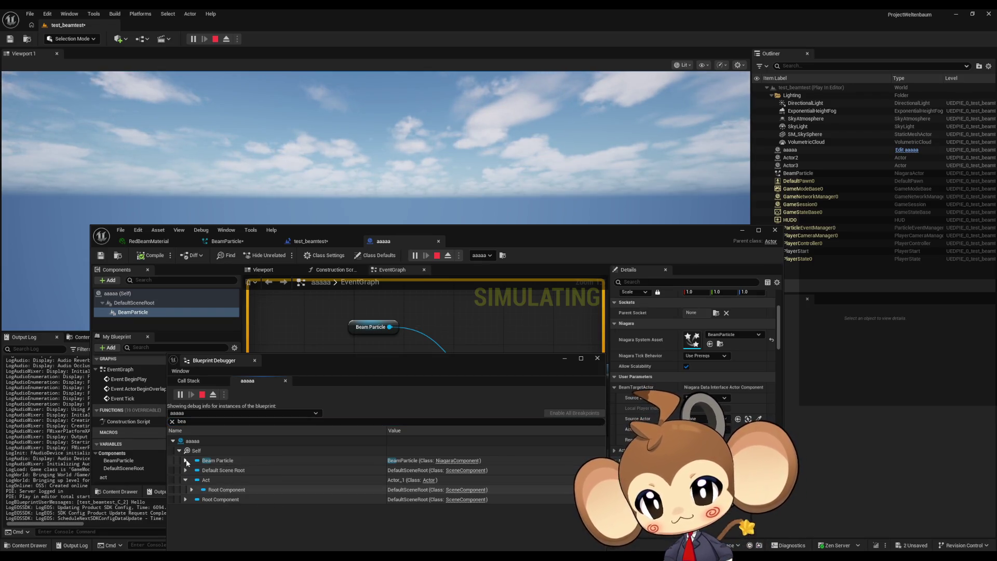
{"action": "left_click", "coordinate": [186, 423]}
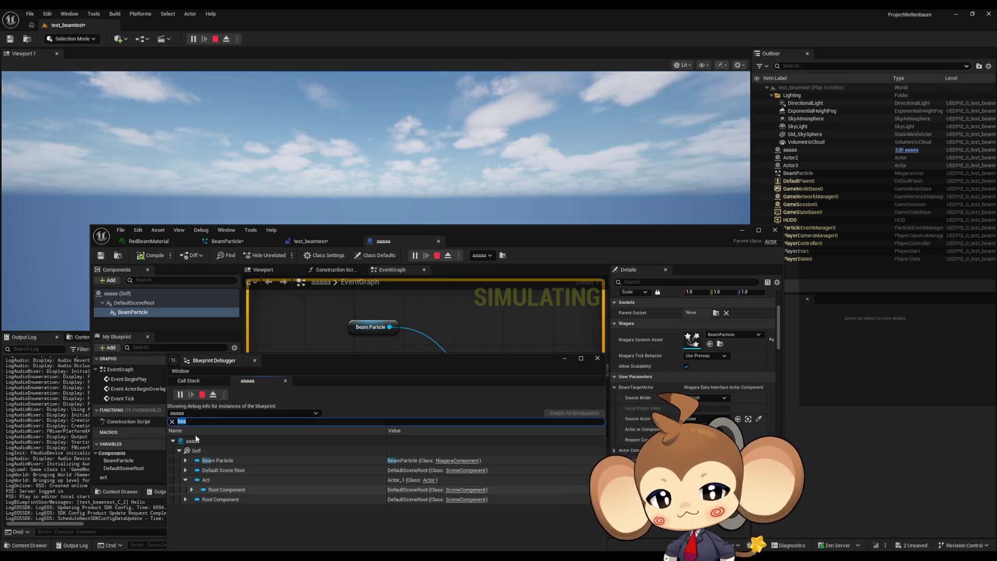
{"action": "key", "text": "BackSpace"}
{"action": "left_click", "coordinate": [173, 440]}
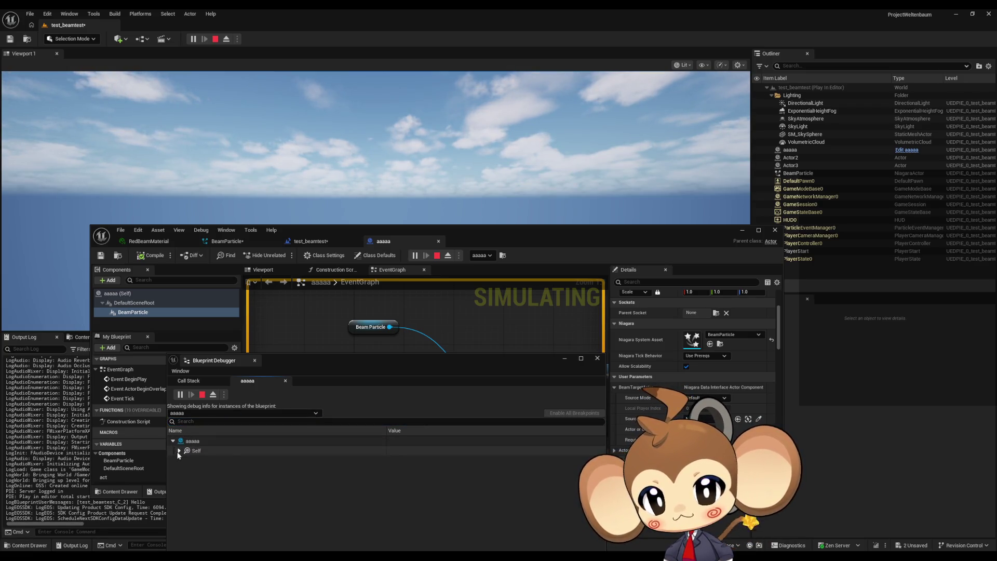
{"action": "left_click", "coordinate": [180, 451]}
{"action": "left_click", "coordinate": [186, 461]}
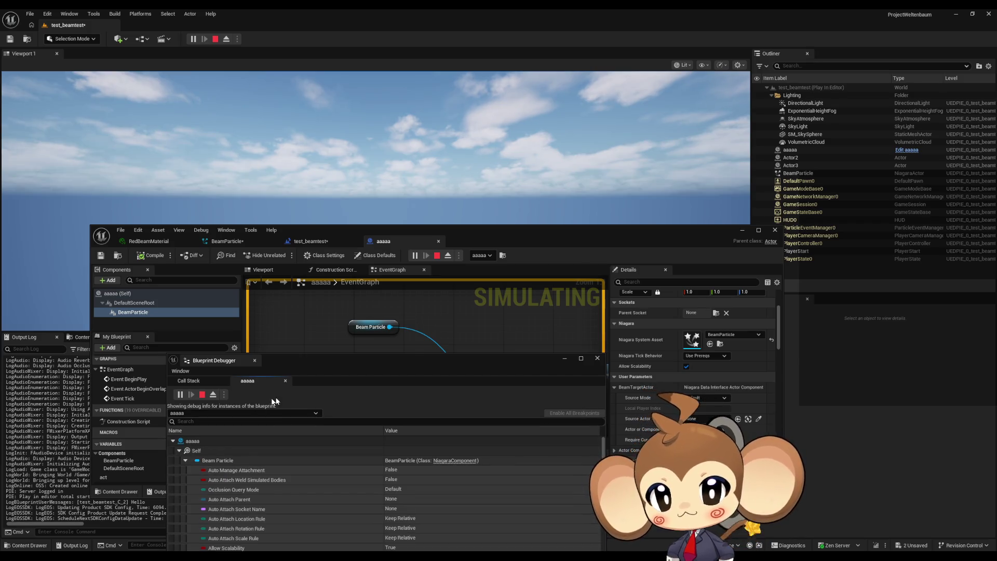
Maximize the debugger to review the values, then restore and close it.
{"action": "double_click", "coordinate": [332, 362]}
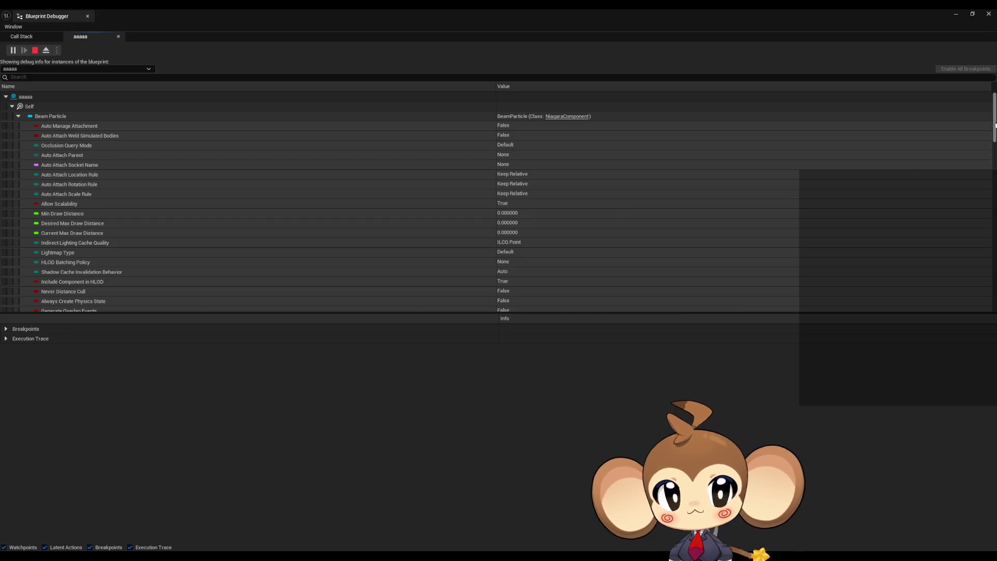
{"action": "mouse_move", "coordinate": [994, 125]}
{"action": "left_mouse_down"}
{"action": "mouse_move", "coordinate": [986, 329]}
{"action": "mouse_move", "coordinate": [970, 245]}
{"action": "mouse_move", "coordinate": [972, 110]}
{"action": "left_mouse_up"}
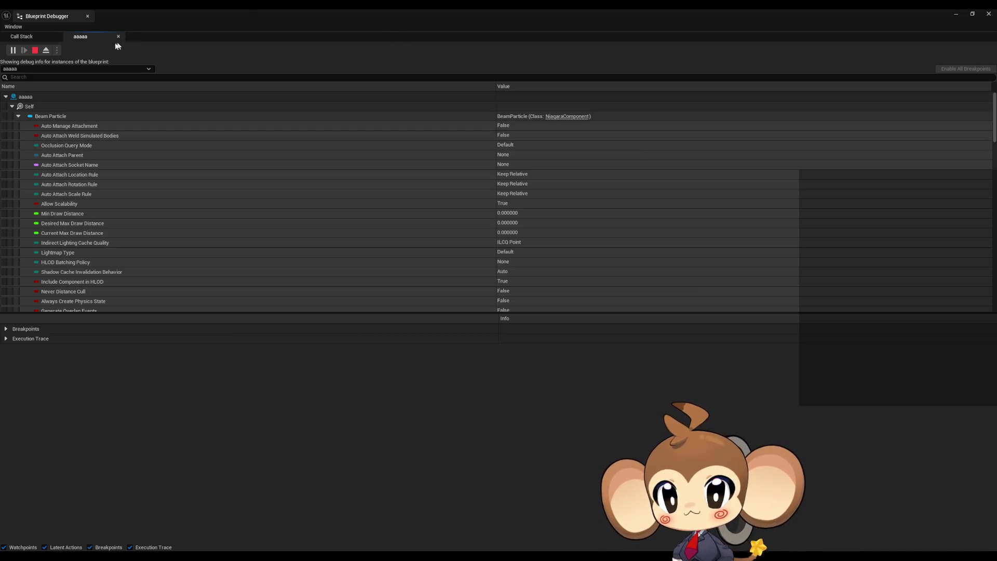
{"action": "left_click", "coordinate": [972, 13]}
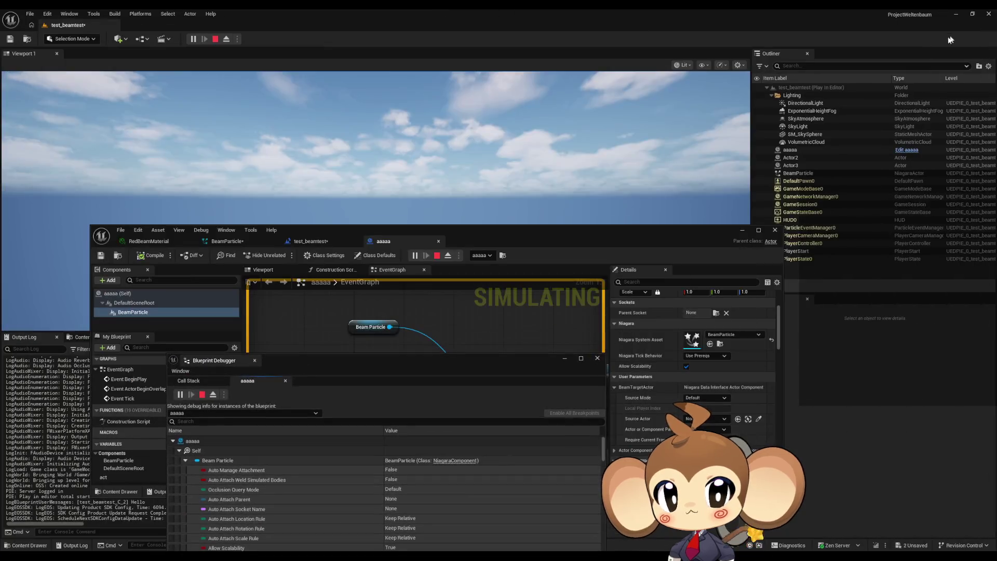
{"action": "left_click", "coordinate": [597, 358]}
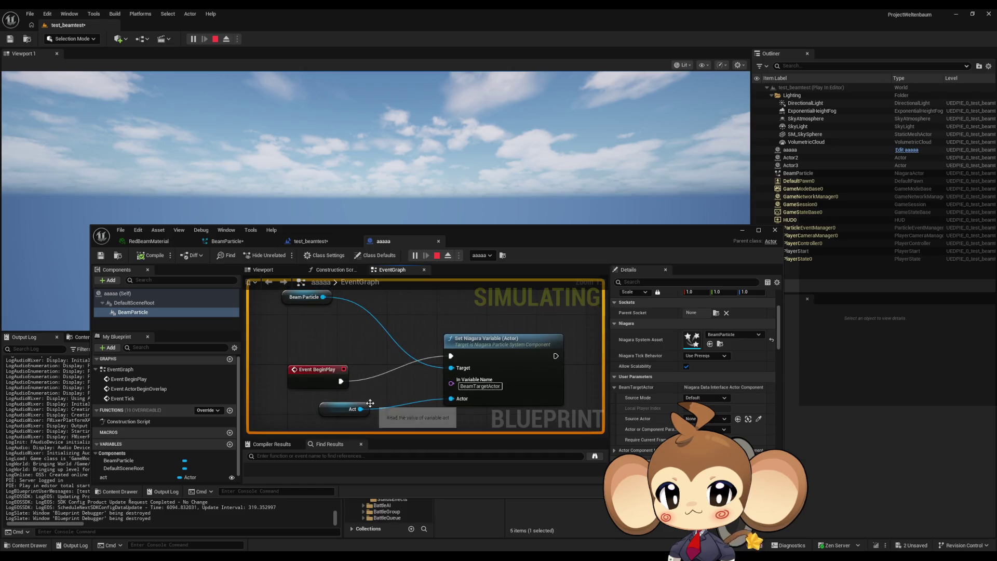
{"action": "left_click_drag", "start_coordinate": [322, 290], "coordinate": [337, 306]}
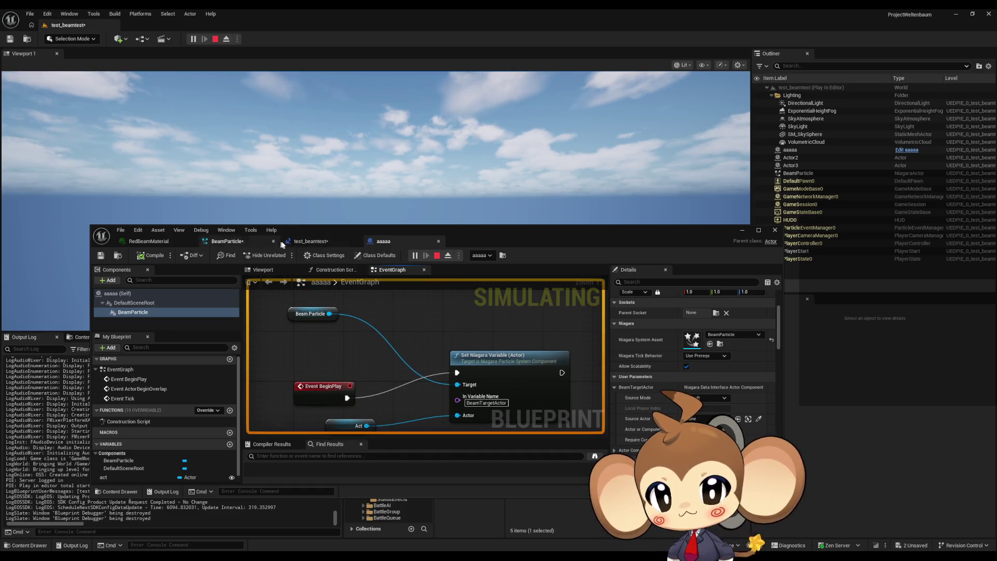
Re-dock the aaaaa editor beside test_beamtest and return to the BeamParticle Niagara system.
{"action": "left_click", "coordinate": [239, 243]}
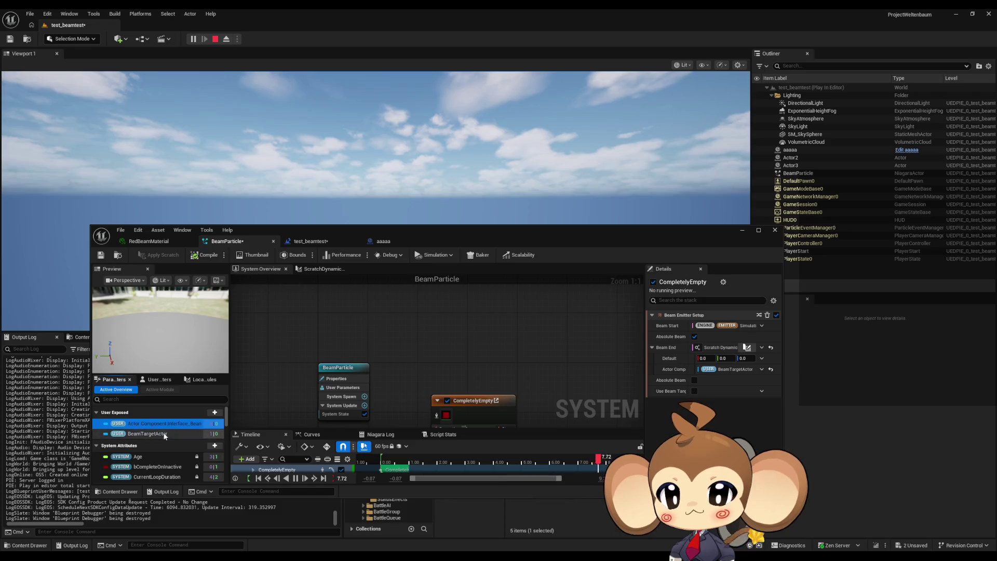
{"action": "left_click", "coordinate": [415, 234]}
{"action": "left_click_drag", "start_coordinate": [415, 234], "coordinate": [415, 238]}
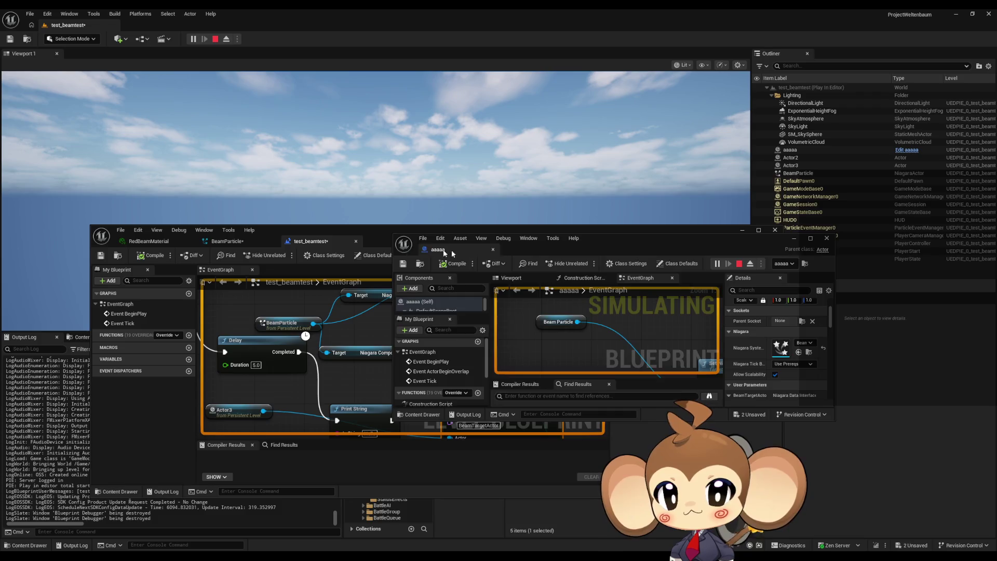
{"action": "left_click_drag", "start_coordinate": [451, 250], "coordinate": [393, 241]}
{"action": "left_click", "coordinate": [317, 241]}
{"action": "left_click", "coordinate": [227, 240]}
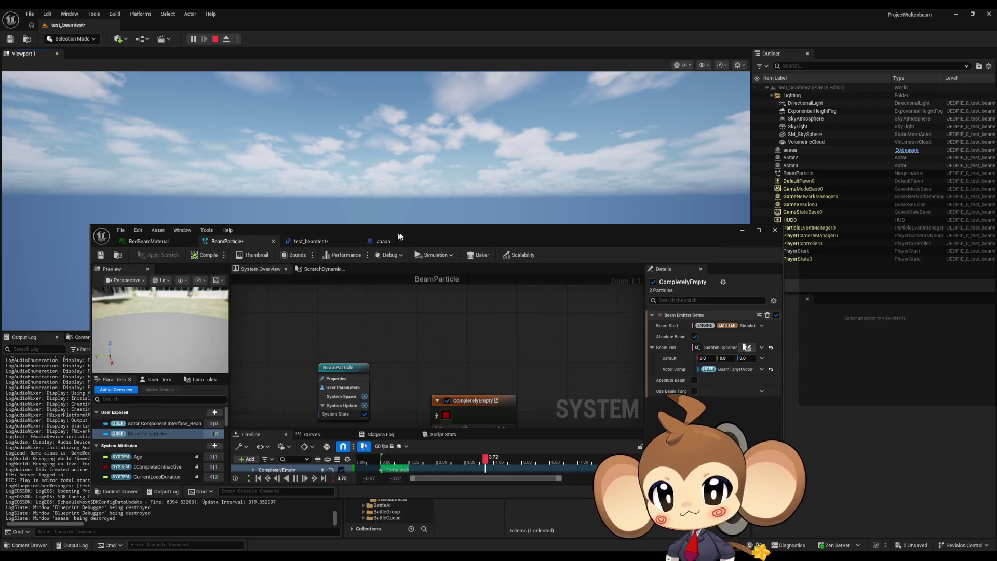
Inspect the Beam End Actor Component Interface input and the BeamTargetActor user parameter, changing nothing.
{"action": "double_click", "coordinate": [441, 229]}
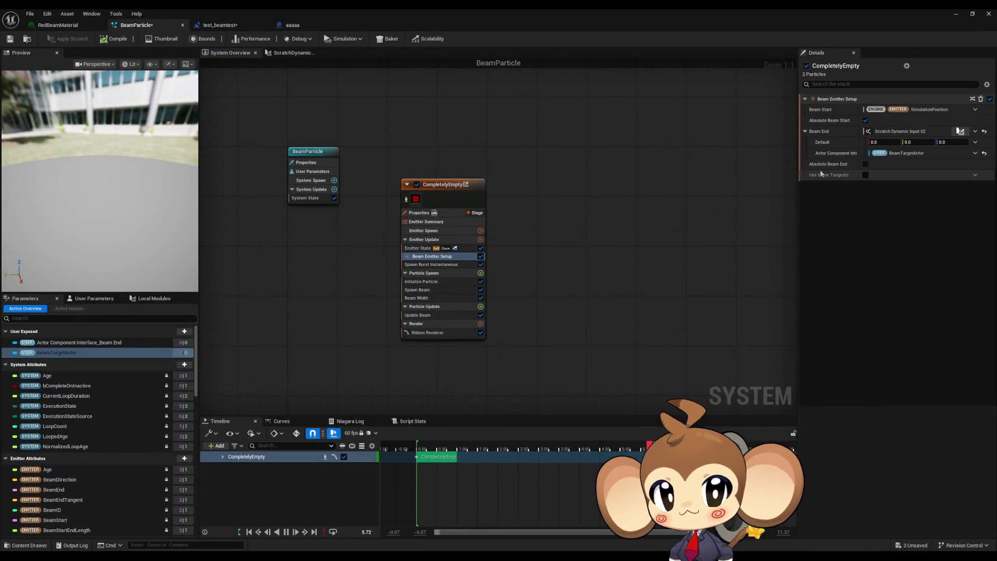
{"action": "left_click", "coordinate": [975, 154]}
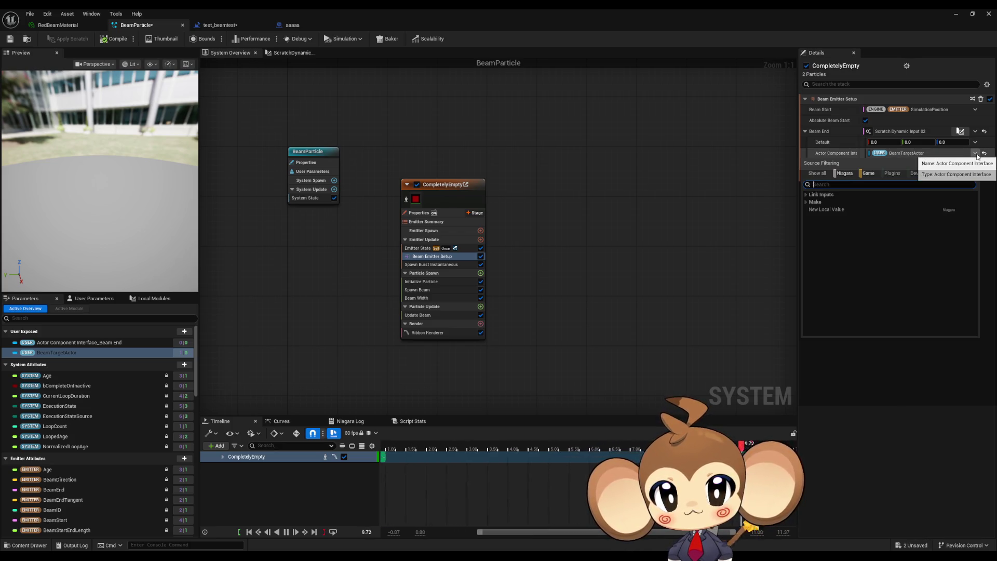
{"action": "left_click", "coordinate": [976, 154]}
{"action": "right_click", "coordinate": [901, 155]}
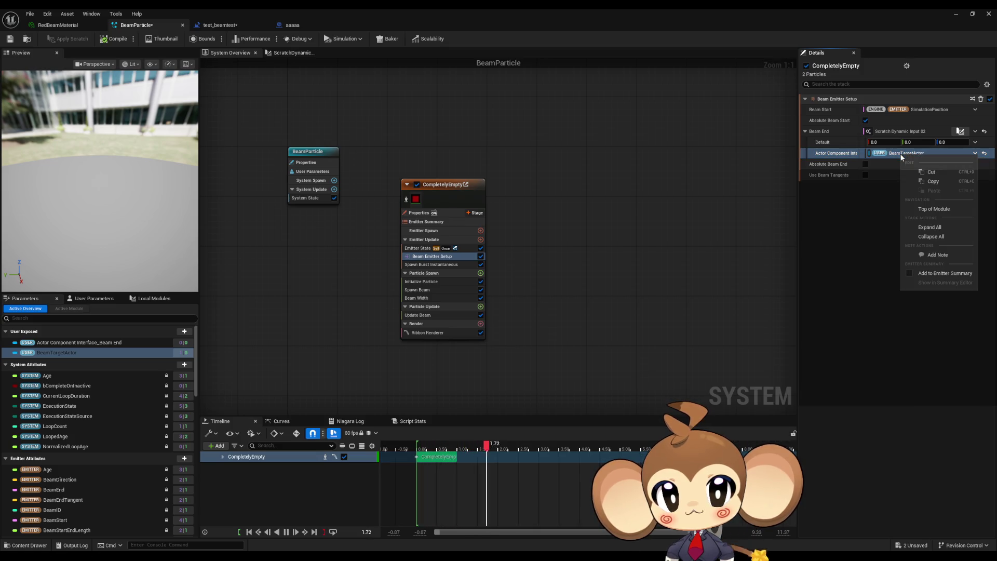
{"action": "left_click", "coordinate": [63, 355]}
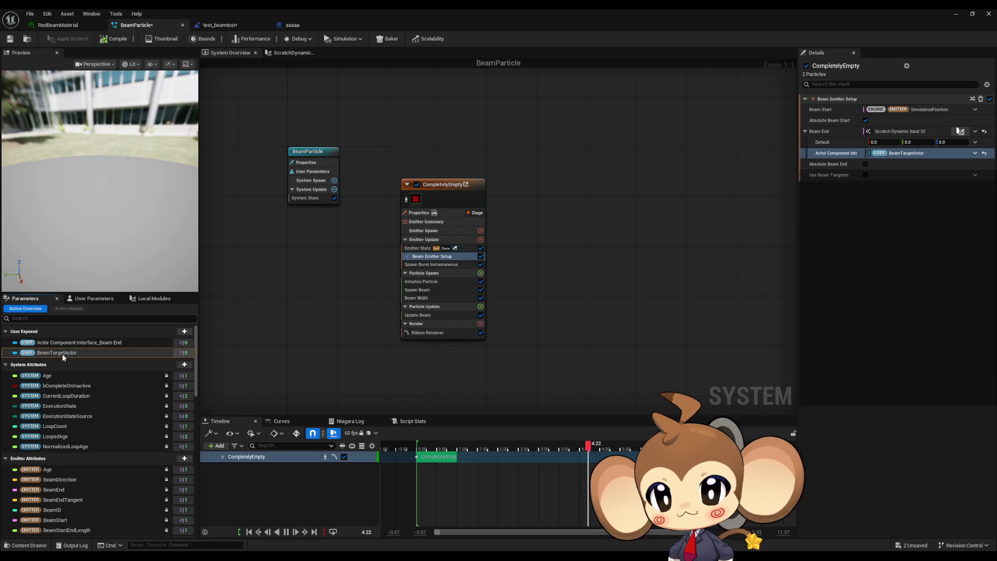
{"action": "right_click", "coordinate": [28, 353]}
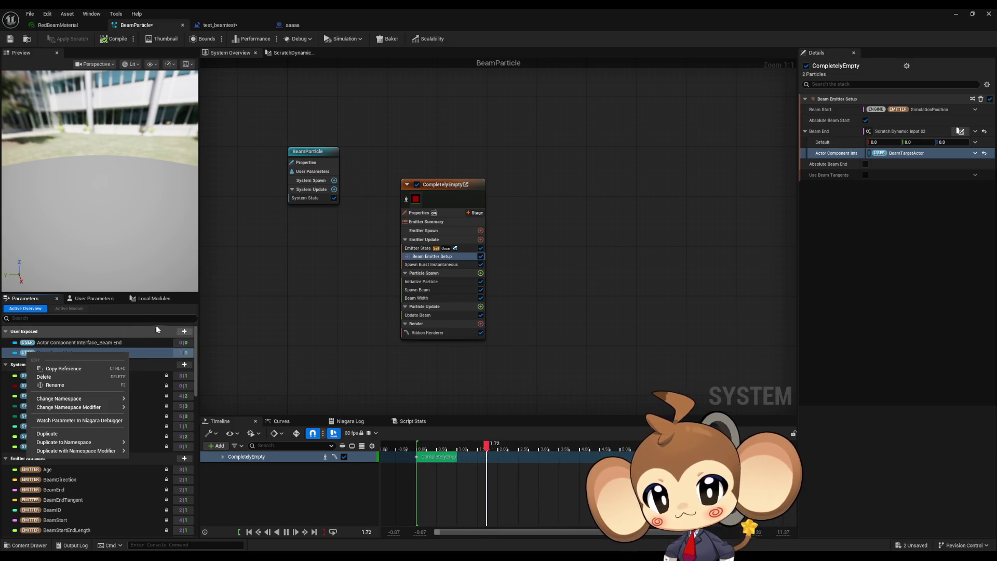
{"action": "left_click", "coordinate": [227, 354]}
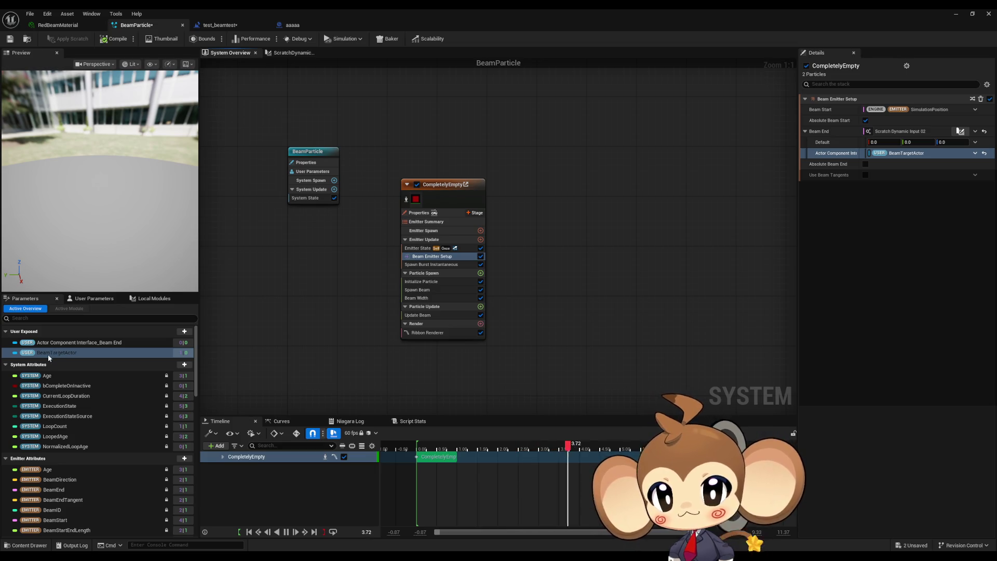
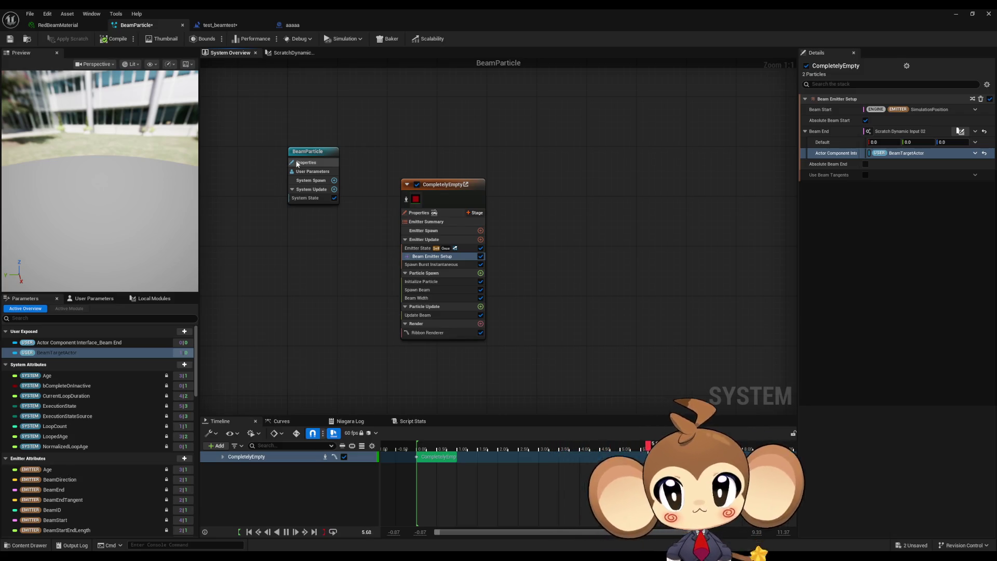
Switch to the aaaaa actor Blueprint's event graph and select its Set Niagara Variable node.
{"action": "left_click", "coordinate": [226, 26]}
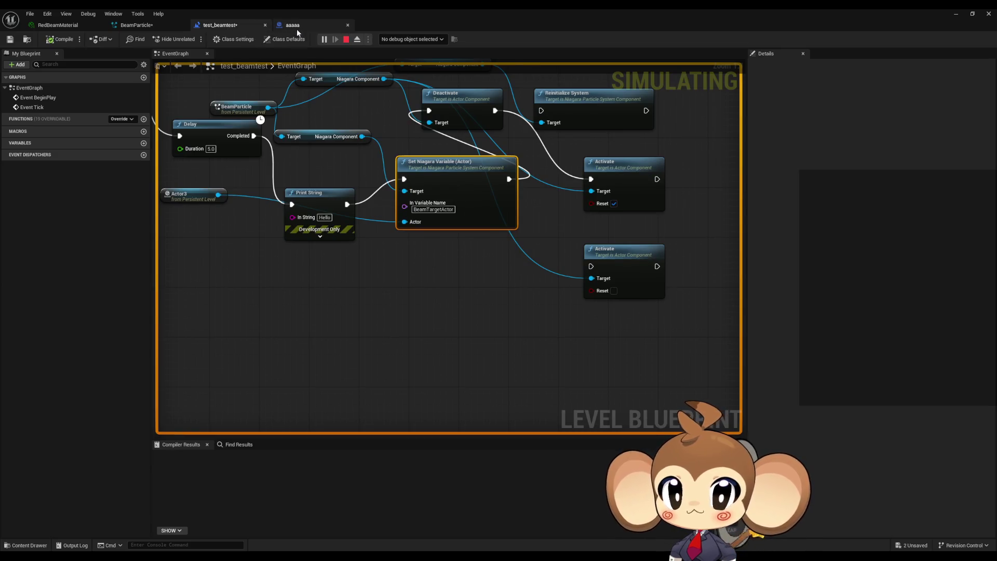
{"action": "left_click", "coordinate": [293, 26]}
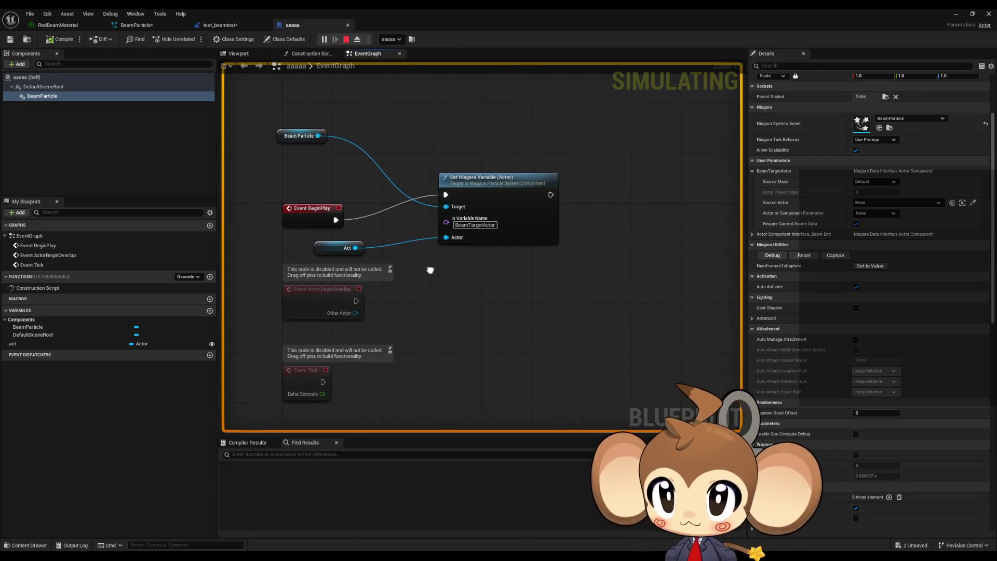
{"action": "mouse_move", "coordinate": [452, 242]}
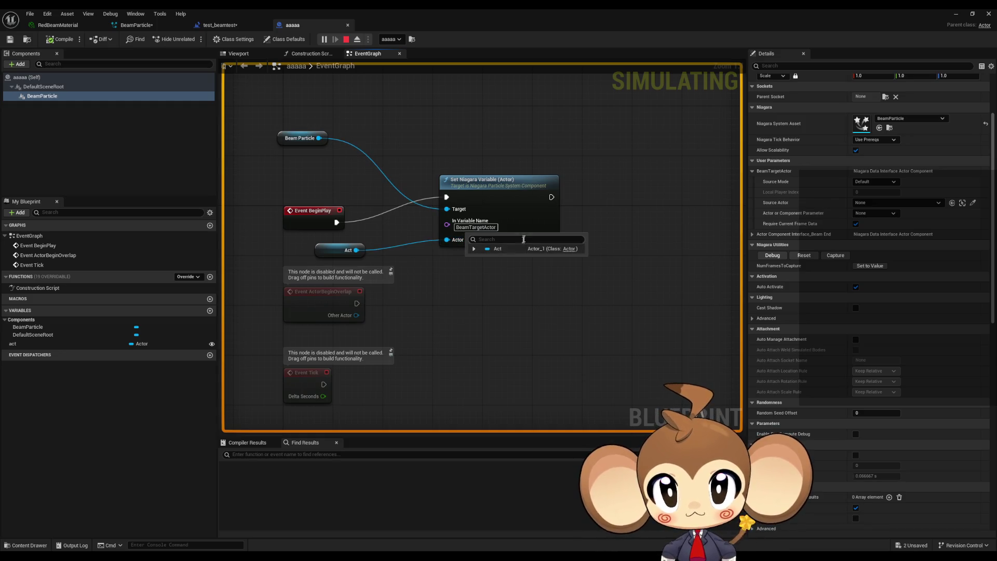
{"action": "left_click", "coordinate": [454, 244]}
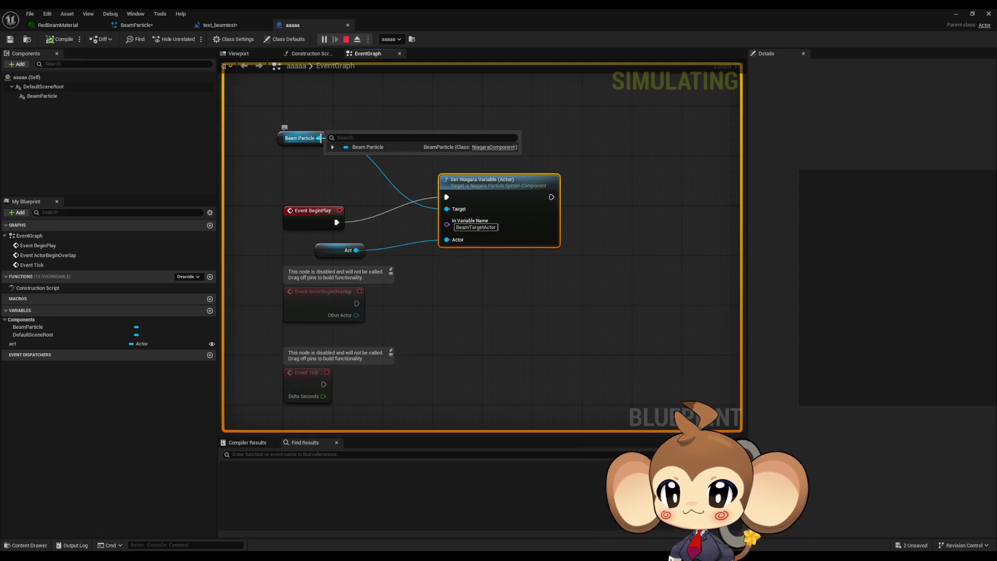
Add a Set Actor Parameter node from Beam Particle, then delete it and reselect Set Niagara Variable.
{"action": "left_click_drag", "start_coordinate": [318, 137], "coordinate": [437, 276]}
{"action": "type", "text": "actor"}
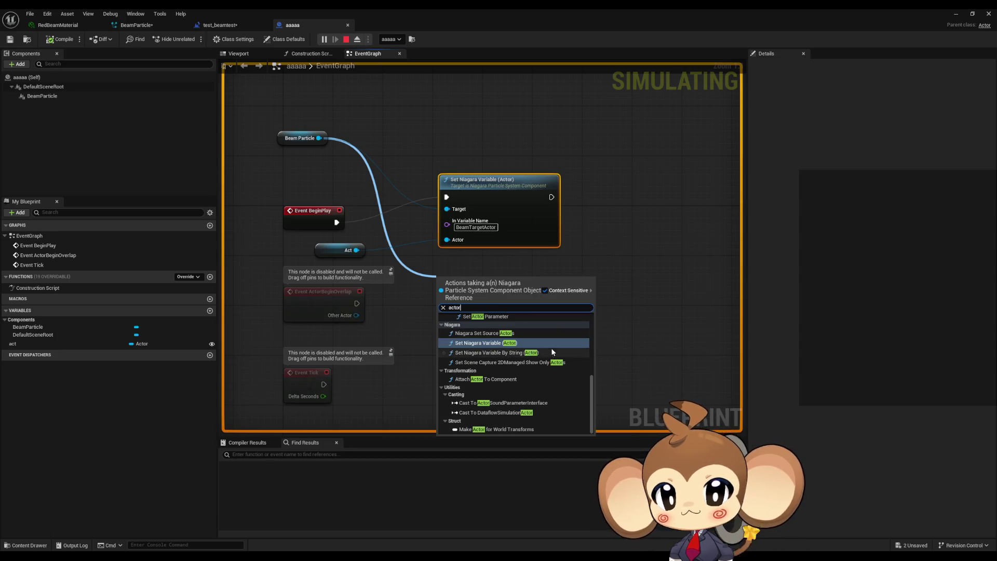
{"action": "scroll", "coordinate": [550, 348], "scroll_direction": "up", "scroll_amount": 2}
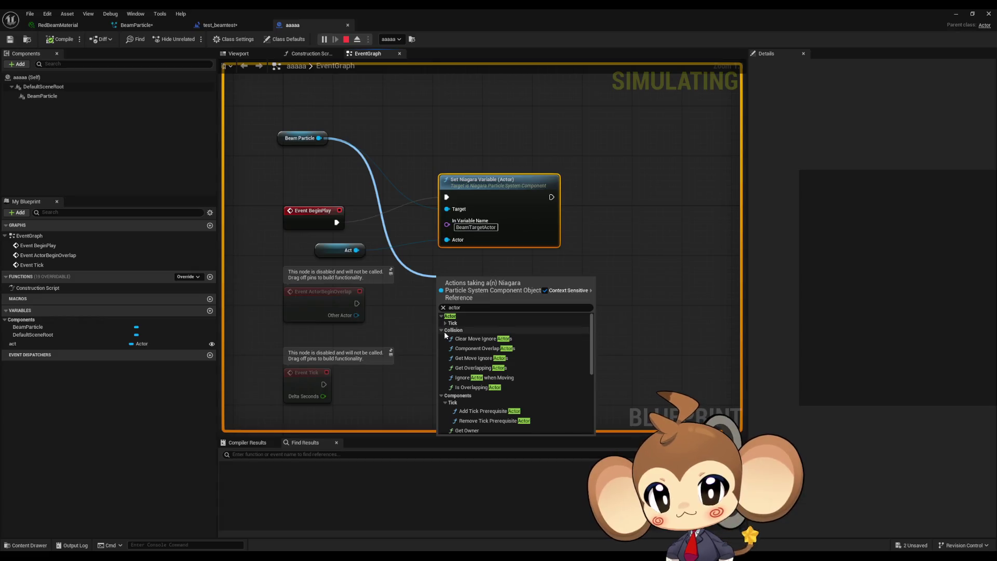
{"action": "left_click", "coordinate": [441, 330]}
{"action": "left_click", "coordinate": [441, 338]}
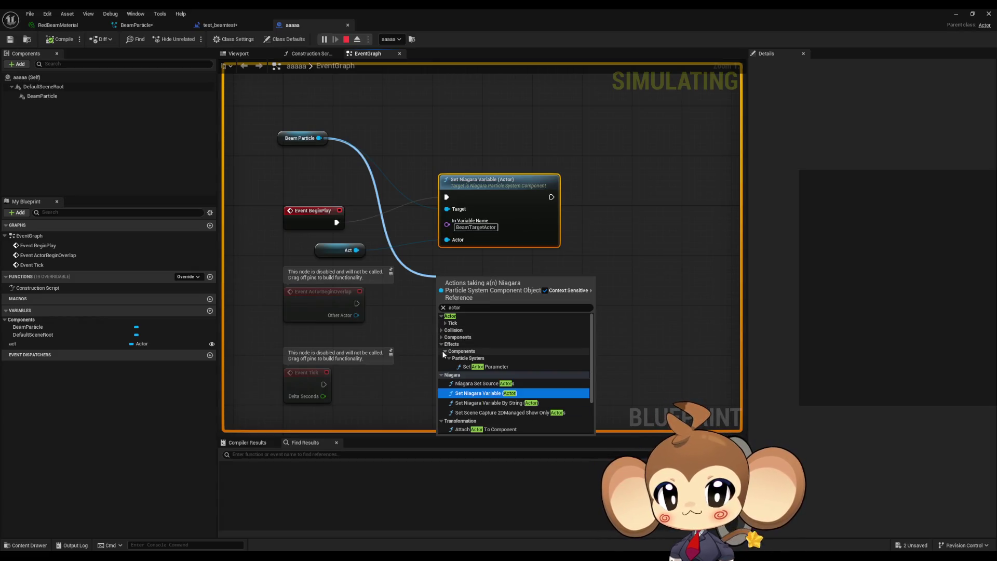
{"action": "scroll", "coordinate": [451, 357], "scroll_direction": "down", "scroll_amount": 1}
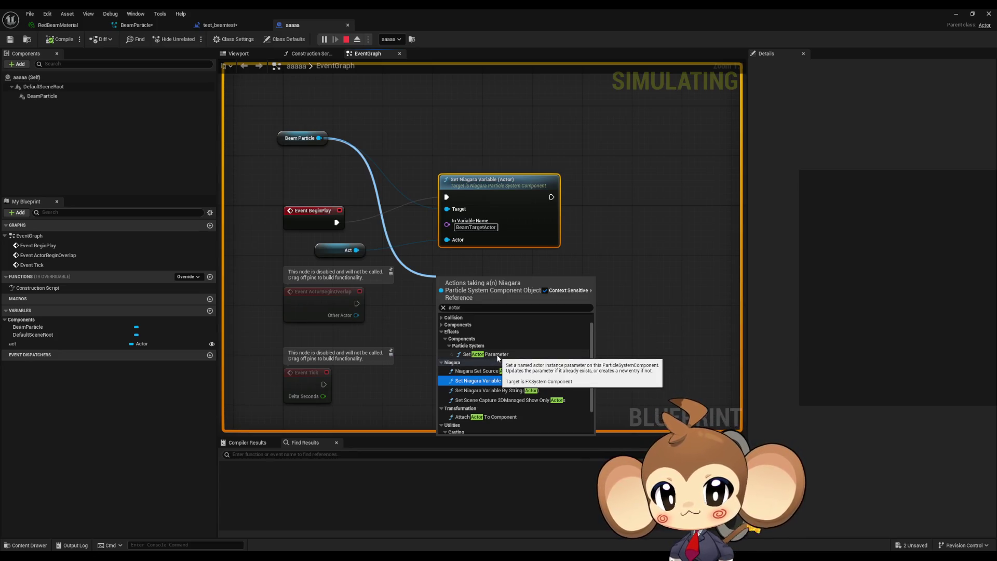
{"action": "scroll", "coordinate": [496, 359], "scroll_direction": "down", "scroll_amount": 2}
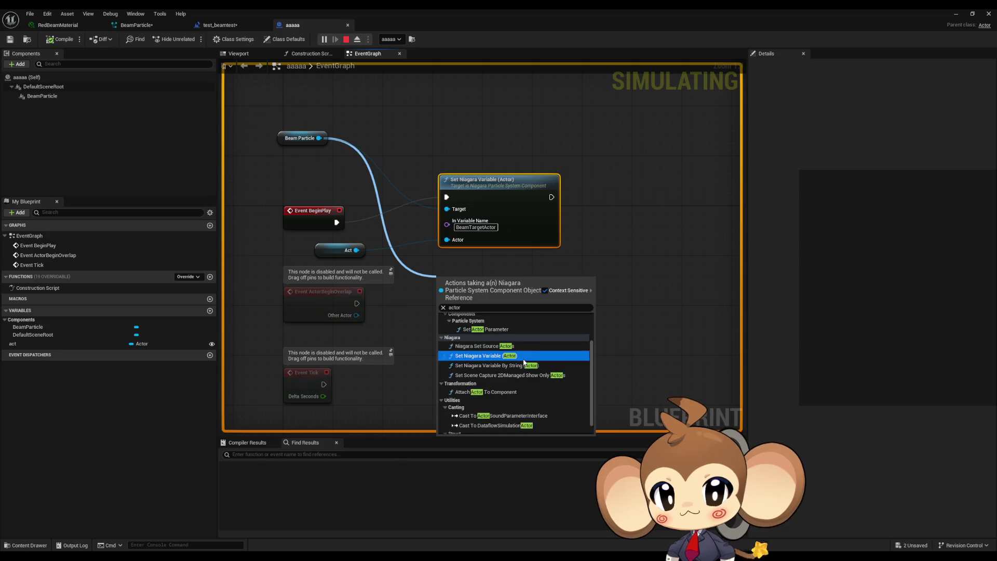
{"action": "scroll", "coordinate": [480, 369], "scroll_direction": "up", "scroll_amount": 2}
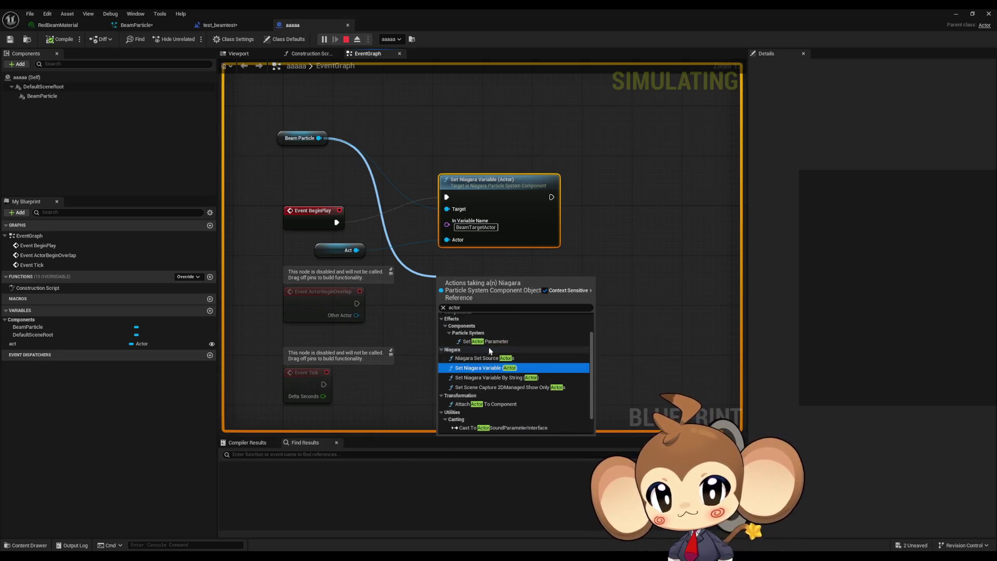
{"action": "left_click", "coordinate": [486, 343]}
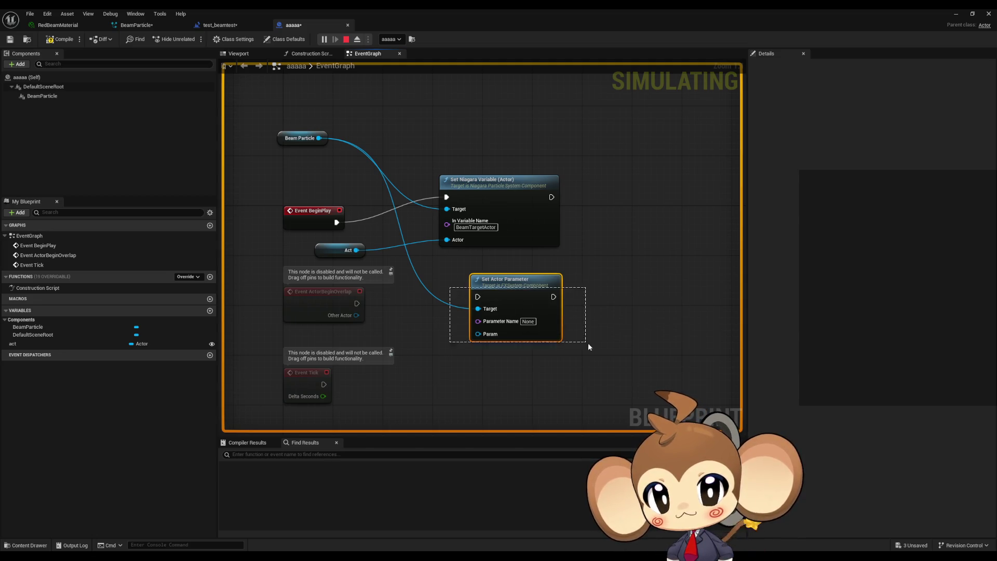
{"action": "key", "text": "Delete"}
{"action": "left_click", "coordinate": [502, 217]}
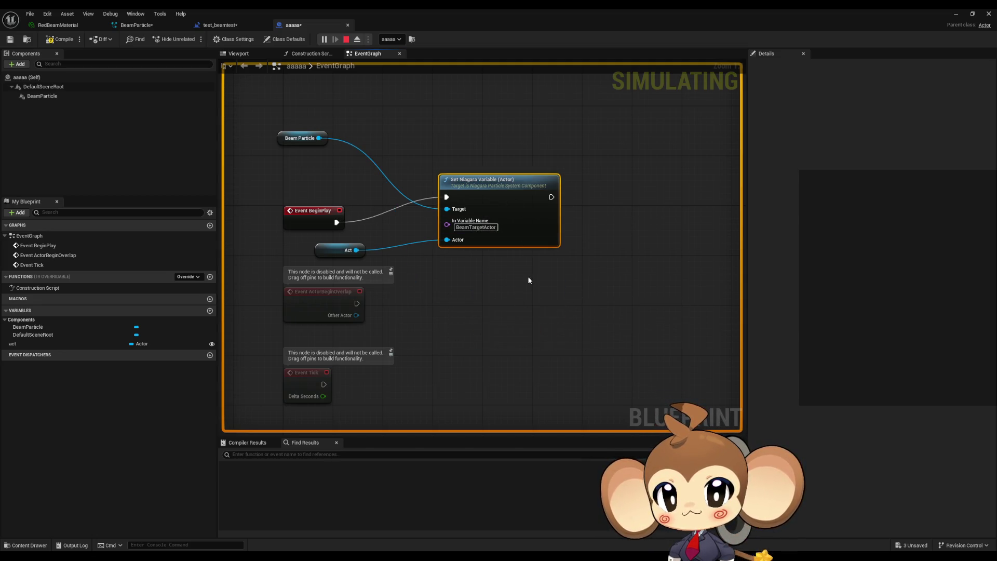
Switch back to the BeamParticle Niagara system editor tab.
{"action": "left_click", "coordinate": [160, 26]}
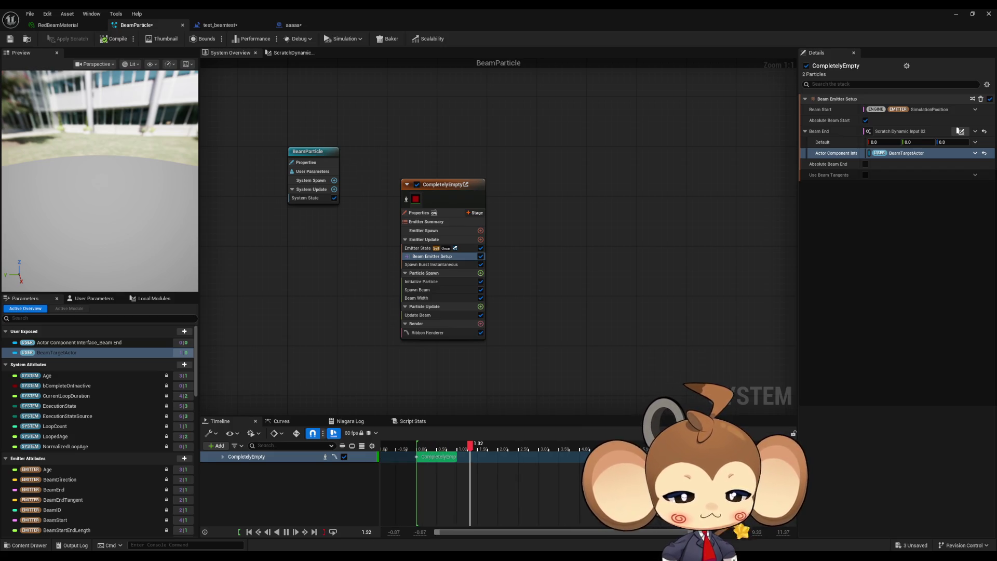
In the aaaaa Blueprint, prefix the In Variable Name with 'User.'.
{"action": "left_click", "coordinate": [218, 26]}
{"action": "left_click", "coordinate": [284, 26]}
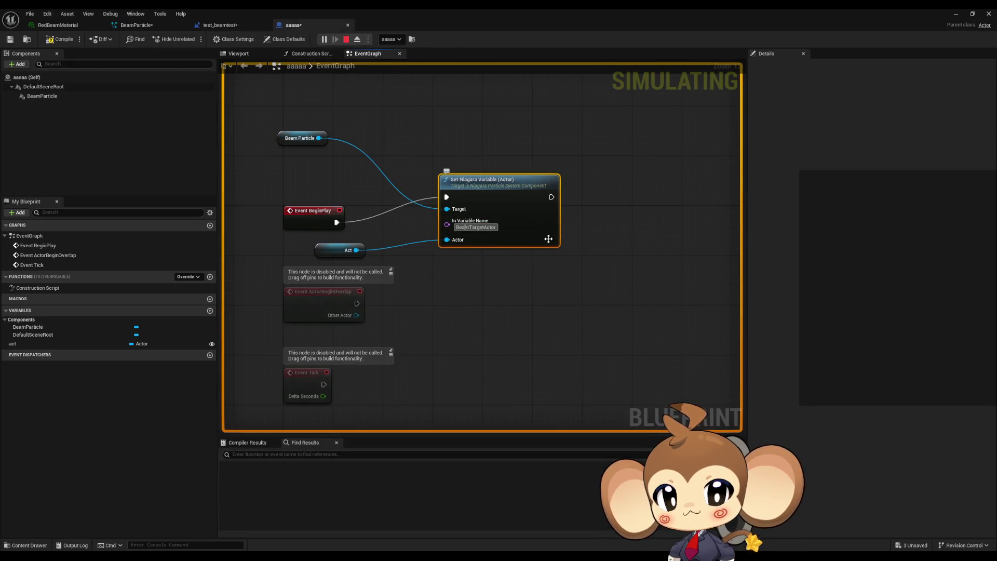
{"action": "type", "text": "User."}
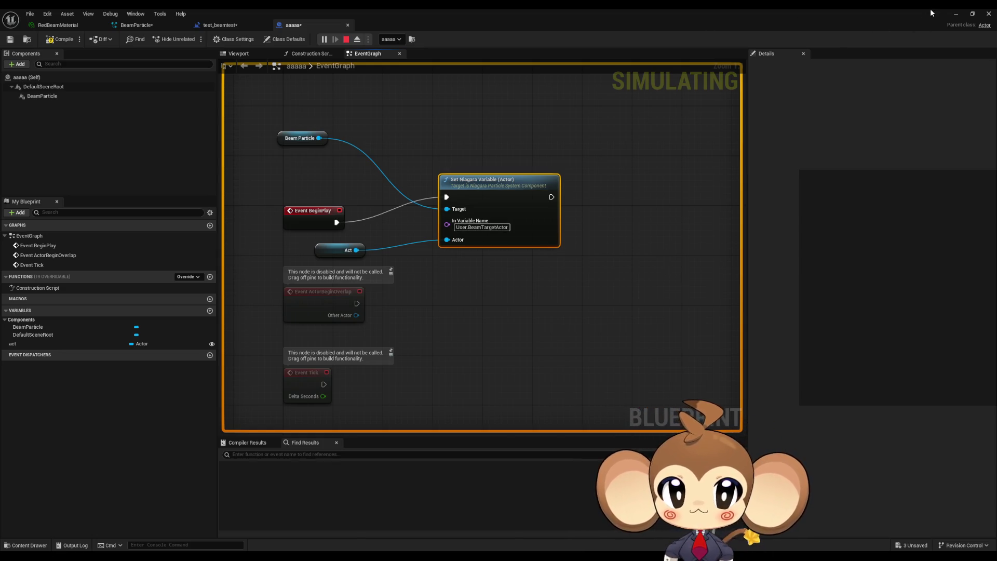
Close the Blueprint, test-play the level, stop it, and bring the Blueprint back.
{"action": "left_click", "coordinate": [989, 14]}
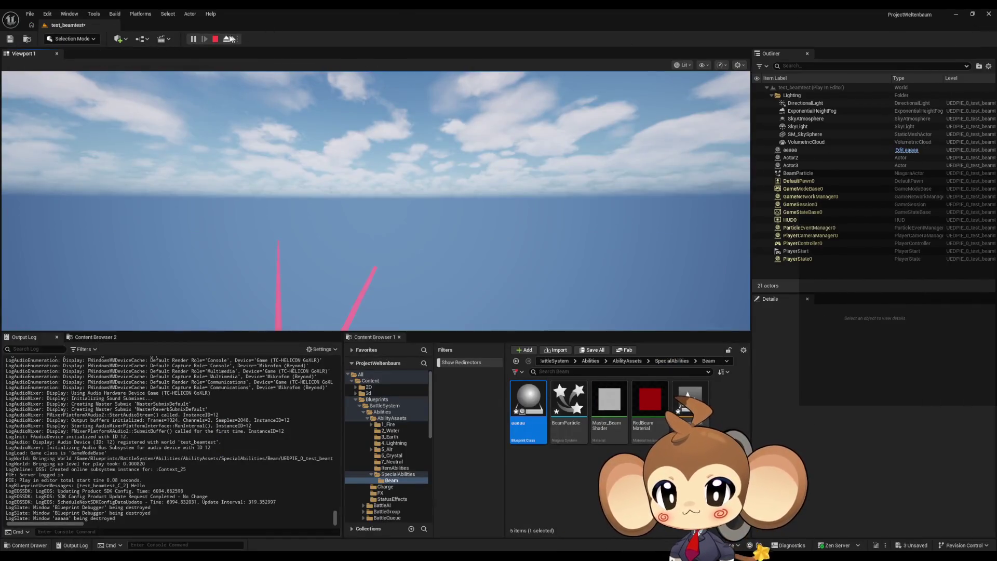
{"action": "left_click", "coordinate": [215, 38]}
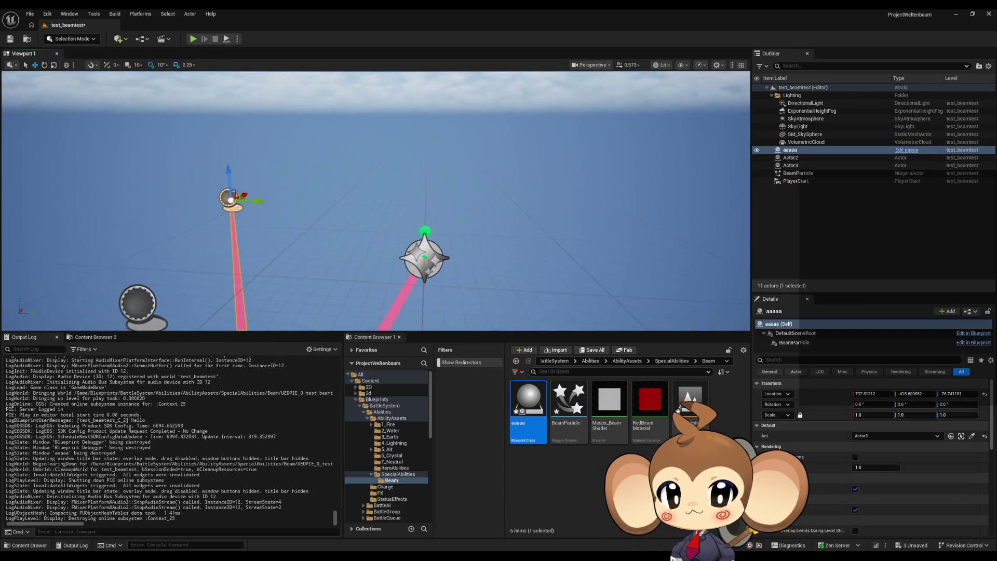
{"action": "left_click", "coordinate": [192, 39]}
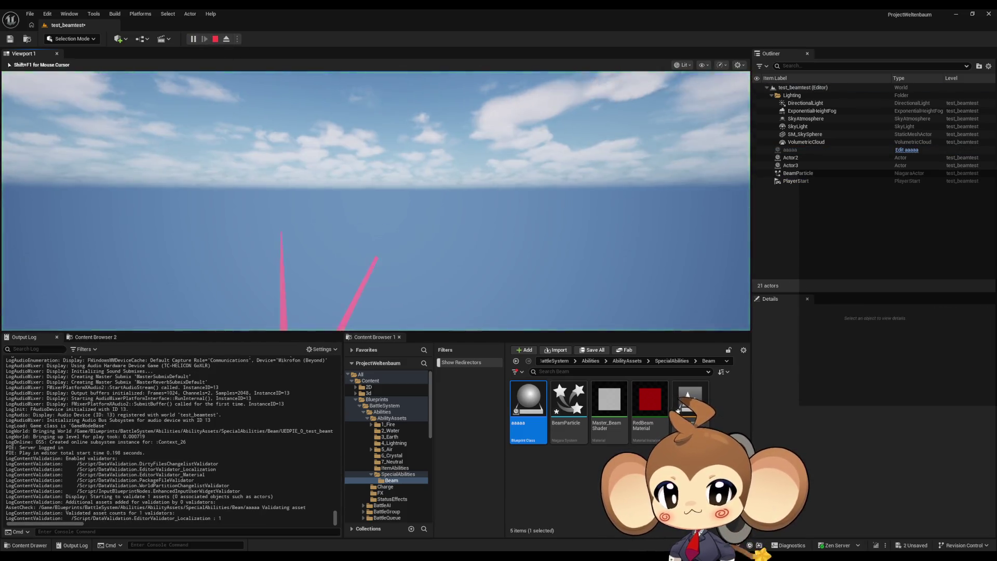
{"action": "key", "text": "shift+F1"}
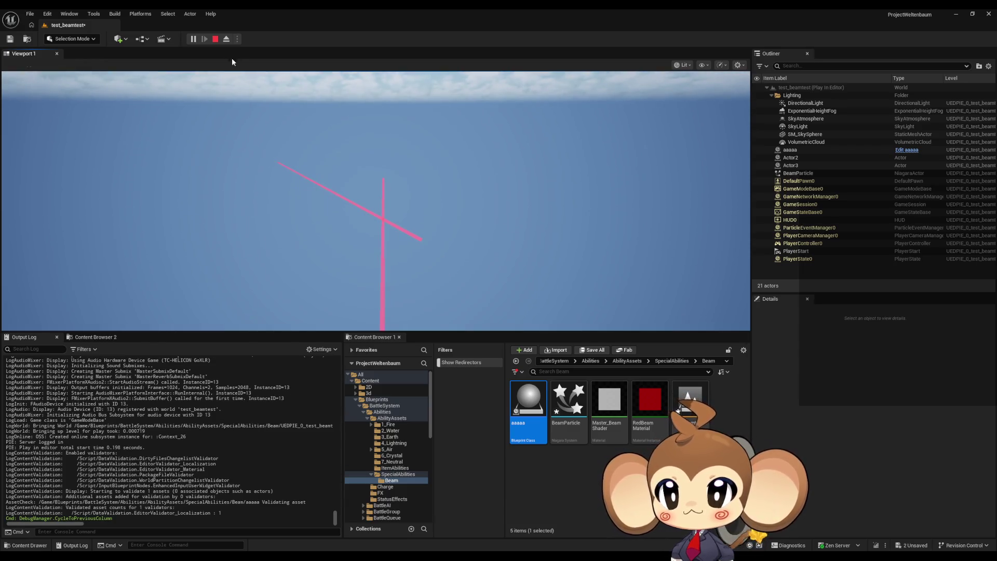
{"action": "left_click", "coordinate": [214, 39]}
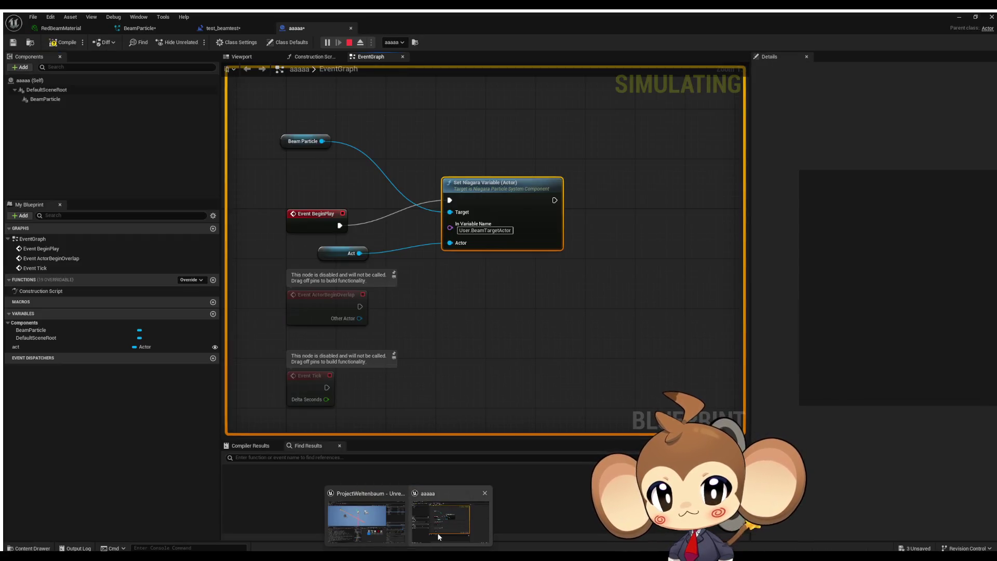
{"action": "left_click", "coordinate": [438, 536]}
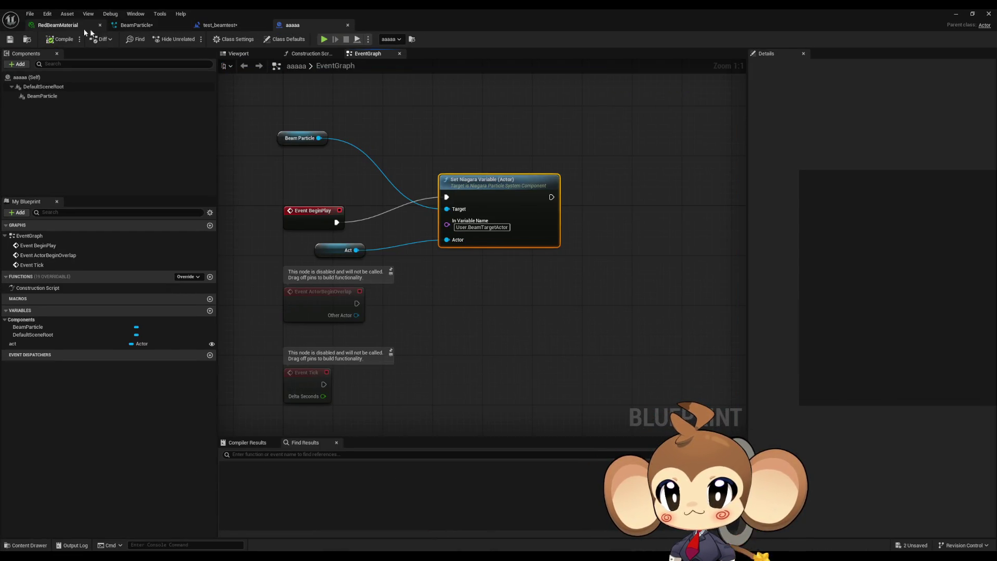
In the test_beamtest level blueprint, prefix the Niagara variable name with 'User.' and reposition the node.
{"action": "left_click", "coordinate": [213, 25]}
{"action": "left_click_drag", "start_coordinate": [400, 253], "coordinate": [434, 312]}
{"action": "left_click", "coordinate": [462, 270]}
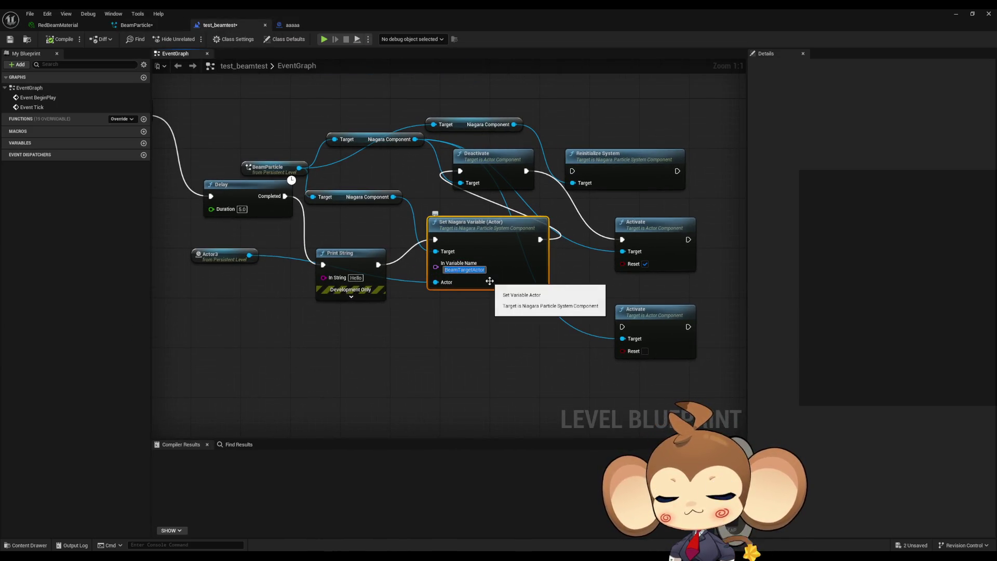
{"action": "key", "text": "Home"}
{"action": "type", "text": "User."}
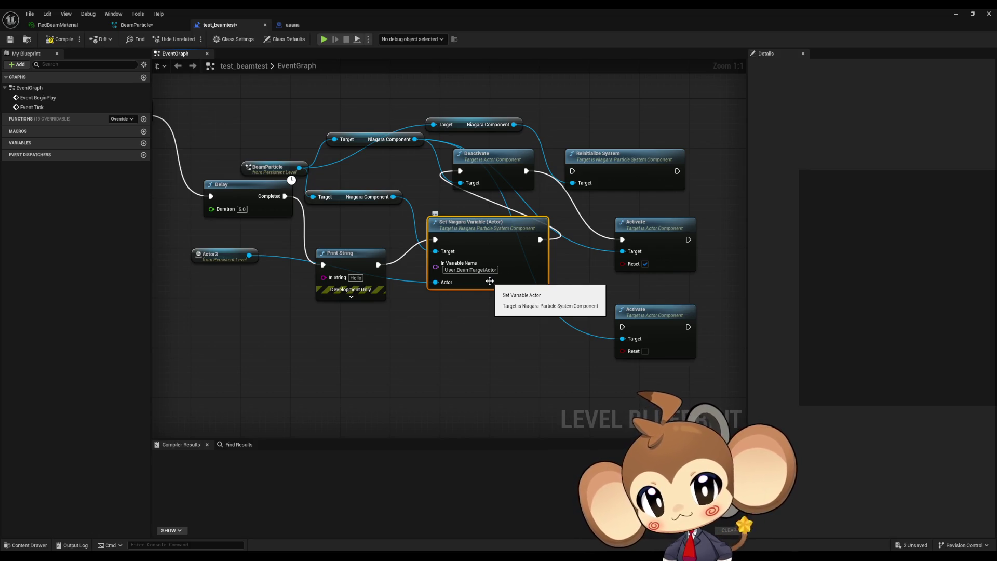
{"action": "mouse_move", "coordinate": [479, 238]}
{"action": "left_mouse_down"}
{"action": "mouse_move", "coordinate": [481, 314]}
{"action": "mouse_move", "coordinate": [573, 200]}
{"action": "mouse_move", "coordinate": [572, 170]}
{"action": "left_mouse_up"}
Test-play the level, inspect Actor2 and Actor3 from the editor camera, then stop.
{"action": "left_click", "coordinate": [955, 14]}
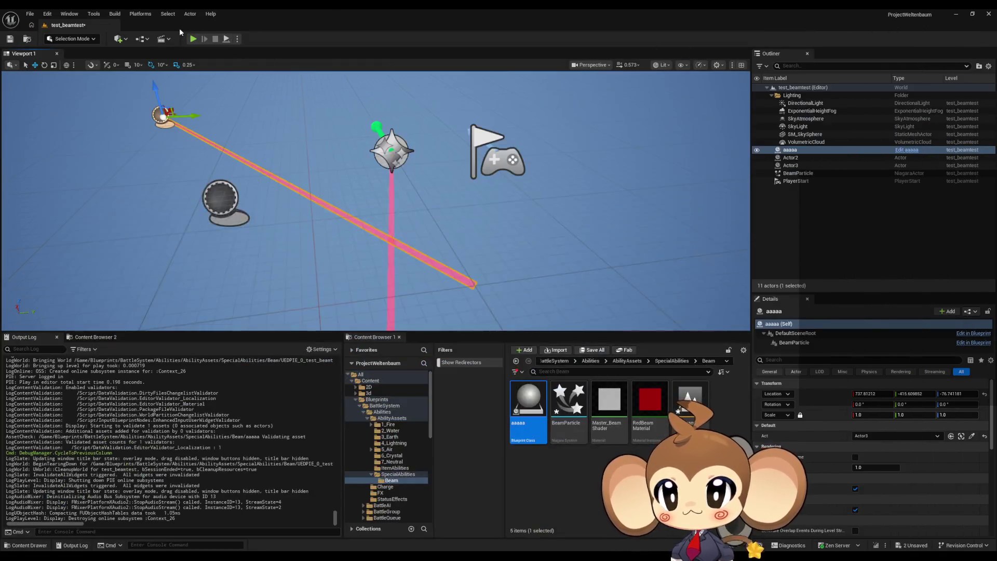
{"action": "left_click", "coordinate": [194, 39]}
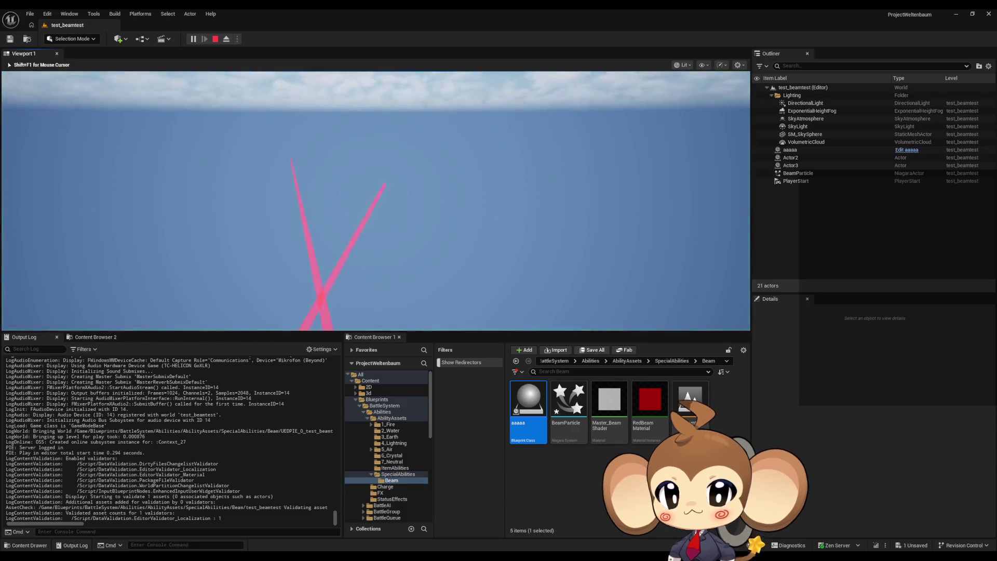
{"action": "key", "text": "shift+F1"}
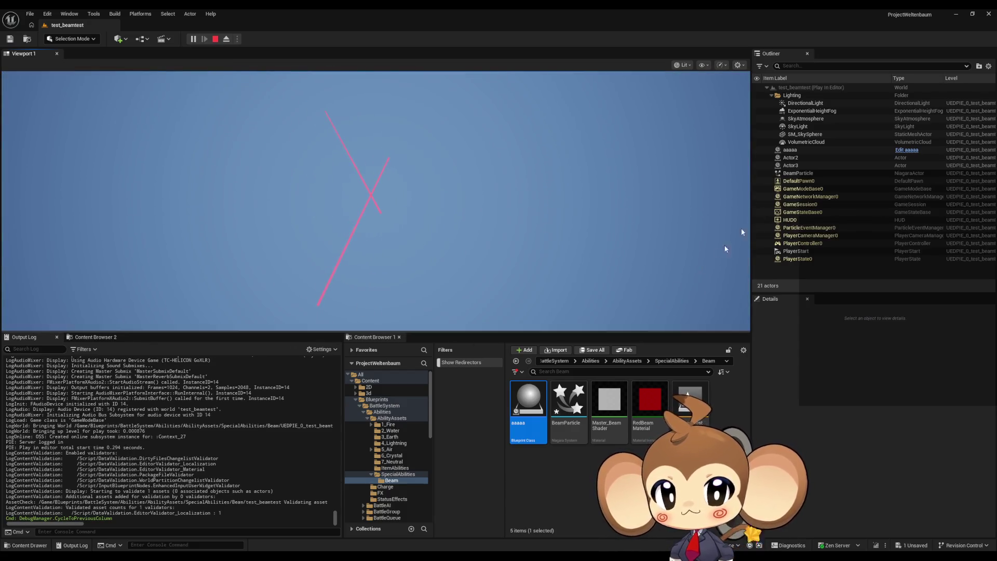
{"action": "left_click", "coordinate": [226, 39]}
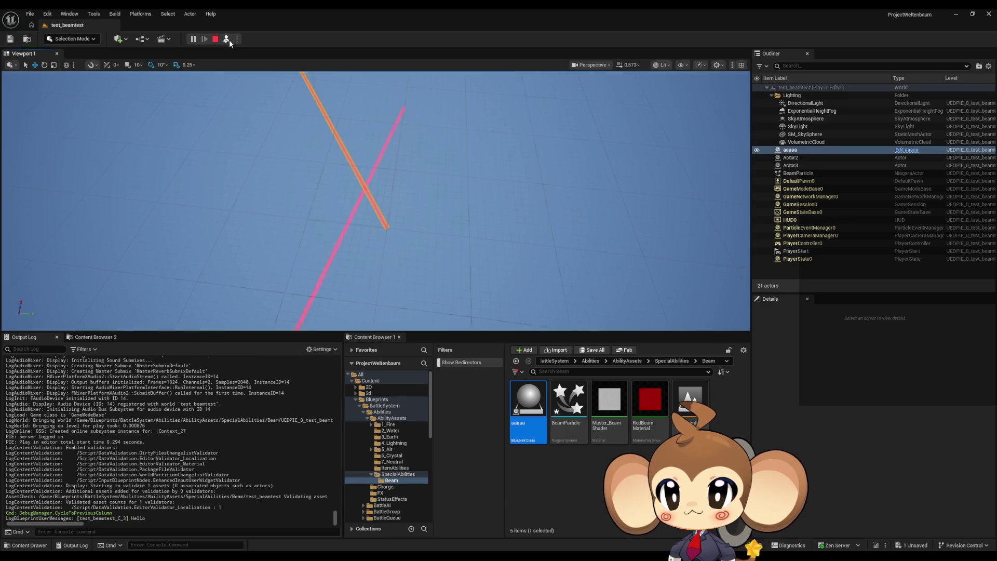
{"action": "double_click", "coordinate": [790, 158]}
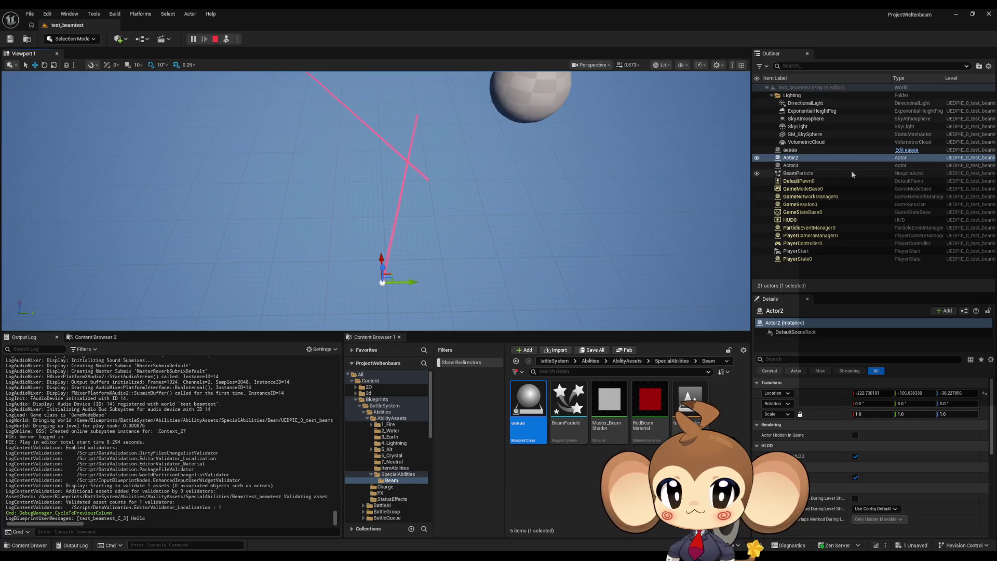
{"action": "double_click", "coordinate": [813, 166]}
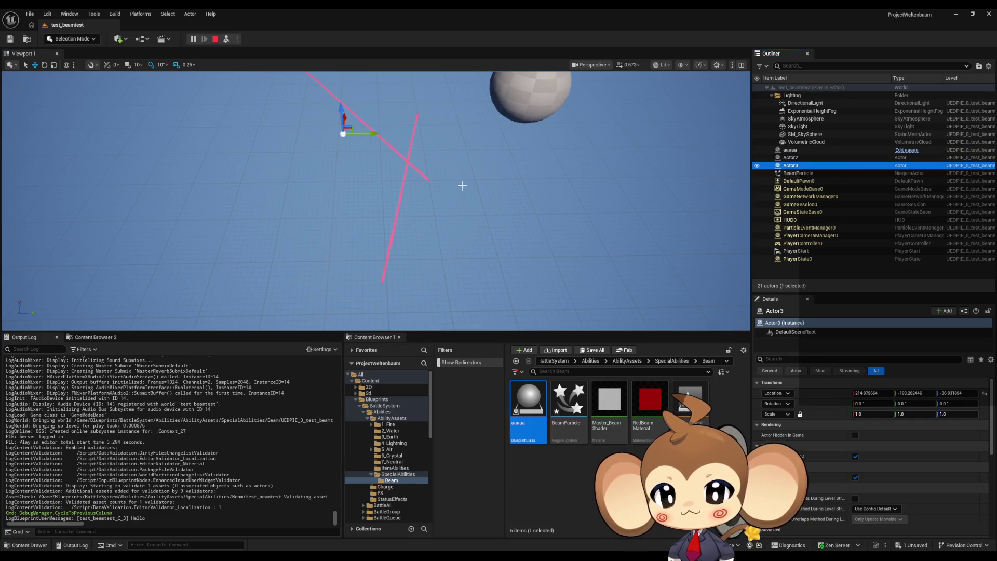
{"action": "left_click", "coordinate": [790, 165]}
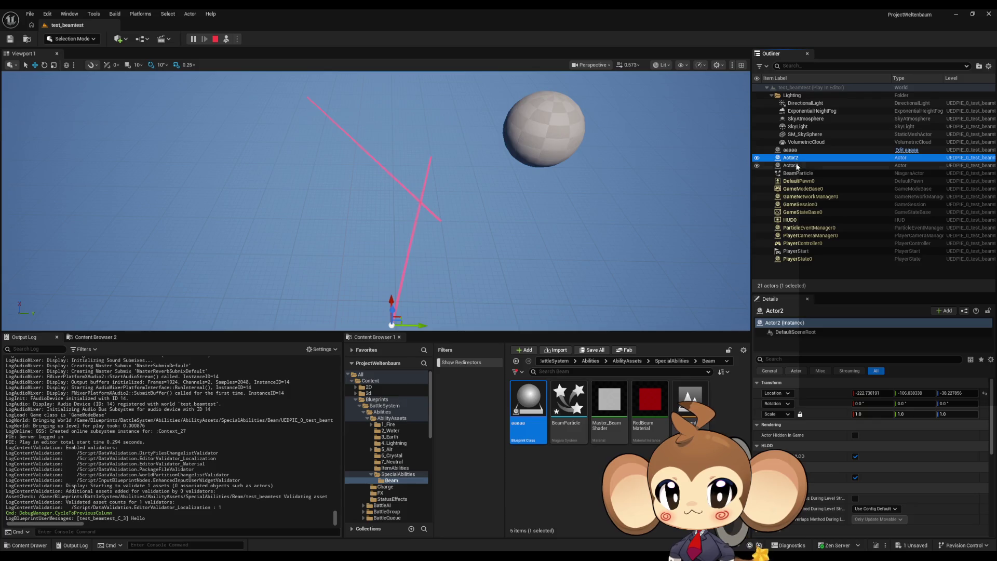
{"action": "left_click", "coordinate": [215, 39]}
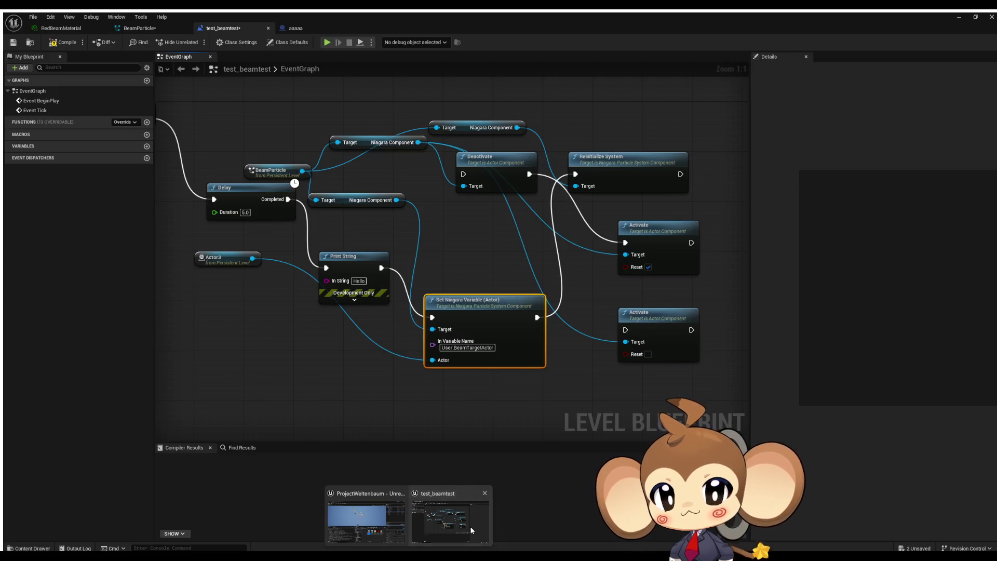
{"action": "left_click", "coordinate": [469, 525]}
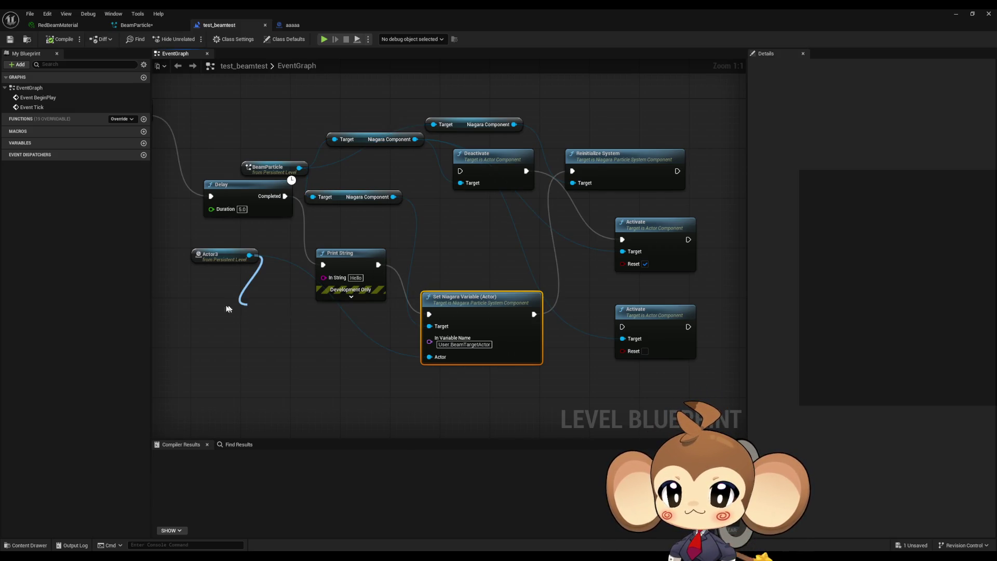
From Niagara Component, add a Set Niagara Variable (Object) node fed by Actor3, run after Print String.
{"action": "left_click_drag", "start_coordinate": [388, 199], "coordinate": [318, 368]}
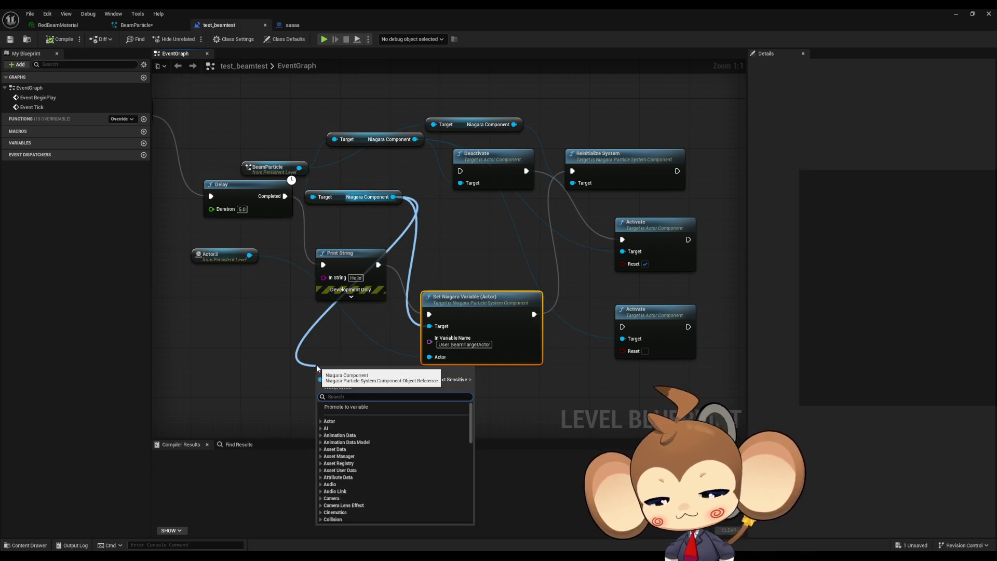
{"action": "type", "text": "object"}
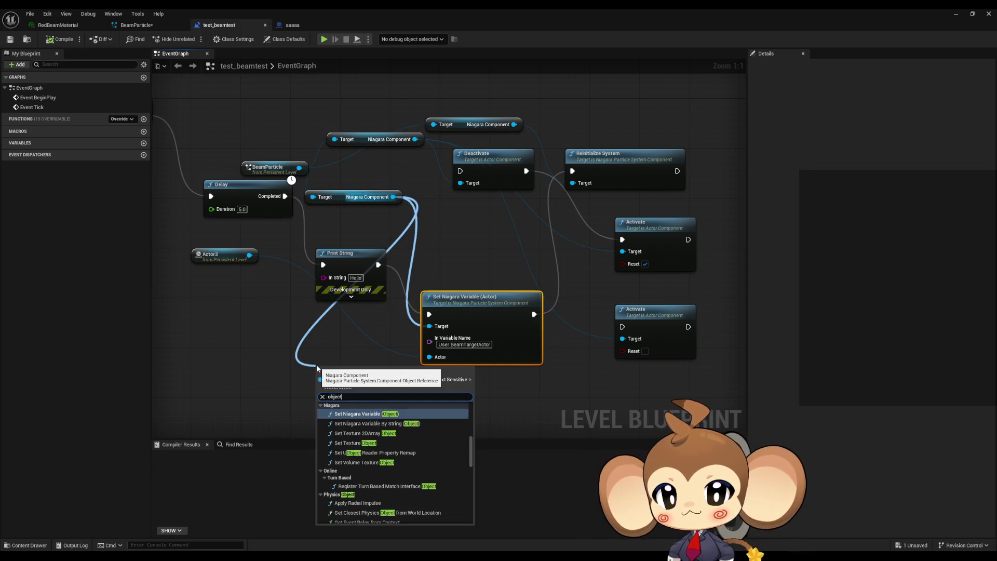
{"action": "key", "text": "Return"}
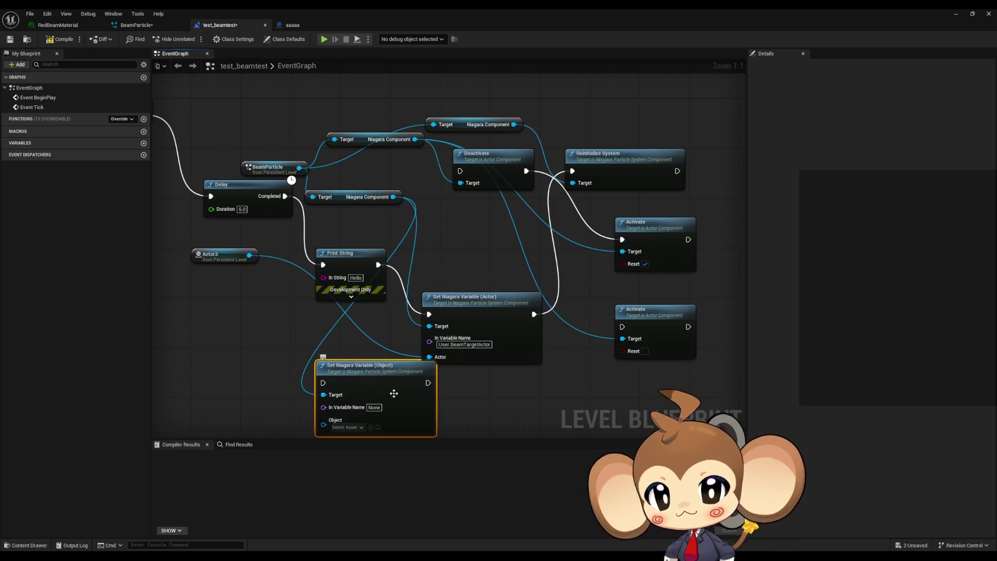
{"action": "mouse_move", "coordinate": [323, 423]}
{"action": "left_mouse_down"}
{"action": "mouse_move", "coordinate": [283, 286]}
{"action": "mouse_move", "coordinate": [251, 254]}
{"action": "left_mouse_up"}
{"action": "mouse_move", "coordinate": [432, 383]}
{"action": "left_mouse_down"}
{"action": "mouse_move", "coordinate": [439, 395]}
{"action": "mouse_move", "coordinate": [572, 171]}
{"action": "left_mouse_up"}
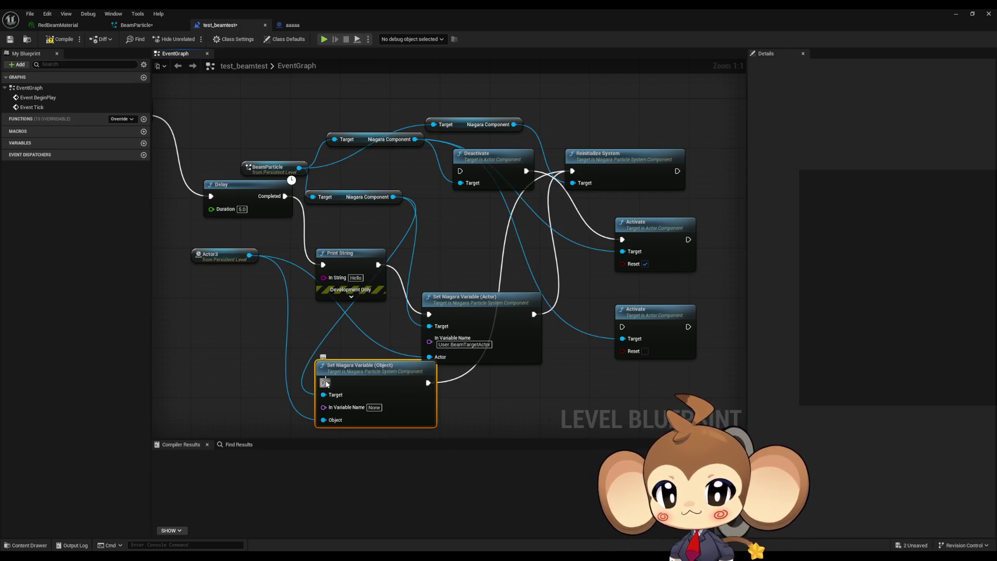
{"action": "left_click_drag", "start_coordinate": [326, 384], "coordinate": [378, 265]}
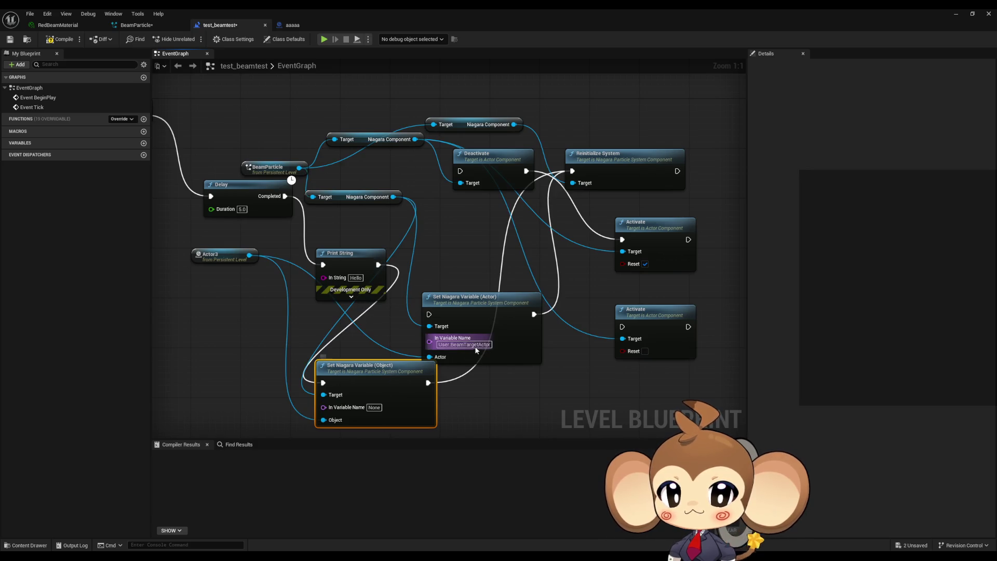
Set the new node's variable name to User.BeamTargetActor and return to the level editor.
{"action": "key", "text": "ctrl+c"}
{"action": "left_click", "coordinate": [374, 406]}
{"action": "key", "text": "ctrl+v"}
{"action": "key", "text": "Return"}
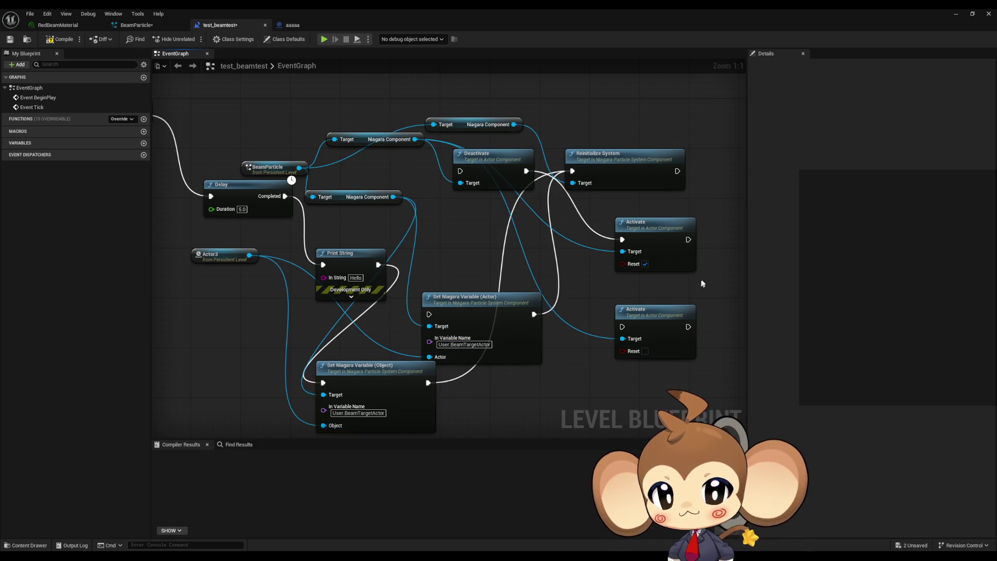
{"action": "left_click", "coordinate": [949, 16]}
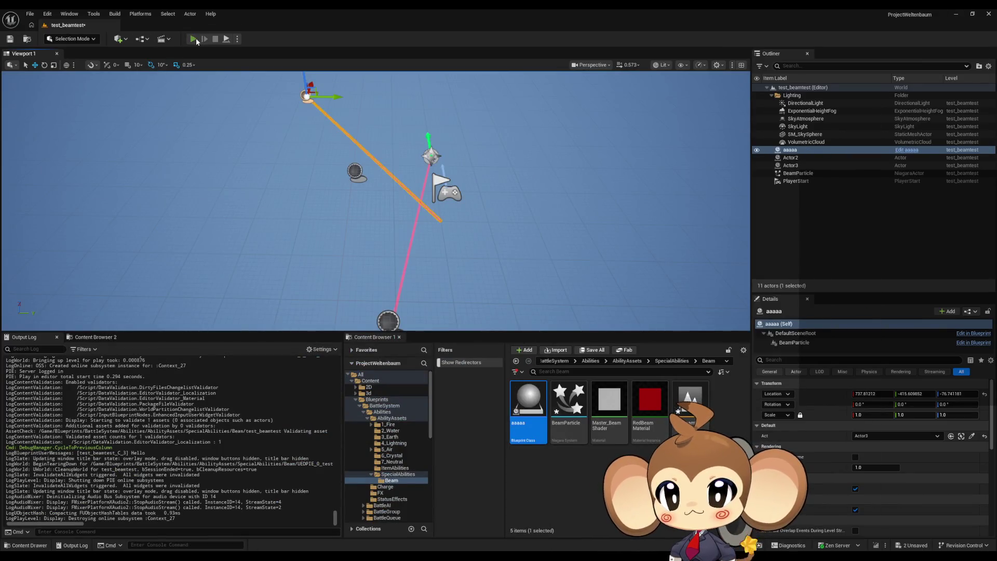
Test-play the level showing two crossing pink beams, stop, and edit the Object node's variable name.
{"action": "left_click", "coordinate": [195, 39]}
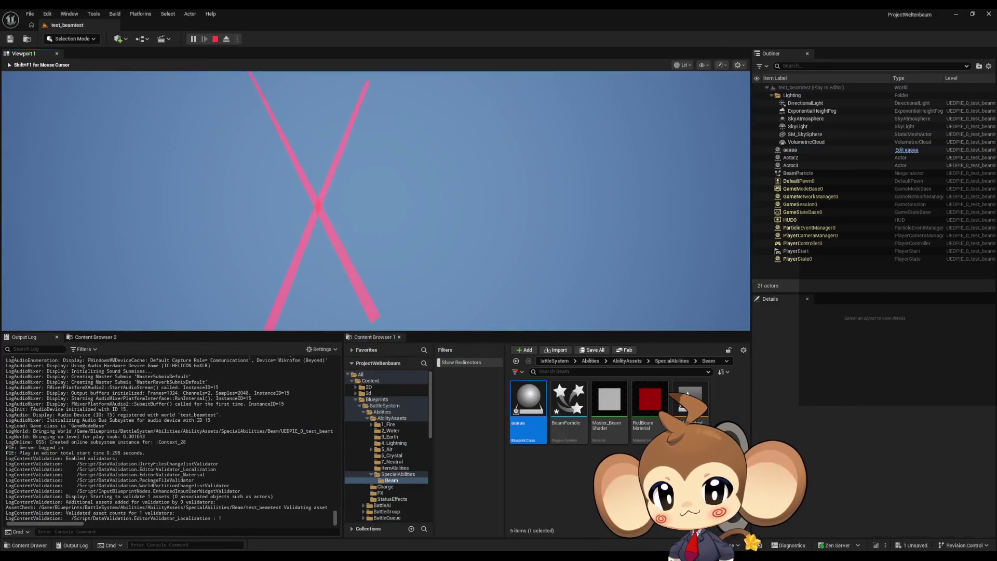
{"action": "key", "text": "shift+F1"}
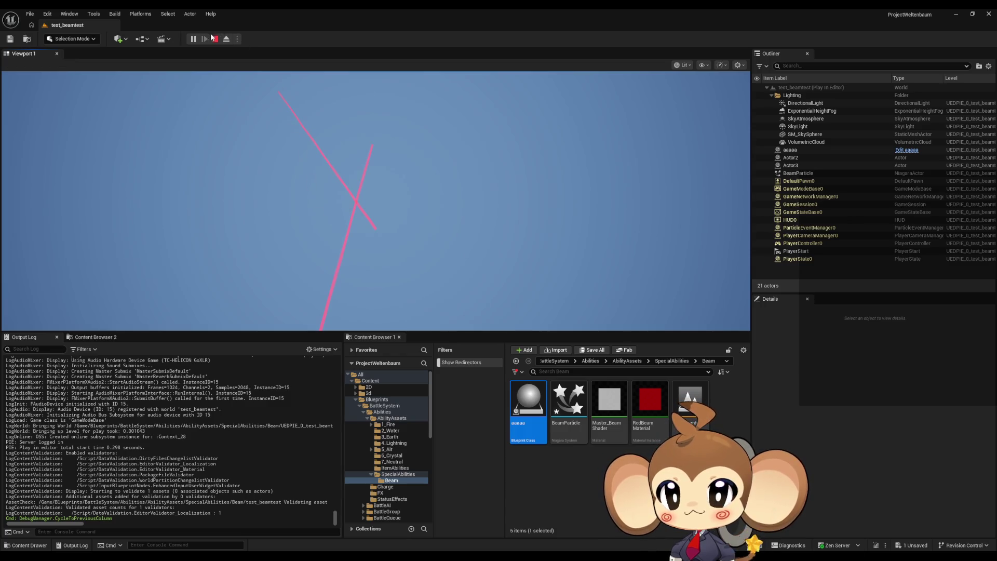
{"action": "left_click", "coordinate": [214, 38]}
{"action": "left_click", "coordinate": [435, 535]}
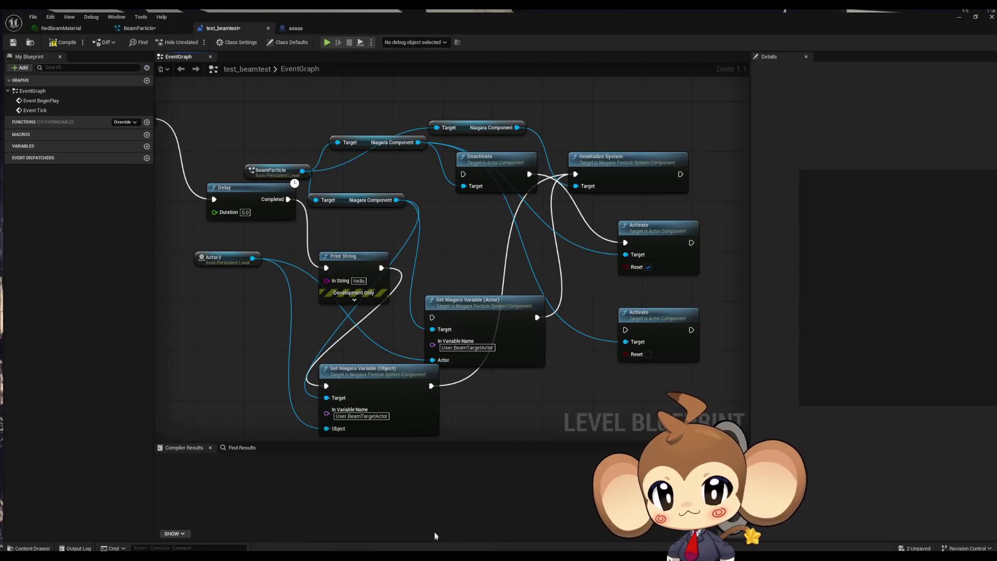
{"action": "left_click", "coordinate": [346, 412]}
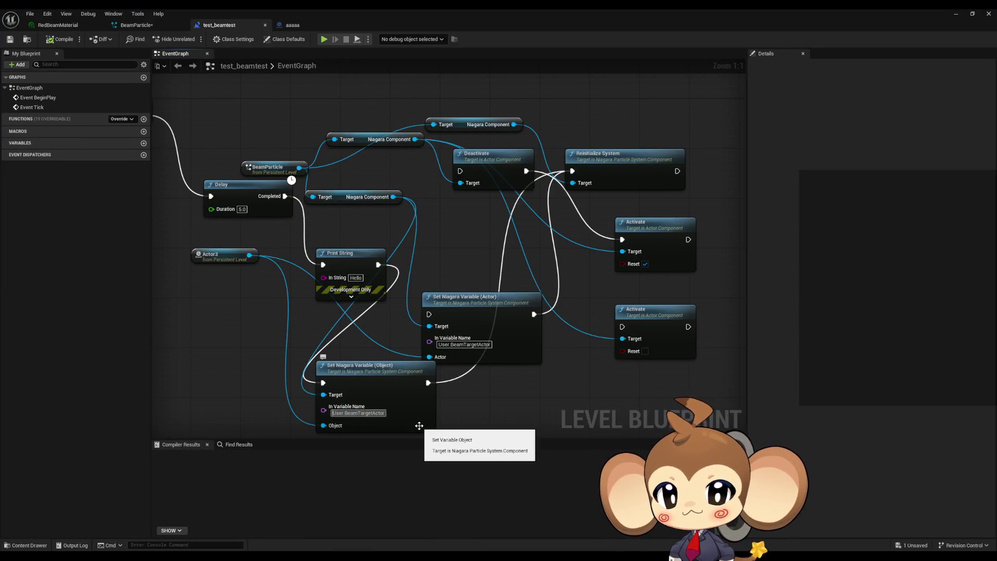
Confirm the shortened name BeamTargetActor, then run and stop a quick test play.
{"action": "key", "text": "Return"}
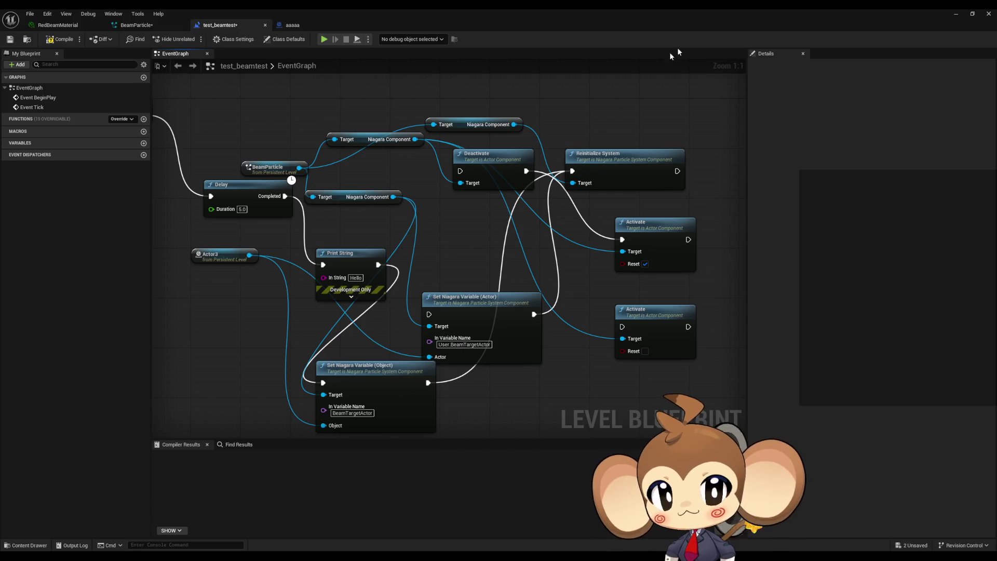
{"action": "left_click", "coordinate": [966, 12]}
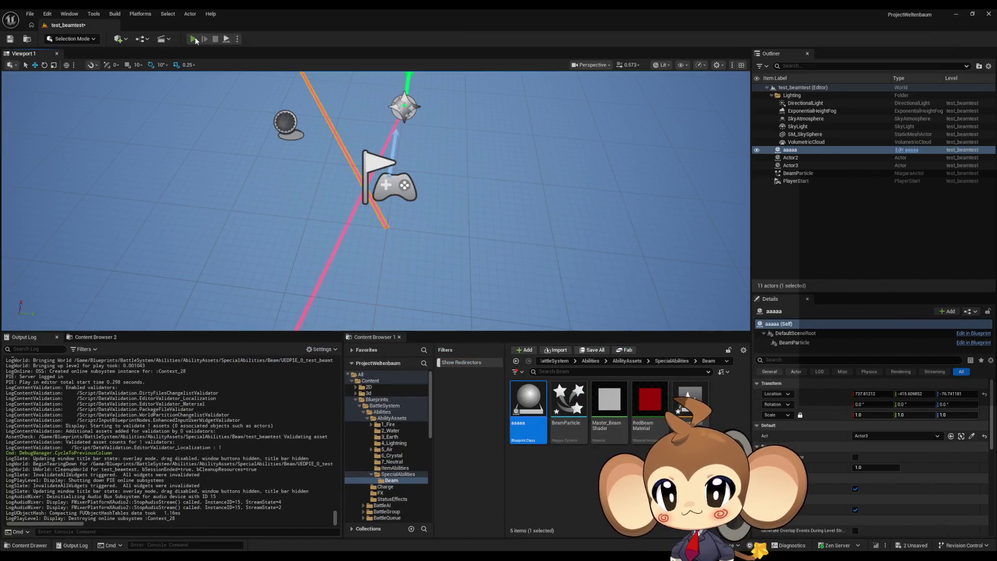
{"action": "left_click", "coordinate": [195, 39]}
{"action": "left_click", "coordinate": [215, 40]}
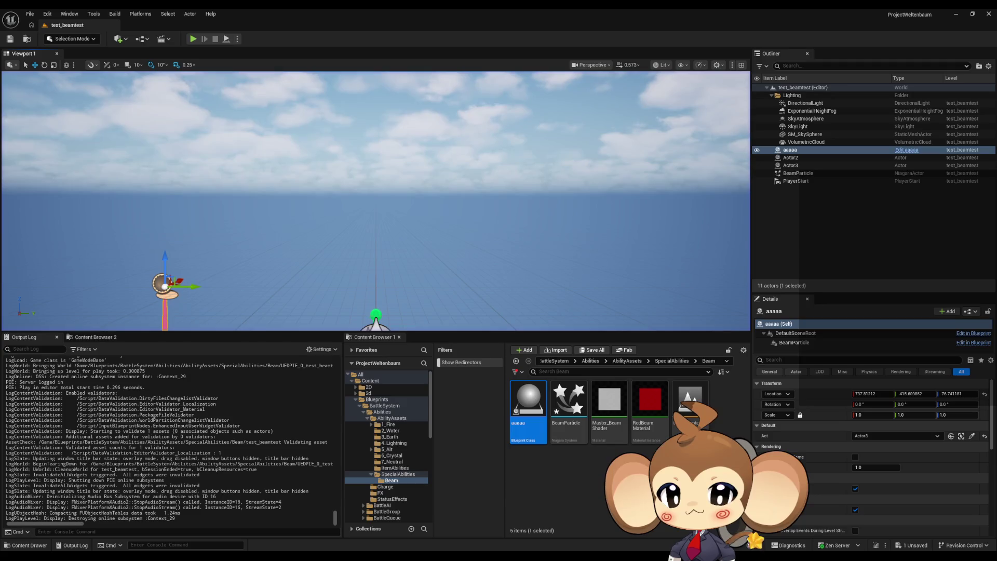
{"action": "left_click", "coordinate": [450, 533]}
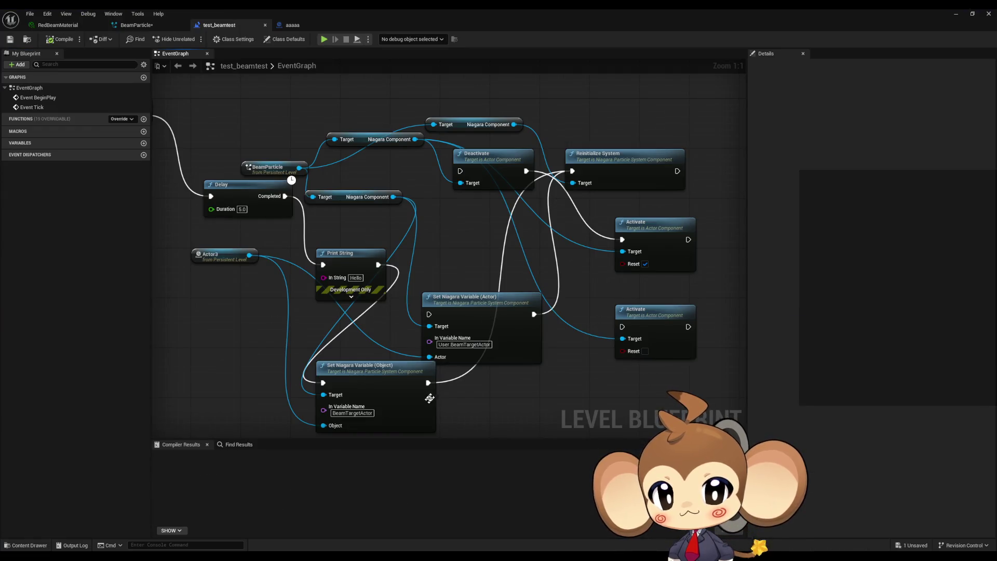
Disconnect the Object node from Reinitialize System and test-play the level again.
{"action": "left_click", "coordinate": [428, 383], "text": "alt"}
{"action": "left_click", "coordinate": [956, 14]}
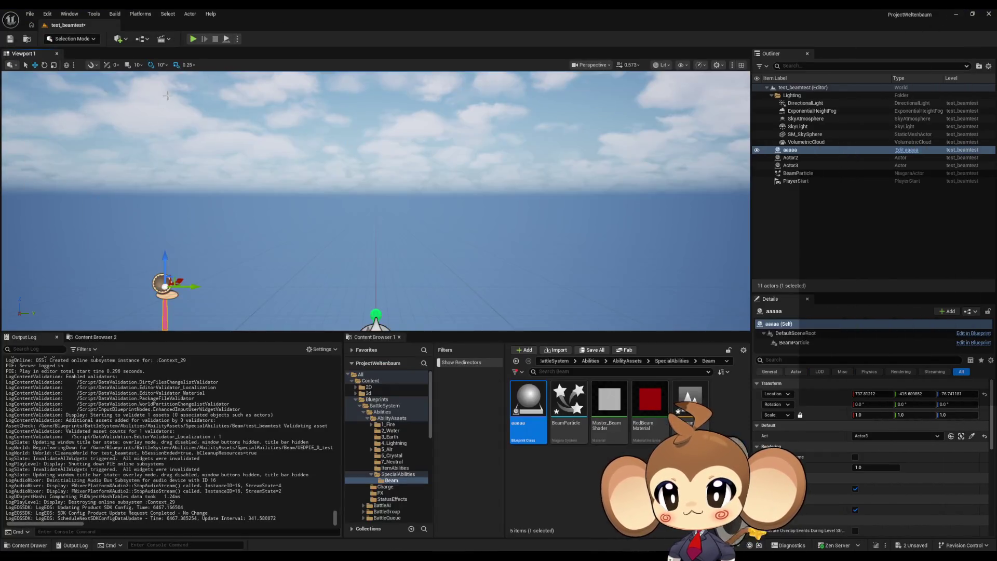
{"action": "left_click", "coordinate": [194, 39]}
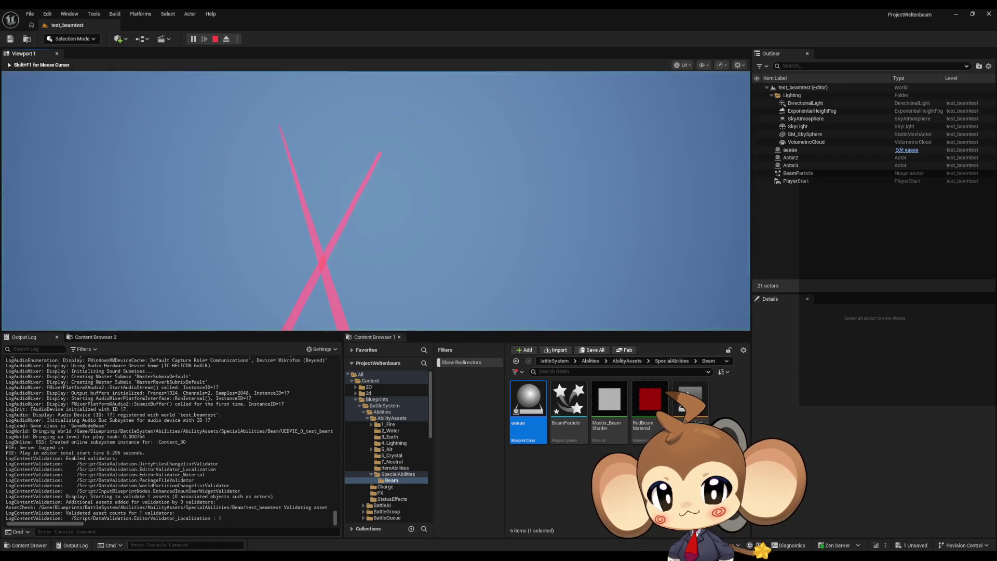
{"action": "left_click", "coordinate": [214, 40]}
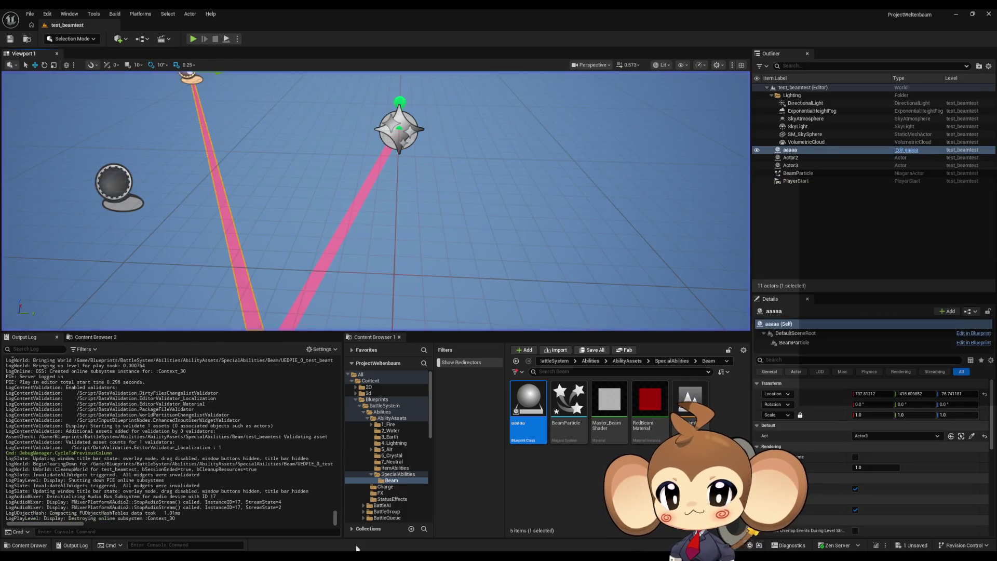
{"action": "mouse_move", "coordinate": [408, 556]}
{"action": "left_click", "coordinate": [452, 519]}
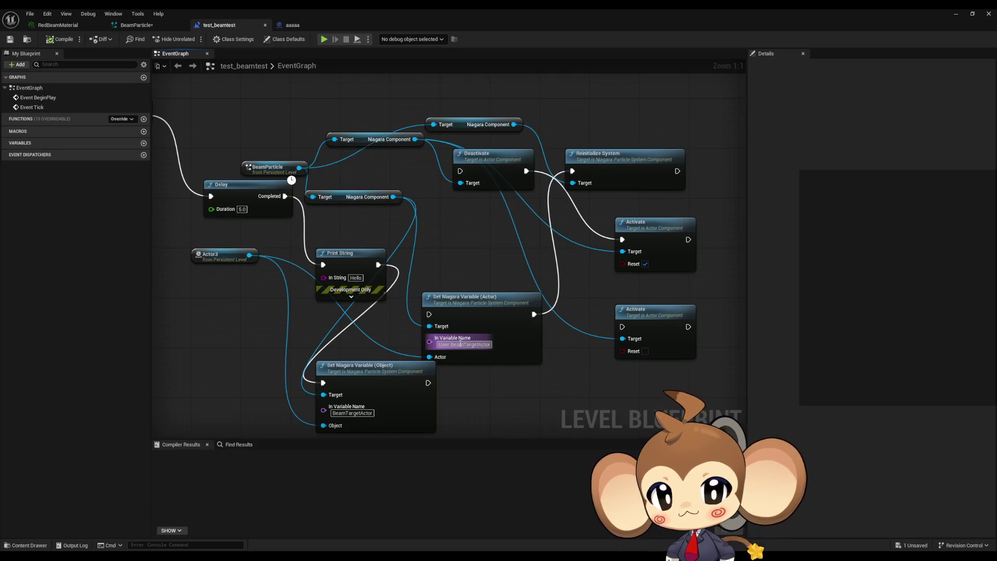
Restore the variable name to User.BeamTargetActor, test-play, and return to the level blueprint.
{"action": "left_click", "coordinate": [353, 412]}
{"action": "key", "text": "ctrl+v"}
{"action": "key", "text": "Return"}
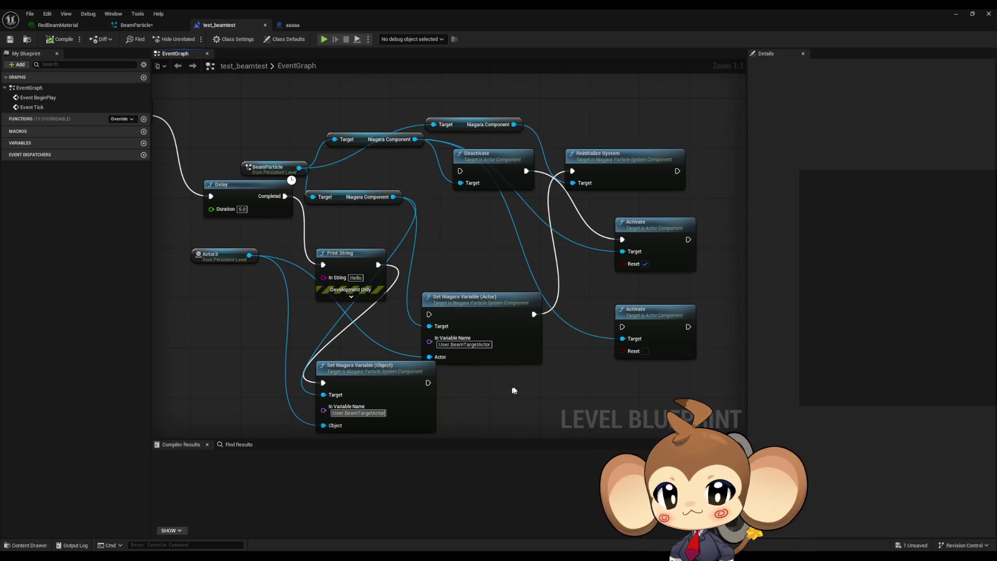
{"action": "left_click", "coordinate": [954, 15]}
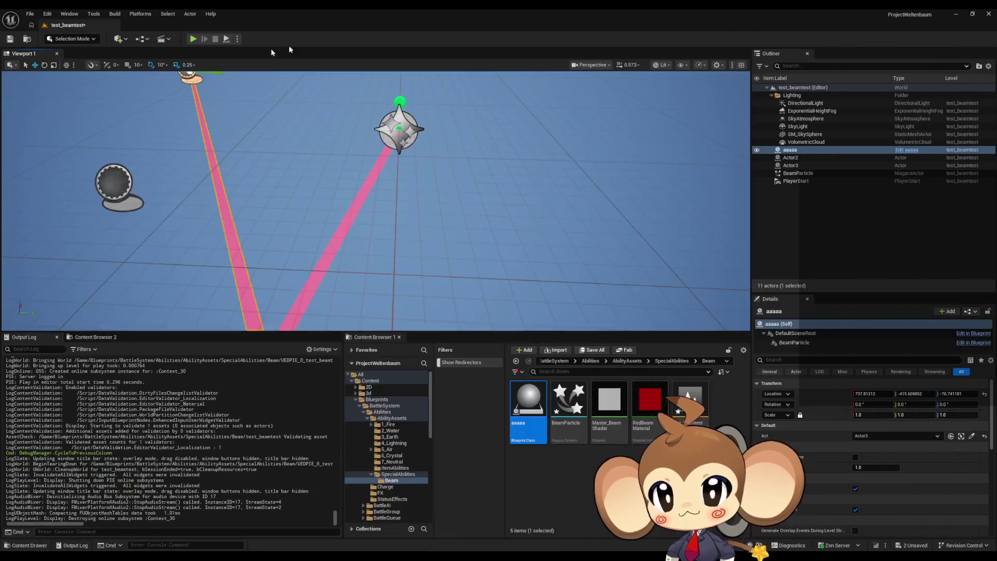
{"action": "left_click", "coordinate": [193, 39]}
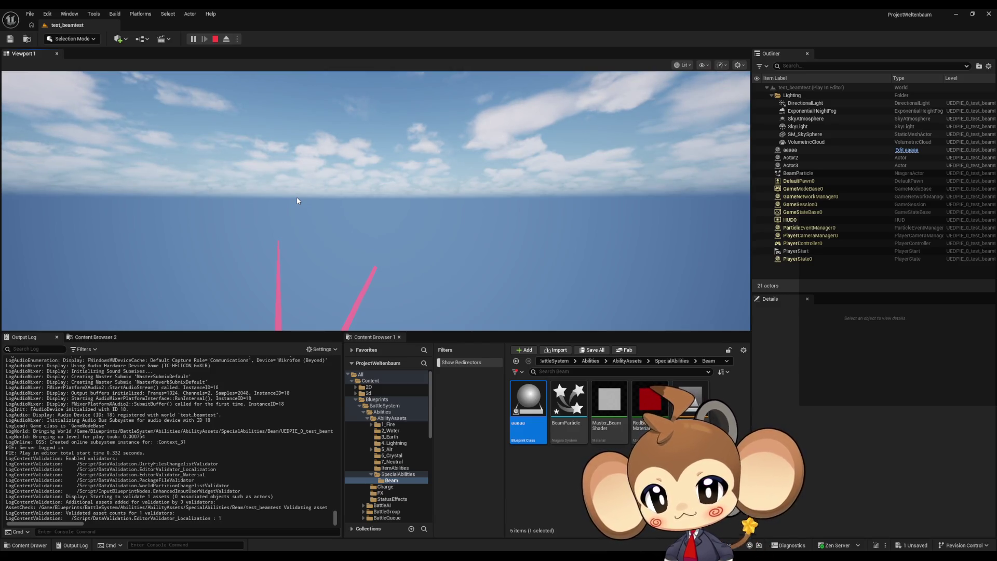
{"action": "left_click", "coordinate": [215, 39]}
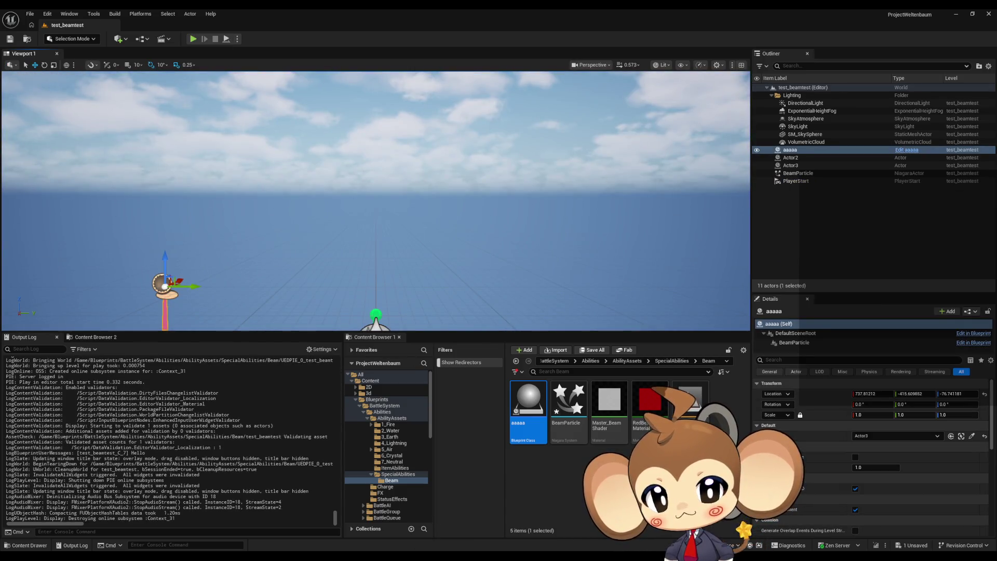
{"action": "left_click", "coordinate": [476, 516]}
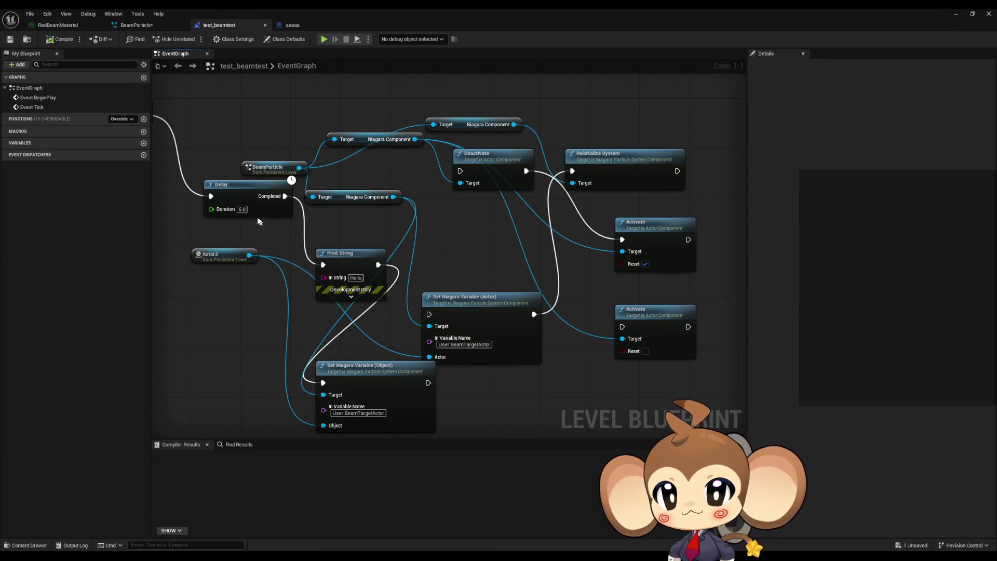
Set the Delay duration to 2.0, then run and stop a test play.
{"action": "left_click", "coordinate": [242, 209]}
{"action": "type", "text": "2"}
{"action": "key", "text": "Return"}
{"action": "mouse_move", "coordinate": [428, 383]}
{"action": "left_mouse_down"}
{"action": "mouse_move", "coordinate": [535, 226]}
{"action": "mouse_move", "coordinate": [533, 174]}
{"action": "mouse_move", "coordinate": [572, 171]}
{"action": "left_mouse_up"}
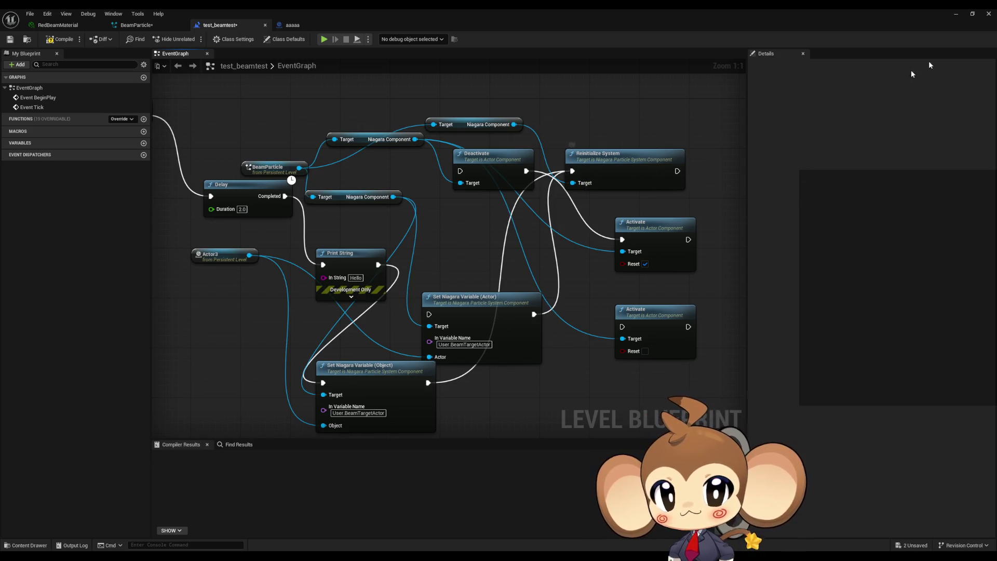
{"action": "left_click", "coordinate": [957, 15]}
{"action": "left_click", "coordinate": [196, 41]}
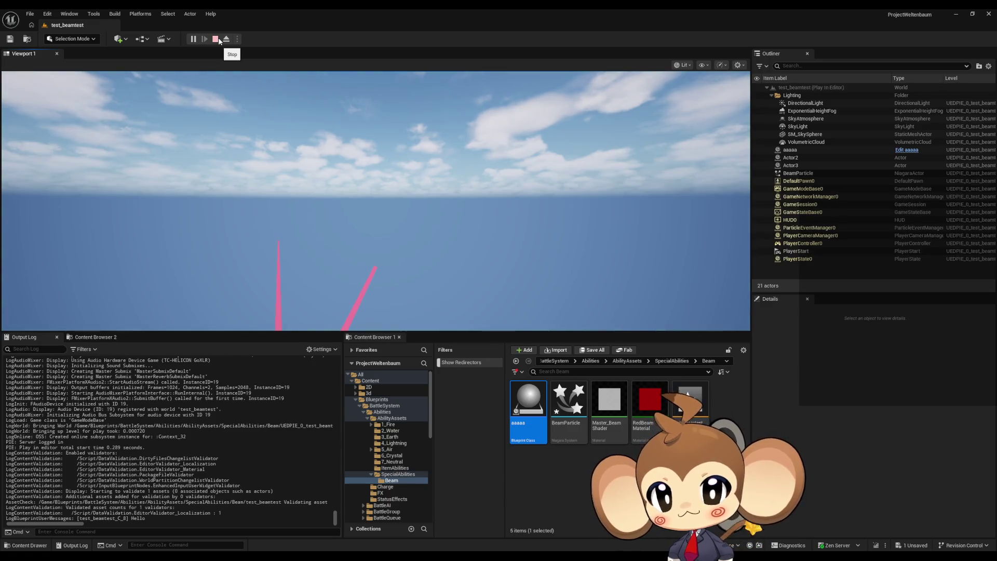
{"action": "left_click", "coordinate": [218, 39]}
{"action": "left_click", "coordinate": [447, 521]}
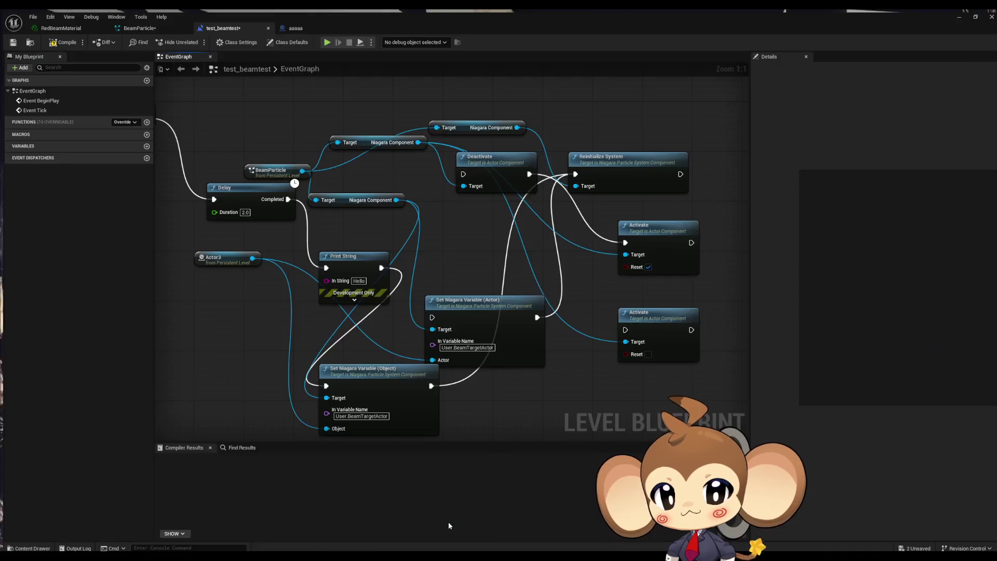
Rename the Object node's variable to BeamTargetActor and test-play the level again.
{"action": "left_click", "coordinate": [340, 413]}
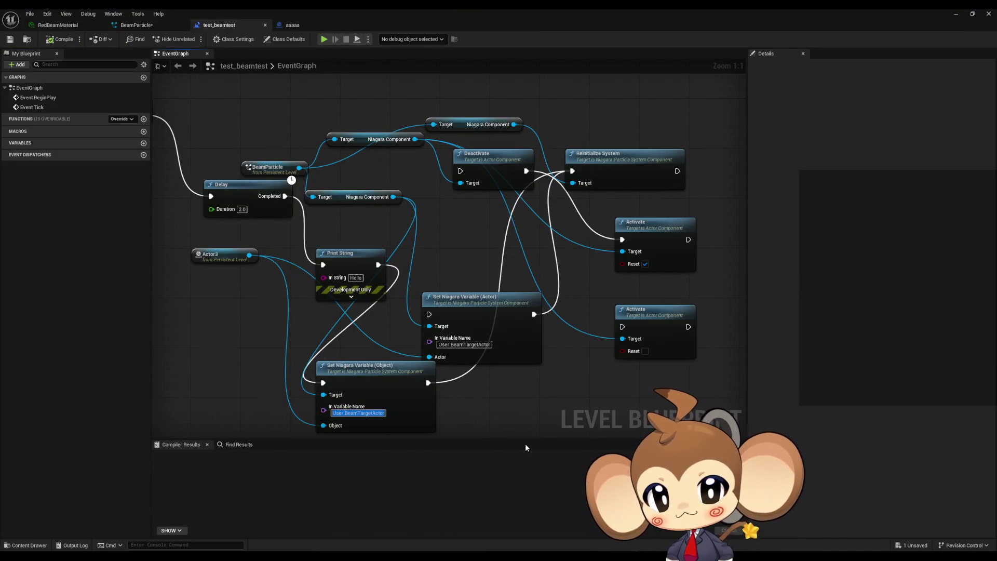
{"action": "key", "text": "BackSpace"}
{"action": "key", "text": "BackSpace"}
{"action": "key", "text": "BackSpace"}
{"action": "key", "text": "BackSpace"}
{"action": "key", "text": "BackSpace"}
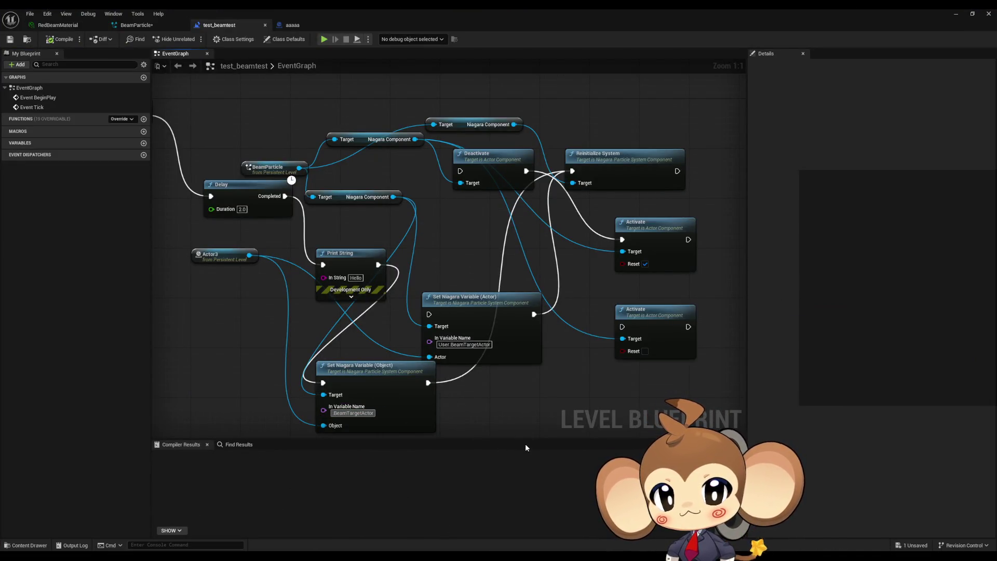
{"action": "key", "text": "Return"}
{"action": "left_click", "coordinate": [323, 40]}
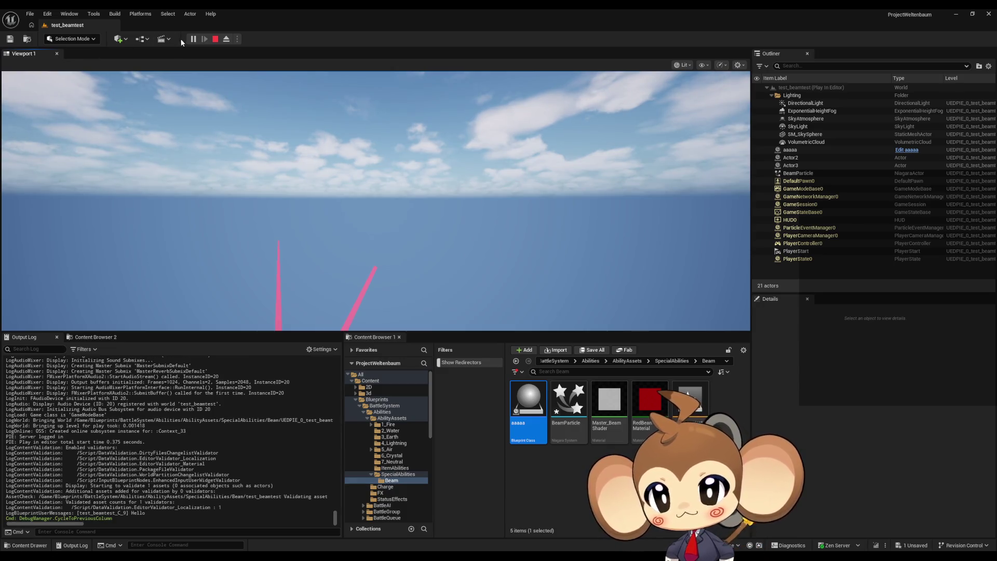
{"action": "key", "text": "Escape"}
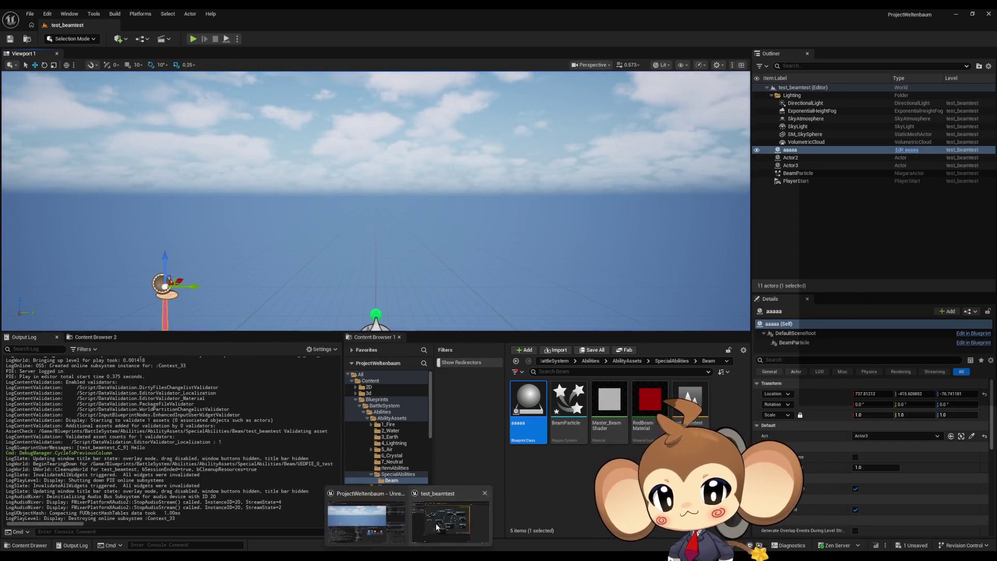
In aaaaa's graph, add Set Niagara Variable (Object) from Beam Particle with Act wired to Object.
{"action": "left_click", "coordinate": [435, 523]}
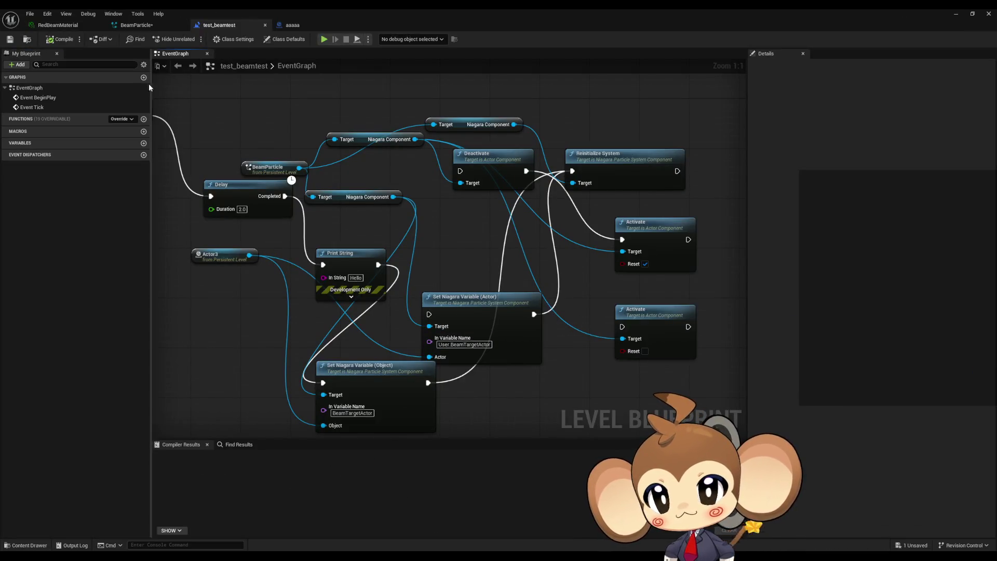
{"action": "left_click", "coordinate": [293, 25]}
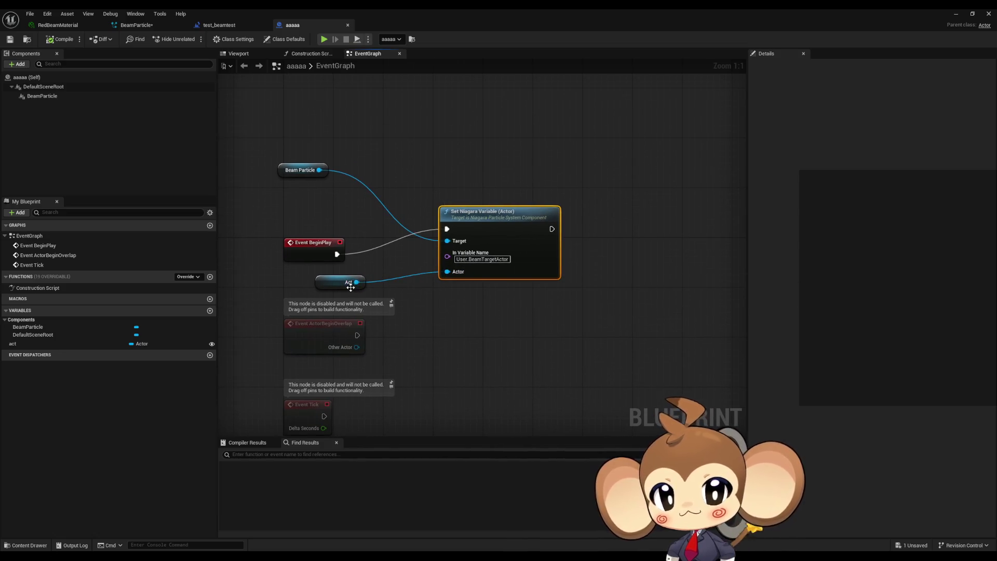
{"action": "left_click_drag", "start_coordinate": [319, 170], "coordinate": [486, 140]}
{"action": "type", "text": "ob"}
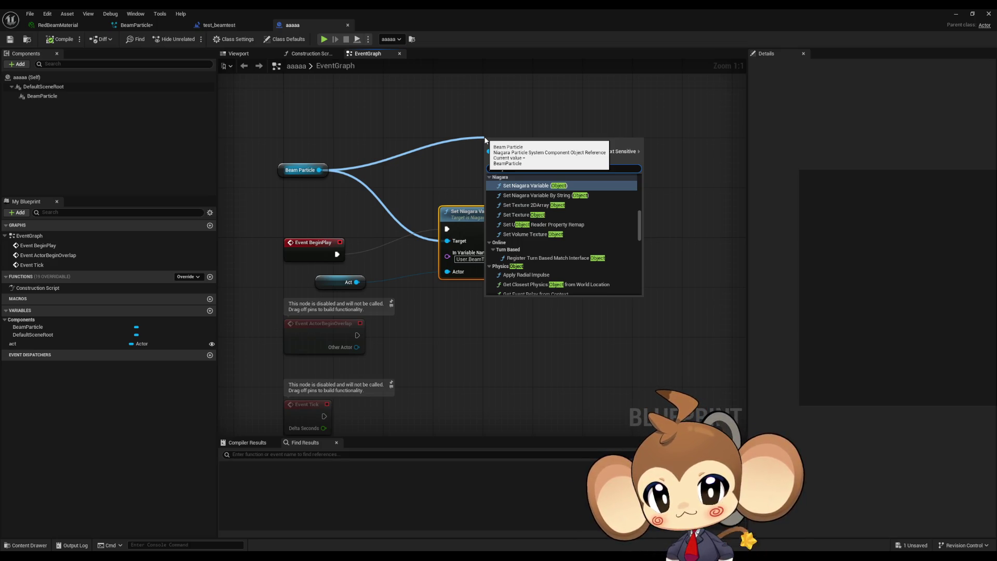
{"action": "key", "text": "Return"}
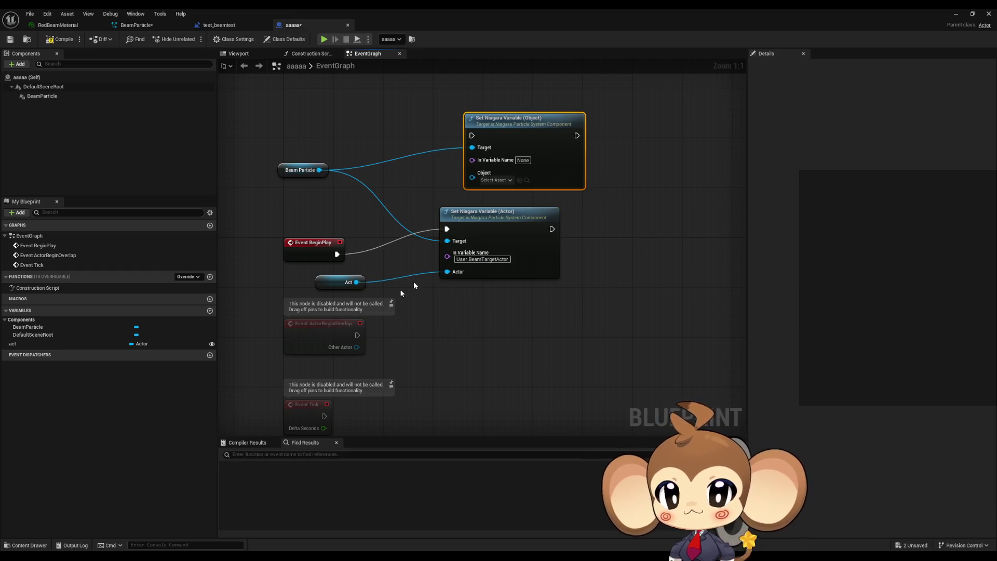
{"action": "left_click_drag", "start_coordinate": [356, 282], "coordinate": [472, 177]}
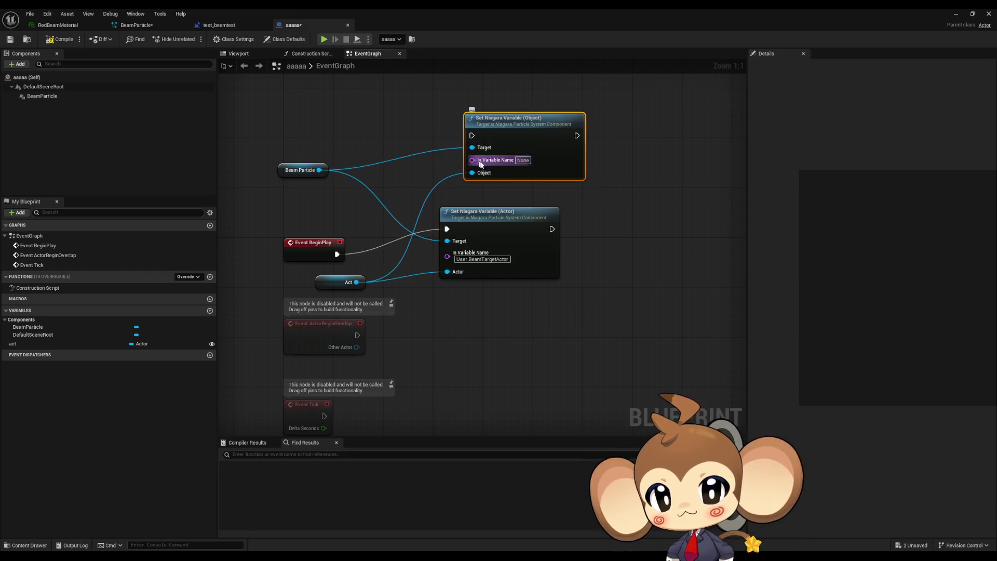
Name the node's variable User.BeamTargetActor and chain it into the BeginPlay execution.
{"action": "key", "text": "ctrl+c"}
{"action": "left_click", "coordinate": [521, 160]}
{"action": "key", "text": "ctrl+v"}
{"action": "key", "text": "Return"}
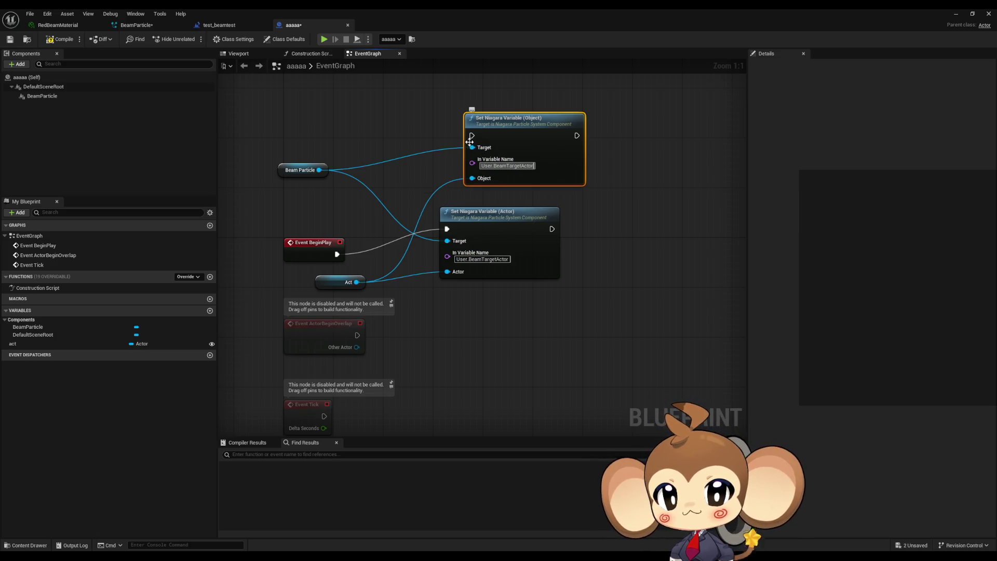
{"action": "mouse_move", "coordinate": [472, 135]}
{"action": "left_mouse_down"}
{"action": "mouse_move", "coordinate": [381, 241]}
{"action": "mouse_move", "coordinate": [337, 254]}
{"action": "left_mouse_up"}
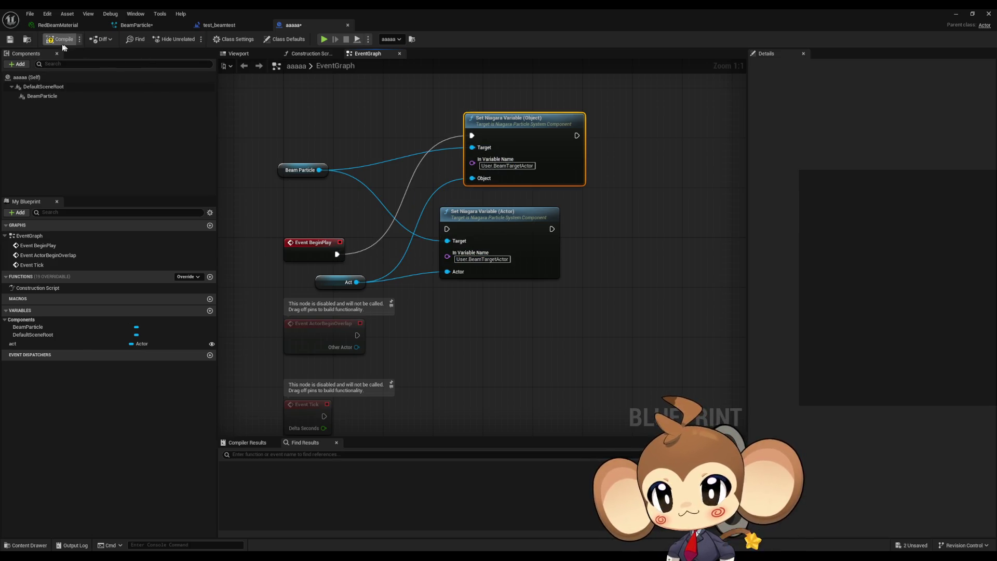
Test-play the level, stop it, and bring the aaaaa Blueprint back.
{"action": "left_click", "coordinate": [956, 14]}
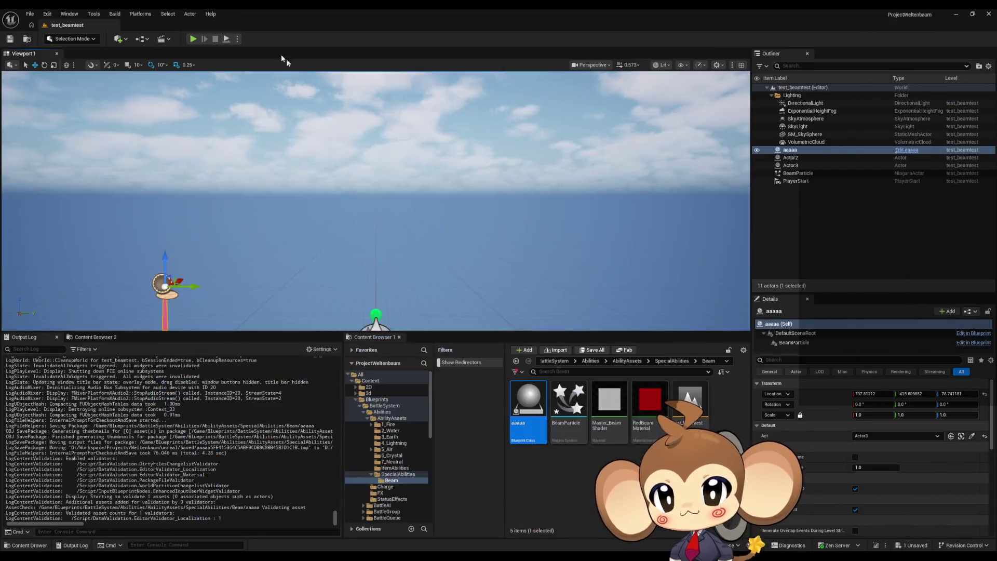
{"action": "left_click", "coordinate": [192, 40]}
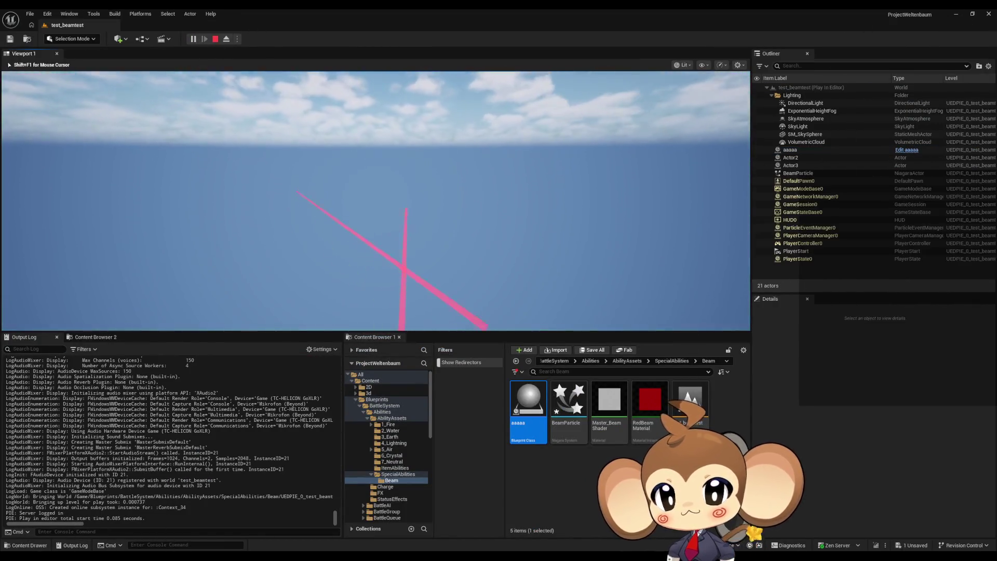
{"action": "key", "text": "bracketleft"}
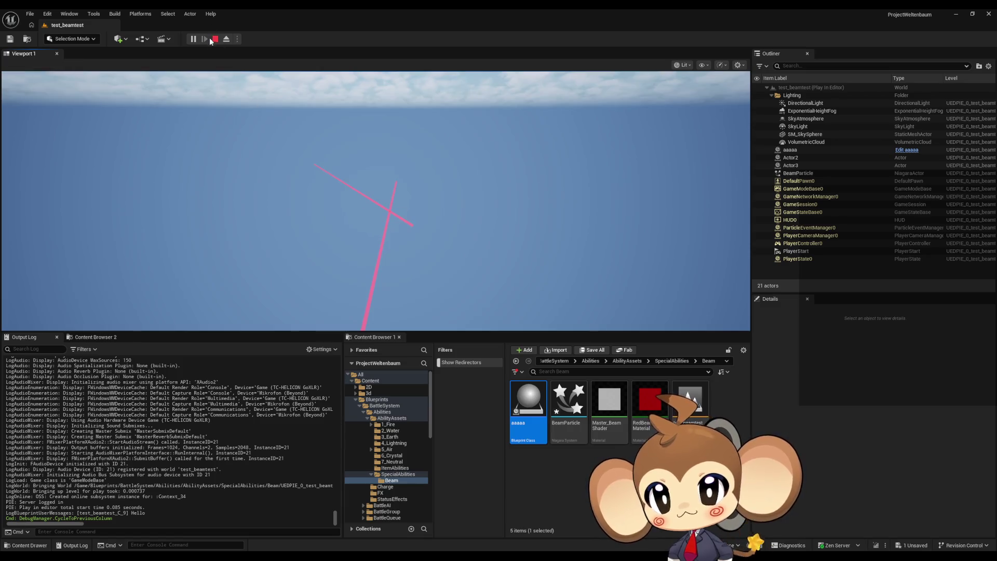
{"action": "left_click", "coordinate": [214, 40]}
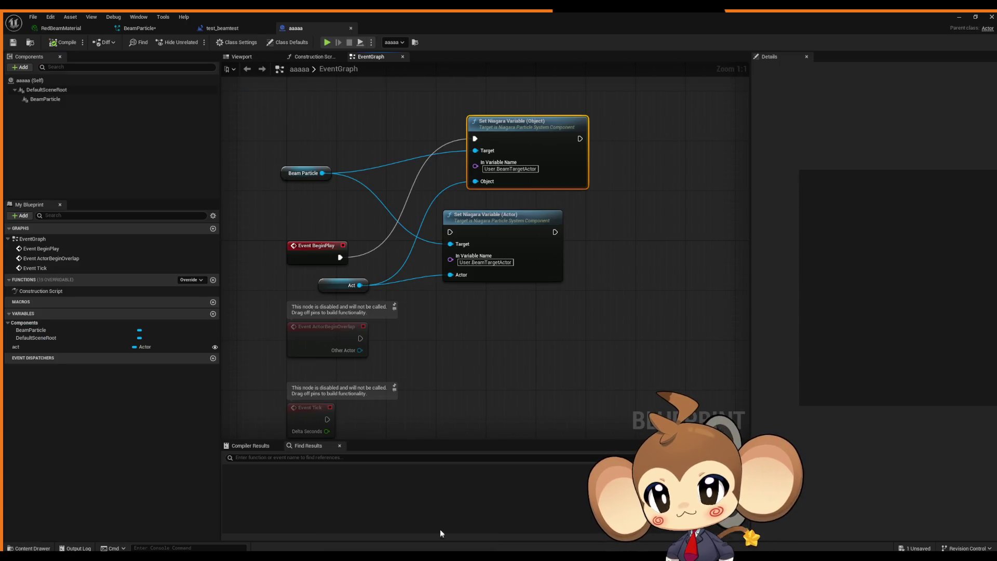
{"action": "left_click", "coordinate": [440, 529]}
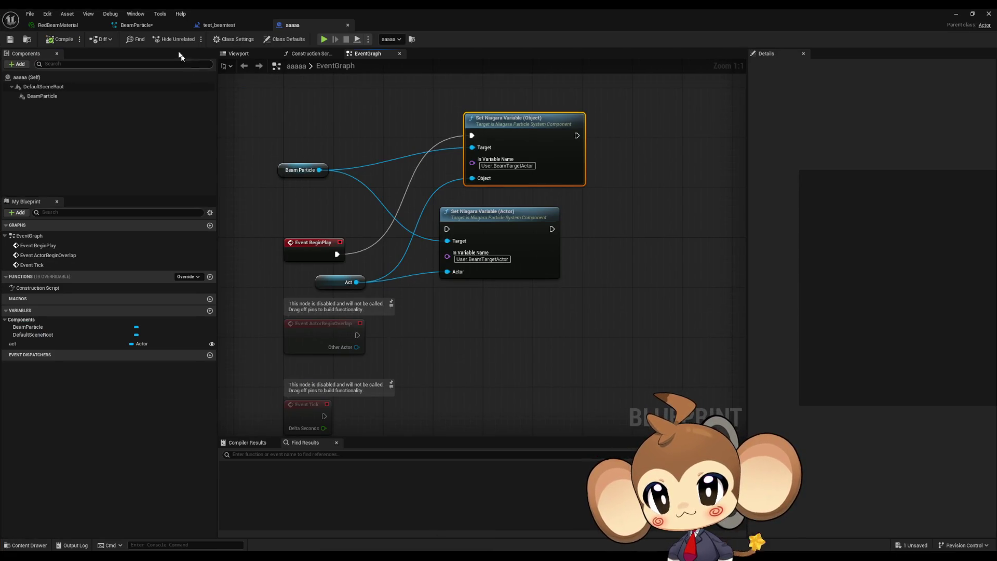
Duplicate the BeamParticle system in the Content Browser as BeamParticle1 and begin renaming it.
{"action": "left_click", "coordinate": [147, 27]}
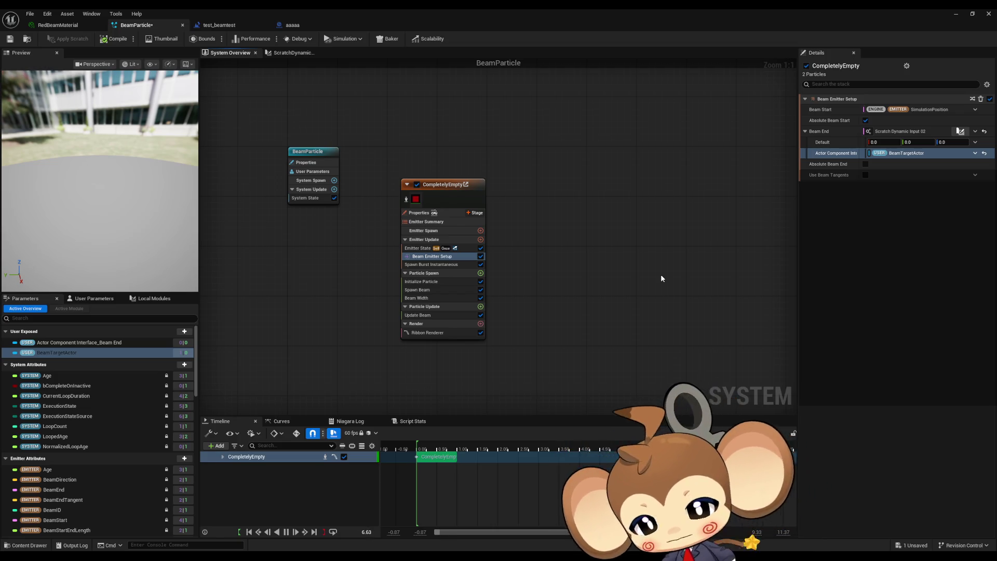
{"action": "left_click", "coordinate": [955, 14]}
{"action": "left_click", "coordinate": [583, 469]}
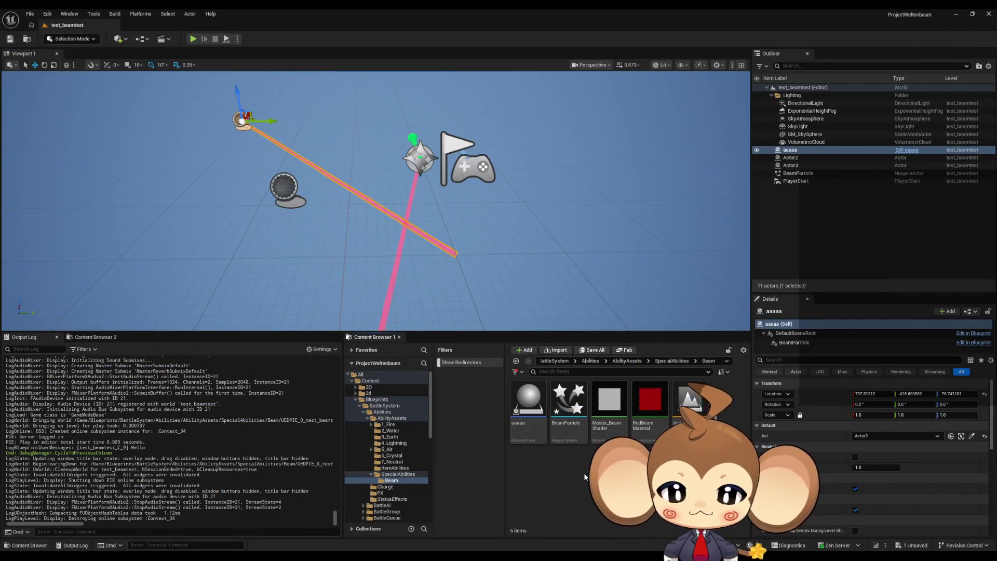
{"action": "left_click", "coordinate": [568, 403]}
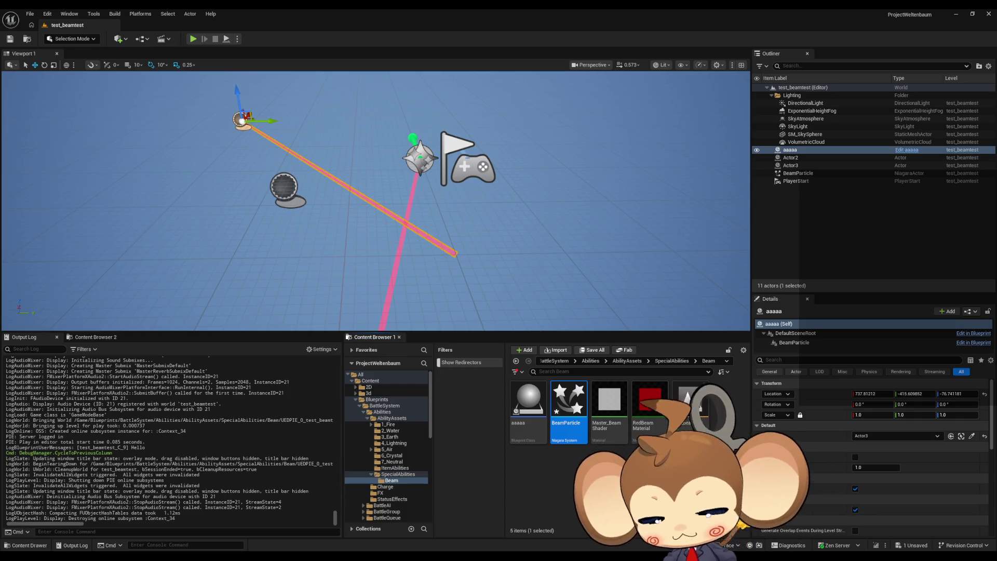
{"action": "key", "text": "ctrl+d"}
{"action": "key", "text": "Return"}
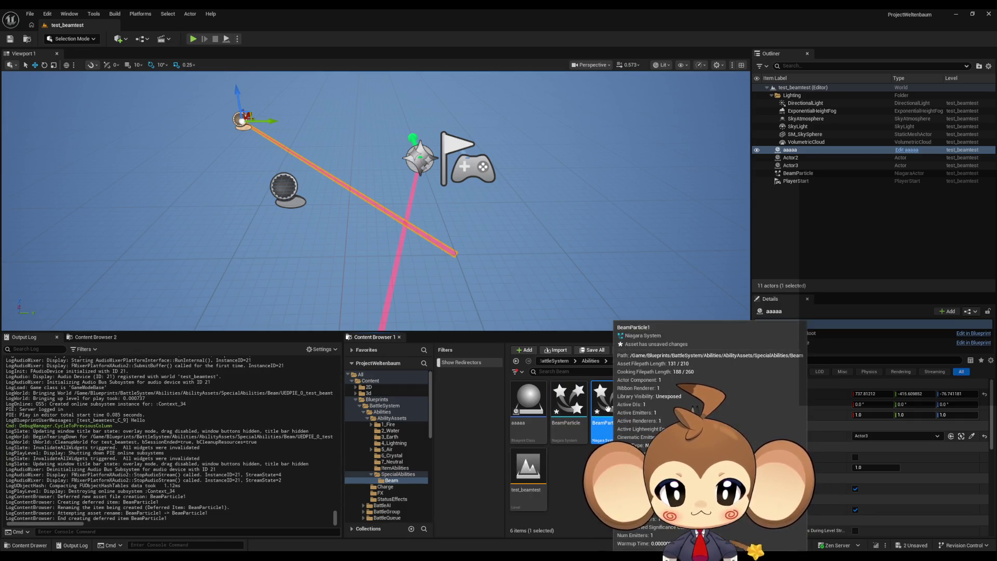
{"action": "key", "text": "F2"}
Rename the copied system to agasdg and open it in the Niagara editor.
{"action": "type", "text": "agasdg"}
{"action": "key", "text": "Return"}
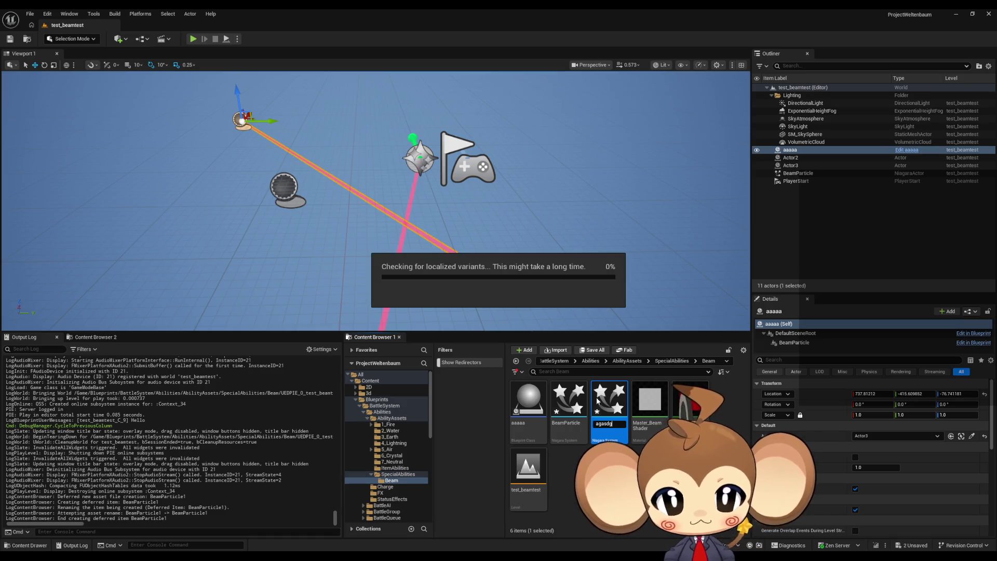
{"action": "double_click", "coordinate": [568, 405]}
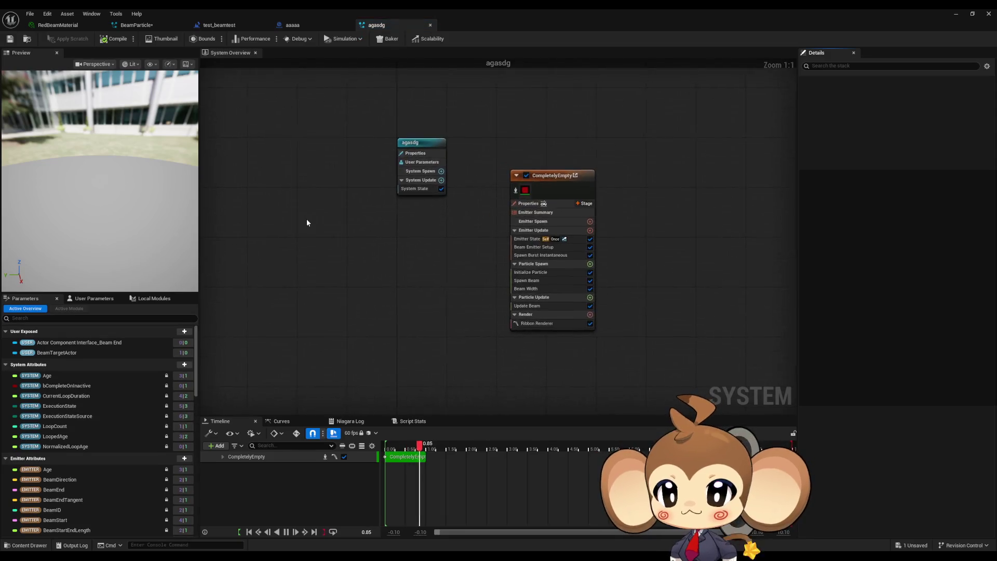
Switch the emitter's Loop Behavior from Once to Infinite and save agasdg.
{"action": "left_click_drag", "start_coordinate": [449, 301], "coordinate": [403, 305]}
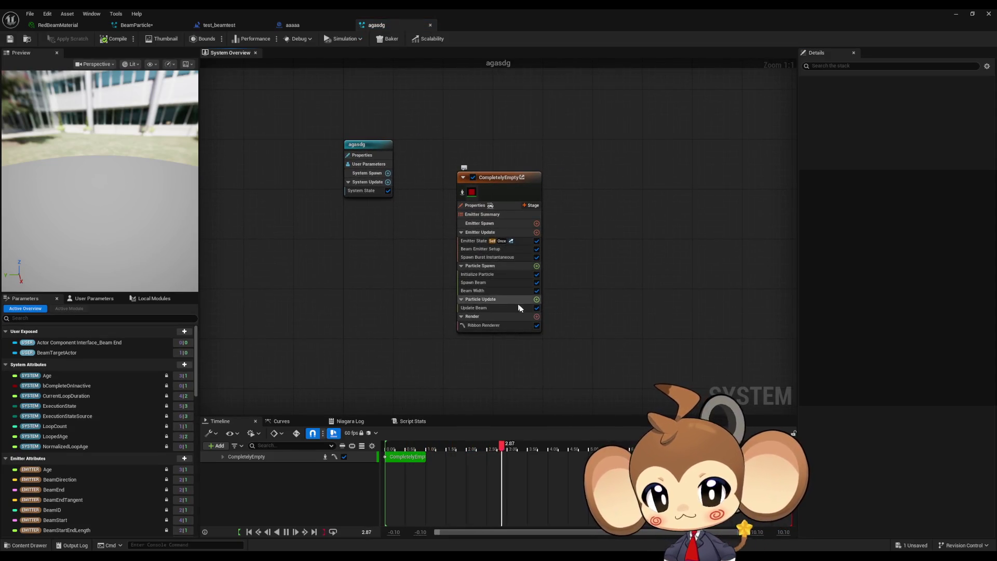
{"action": "left_click", "coordinate": [480, 249]}
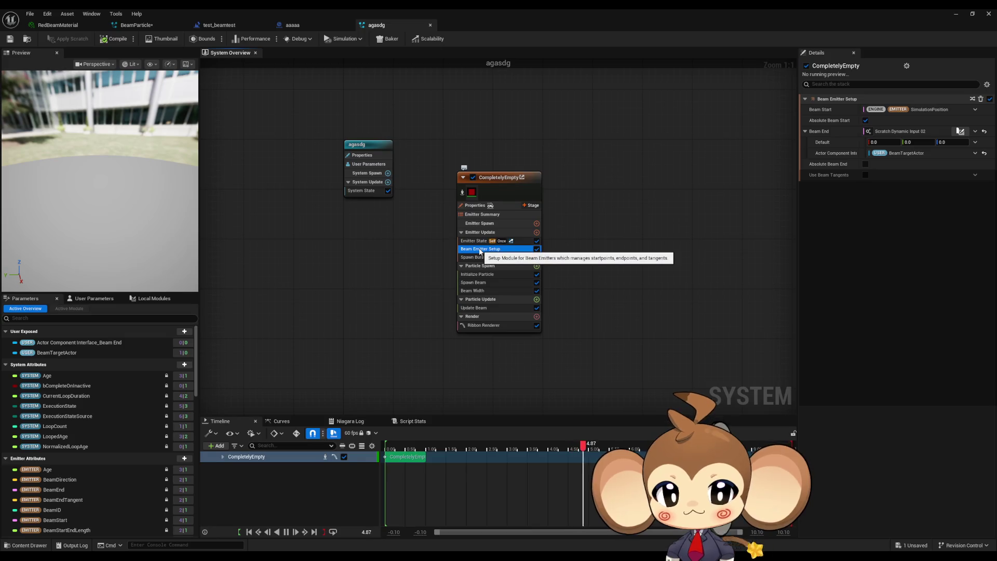
{"action": "left_click", "coordinate": [480, 277]}
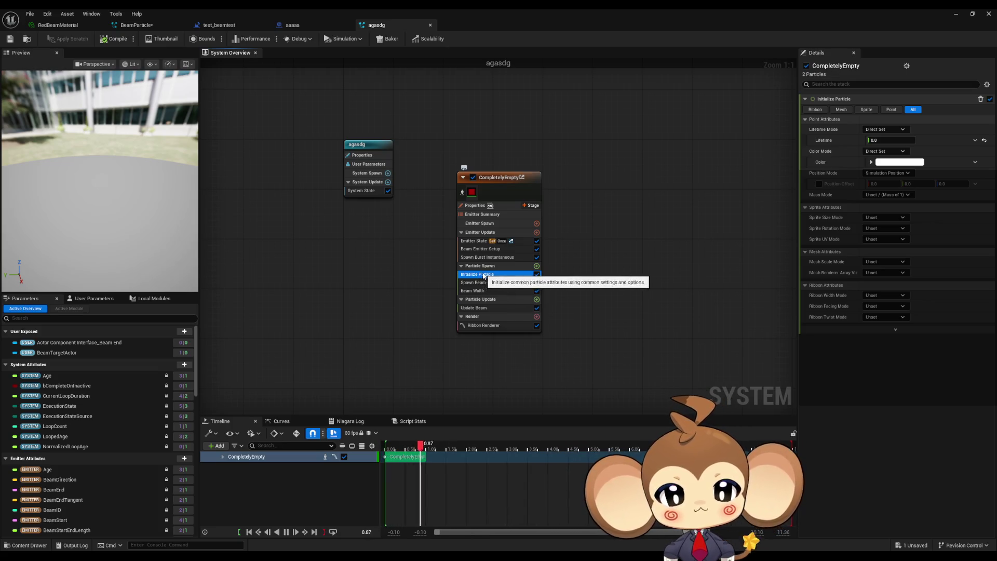
{"action": "left_click", "coordinate": [475, 243]}
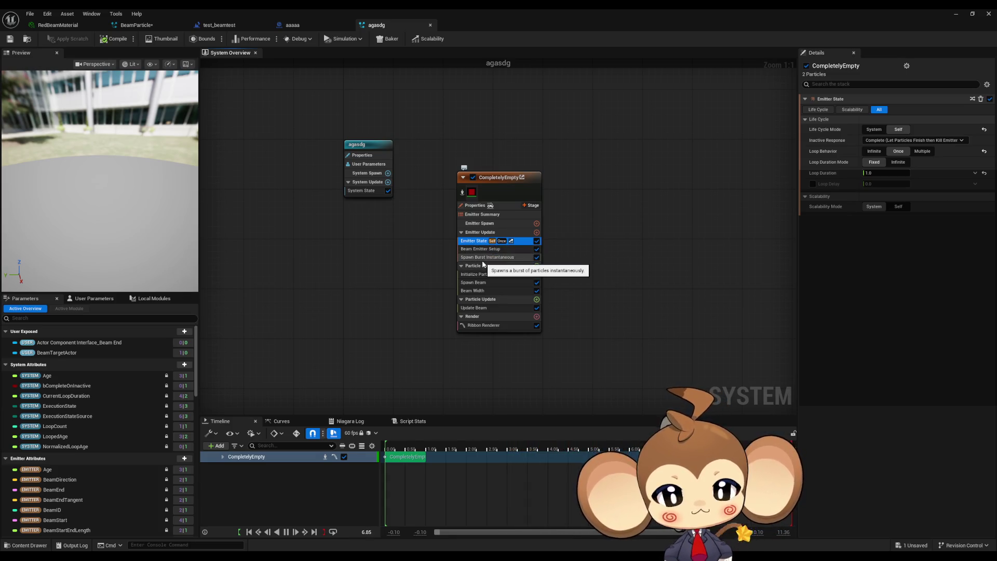
{"action": "left_click", "coordinate": [898, 163]}
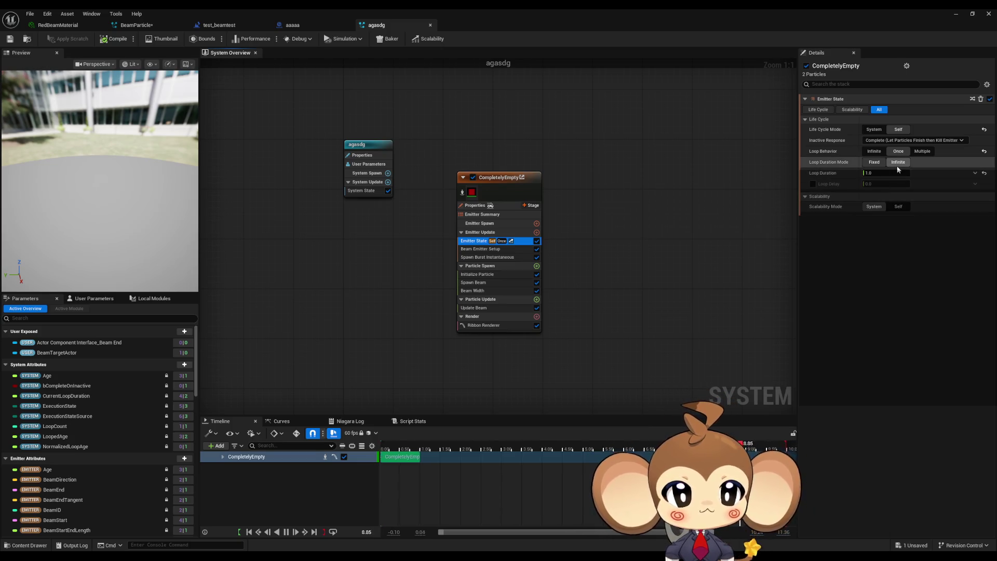
{"action": "left_click", "coordinate": [877, 153]}
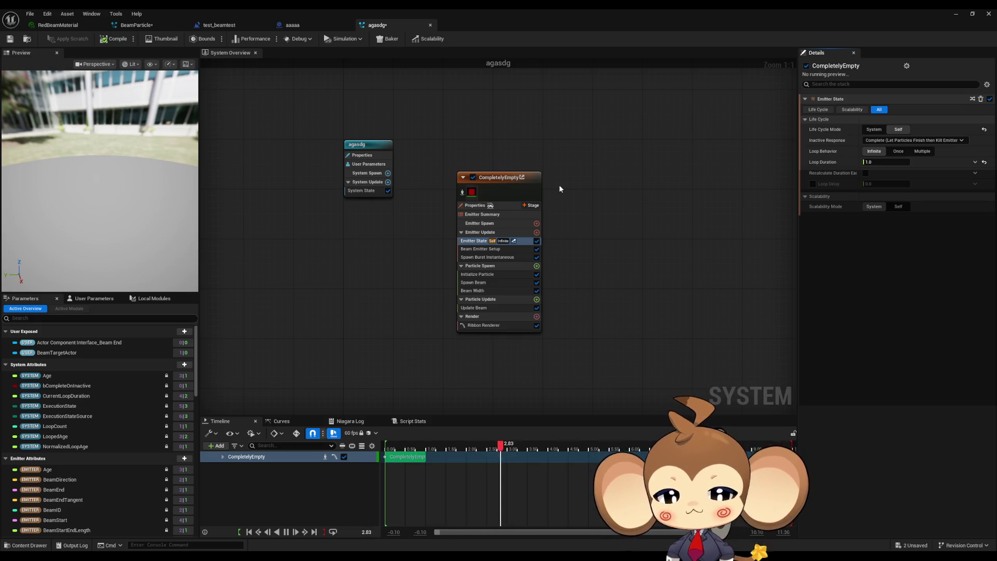
{"action": "left_click", "coordinate": [10, 38]}
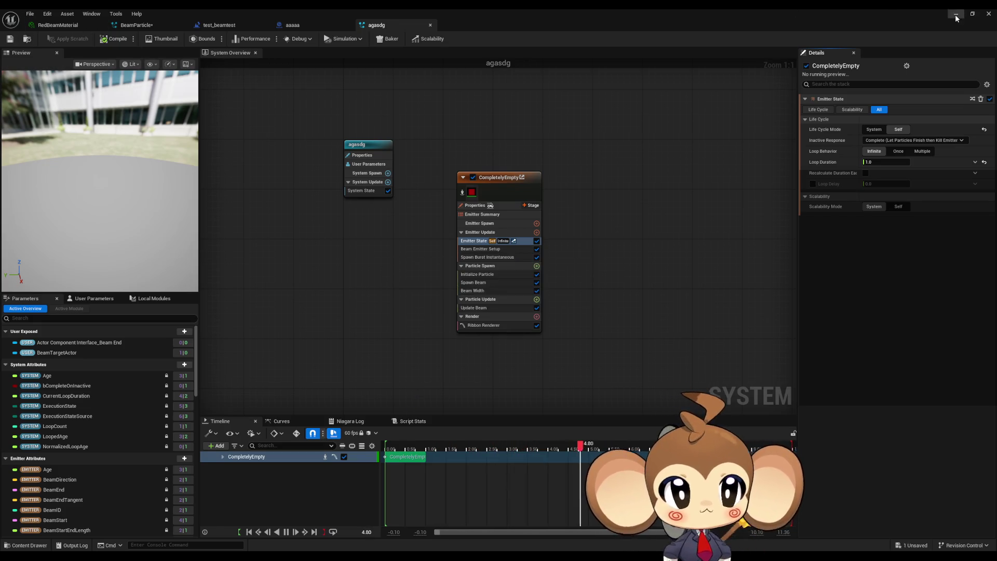
{"action": "left_click", "coordinate": [956, 17]}
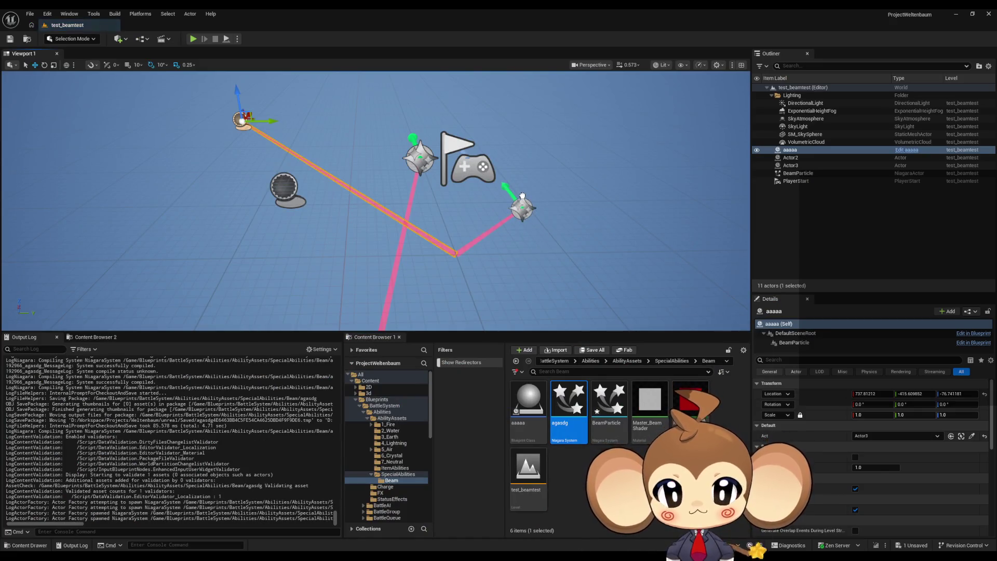
Play-test the level with Actor3 selected, then restore the agasdg editor as a floating window.
{"action": "left_click", "coordinate": [522, 199]}
{"action": "left_click", "coordinate": [192, 39]}
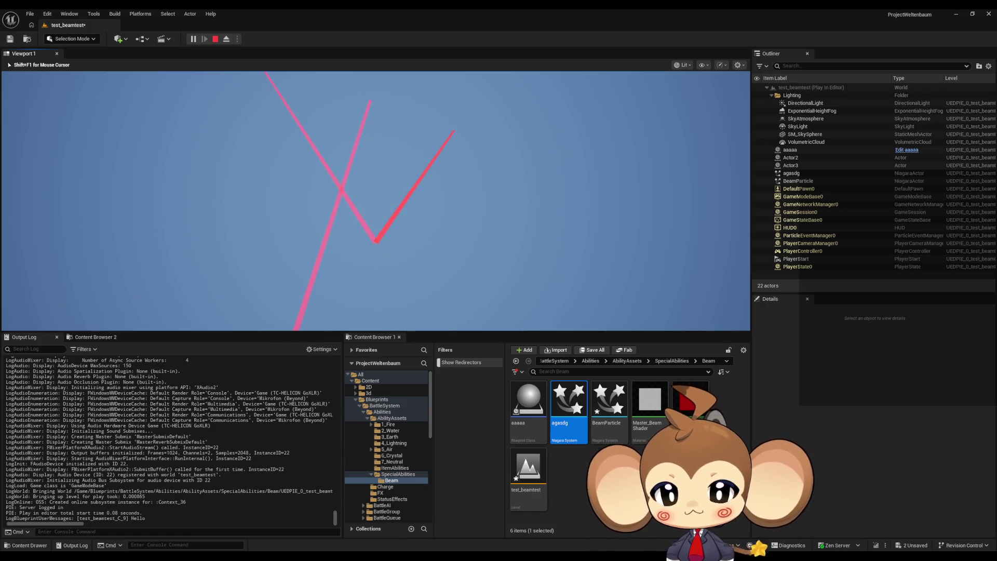
{"action": "key", "text": "shift+F1"}
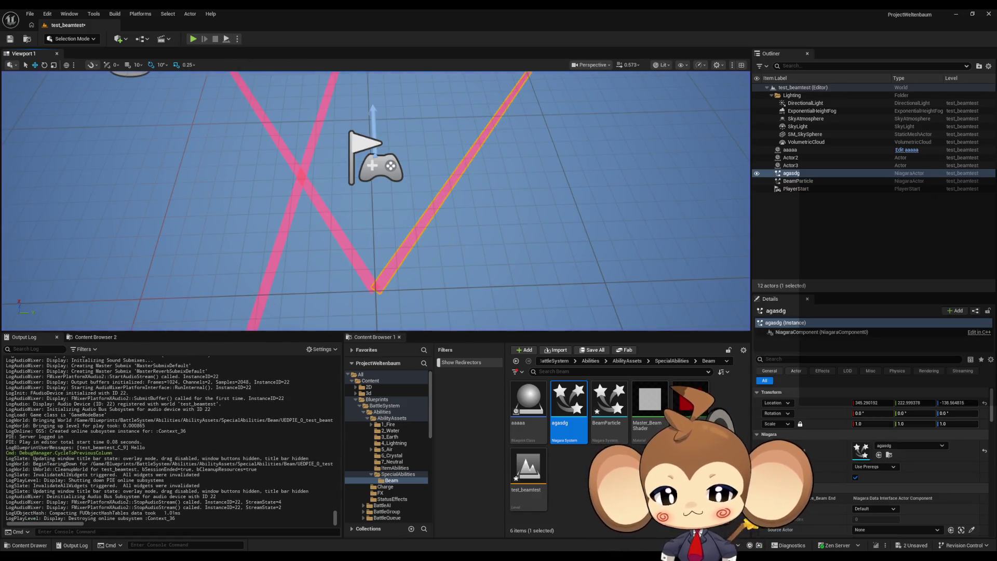
{"action": "left_click", "coordinate": [448, 527]}
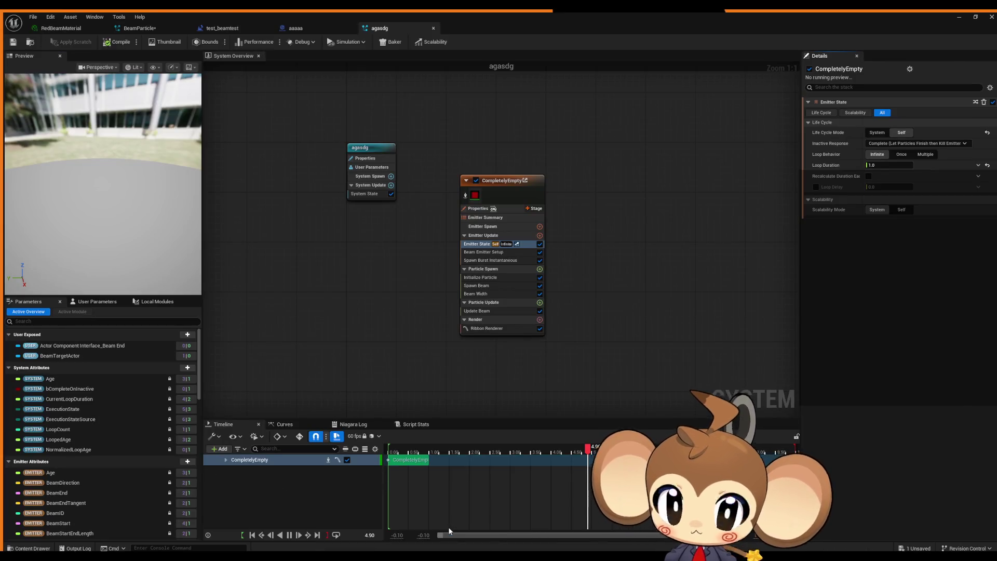
{"action": "double_click", "coordinate": [475, 9]}
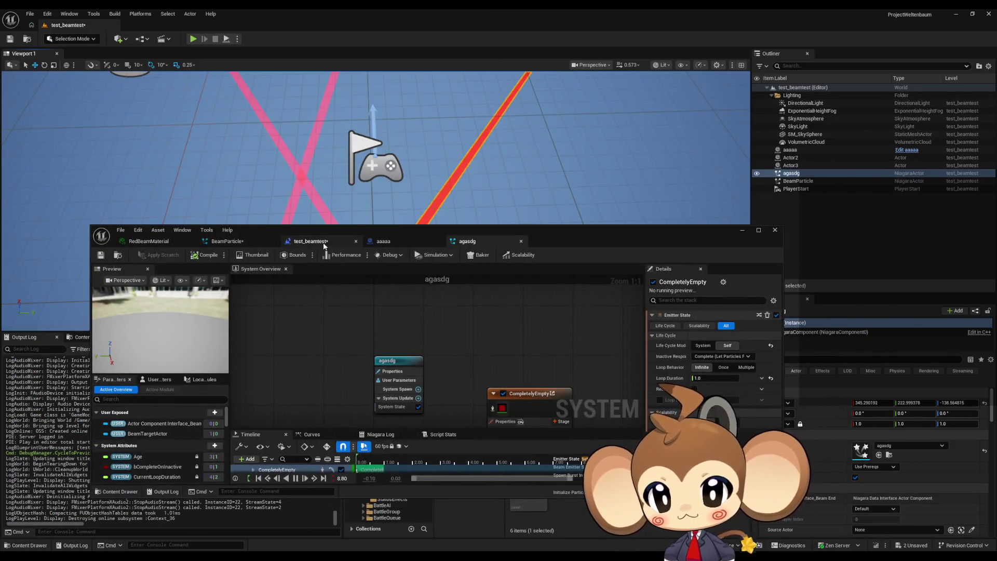
Add an agasdg actor reference node to the level blueprint's event graph.
{"action": "left_click", "coordinate": [324, 244]}
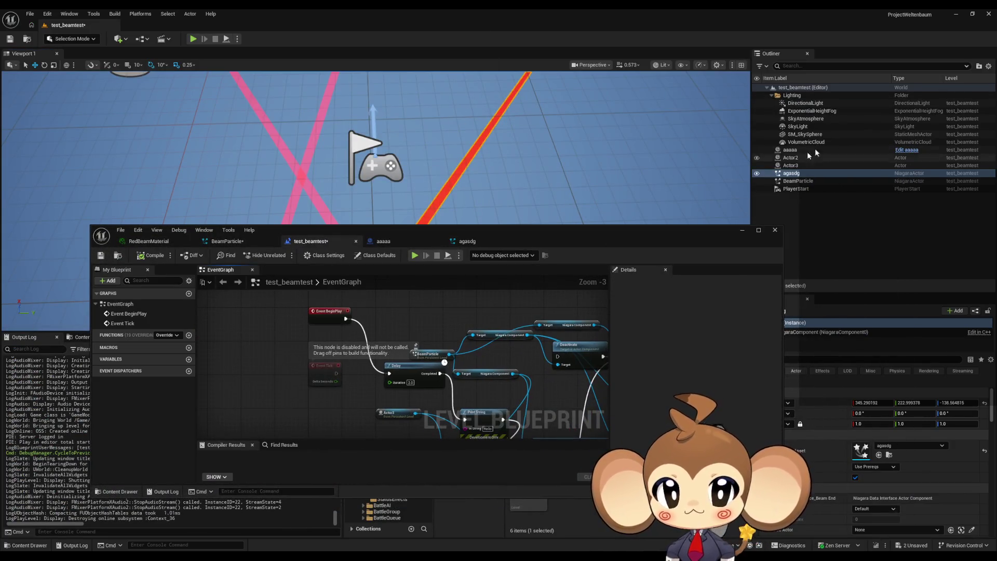
{"action": "left_click_drag", "start_coordinate": [805, 175], "coordinate": [662, 269]}
{"action": "left_click_drag", "start_coordinate": [401, 311], "coordinate": [364, 296]}
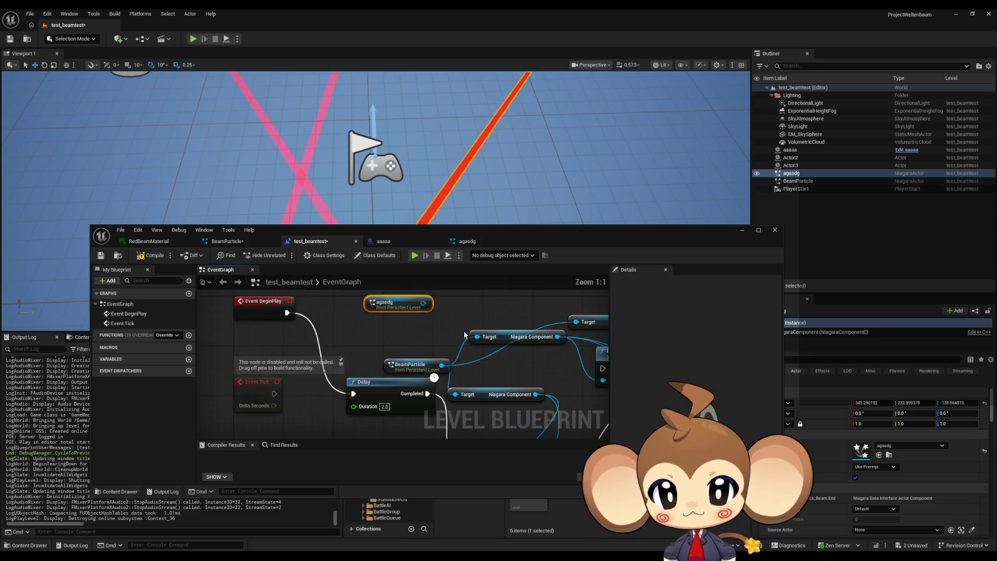
{"action": "scroll", "coordinate": [363, 338], "scroll_direction": "up", "scroll_amount": 3}
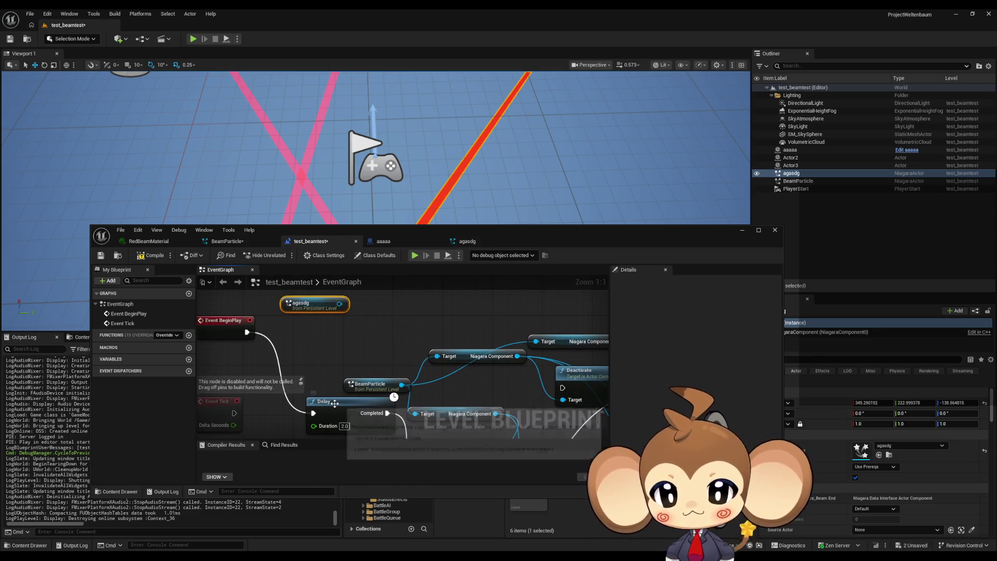
{"action": "scroll", "coordinate": [289, 307], "scroll_direction": "down", "scroll_amount": 1}
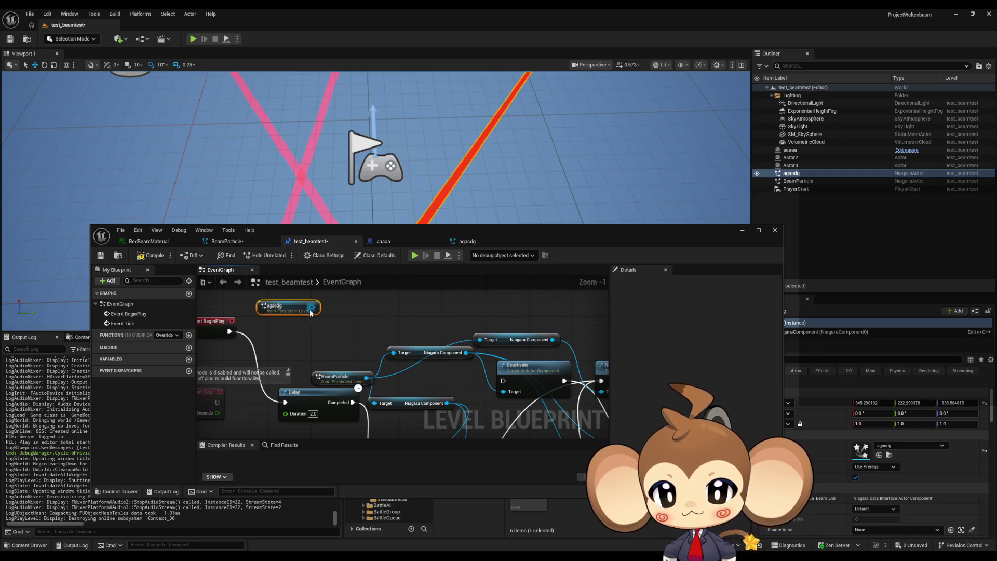
{"action": "scroll", "coordinate": [310, 309], "scroll_direction": "down", "scroll_amount": 2}
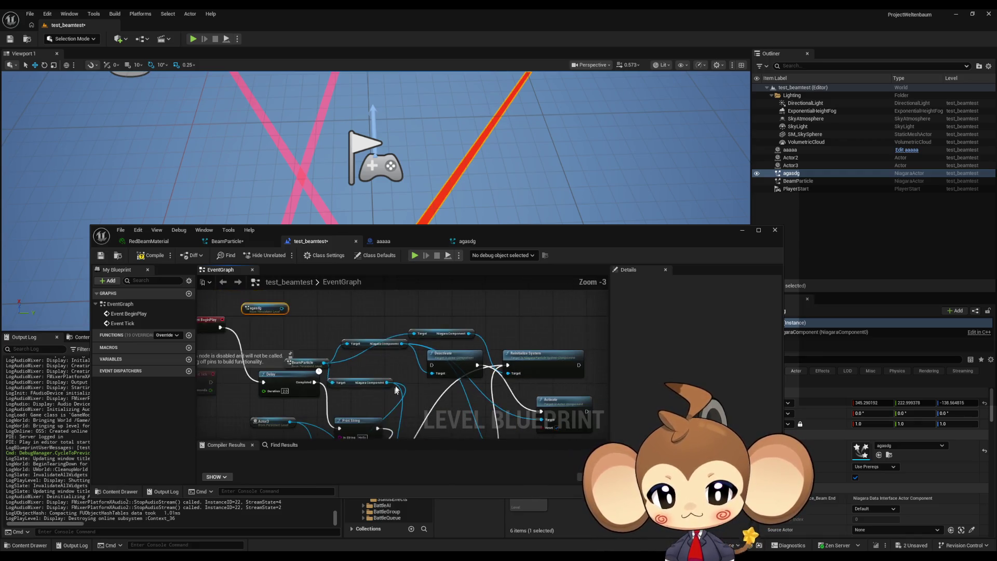
Use agasdg's Niagara component as the target of a Set Niagara Variable (Actor) node.
{"action": "left_click_drag", "start_coordinate": [474, 368], "coordinate": [482, 352]}
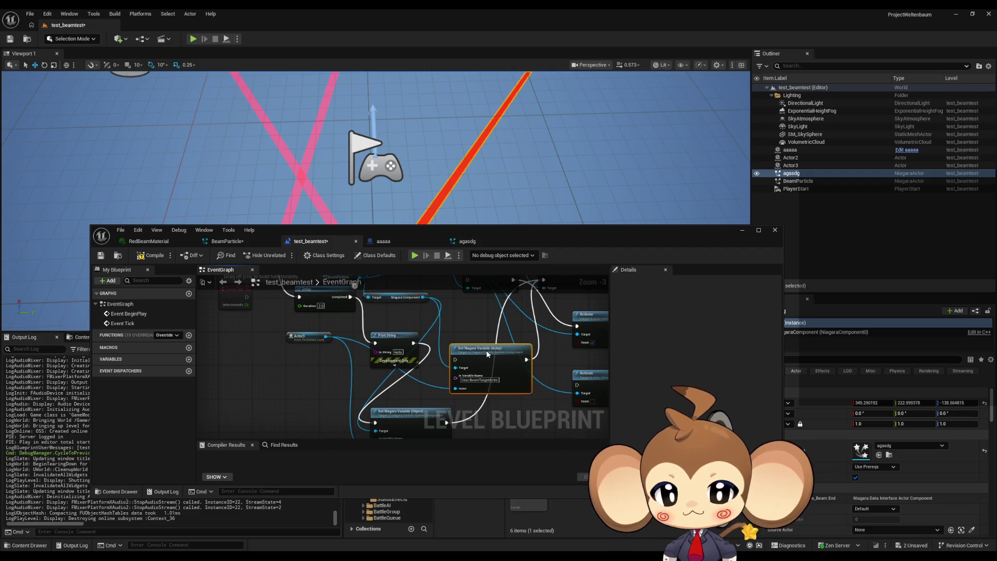
{"action": "mouse_move", "coordinate": [466, 389]}
{"action": "left_mouse_down"}
{"action": "mouse_move", "coordinate": [417, 315]}
{"action": "mouse_move", "coordinate": [393, 302]}
{"action": "left_mouse_up"}
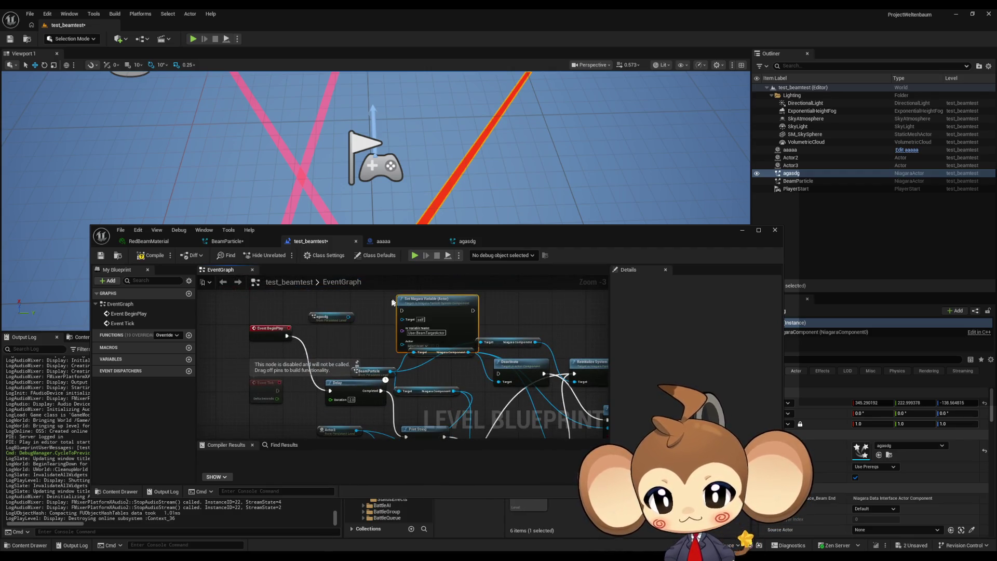
{"action": "mouse_move", "coordinate": [441, 352]}
{"action": "left_mouse_down"}
{"action": "mouse_move", "coordinate": [426, 327]}
{"action": "mouse_move", "coordinate": [383, 300]}
{"action": "left_mouse_up"}
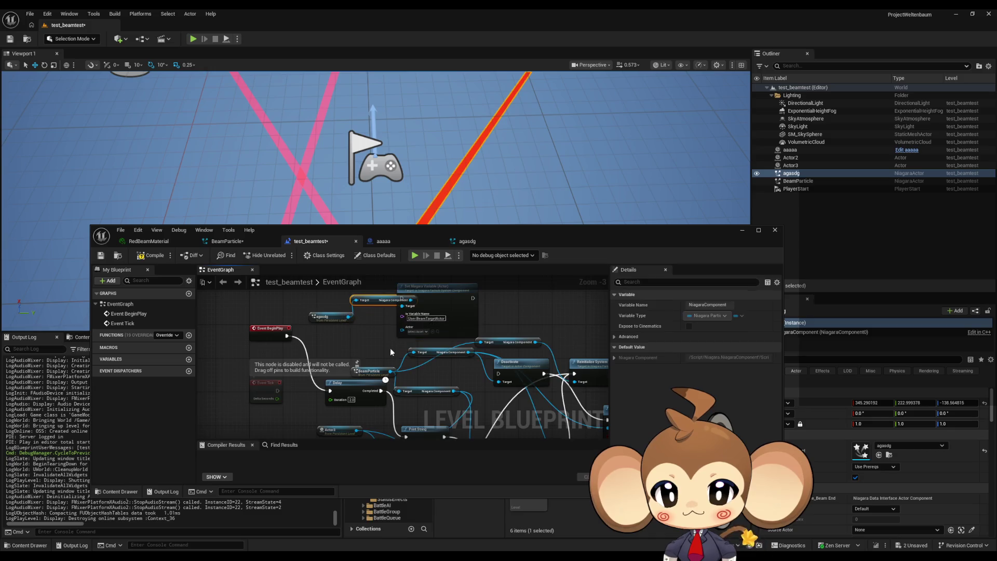
{"action": "scroll", "coordinate": [418, 361], "scroll_direction": "up", "scroll_amount": 1}
{"action": "scroll", "coordinate": [419, 365], "scroll_direction": "down", "scroll_amount": 2}
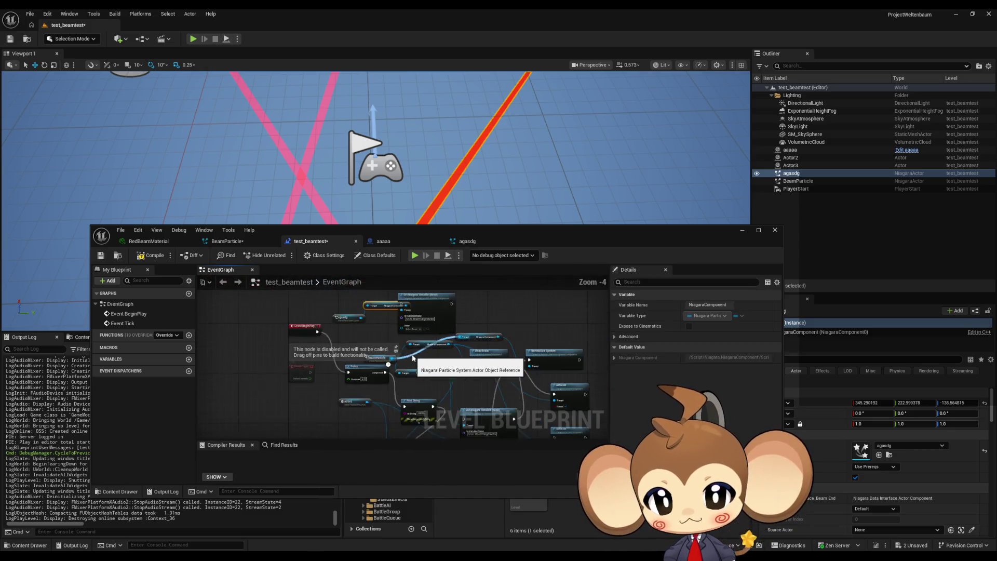
Feed Actor3 into the Set node's Actor input, run it from Event BeginPlay, and play-test.
{"action": "left_click", "coordinate": [357, 327]}
{"action": "scroll", "coordinate": [363, 332], "scroll_direction": "up", "scroll_amount": 2}
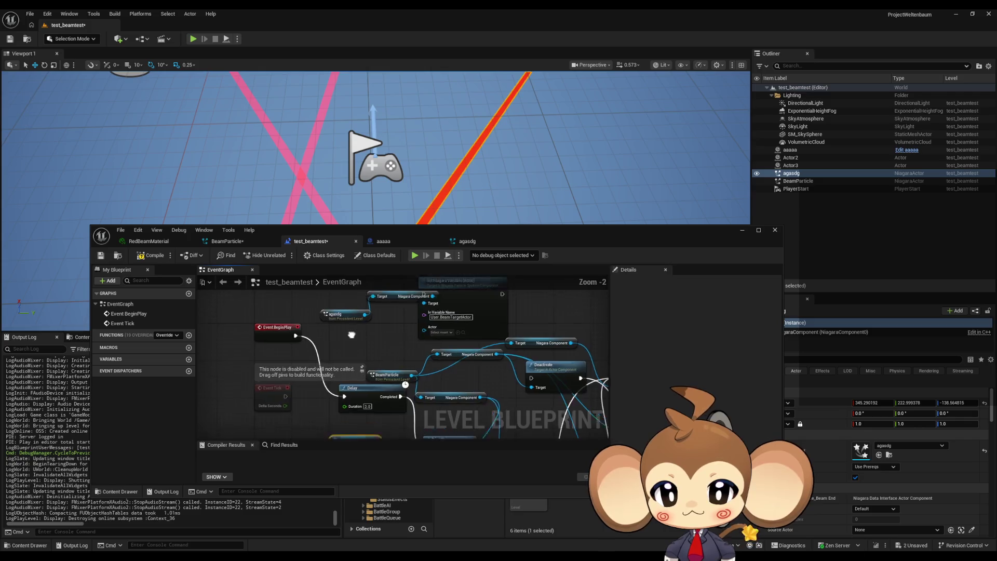
{"action": "left_click_drag", "start_coordinate": [427, 382], "coordinate": [368, 322]}
{"action": "mouse_move", "coordinate": [298, 386]}
{"action": "left_mouse_down"}
{"action": "mouse_move", "coordinate": [345, 415]}
{"action": "mouse_move", "coordinate": [364, 410]}
{"action": "mouse_move", "coordinate": [394, 394]}
{"action": "mouse_move", "coordinate": [429, 331]}
{"action": "mouse_move", "coordinate": [423, 367]}
{"action": "mouse_move", "coordinate": [486, 316]}
{"action": "left_mouse_up"}
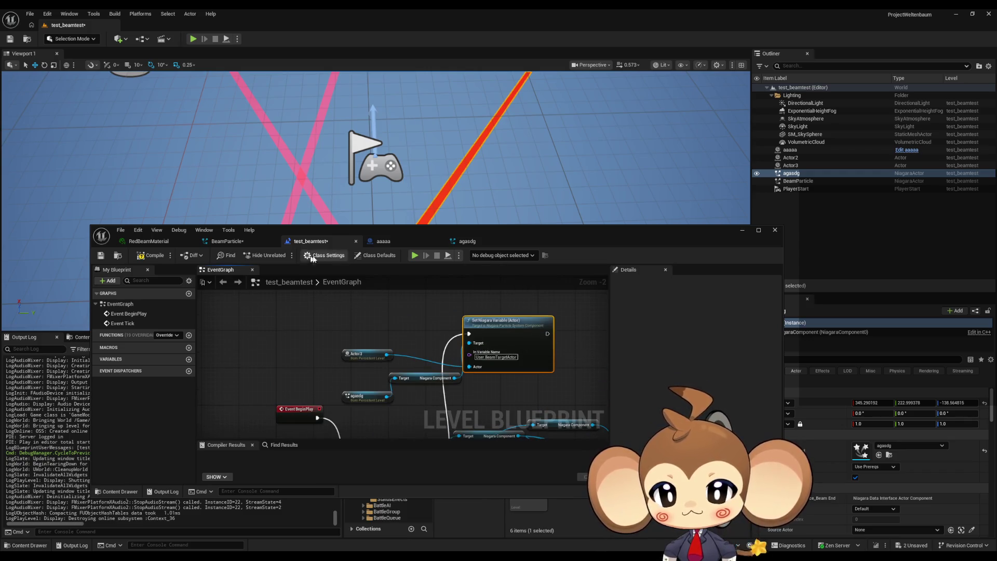
{"action": "left_click", "coordinate": [414, 255]}
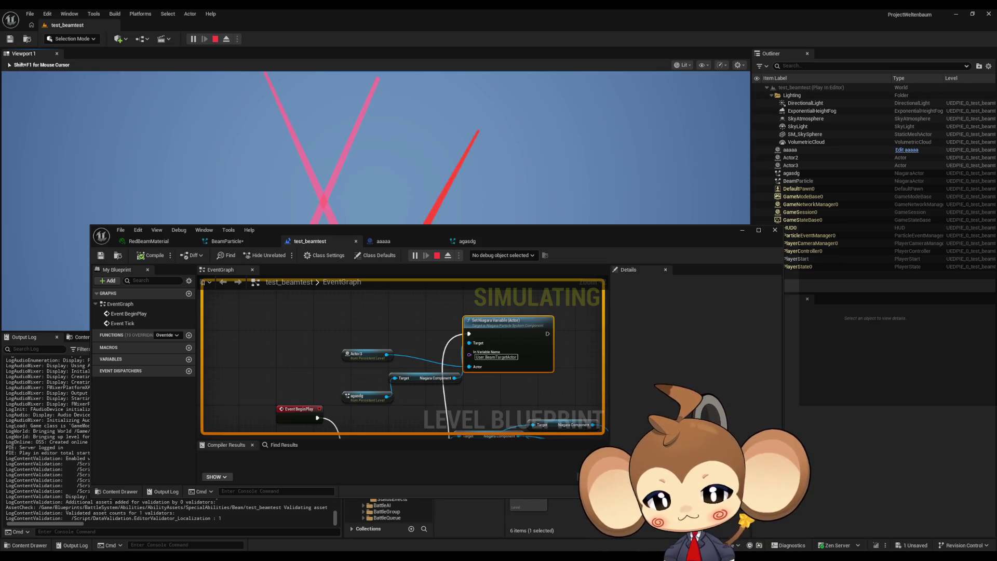
Change the Set node's variable name to BeamTargetActor and play-test the beams again.
{"action": "key", "text": "shift+F1"}
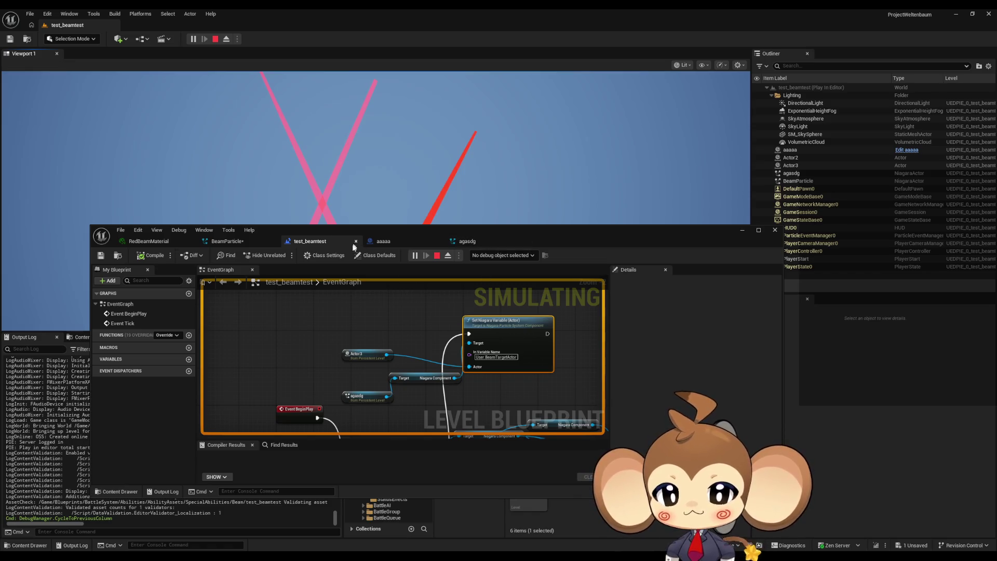
{"action": "left_click", "coordinate": [436, 255]}
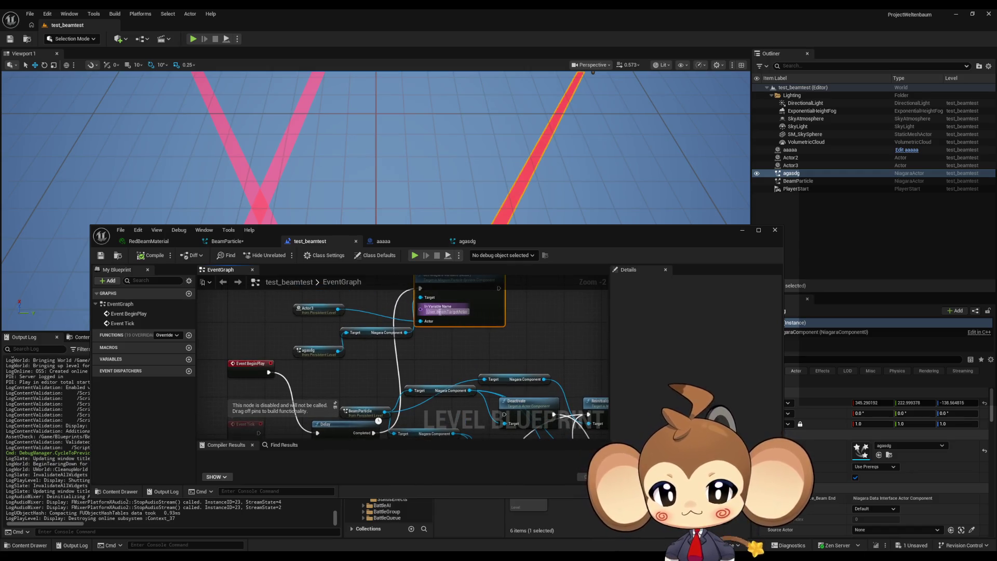
{"action": "type", "text": "BeamTargetActor"}
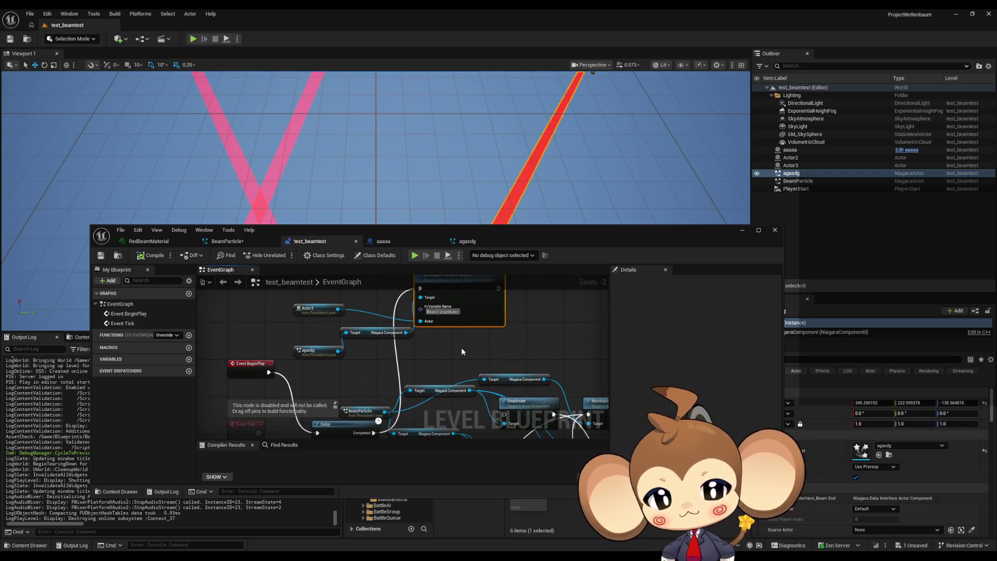
{"action": "key", "text": "Return"}
{"action": "left_click", "coordinate": [414, 256]}
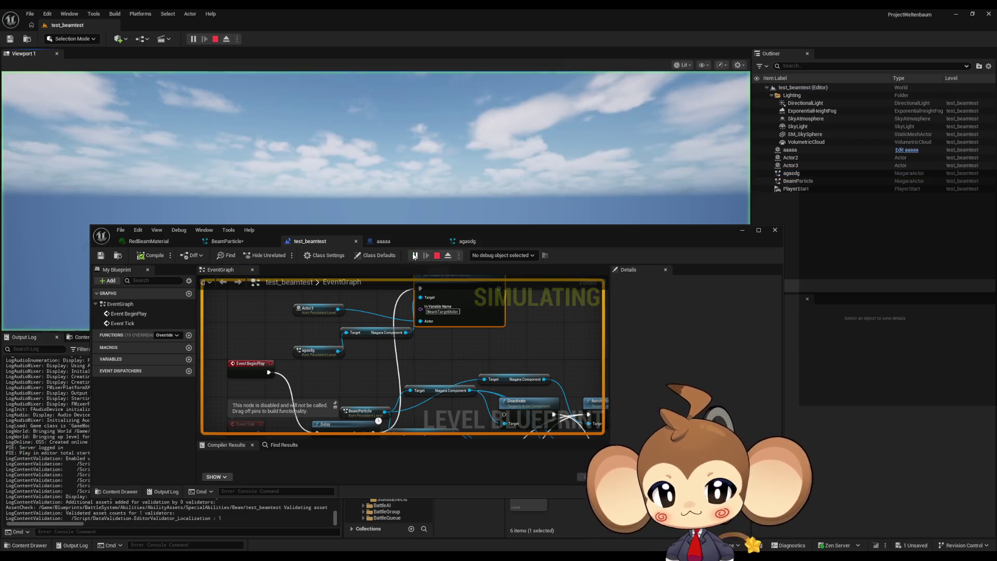
{"action": "mouse_move", "coordinate": [437, 231]}
{"action": "left_mouse_down"}
{"action": "mouse_move", "coordinate": [474, 412]}
{"action": "mouse_move", "coordinate": [464, 387]}
{"action": "left_mouse_up"}
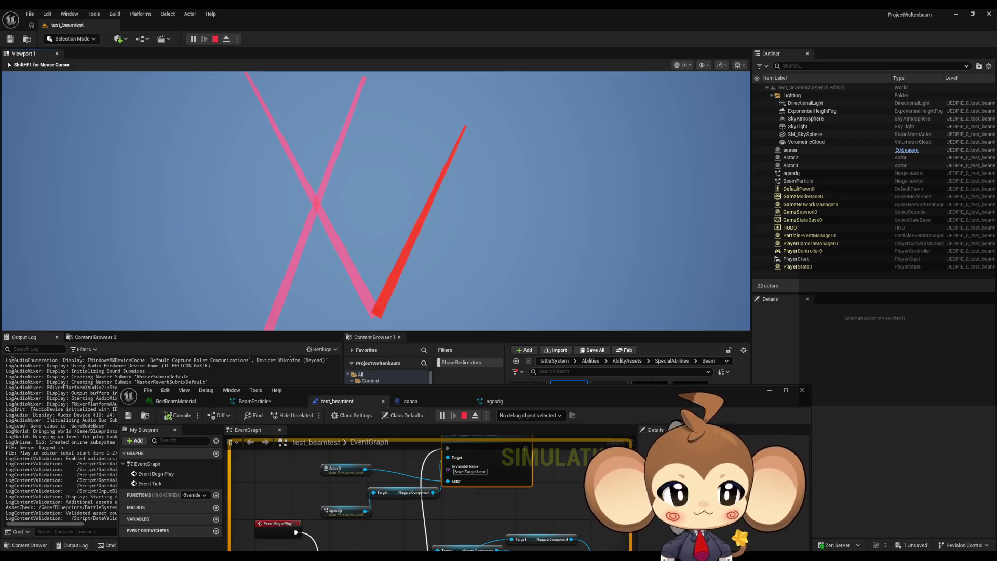
{"action": "left_click", "coordinate": [467, 417]}
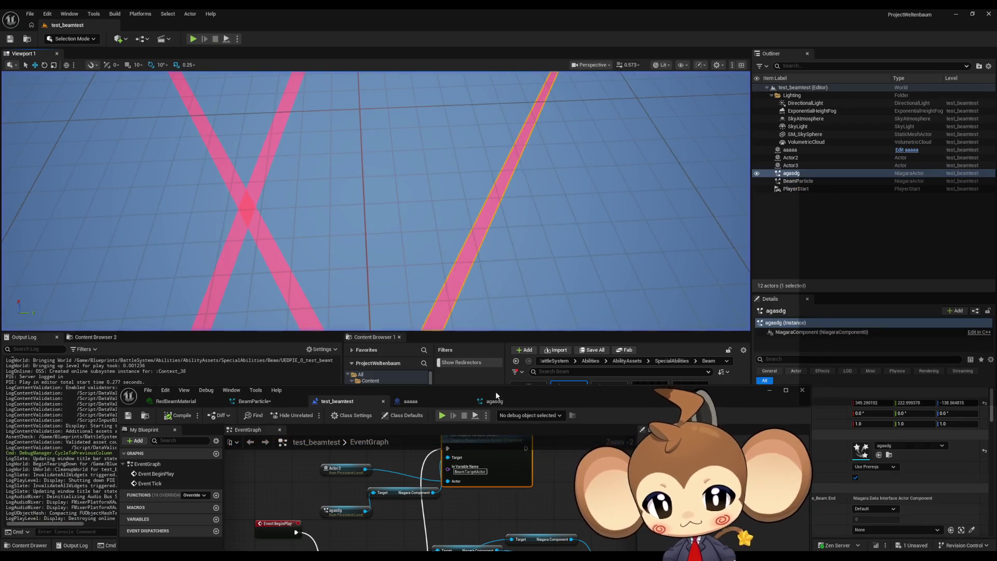
{"action": "left_click_drag", "start_coordinate": [495, 391], "coordinate": [490, 3]}
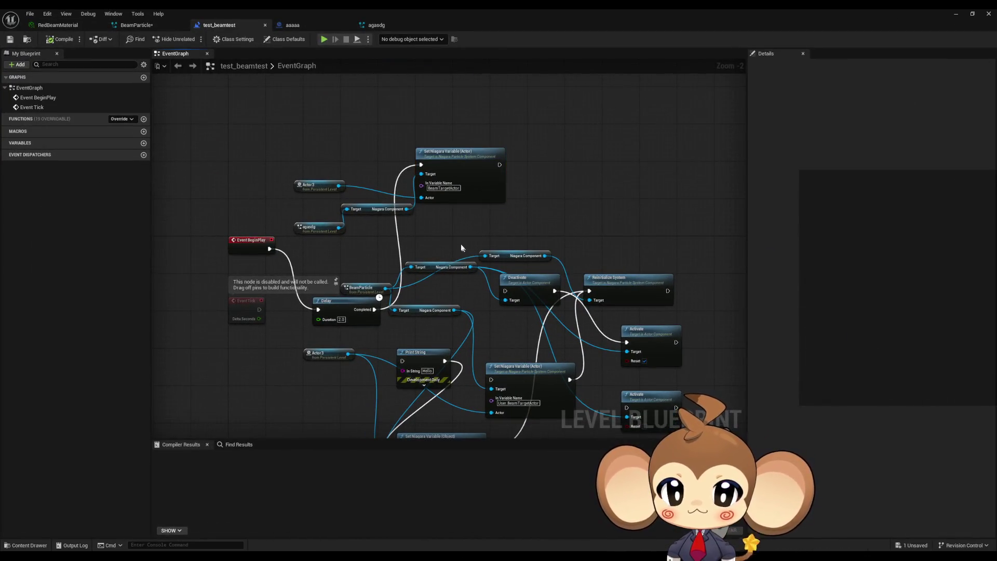
Make Beam Emitter Setup's beam-end Actor Component Interface input a local value.
{"action": "left_click", "coordinate": [395, 24]}
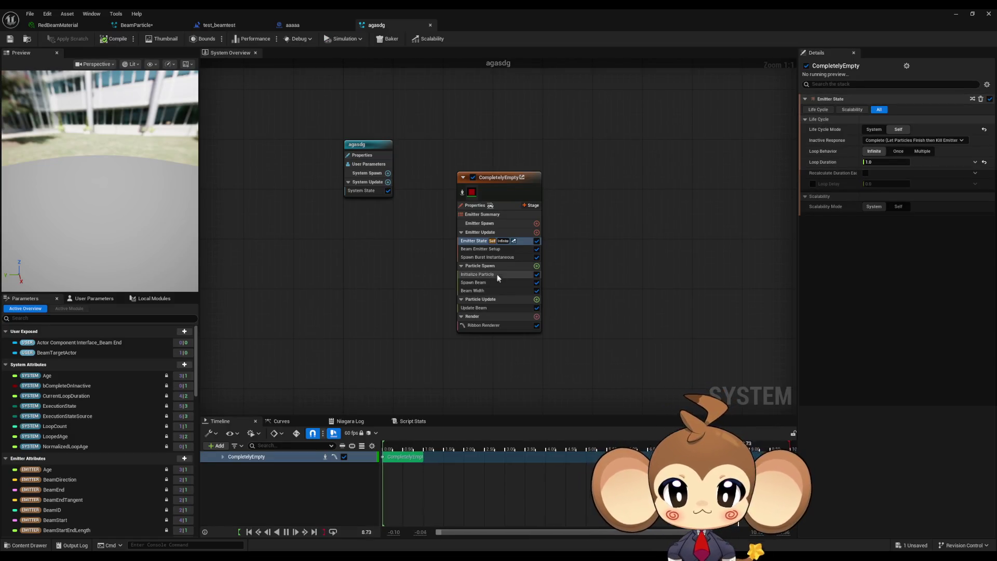
{"action": "left_click", "coordinate": [494, 248]}
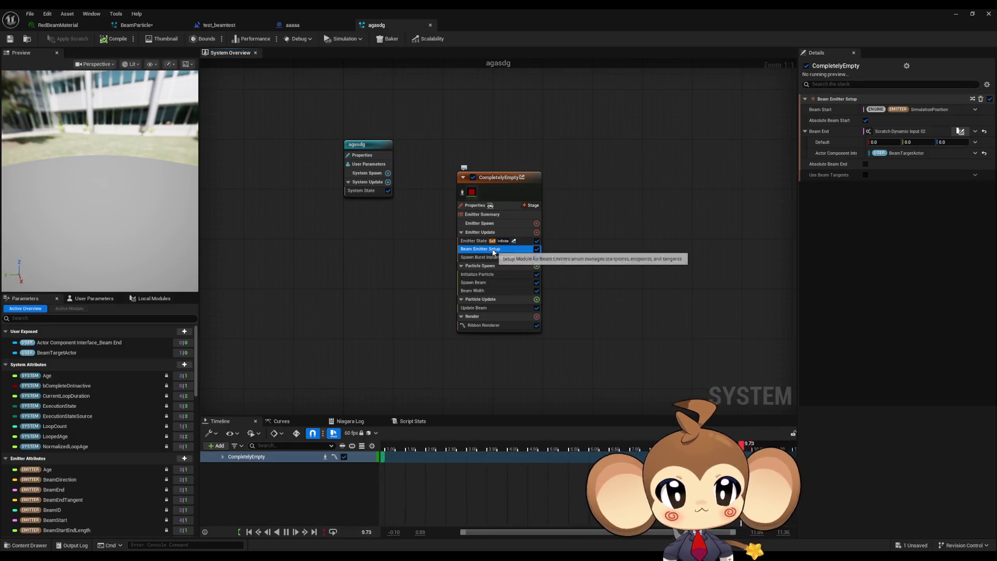
{"action": "left_click", "coordinate": [975, 153]}
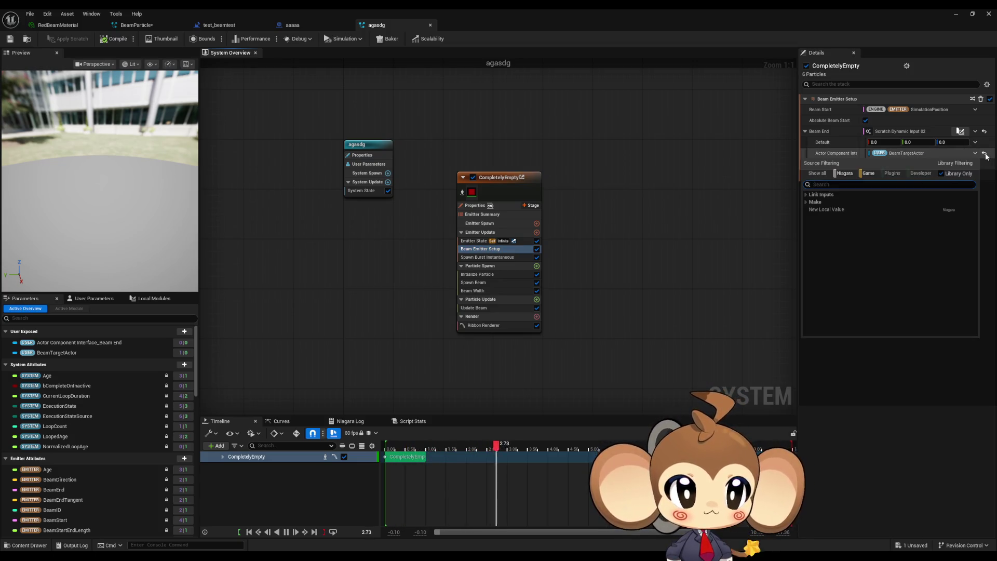
{"action": "left_click", "coordinate": [984, 153]}
{"action": "left_click", "coordinate": [975, 154]}
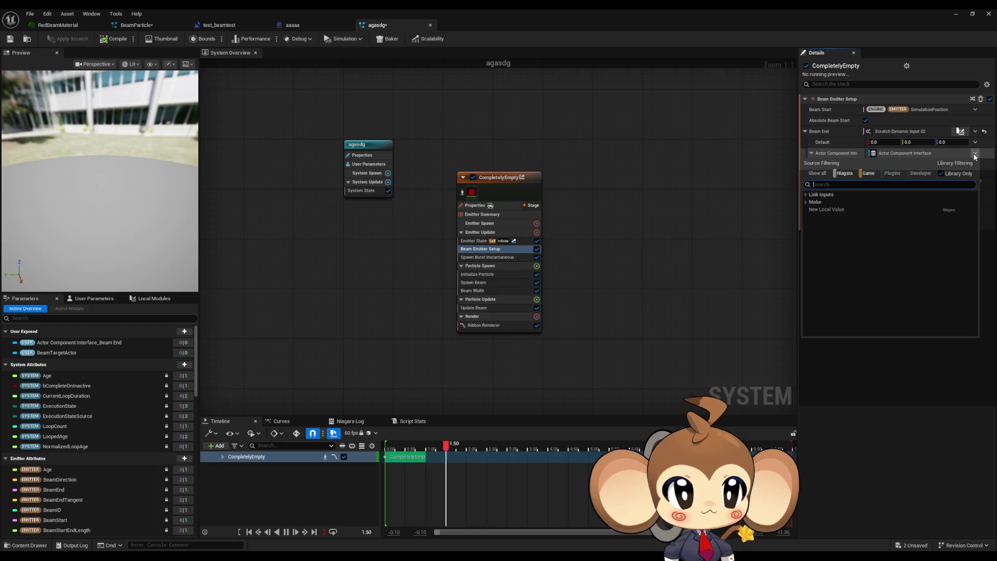
{"action": "left_click", "coordinate": [974, 154]}
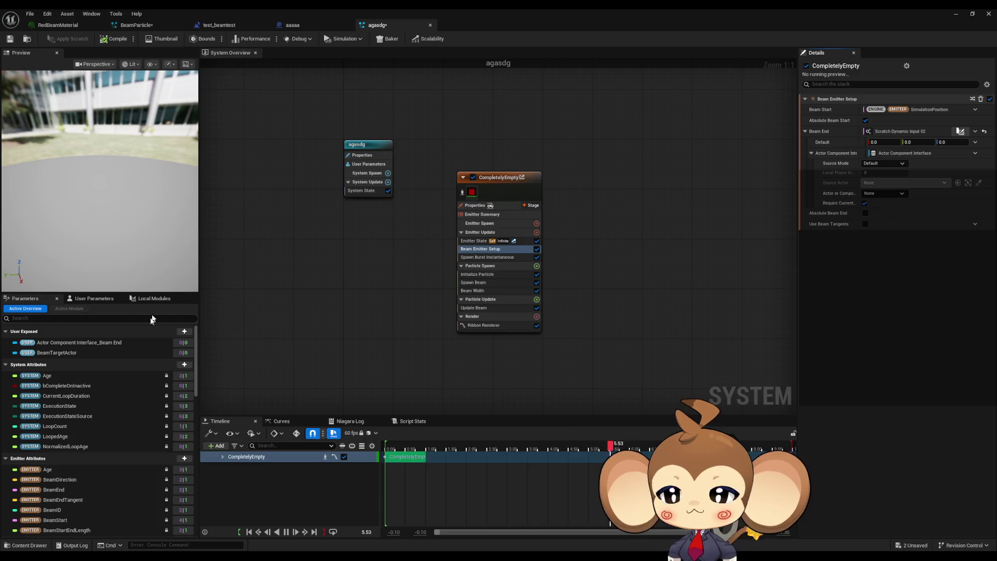
Open the ScratchDynamicInput_02 graph from the Local Modules list.
{"action": "left_click", "coordinate": [94, 299]}
{"action": "left_click", "coordinate": [154, 298]}
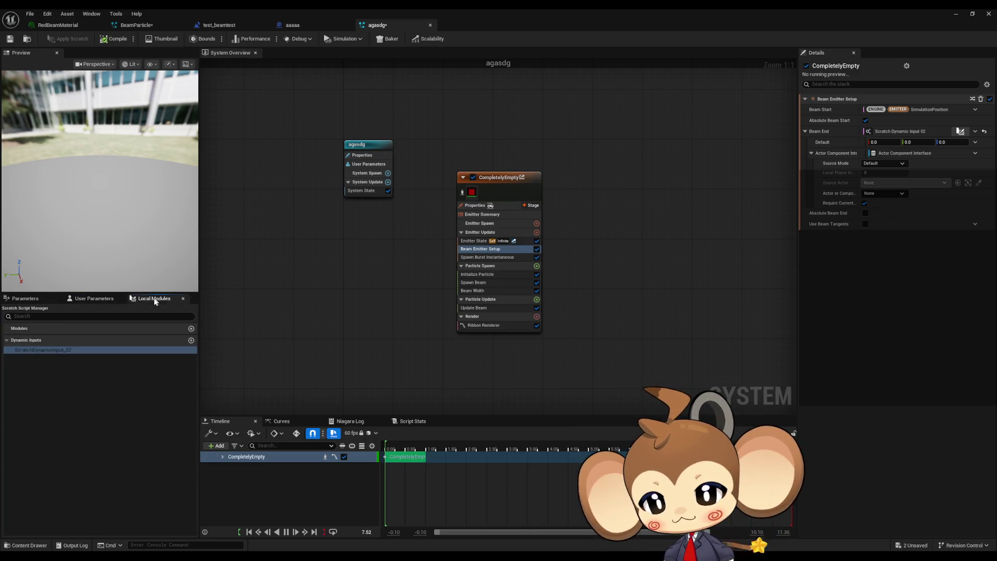
{"action": "double_click", "coordinate": [30, 349]}
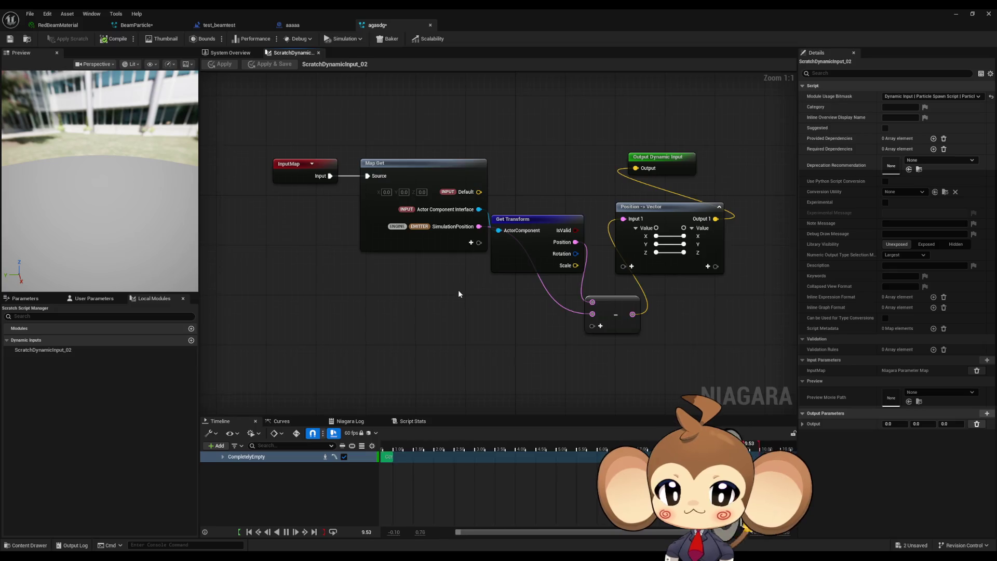
Disconnect the Actor Component Interface from Get Transform and delete that input.
{"action": "mouse_move", "coordinate": [506, 235]}
{"action": "left_mouse_down"}
{"action": "mouse_move", "coordinate": [441, 335]}
{"action": "mouse_move", "coordinate": [446, 326]}
{"action": "left_mouse_up"}
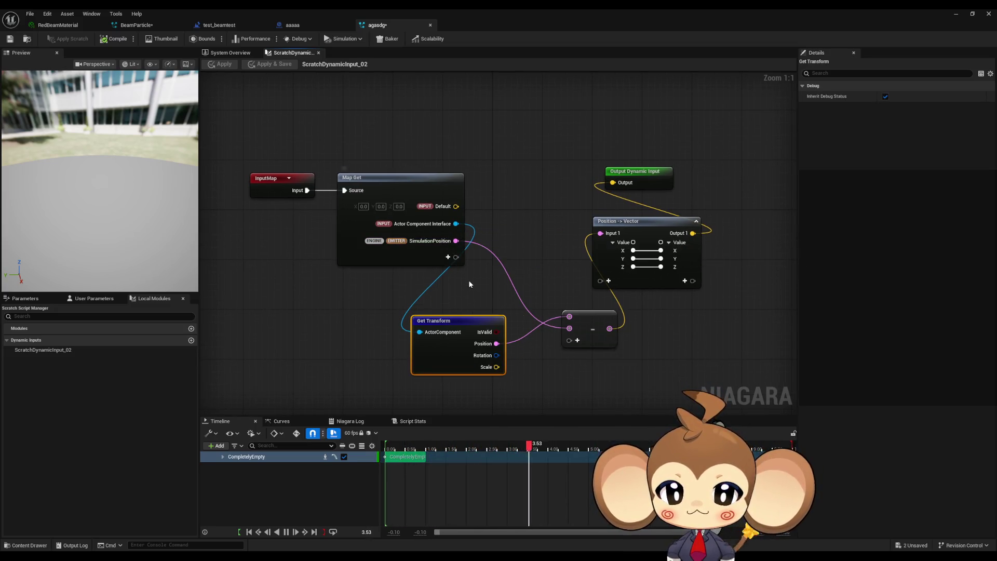
{"action": "left_click", "coordinate": [456, 225], "text": "alt"}
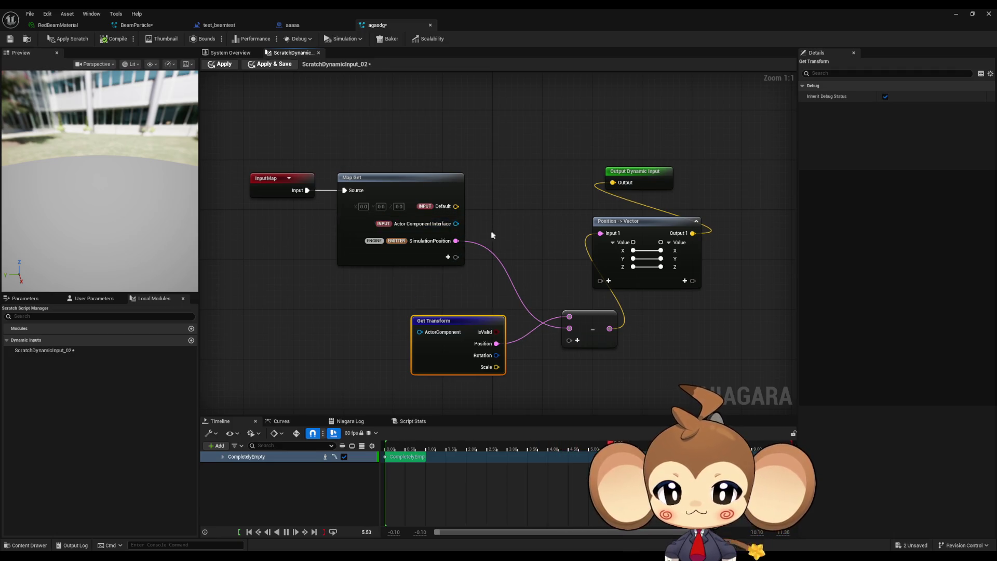
{"action": "right_click", "coordinate": [428, 224]}
{"action": "right_click", "coordinate": [429, 224]}
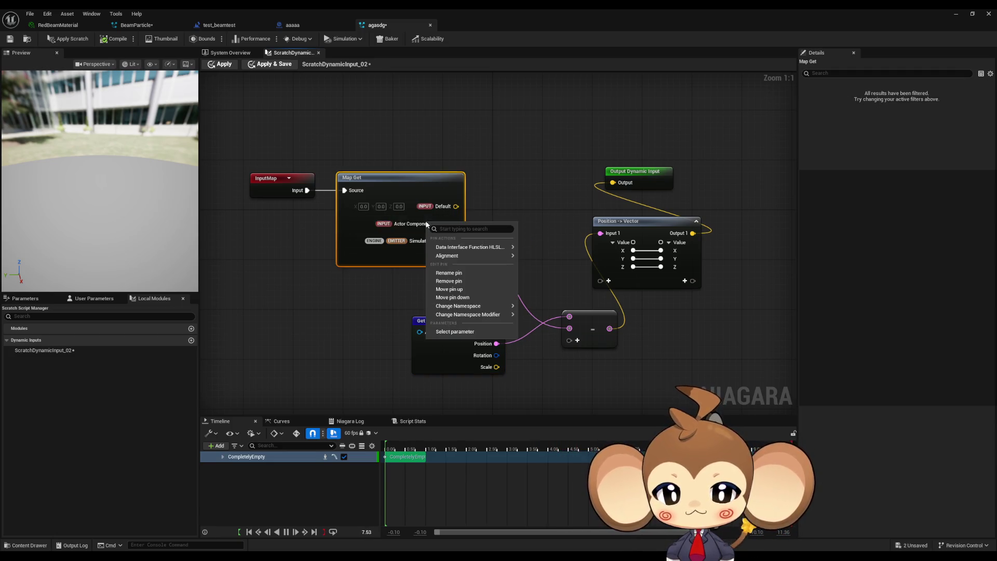
{"action": "right_click", "coordinate": [410, 227]}
{"action": "left_click", "coordinate": [31, 298]}
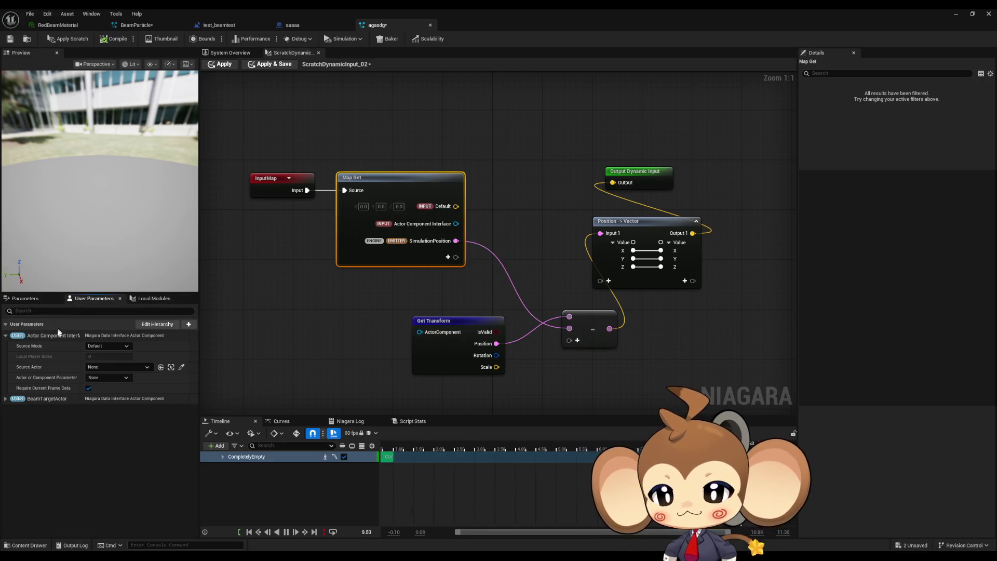
{"action": "left_click", "coordinate": [66, 381]}
{"action": "key", "text": "Delete"}
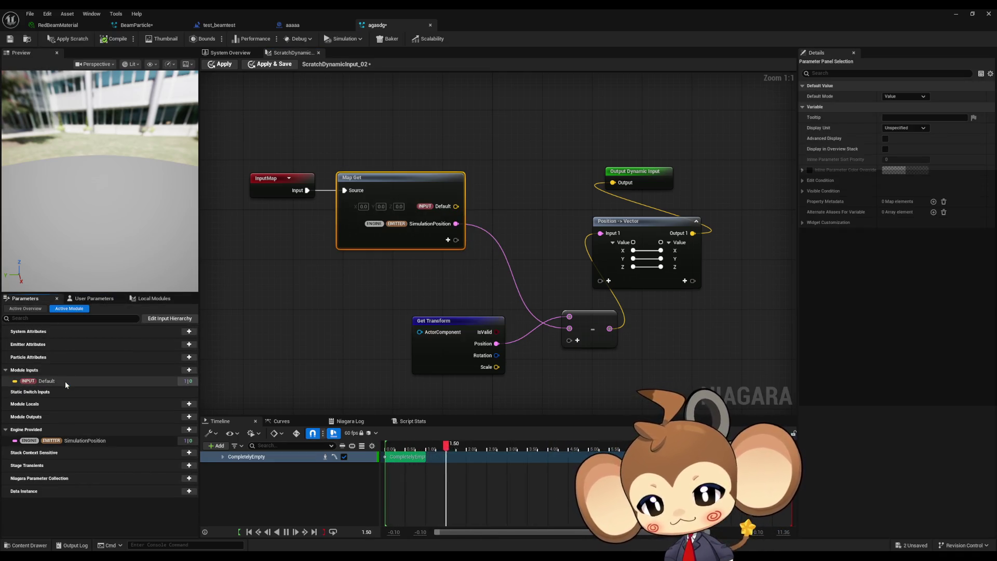
Add a Vector pin to the Map Get node and name it TargetVector.
{"action": "left_click", "coordinate": [448, 241]}
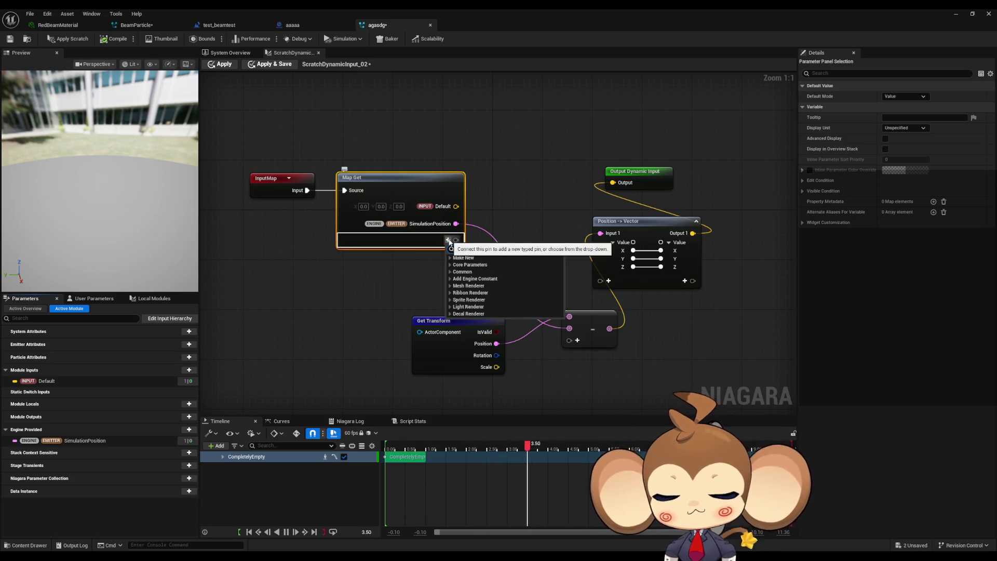
{"action": "type", "text": "vector"}
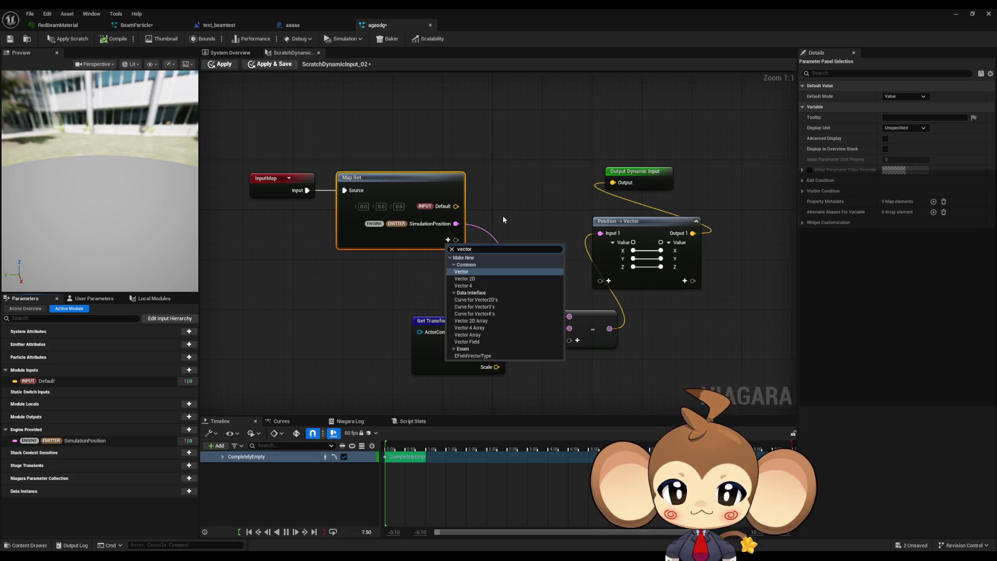
{"action": "left_click", "coordinate": [460, 272]}
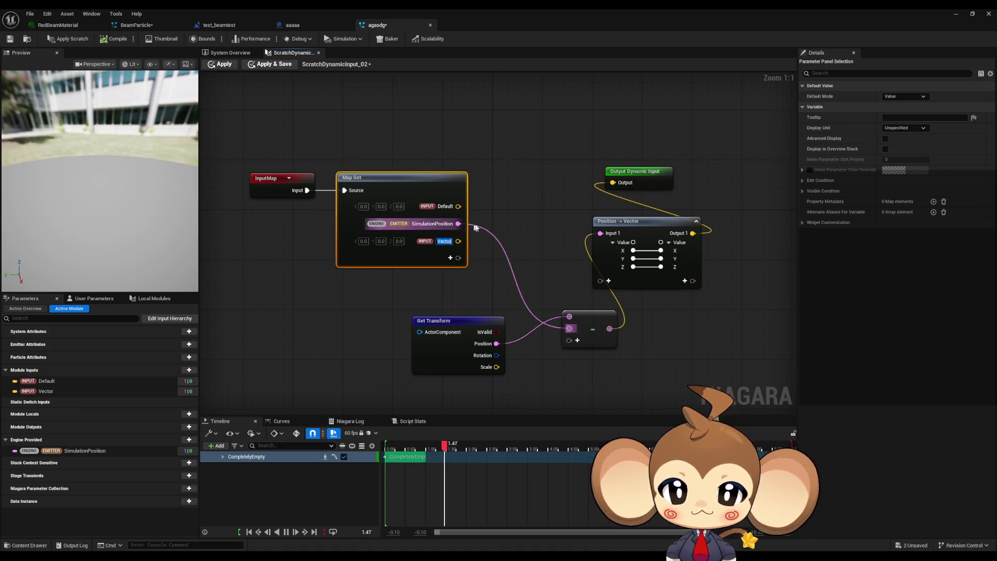
{"action": "left_click", "coordinate": [479, 248]}
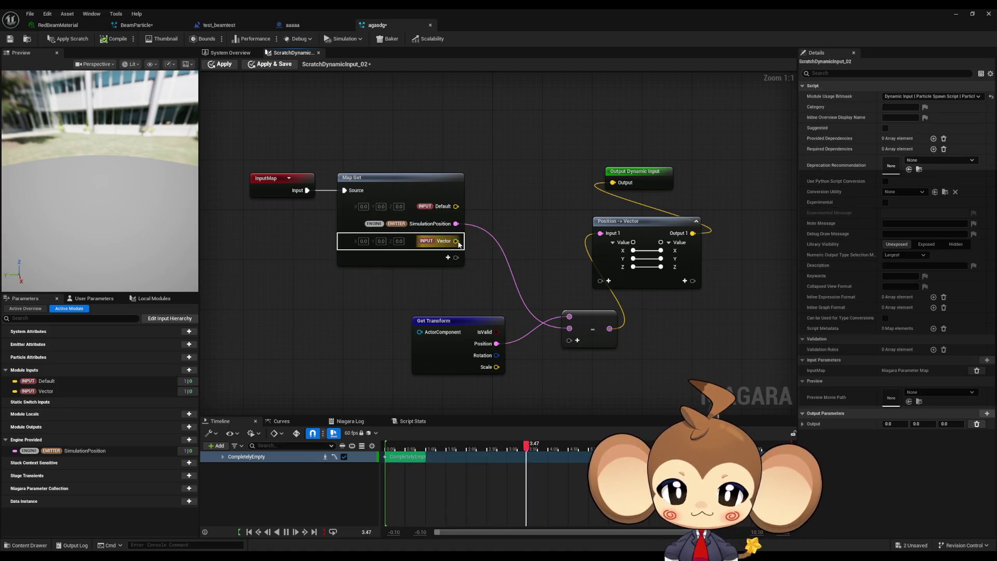
{"action": "double_click", "coordinate": [444, 242]}
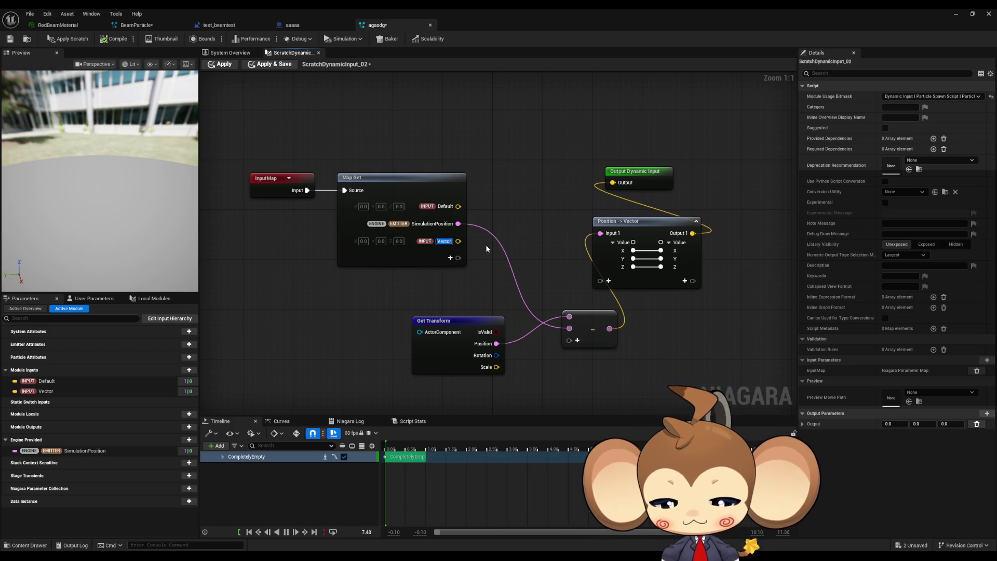
{"action": "type", "text": "Target"}
{"action": "key", "text": "Return"}
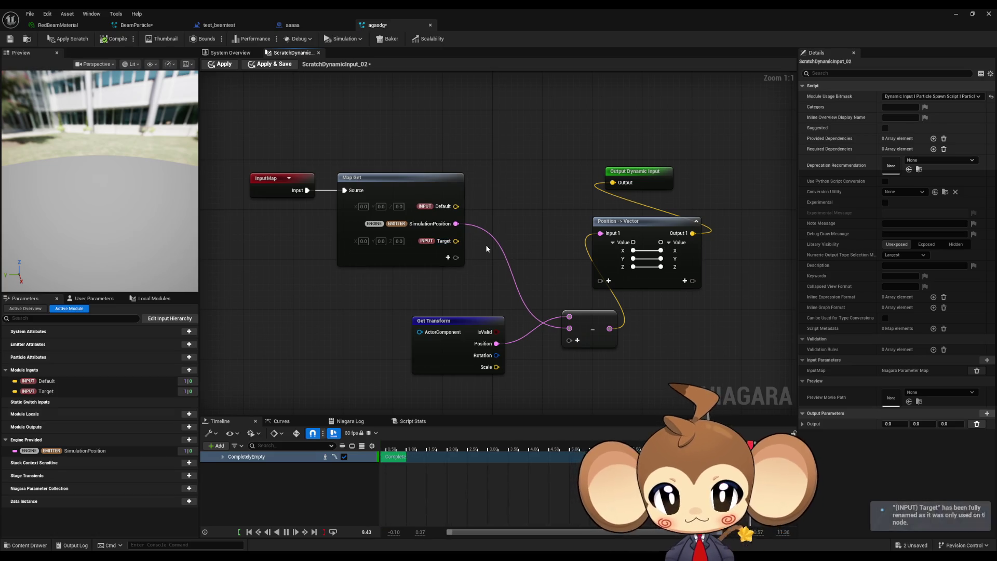
{"action": "double_click", "coordinate": [445, 242]}
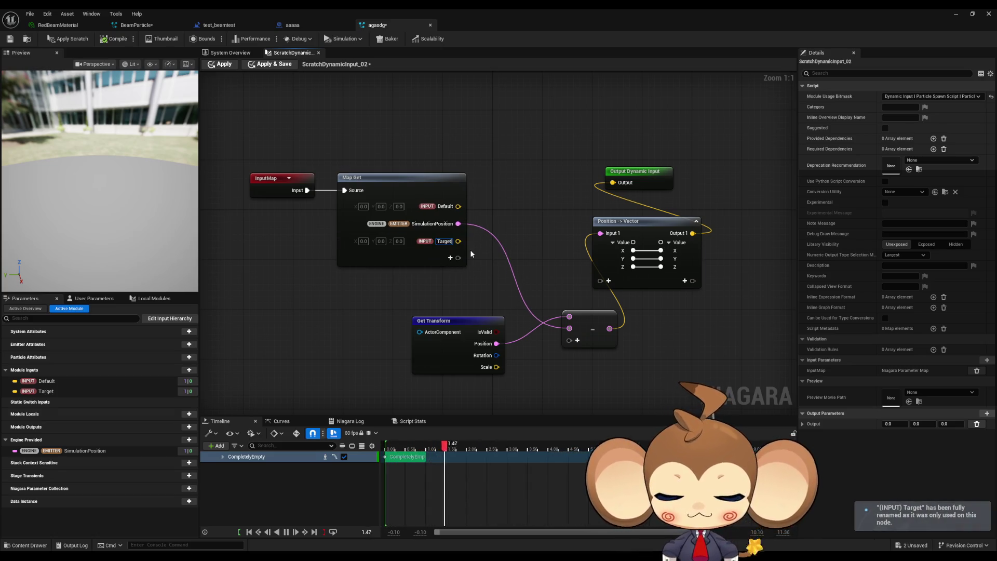
{"action": "type", "text": "Vector"}
{"action": "key", "text": "Return"}
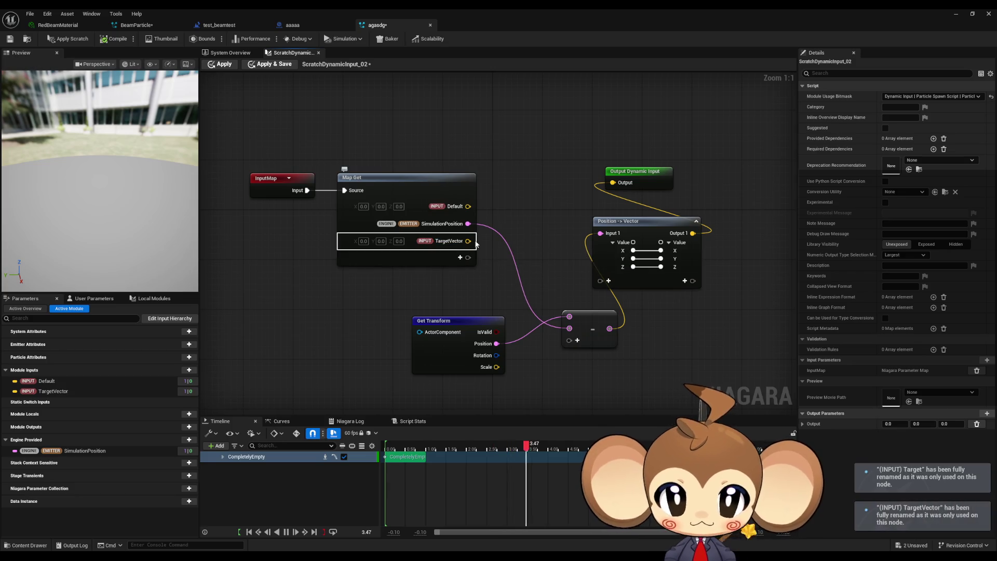
Wire TargetVector into the existing subtract node and apply the scratch script.
{"action": "mouse_move", "coordinate": [468, 241]}
{"action": "left_mouse_down"}
{"action": "mouse_move", "coordinate": [550, 349]}
{"action": "mouse_move", "coordinate": [569, 317]}
{"action": "left_mouse_up"}
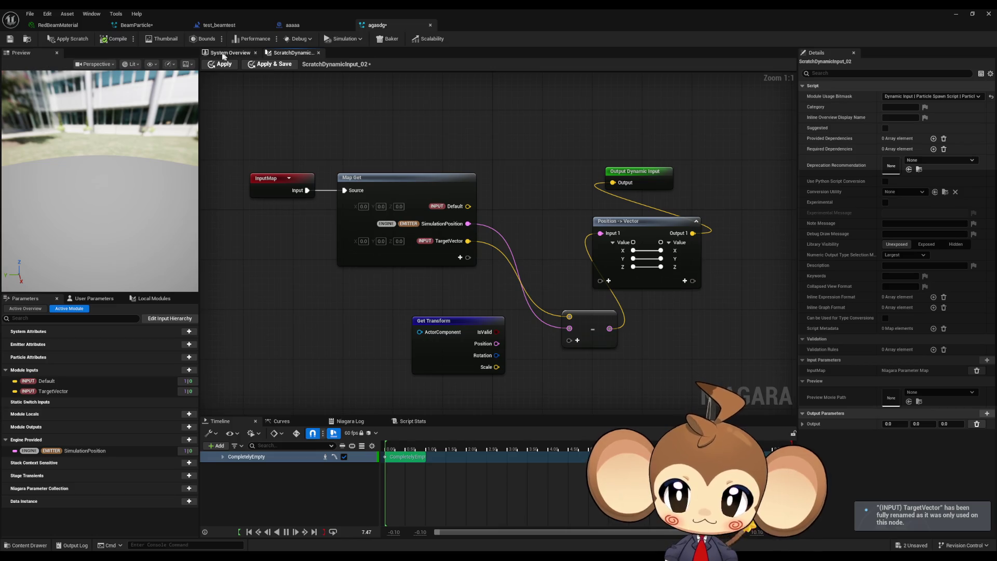
{"action": "left_click", "coordinate": [81, 43]}
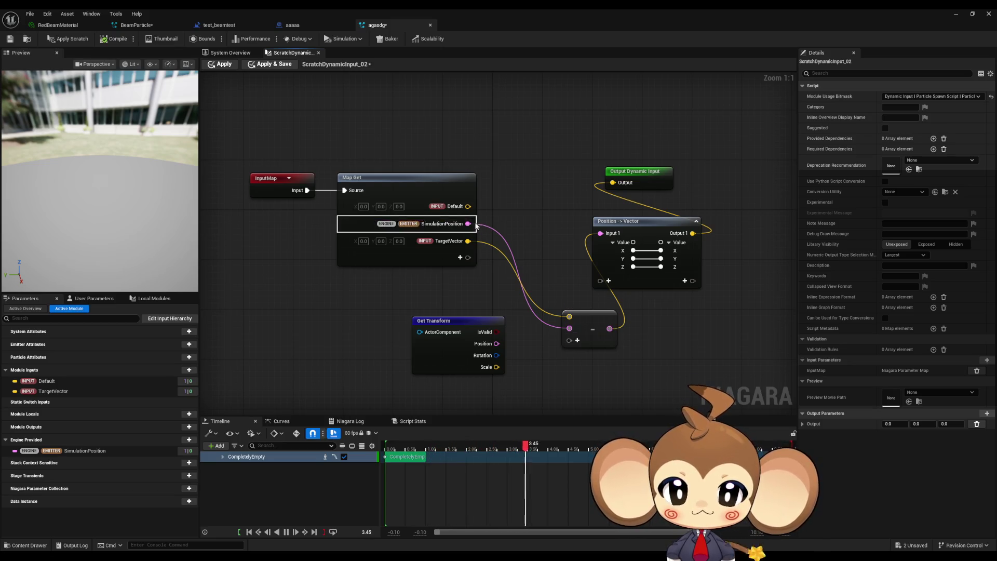
{"action": "left_click_drag", "start_coordinate": [467, 223], "coordinate": [525, 225]}
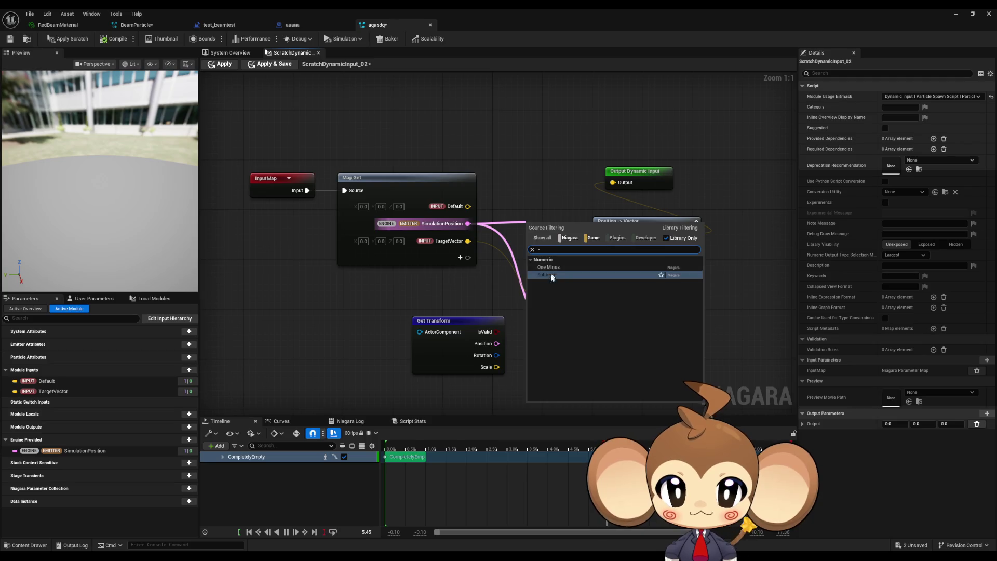
Compute TargetVector minus SimulationPosition with a new Subtract node and apply the scratch script.
{"action": "left_click", "coordinate": [551, 272]}
{"action": "mouse_move", "coordinate": [468, 241]}
{"action": "left_mouse_down"}
{"action": "mouse_move", "coordinate": [527, 241]}
{"action": "mouse_move", "coordinate": [544, 213]}
{"action": "left_mouse_up"}
{"action": "mouse_move", "coordinate": [468, 241]}
{"action": "left_mouse_down"}
{"action": "mouse_move", "coordinate": [519, 211]}
{"action": "mouse_move", "coordinate": [491, 222]}
{"action": "mouse_move", "coordinate": [520, 223]}
{"action": "mouse_move", "coordinate": [612, 185]}
{"action": "left_mouse_up"}
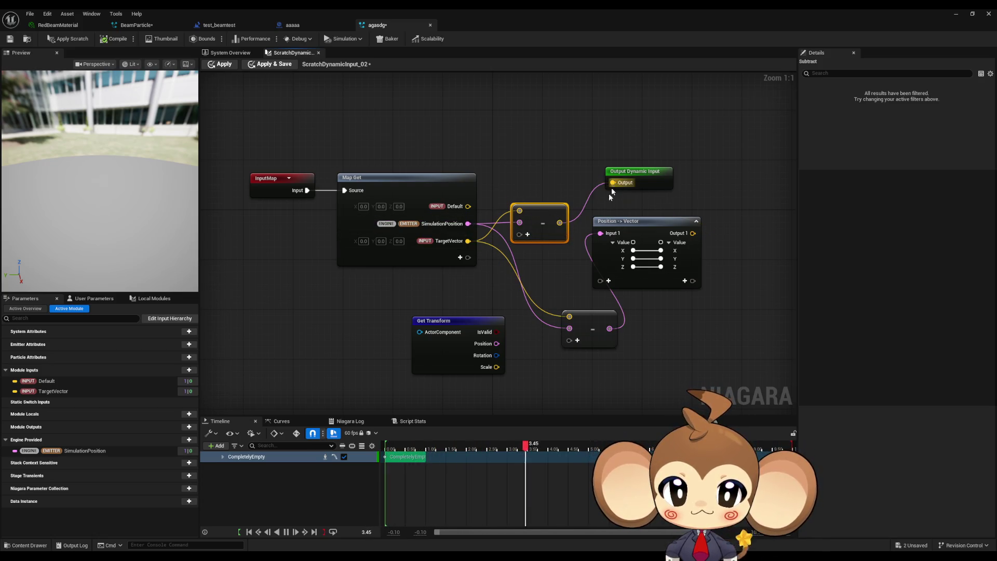
{"action": "left_click", "coordinate": [558, 289]}
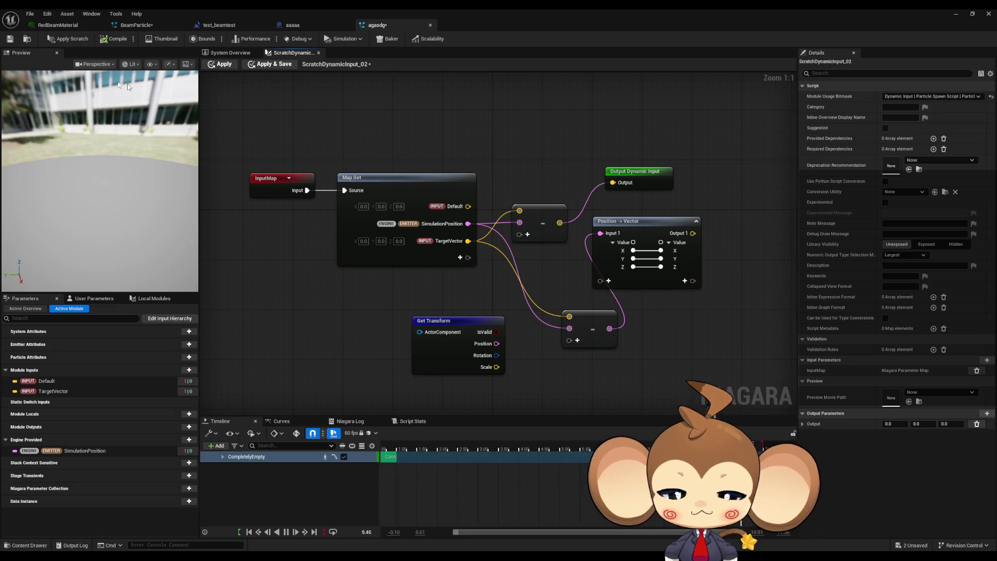
{"action": "left_click", "coordinate": [72, 40]}
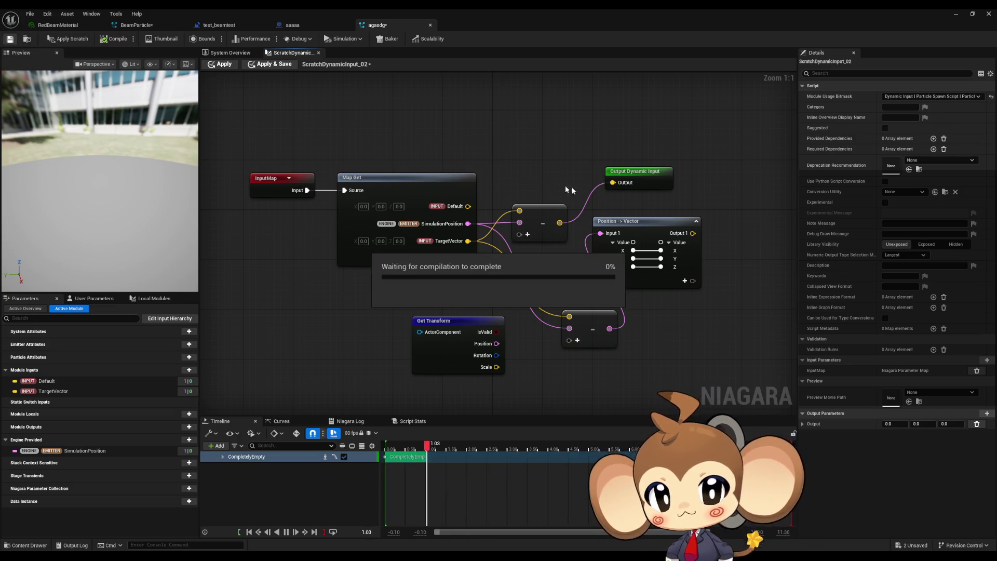
{"action": "left_click_drag", "start_coordinate": [558, 213], "coordinate": [554, 209]}
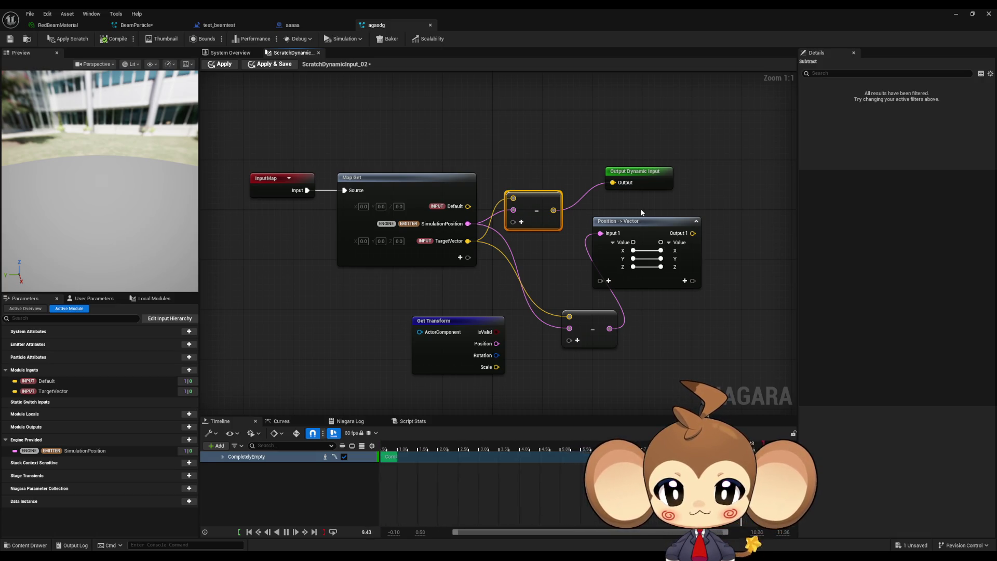
{"action": "left_click_drag", "start_coordinate": [625, 217], "coordinate": [606, 240]}
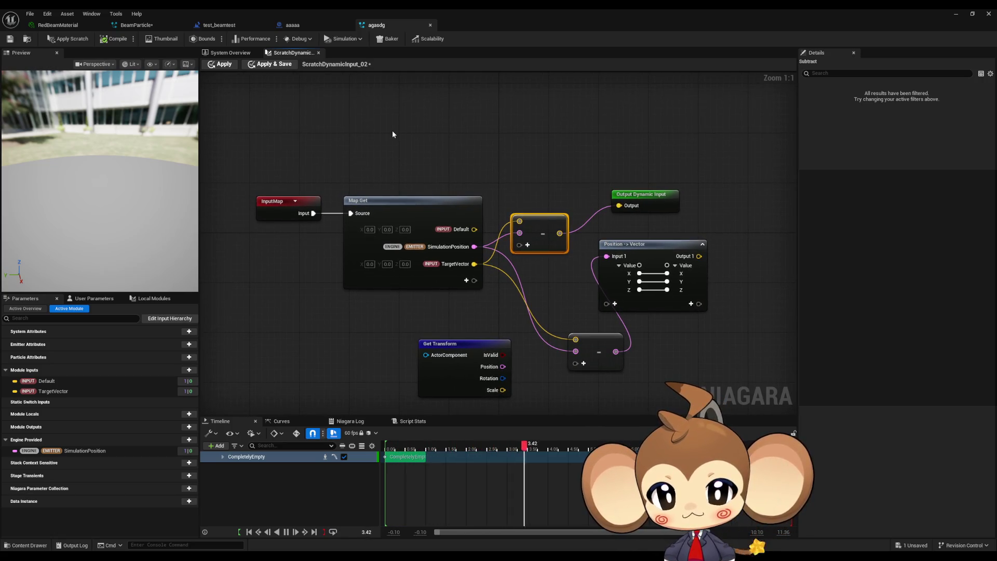
{"action": "left_click", "coordinate": [221, 65]}
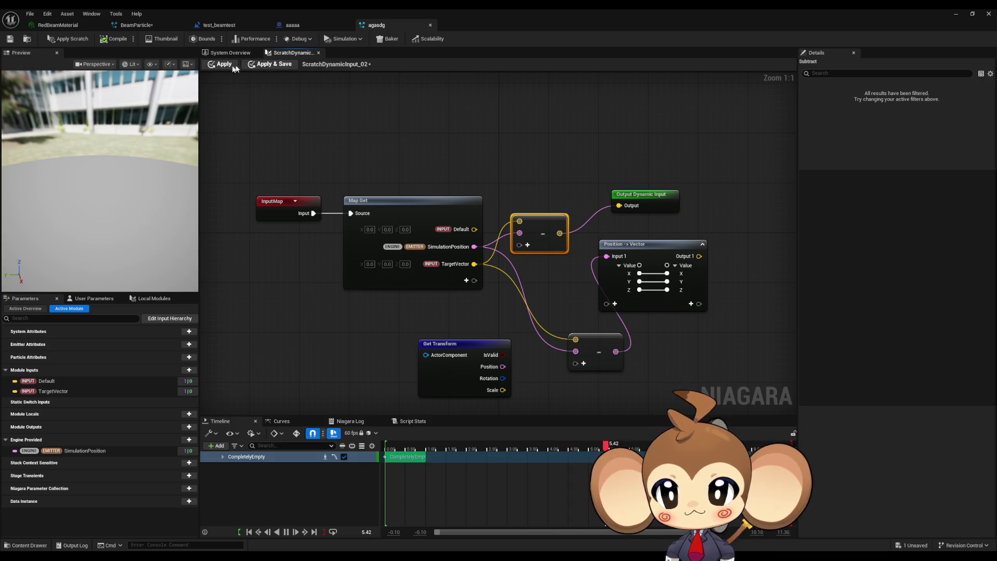
{"action": "left_click", "coordinate": [234, 54]}
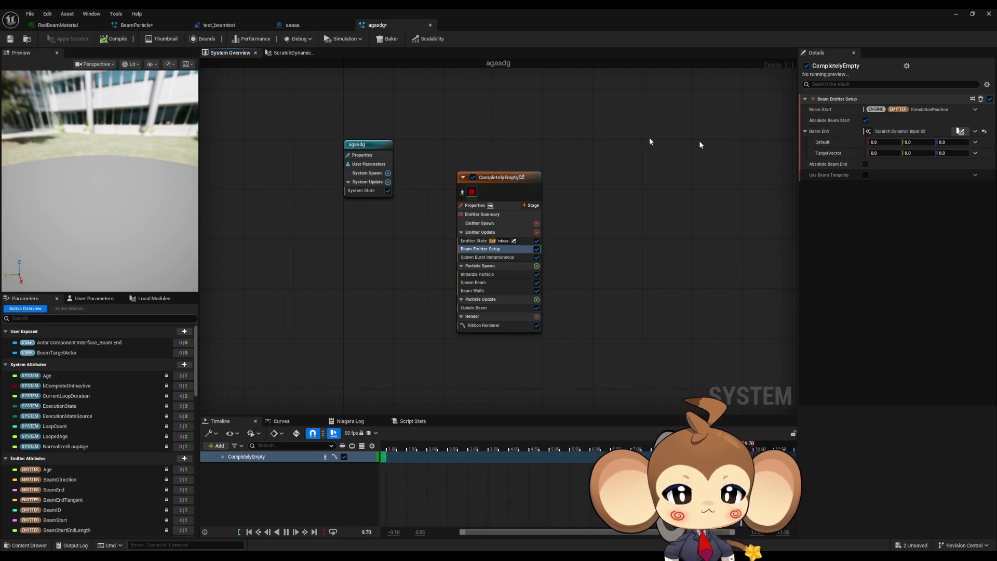
Feed Default into the new subtraction, delete the TargetVector pin, and save agasdg.
{"action": "left_click", "coordinate": [299, 56]}
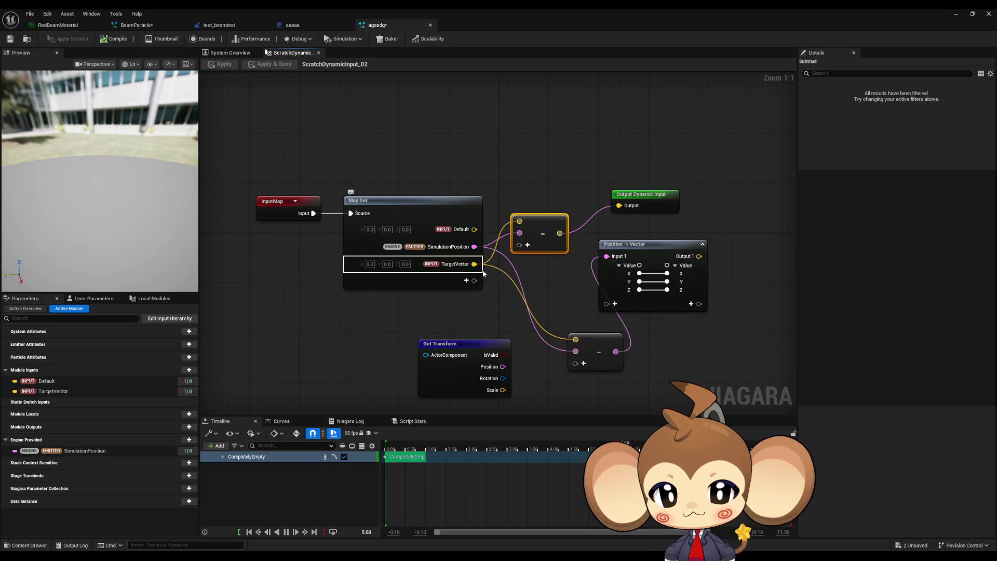
{"action": "left_click_drag", "start_coordinate": [474, 229], "coordinate": [523, 231]}
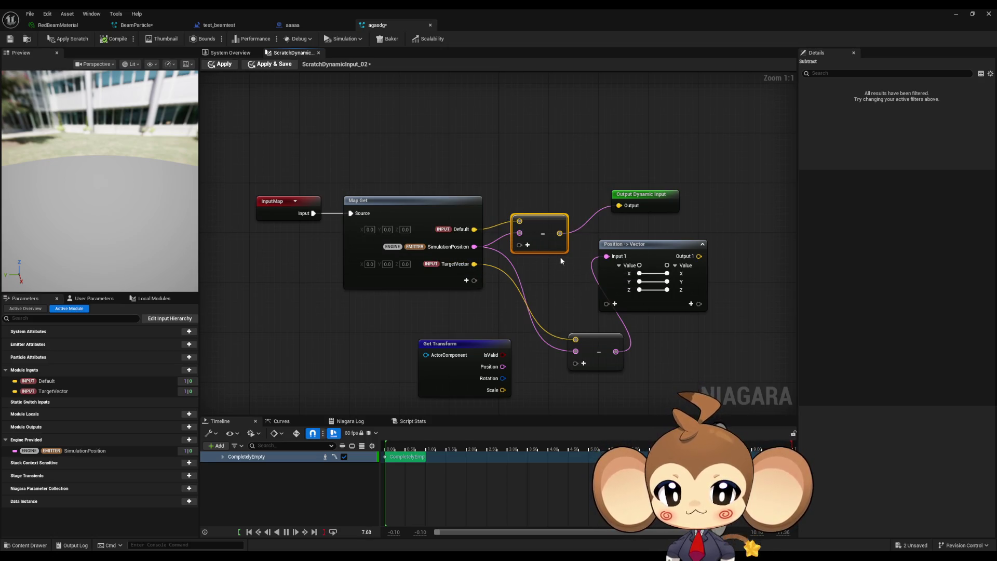
{"action": "left_click", "coordinate": [453, 263]}
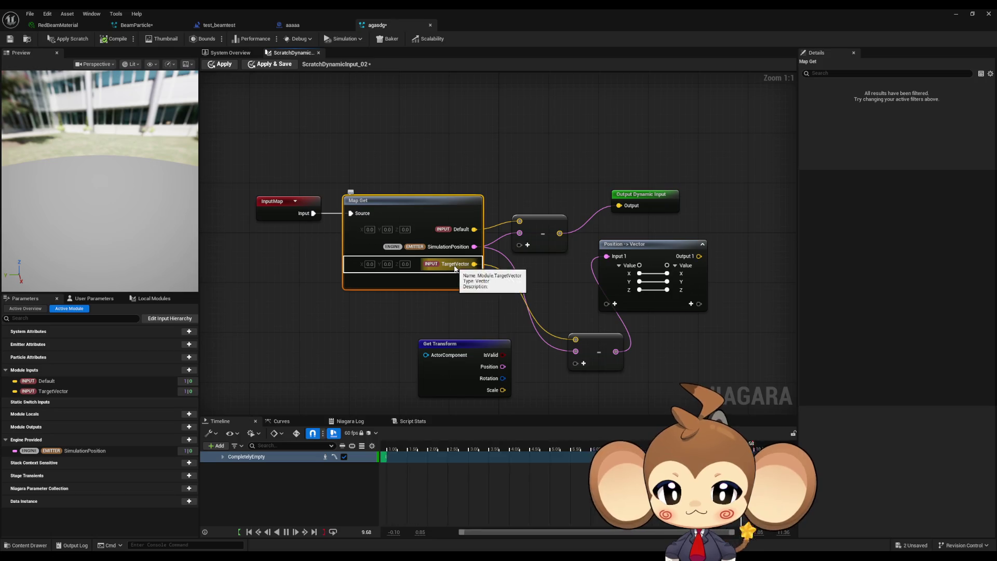
{"action": "left_click", "coordinate": [56, 390]}
{"action": "key", "text": "Delete"}
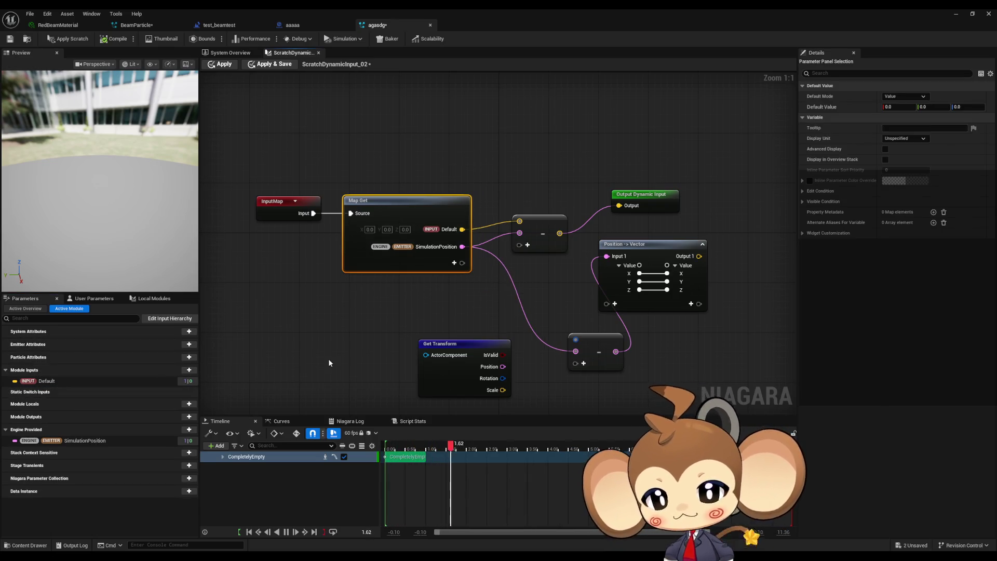
{"action": "left_click", "coordinate": [9, 38]}
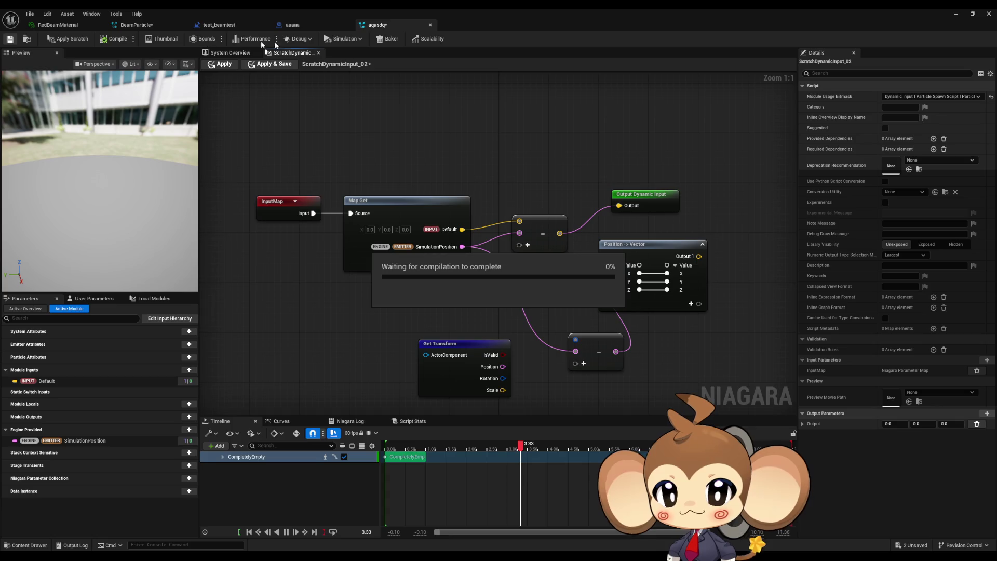
Return to the agasdg system overview.
{"action": "left_click", "coordinate": [322, 27]}
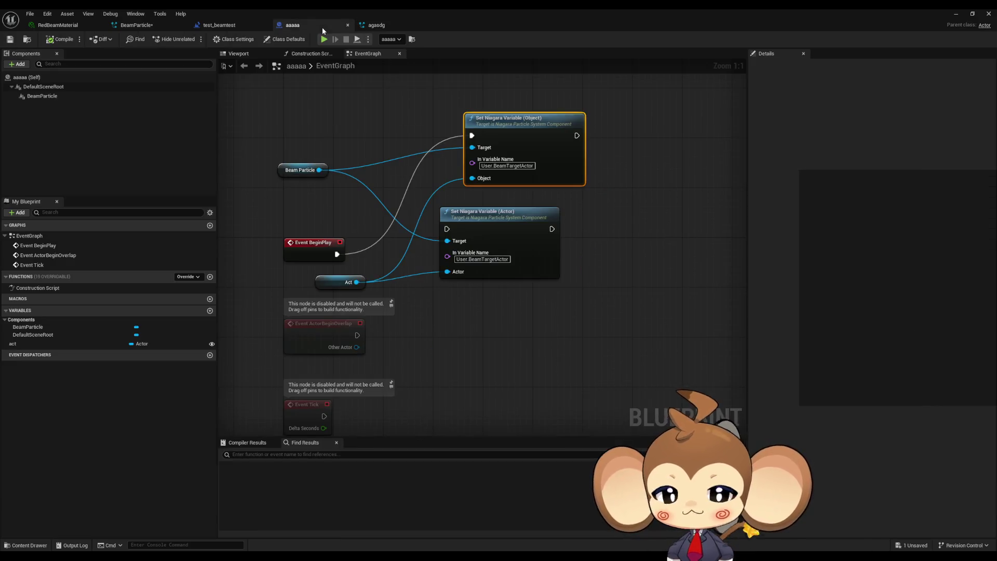
{"action": "left_click", "coordinate": [376, 25]}
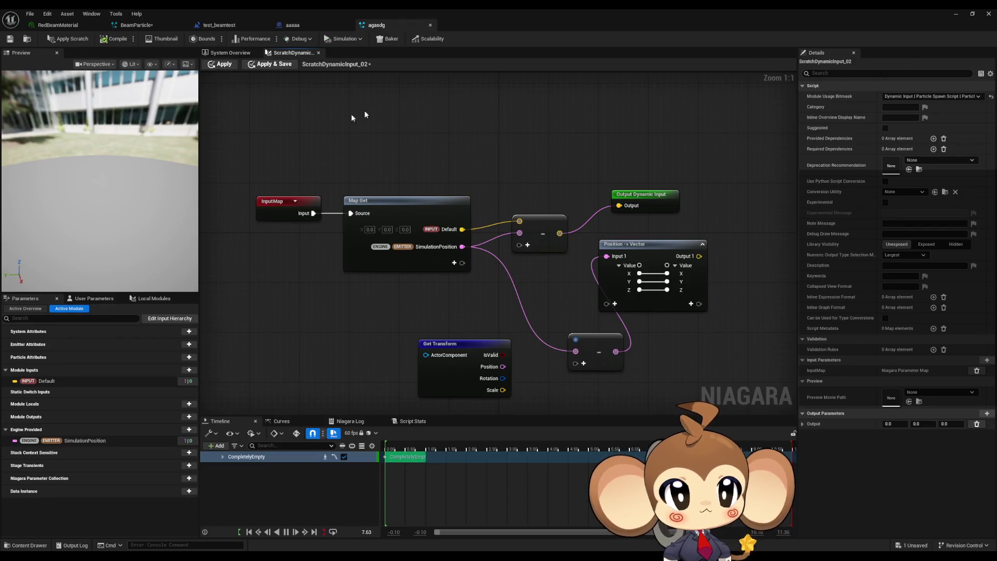
{"action": "left_click", "coordinate": [232, 53]}
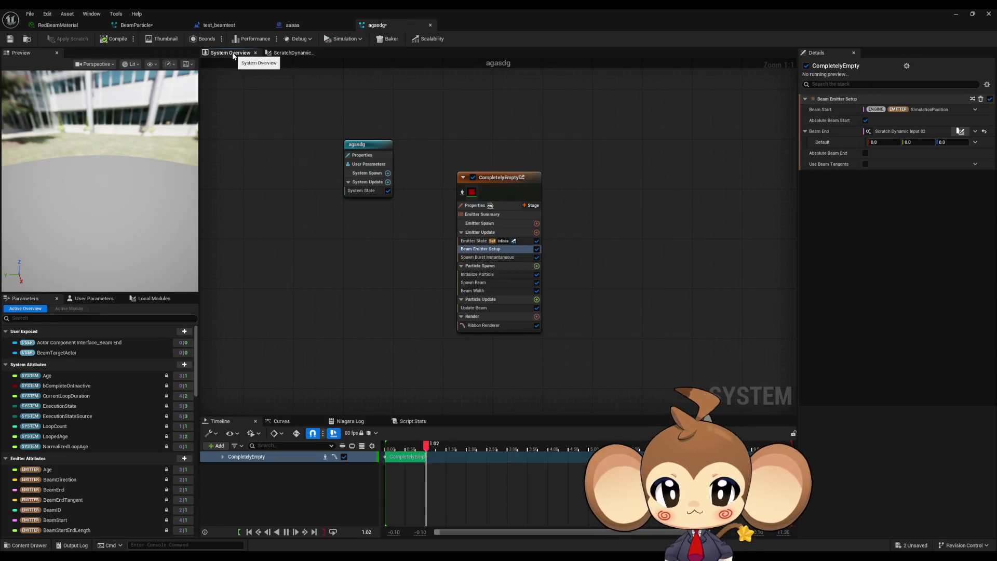
Bind Beam End Default to a new user parameter Default_Beam End and save agasdg.
{"action": "left_click", "coordinate": [974, 144]}
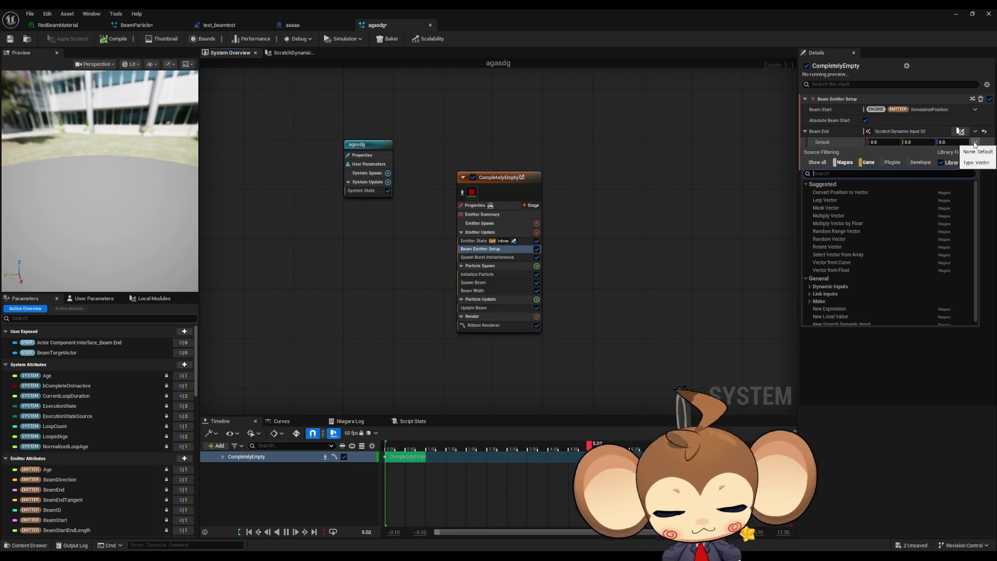
{"action": "type", "text": "user"}
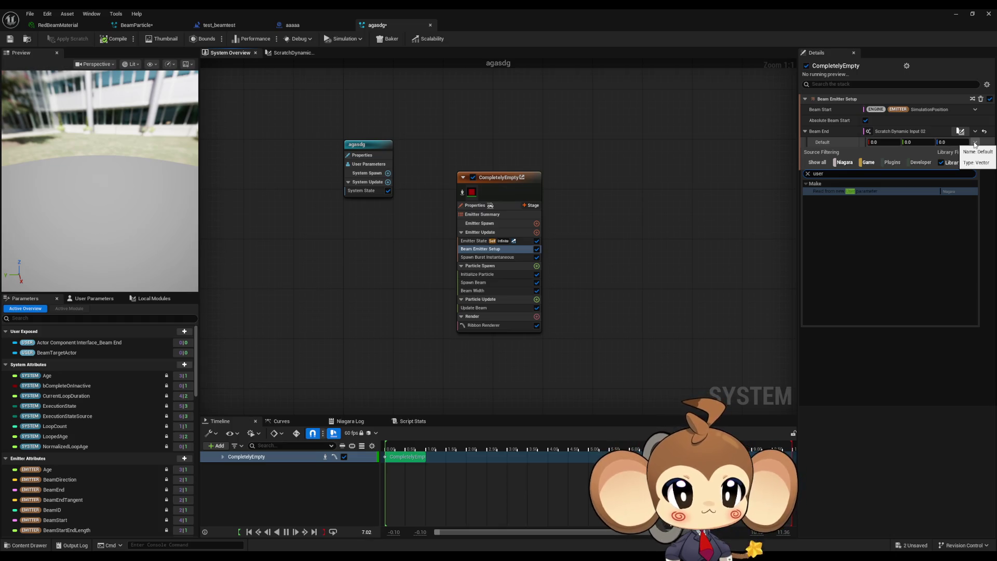
{"action": "key", "text": "Return"}
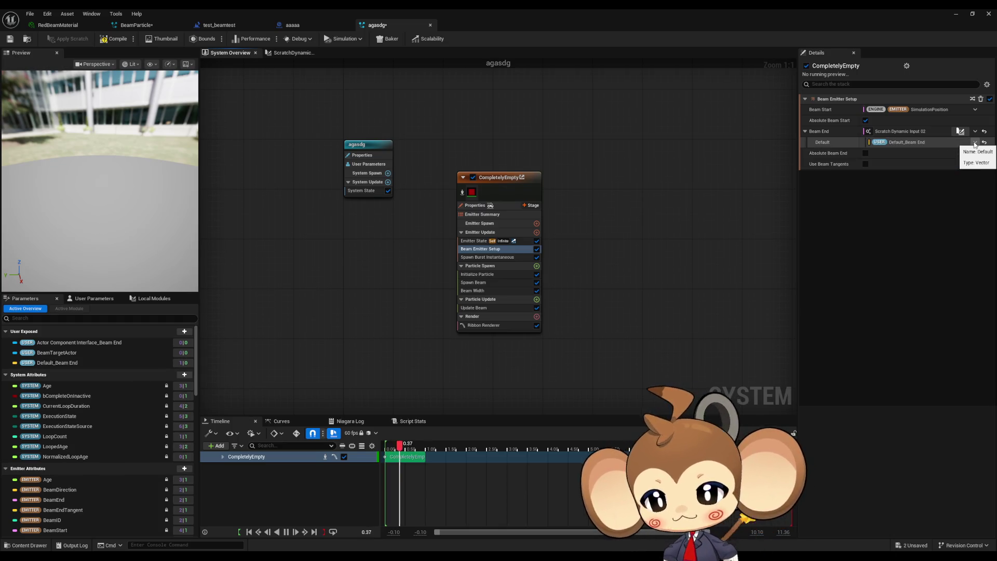
{"action": "double_click", "coordinate": [75, 363]}
{"action": "key", "text": "ctrl+c"}
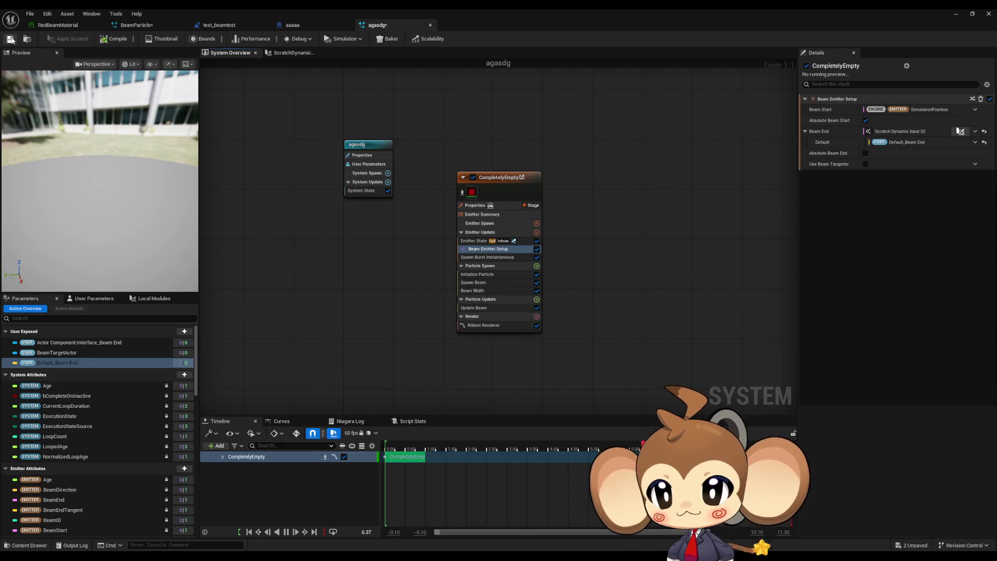
{"action": "left_click", "coordinate": [11, 39]}
{"action": "left_click", "coordinate": [296, 24]}
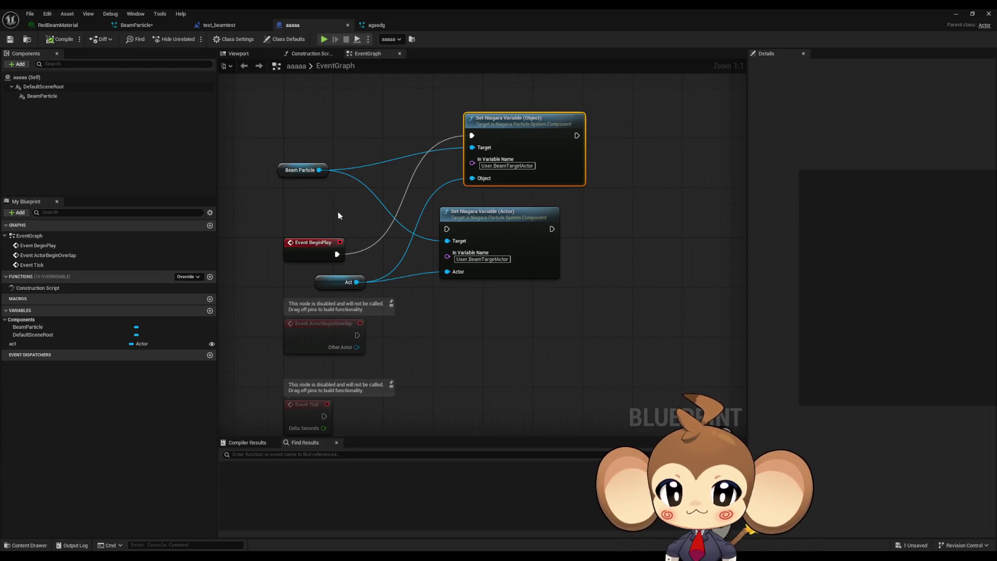
{"action": "left_click", "coordinate": [209, 27]}
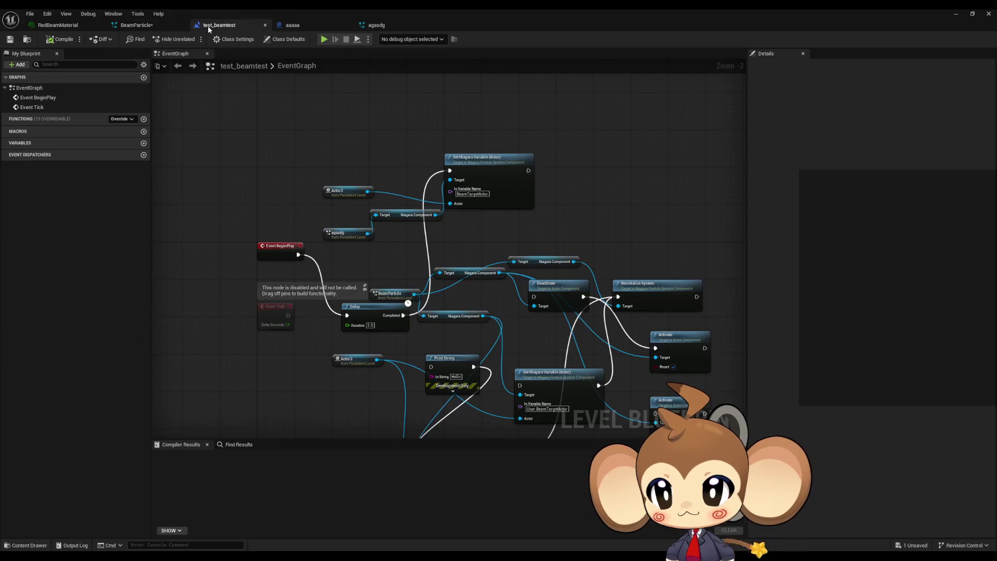
Add a Set Niagara Variable (Vector3) node on agasdg targeting User.Default_Beam End.
{"action": "scroll", "coordinate": [428, 234], "scroll_direction": "up", "scroll_amount": 2}
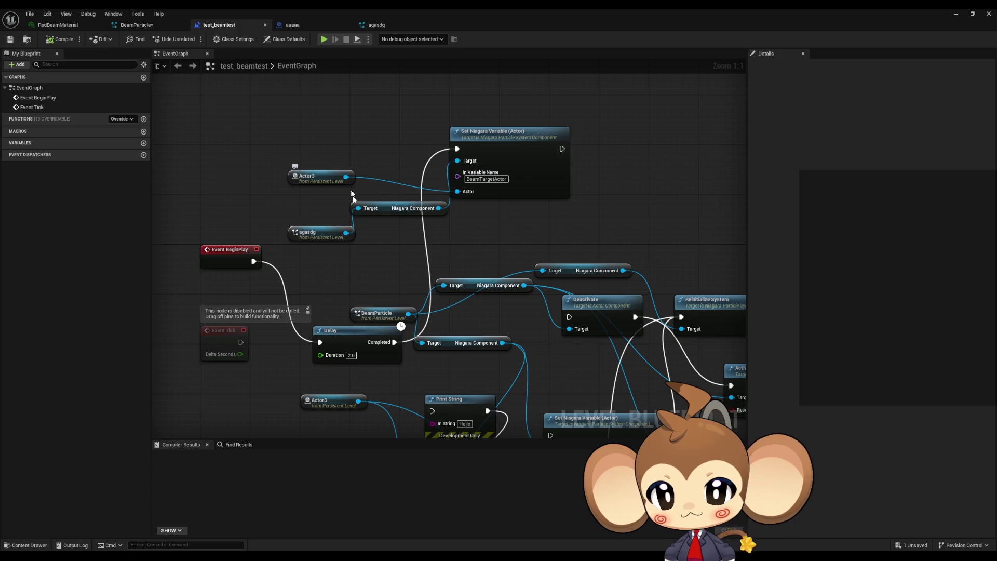
{"action": "left_click_drag", "start_coordinate": [346, 233], "coordinate": [419, 236]}
{"action": "type", "text": "vec"}
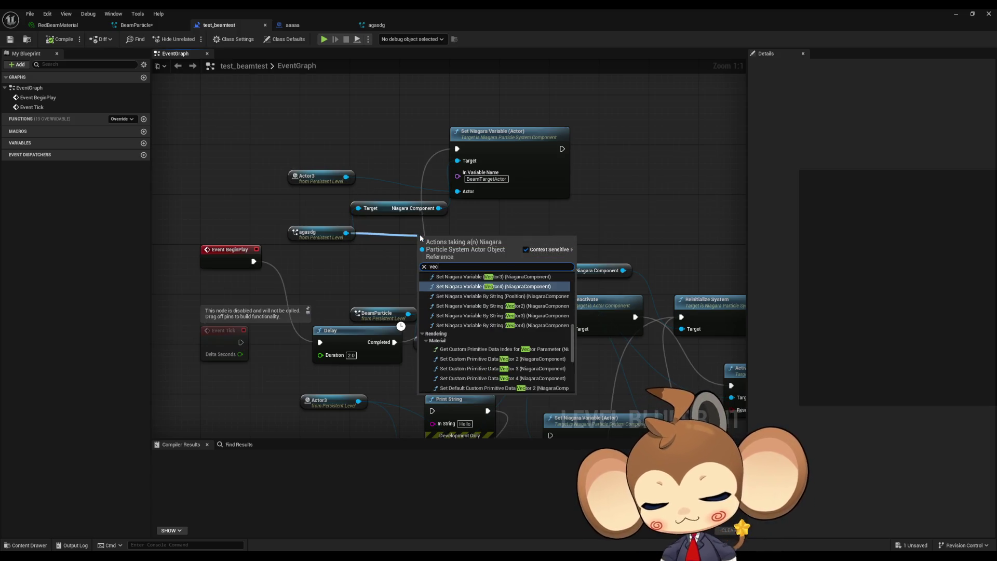
{"action": "type", "text": "to set"}
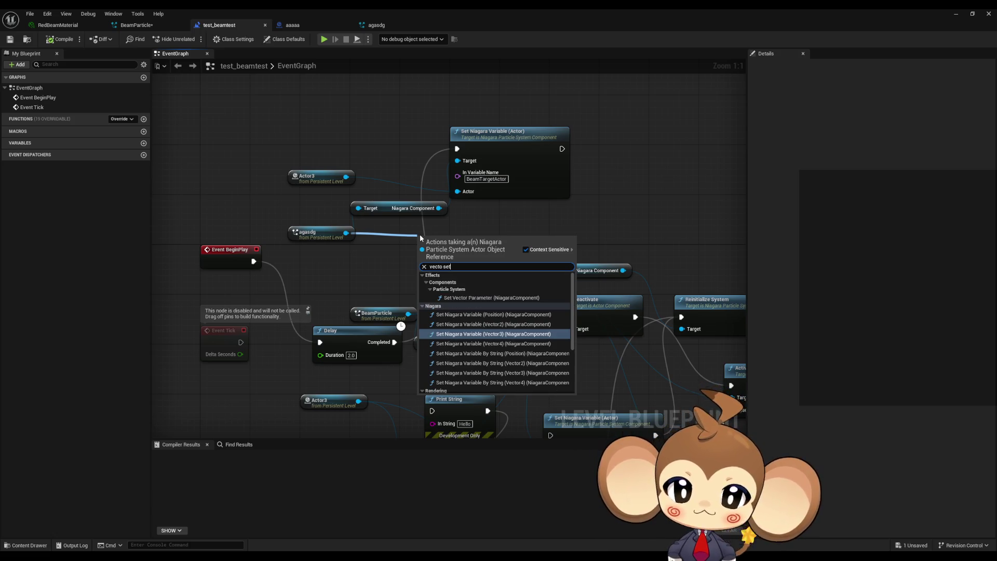
{"action": "key", "text": "Return"}
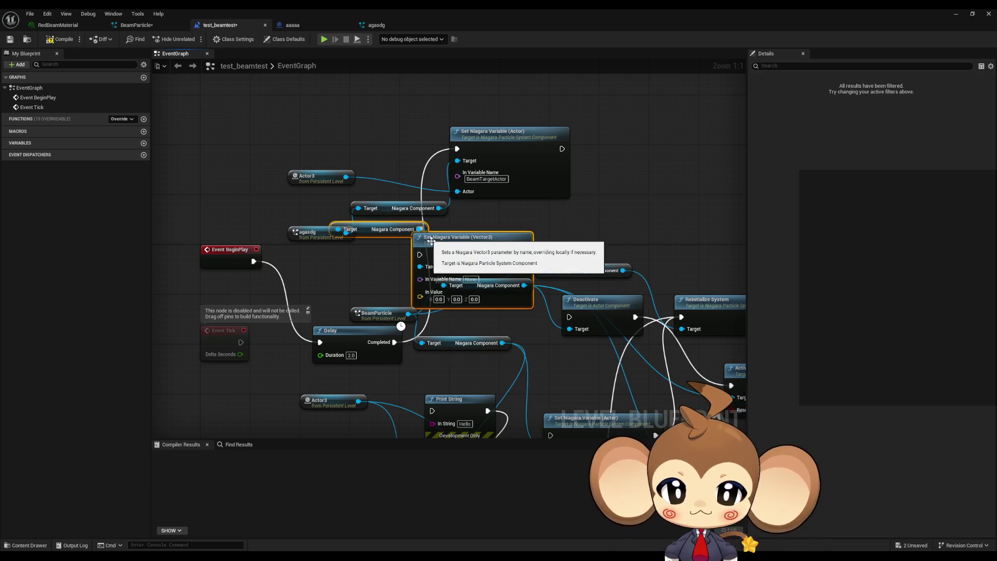
{"action": "mouse_move", "coordinate": [471, 242]}
{"action": "left_mouse_down"}
{"action": "mouse_move", "coordinate": [515, 112]}
{"action": "mouse_move", "coordinate": [512, 93]}
{"action": "left_mouse_up"}
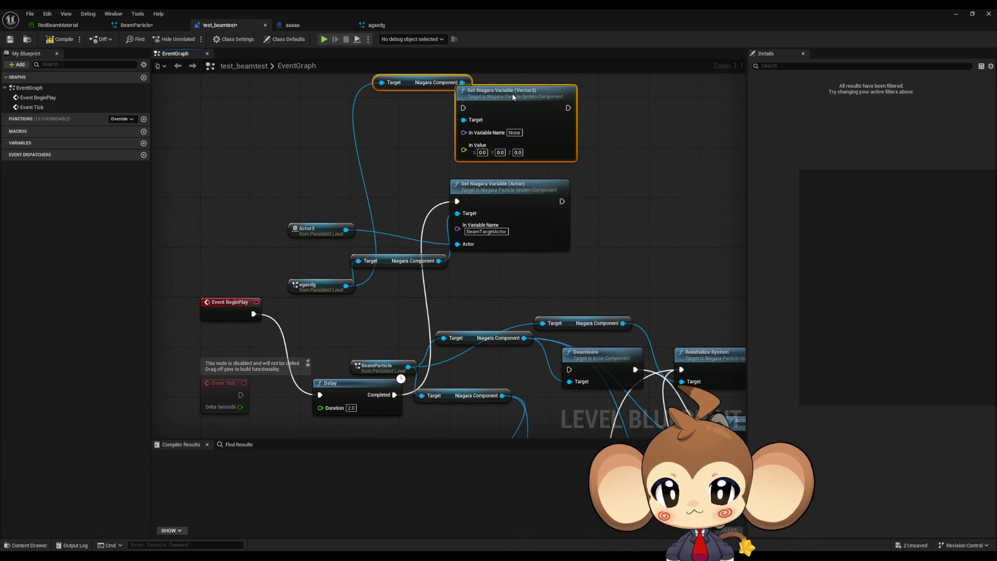
{"action": "left_click", "coordinate": [515, 132]}
{"action": "key", "text": "ctrl+v"}
{"action": "key", "text": "Return"}
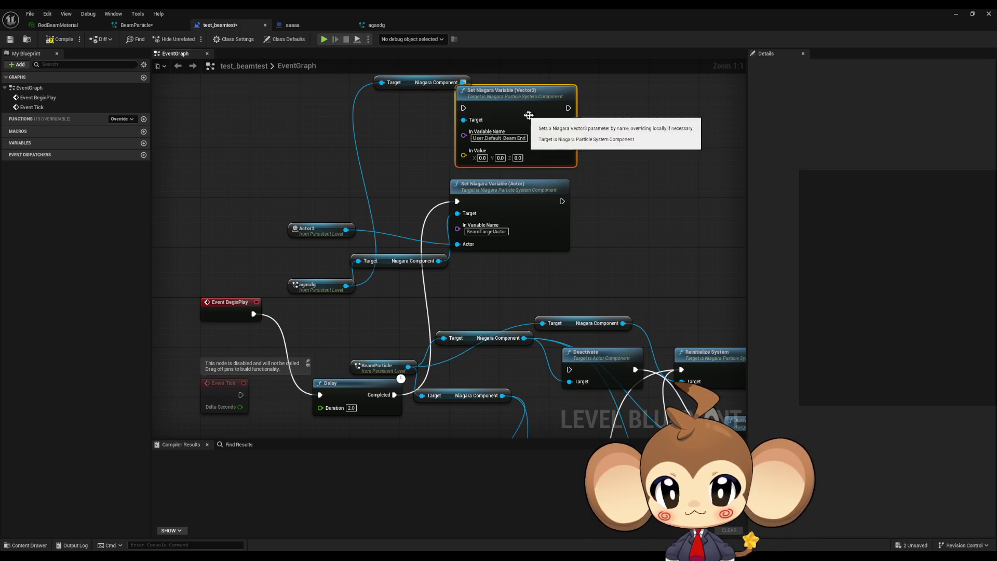
{"action": "mouse_move", "coordinate": [546, 129]}
{"action": "left_mouse_down"}
{"action": "mouse_move", "coordinate": [603, 114]}
{"action": "mouse_move", "coordinate": [596, 123]}
{"action": "left_mouse_up"}
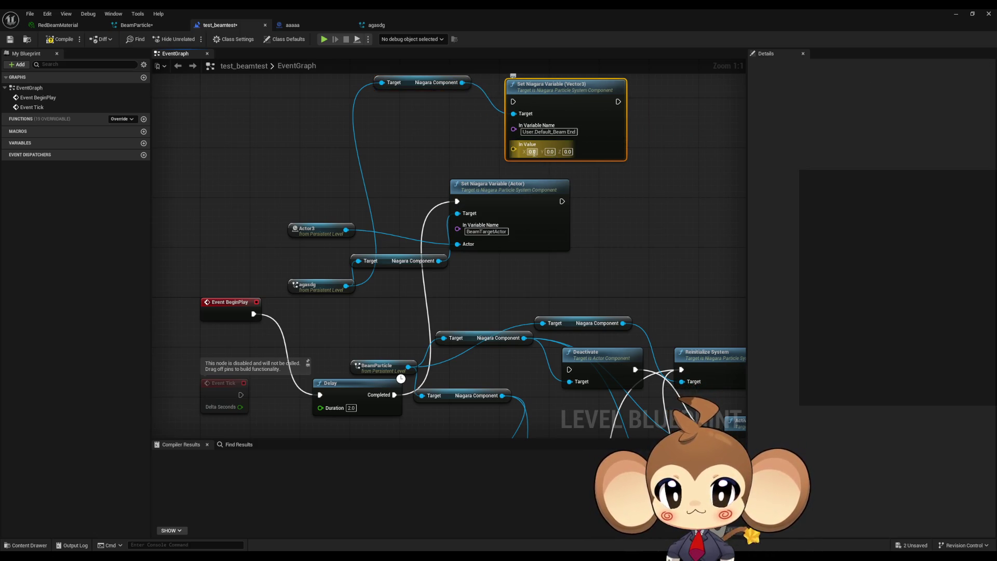
Set its value to 100, 100, 100, compile the level blueprint, and close it.
{"action": "left_click", "coordinate": [532, 151]}
{"action": "type", "text": "100"}
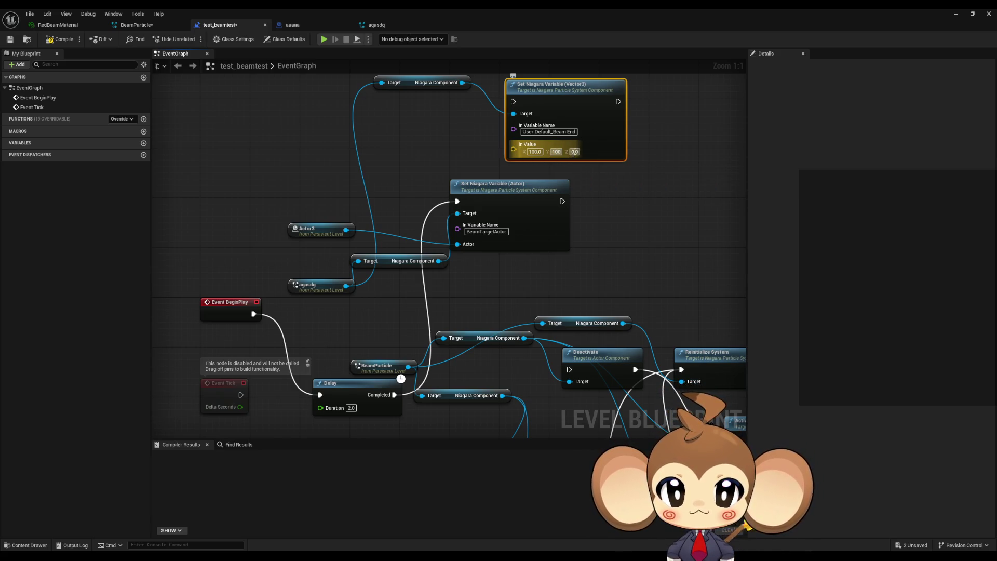
{"action": "type", "text": "100"}
{"action": "left_click", "coordinate": [631, 175]}
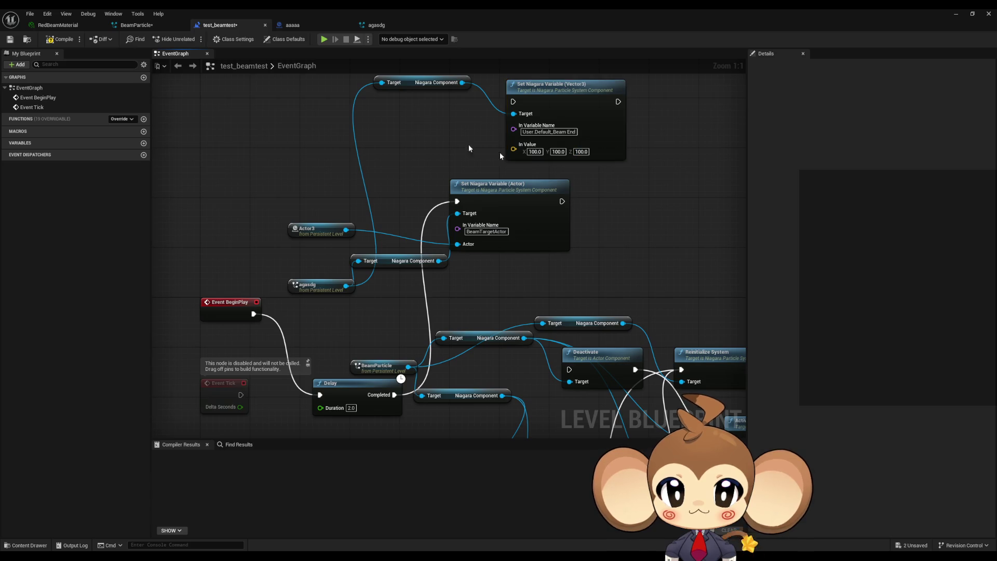
{"action": "left_click", "coordinate": [50, 40]}
{"action": "left_click", "coordinate": [956, 14]}
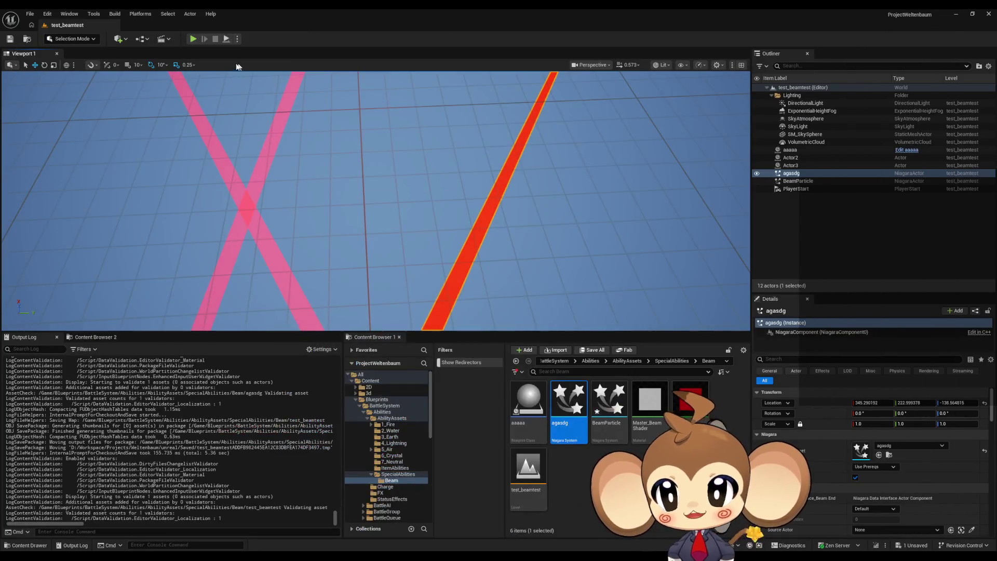
Test-play the level to check the beams, then stop the session.
{"action": "left_click", "coordinate": [192, 39]}
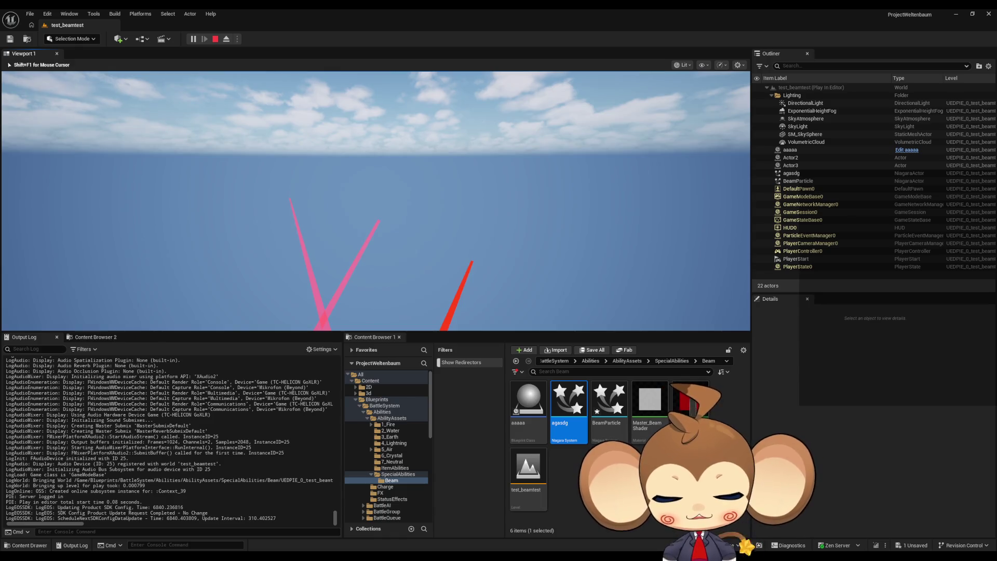
{"action": "key", "text": "shift+F1"}
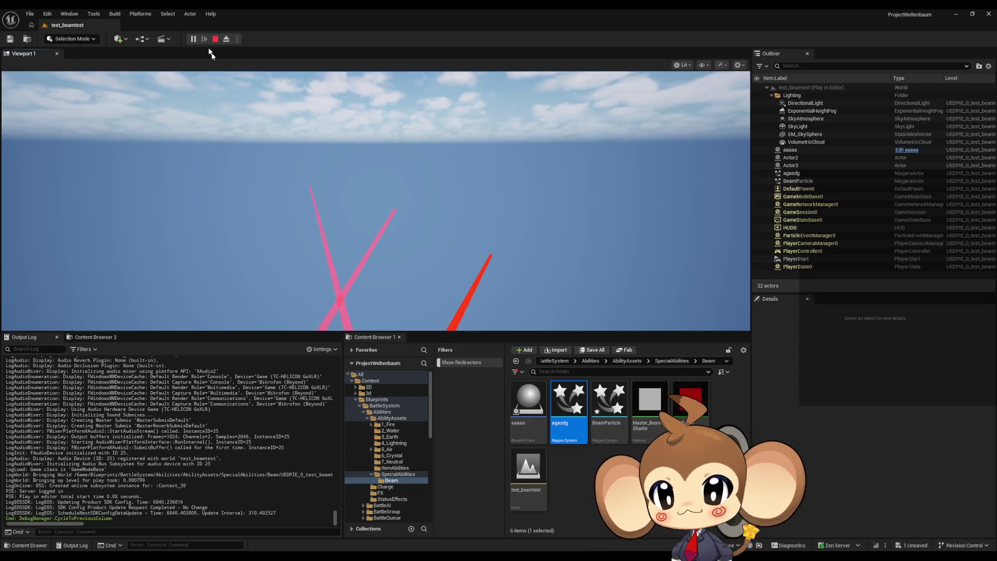
{"action": "left_click", "coordinate": [213, 39]}
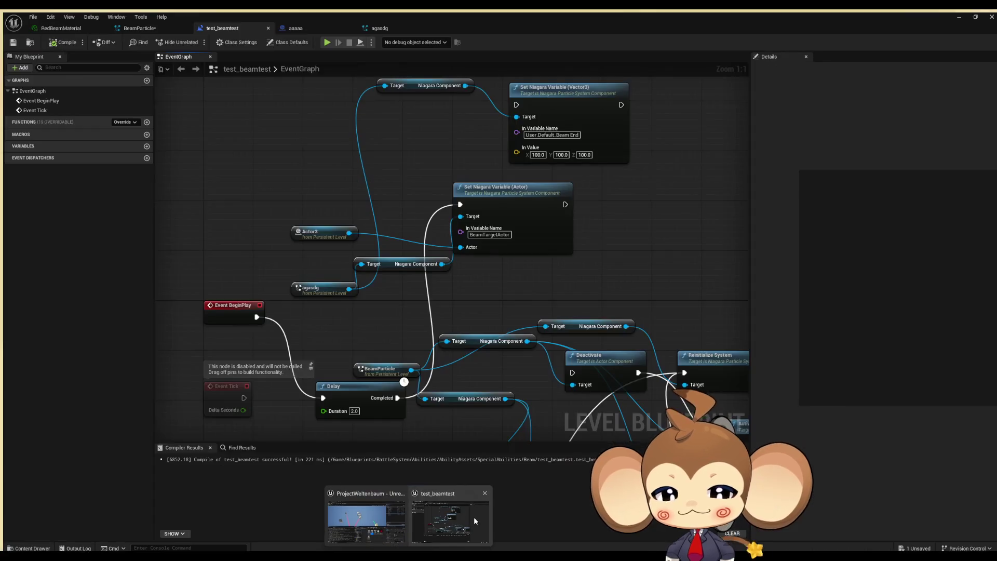
In the level blueprint, move the Delay and Set Niagara Variable (Actor) nodes apart and pull a wire from Delay's Completed pin.
{"action": "left_click", "coordinate": [473, 516]}
{"action": "left_click_drag", "start_coordinate": [349, 397], "coordinate": [330, 410]}
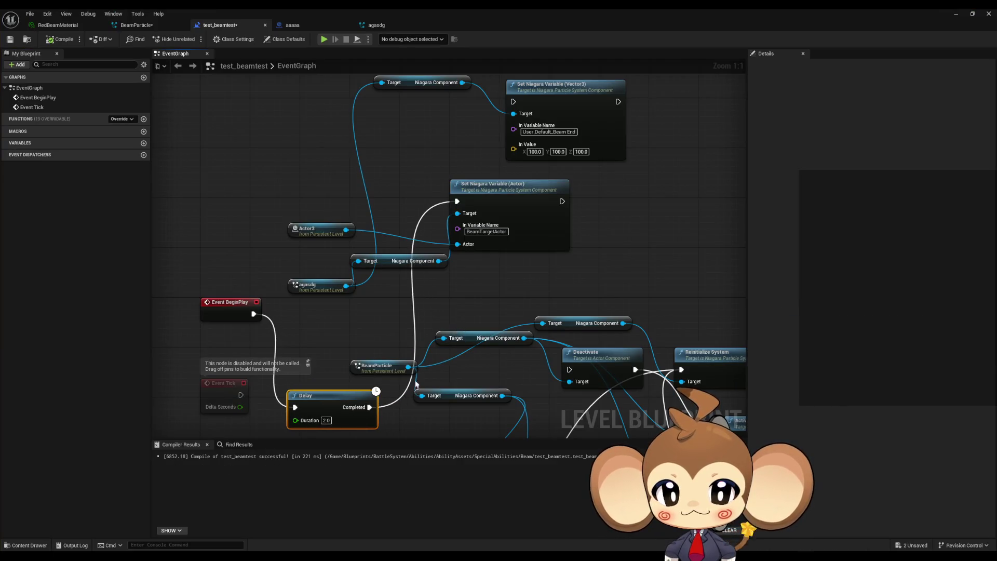
{"action": "left_click_drag", "start_coordinate": [474, 254], "coordinate": [593, 266]}
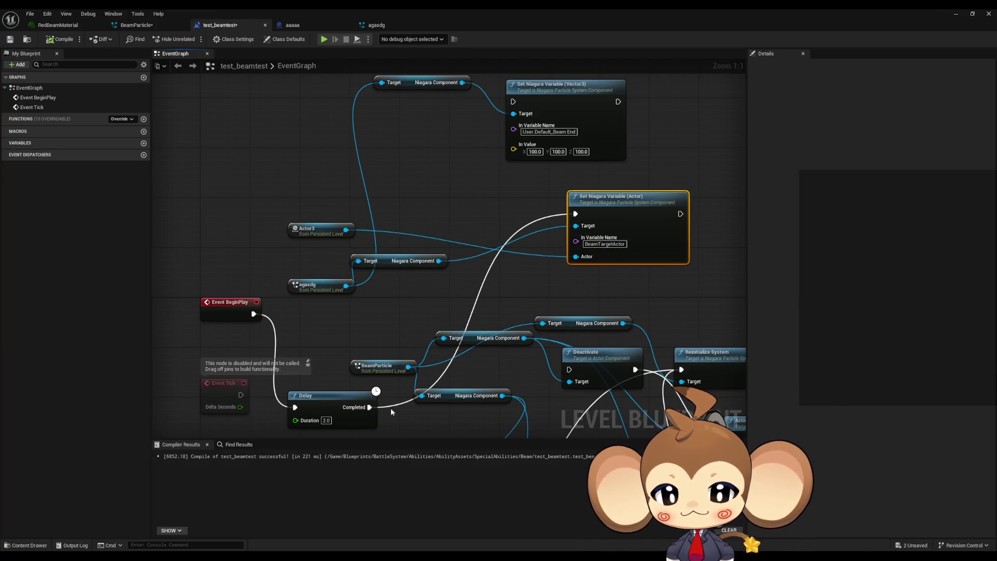
{"action": "left_click_drag", "start_coordinate": [370, 409], "coordinate": [444, 155]}
Insert a Print String node after the Delay and wire it into Set Niagara Variable (Vector3).
{"action": "type", "text": "print"}
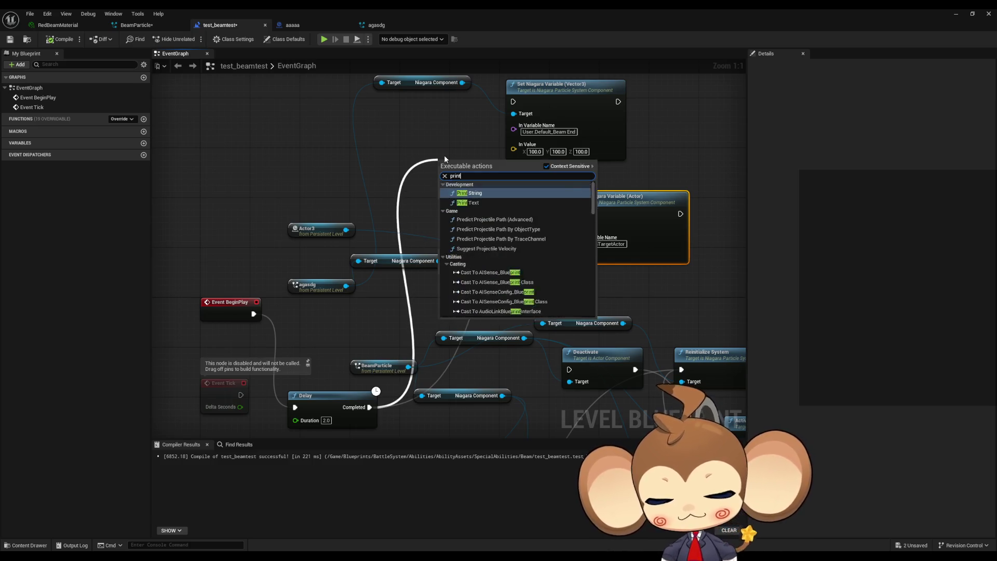
{"action": "key", "text": "Return"}
{"action": "left_click_drag", "start_coordinate": [500, 171], "coordinate": [513, 101]}
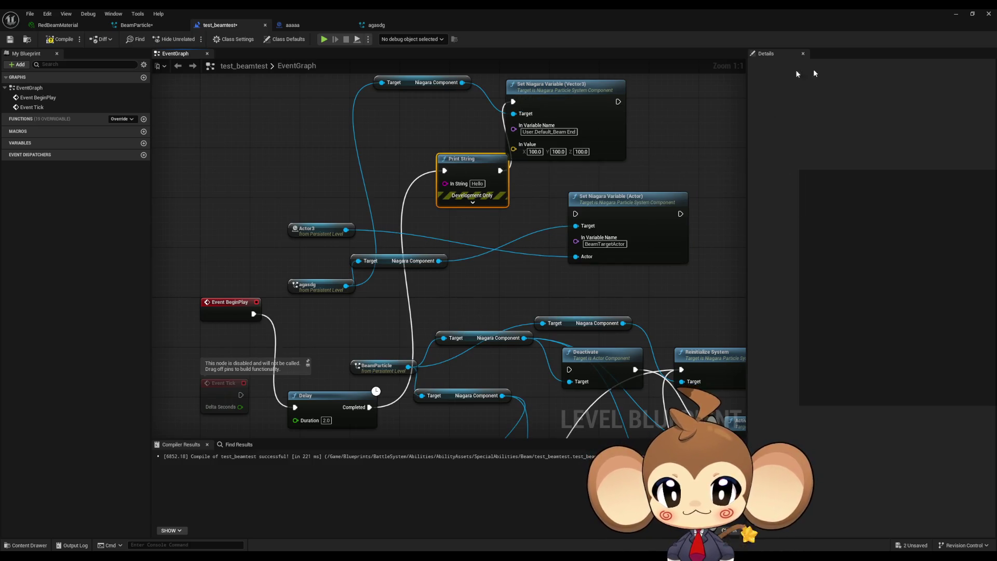
Test-play the level again, then go back to the agasdg Niagara system.
{"action": "left_click", "coordinate": [955, 14]}
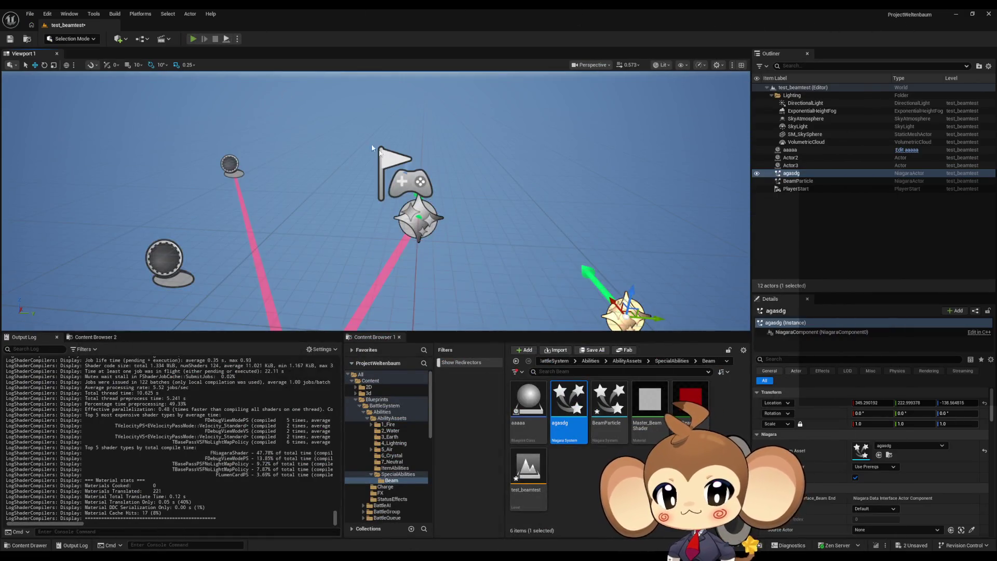
{"action": "key", "text": "alt+p"}
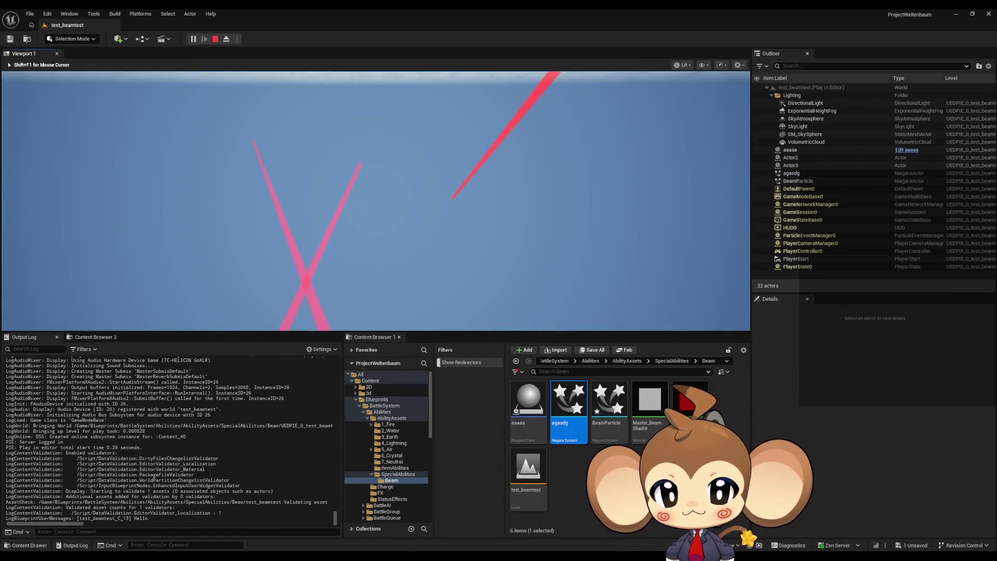
{"action": "key", "text": "shift+F1"}
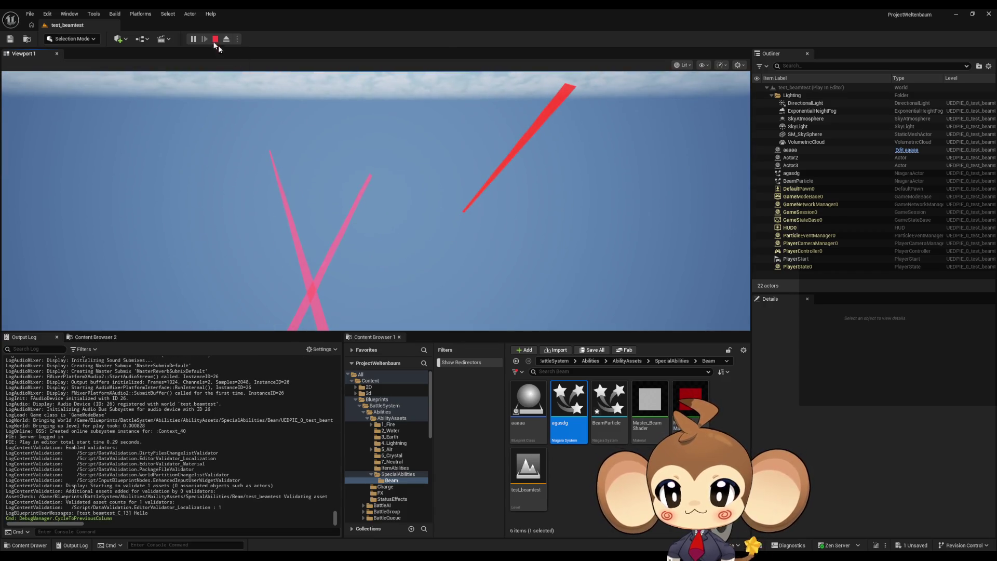
{"action": "left_click", "coordinate": [214, 39]}
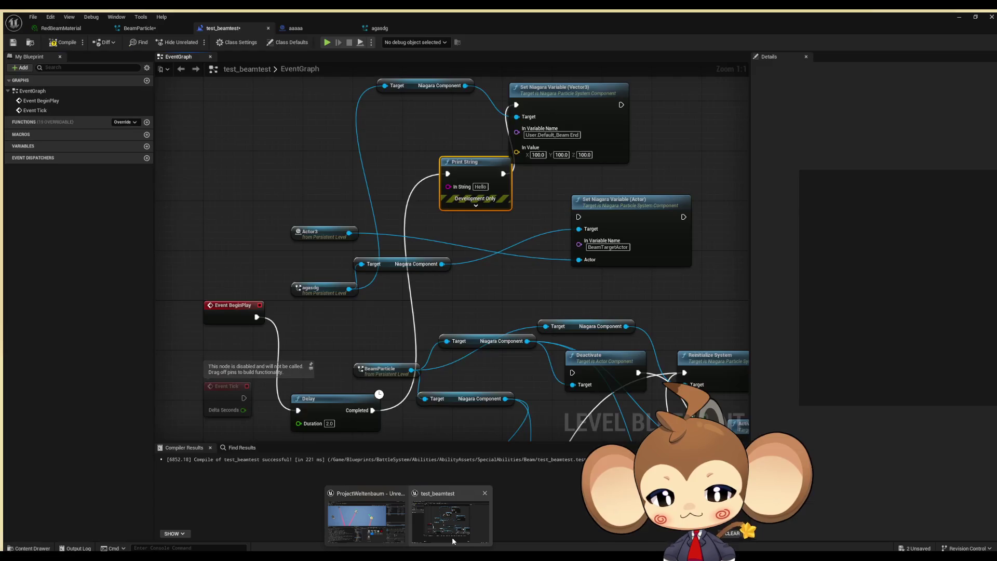
{"action": "left_click", "coordinate": [377, 26]}
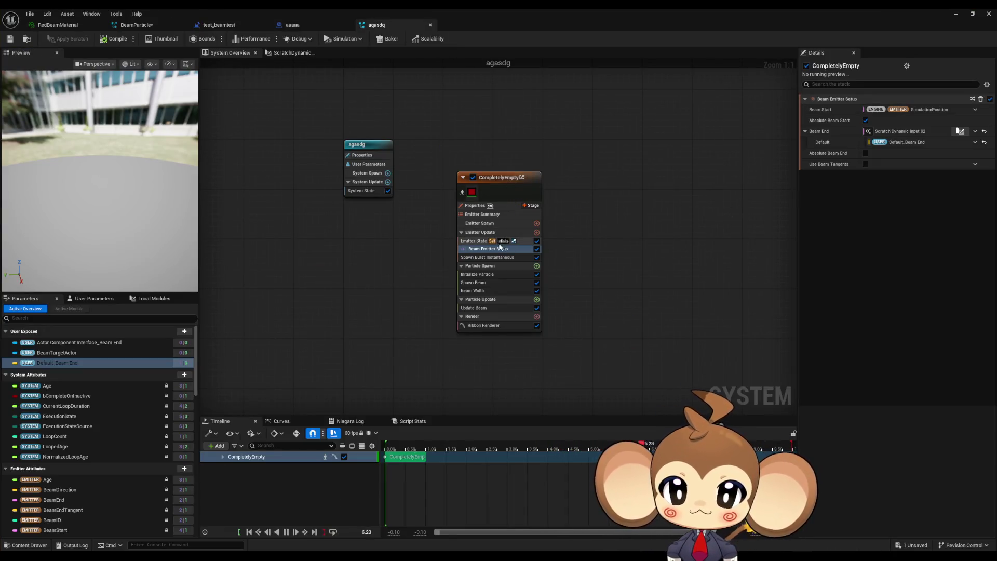
Set the agasdg emitter's Loop Behavior to Once and save the system.
{"action": "left_click", "coordinate": [490, 274]}
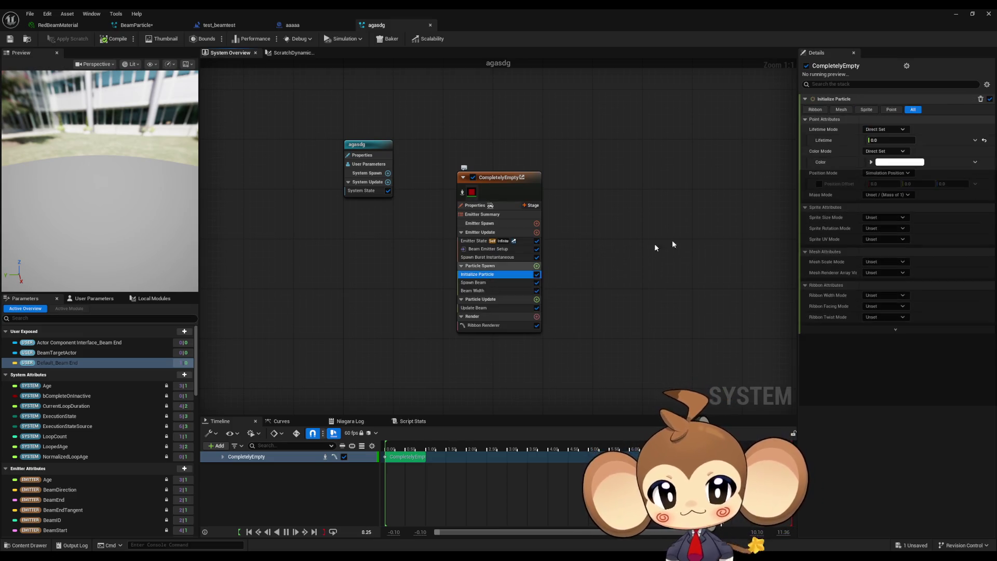
{"action": "left_click", "coordinate": [481, 250]}
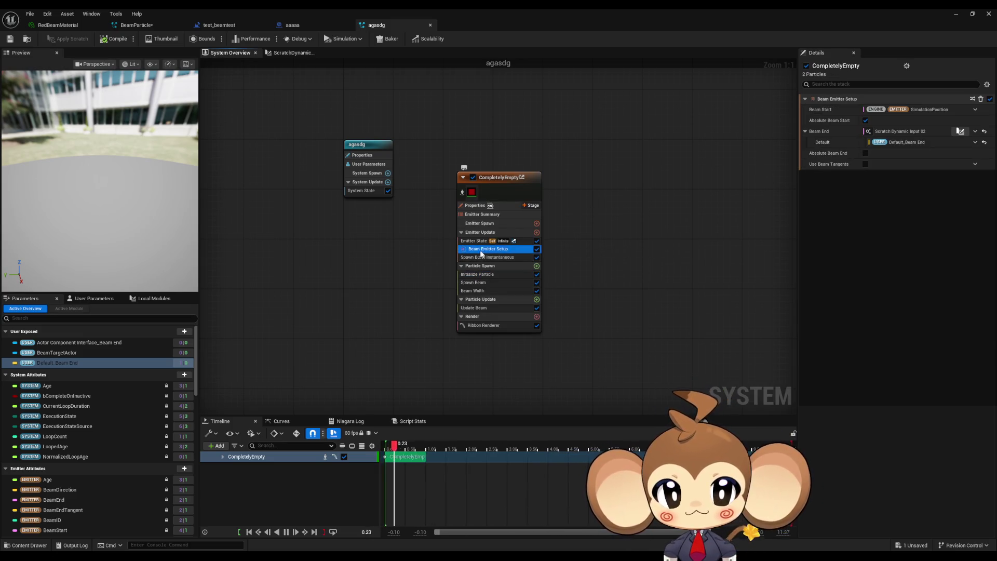
{"action": "left_click", "coordinate": [475, 241]}
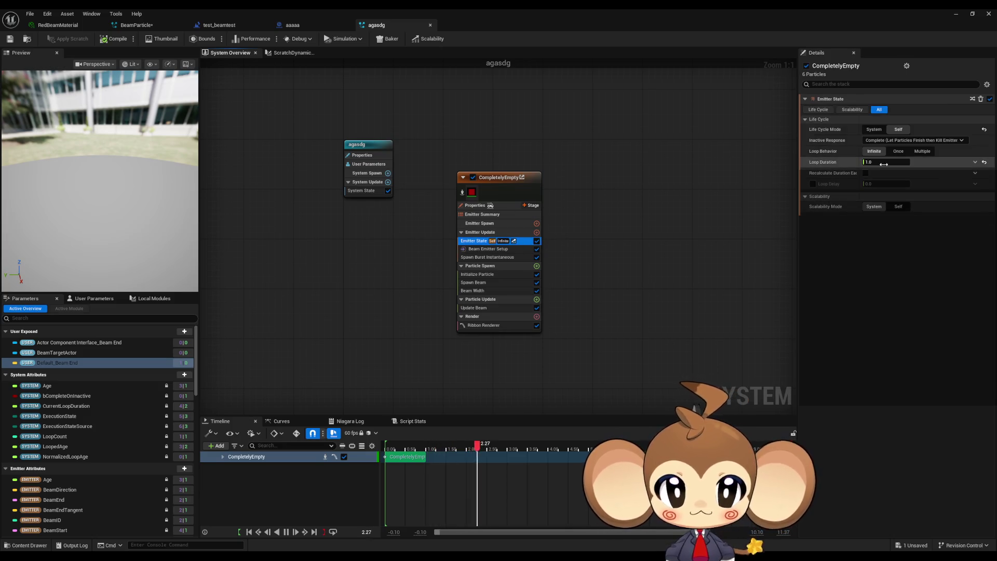
{"action": "left_click", "coordinate": [893, 155]}
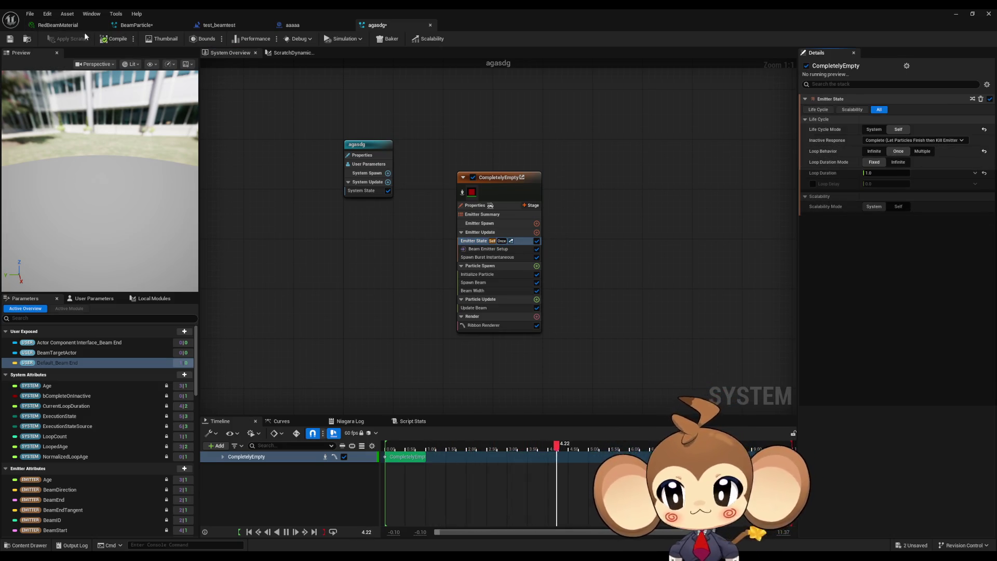
{"action": "left_click", "coordinate": [19, 39]}
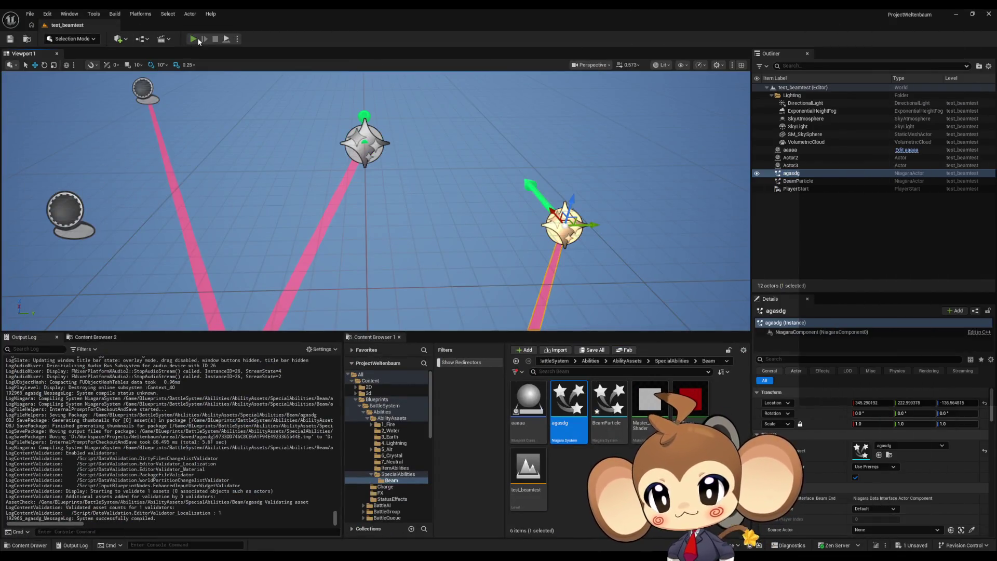
Test-play test_beamtest to check the beams, then stop and return to agasdg.
{"action": "left_click", "coordinate": [193, 39]}
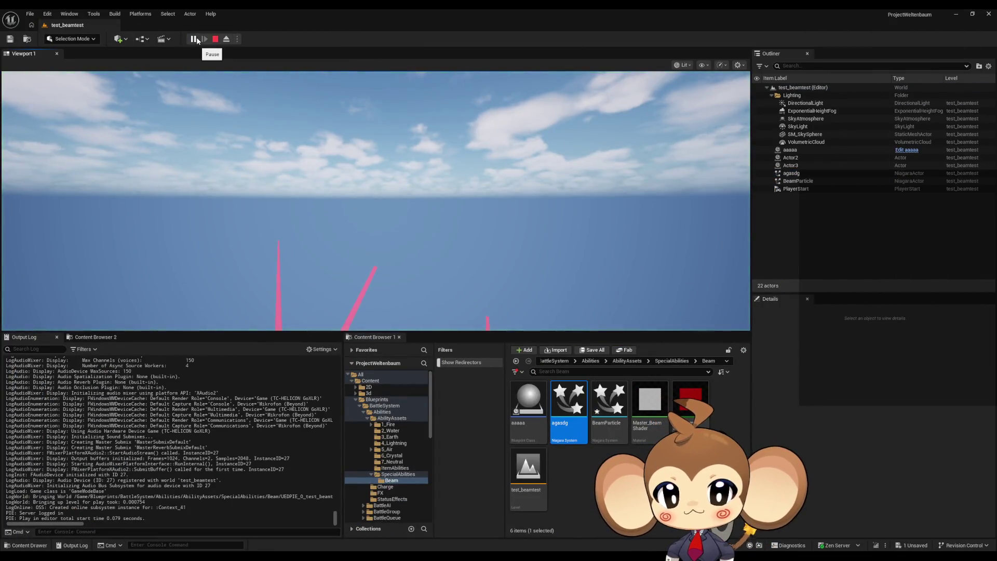
{"action": "left_click", "coordinate": [531, 199]}
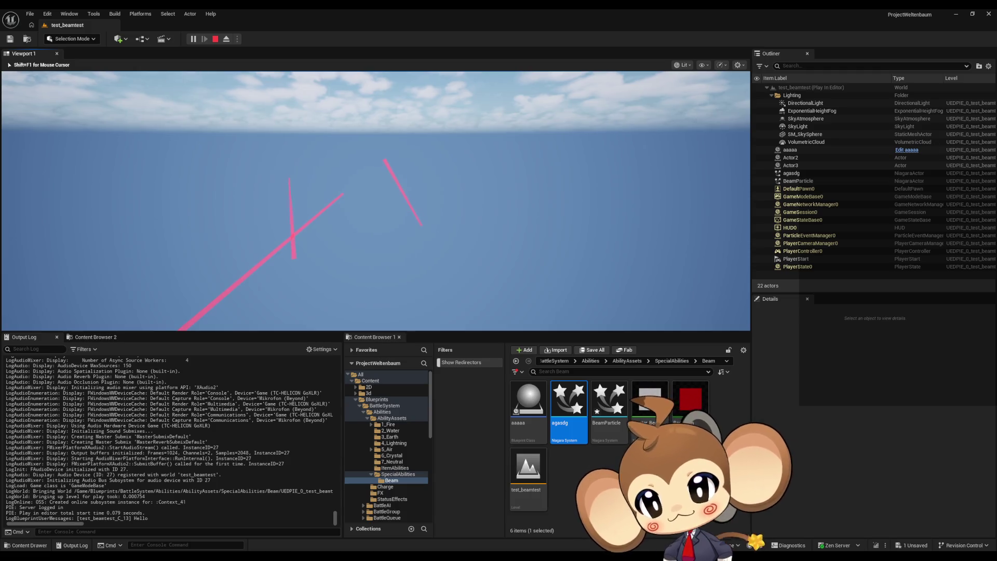
{"action": "key", "text": "shift+F1"}
{"action": "left_click", "coordinate": [215, 41]}
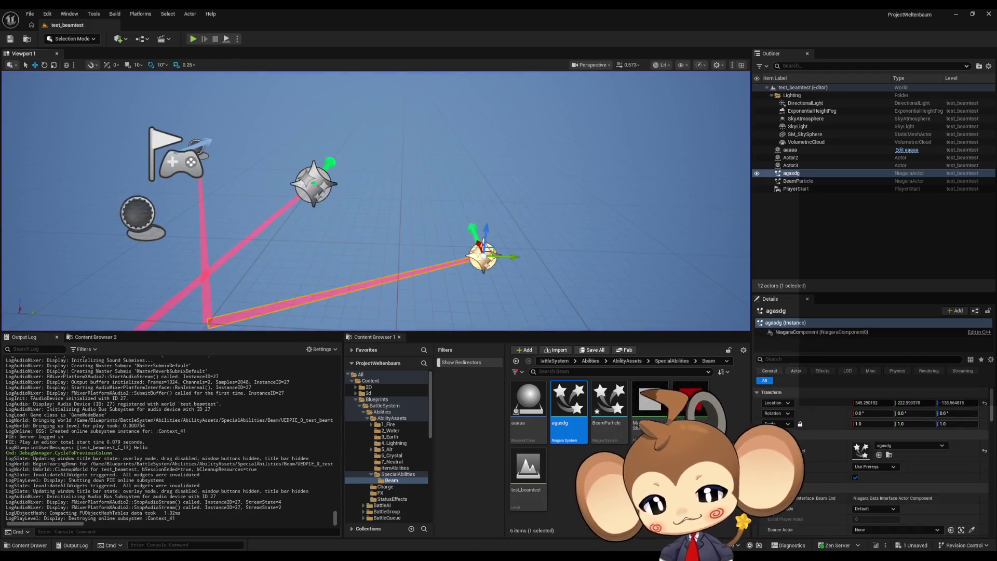
{"action": "left_click", "coordinate": [468, 528]}
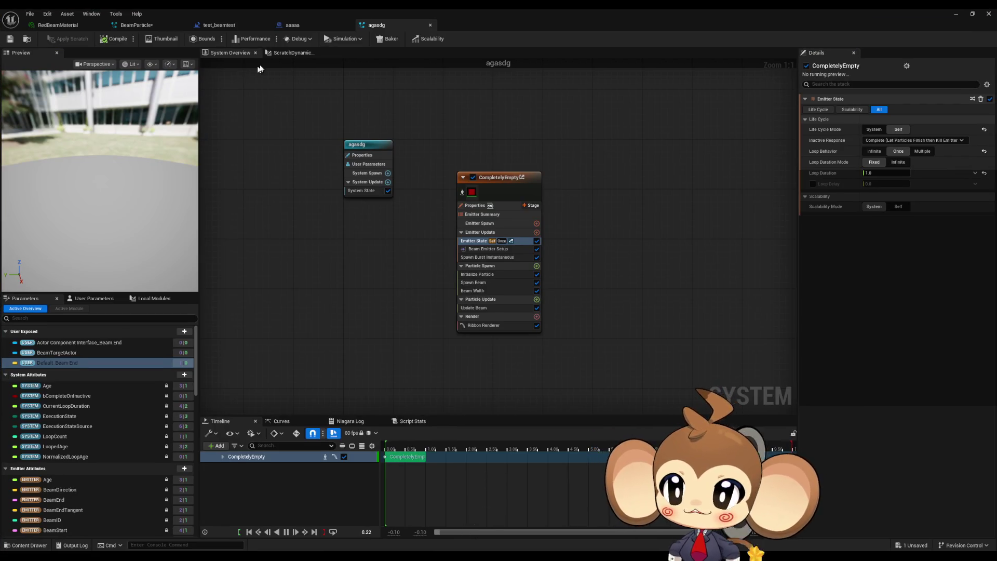
In BeamParticle, reset Beam End's Actor Component Interface so it no longer links to BeamTargetActor.
{"action": "left_click", "coordinate": [144, 28]}
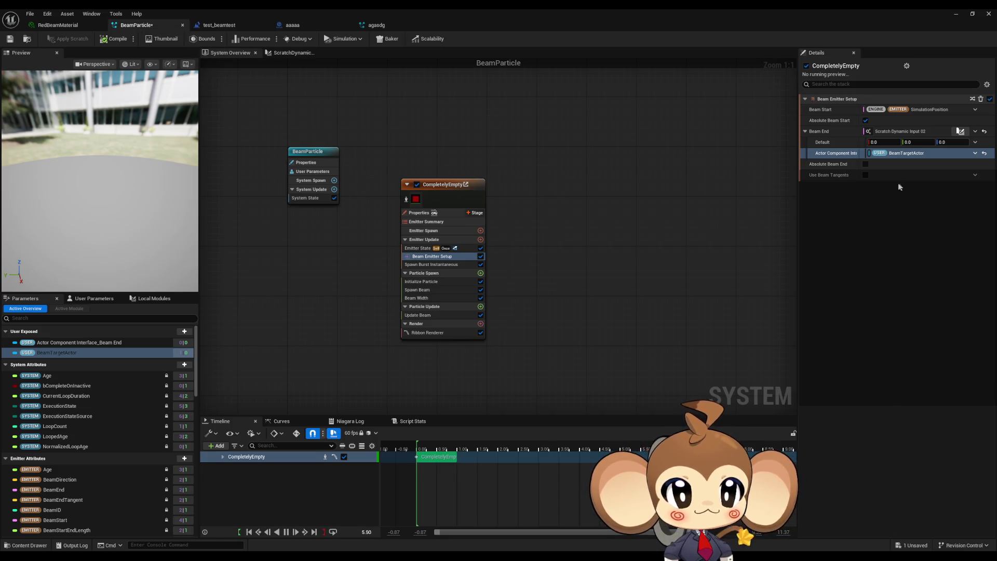
{"action": "left_click", "coordinate": [984, 154]}
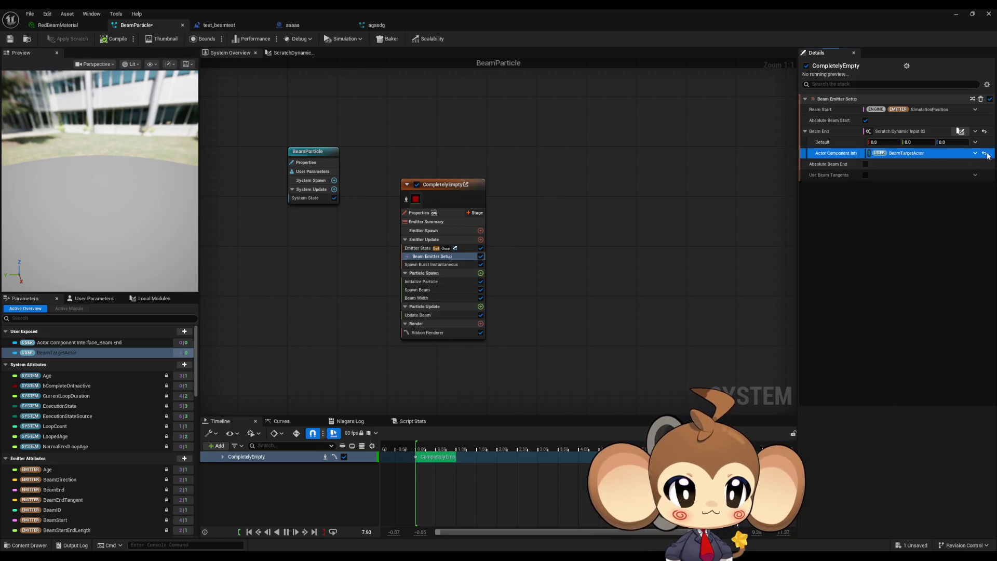
{"action": "left_click", "coordinate": [986, 154]}
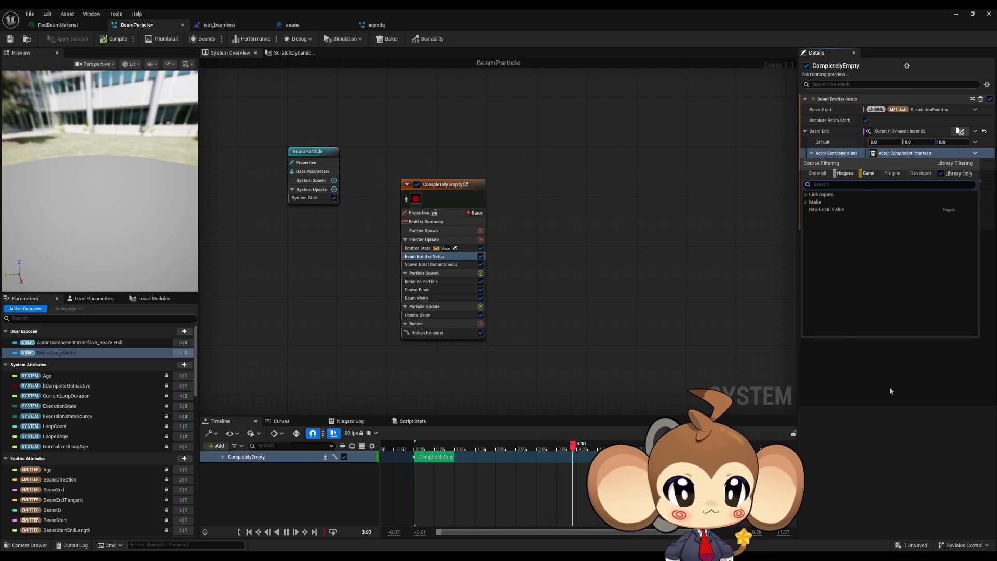
Delete the Actor Component Interface_Beam End user parameter, then view the Local Modules list.
{"action": "left_click", "coordinate": [976, 154]}
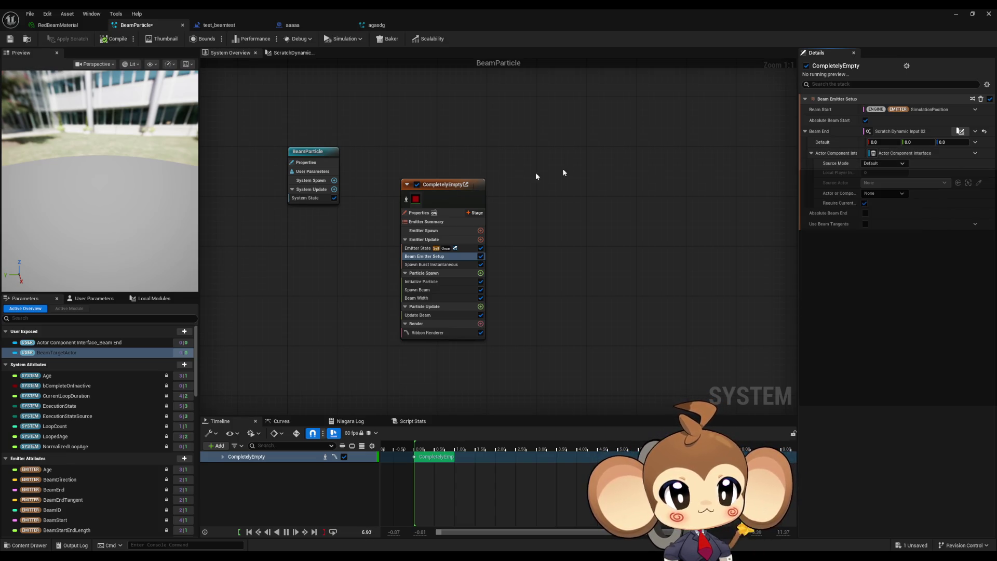
{"action": "left_click", "coordinate": [55, 344]}
{"action": "key", "text": "Delete"}
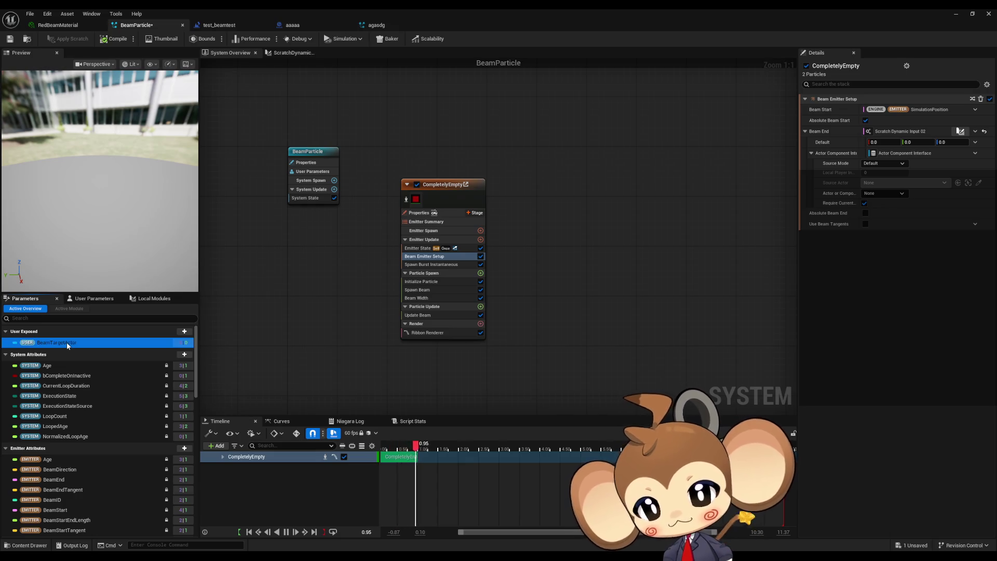
{"action": "left_click", "coordinate": [85, 300]}
{"action": "left_click", "coordinate": [149, 299]}
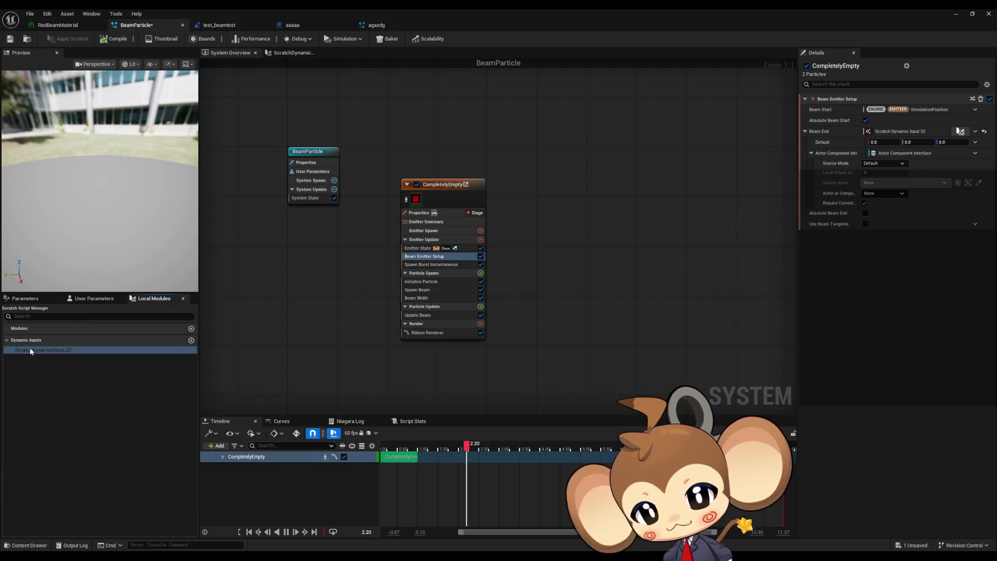
In ScratchDynamicInput_02, delete Get Transform and Position->Vector, and wire Map Get's Default into Subtract.
{"action": "double_click", "coordinate": [36, 349]}
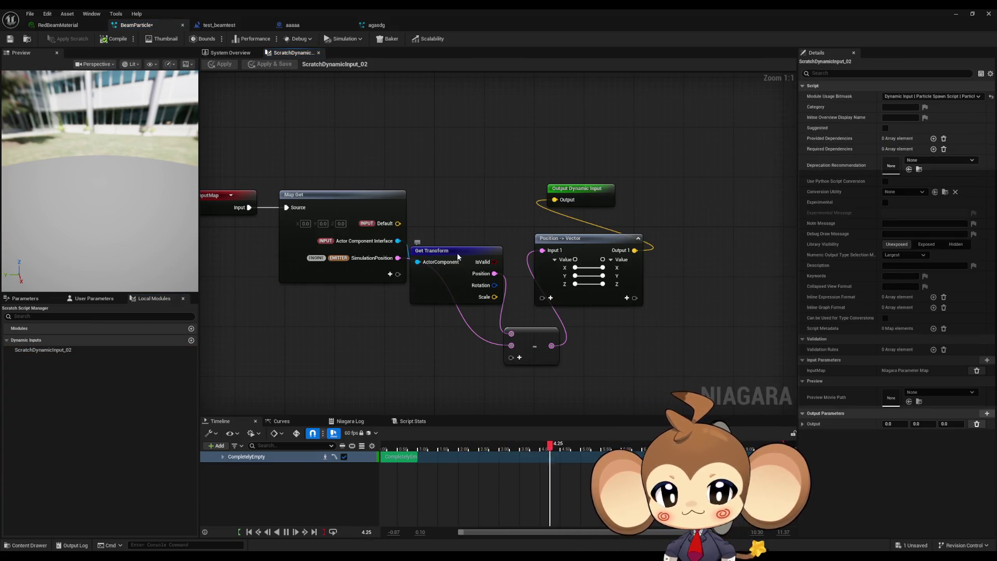
{"action": "left_click_drag", "start_coordinate": [457, 252], "coordinate": [470, 203]}
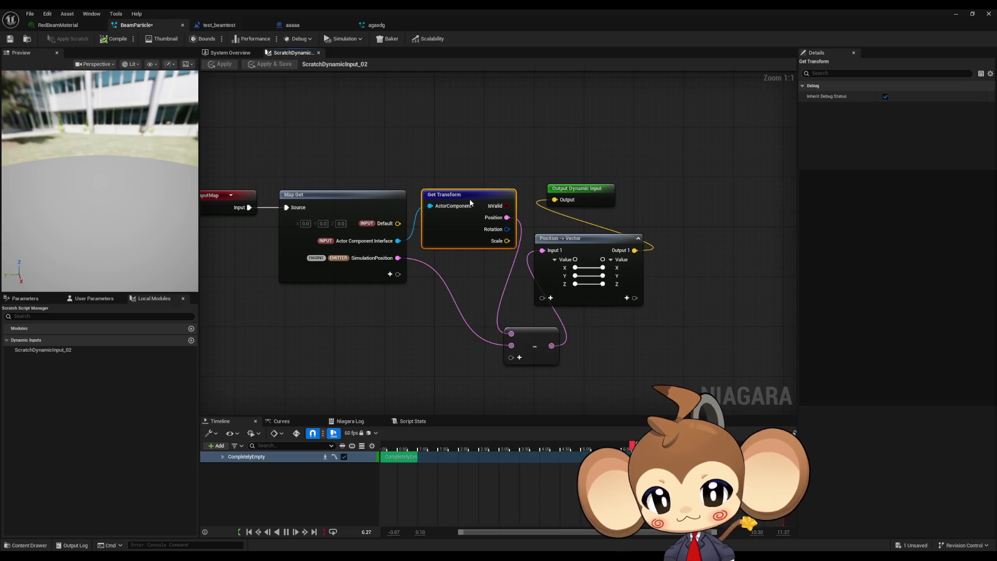
{"action": "mouse_move", "coordinate": [397, 223]}
{"action": "left_mouse_down"}
{"action": "mouse_move", "coordinate": [454, 252]}
{"action": "mouse_move", "coordinate": [511, 334]}
{"action": "left_mouse_up"}
{"action": "left_click", "coordinate": [619, 260]}
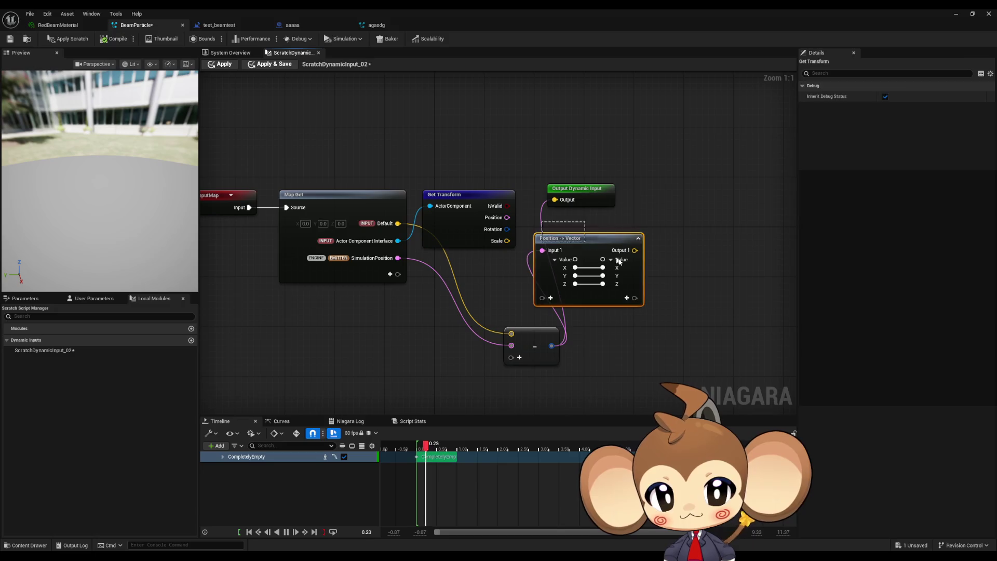
{"action": "key", "text": "Delete"}
{"action": "left_click", "coordinate": [467, 195]}
{"action": "key", "text": "Delete"}
{"action": "mouse_move", "coordinate": [534, 337]}
{"action": "left_mouse_down"}
{"action": "mouse_move", "coordinate": [483, 224]}
{"action": "mouse_move", "coordinate": [458, 212]}
{"action": "left_mouse_up"}
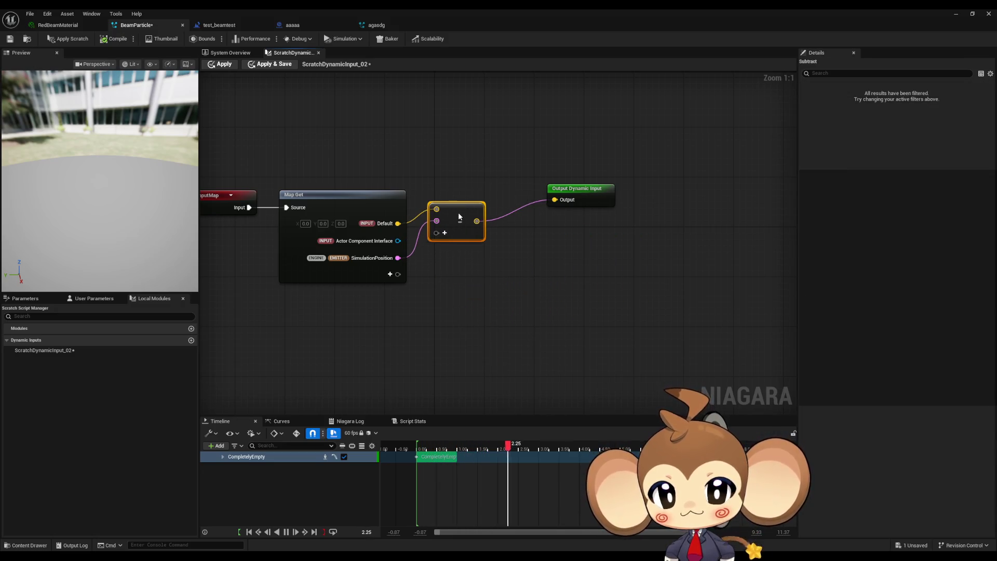
{"action": "left_click_drag", "start_coordinate": [577, 193], "coordinate": [533, 206]}
{"action": "left_click", "coordinate": [507, 169]}
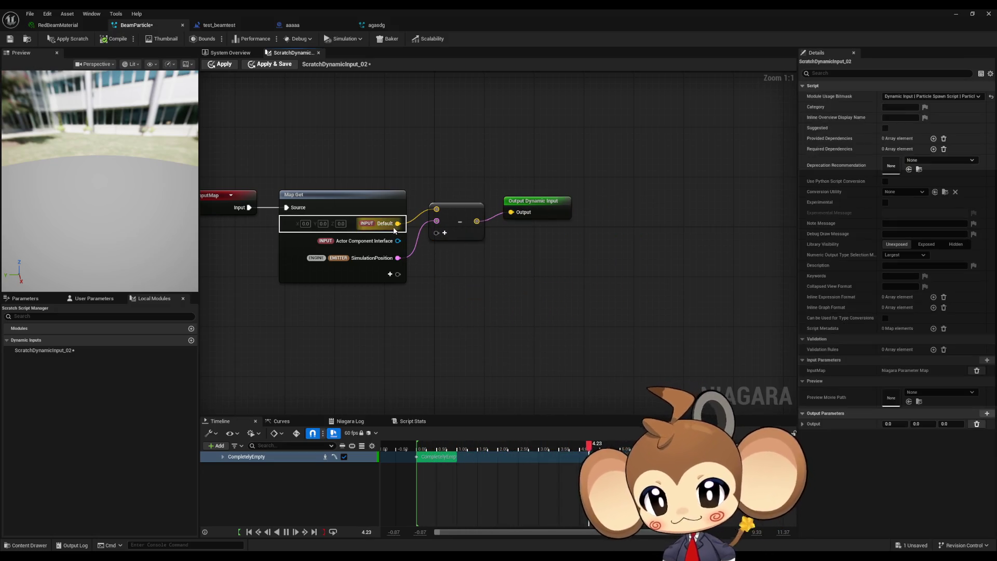
Rename the Default input pin to TargetVector and apply the scratch input to BeamParticle.
{"action": "left_click", "coordinate": [386, 223]}
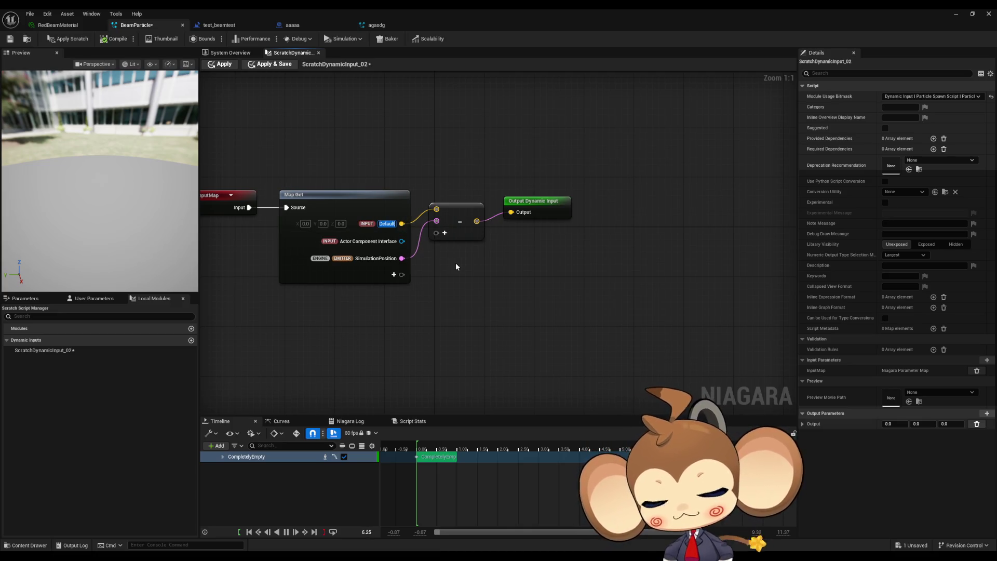
{"action": "type", "text": "Target"}
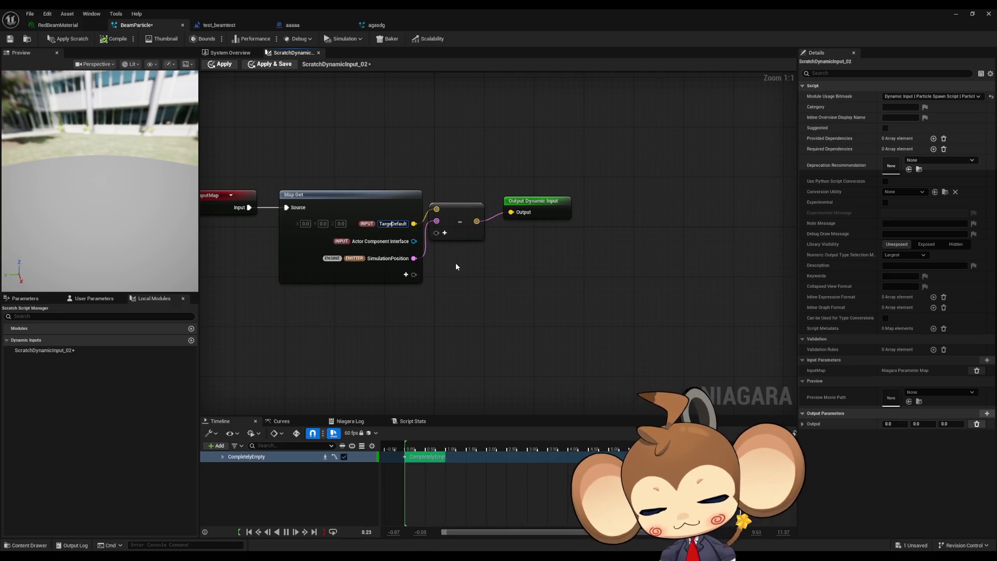
{"action": "type", "text": "Vector"}
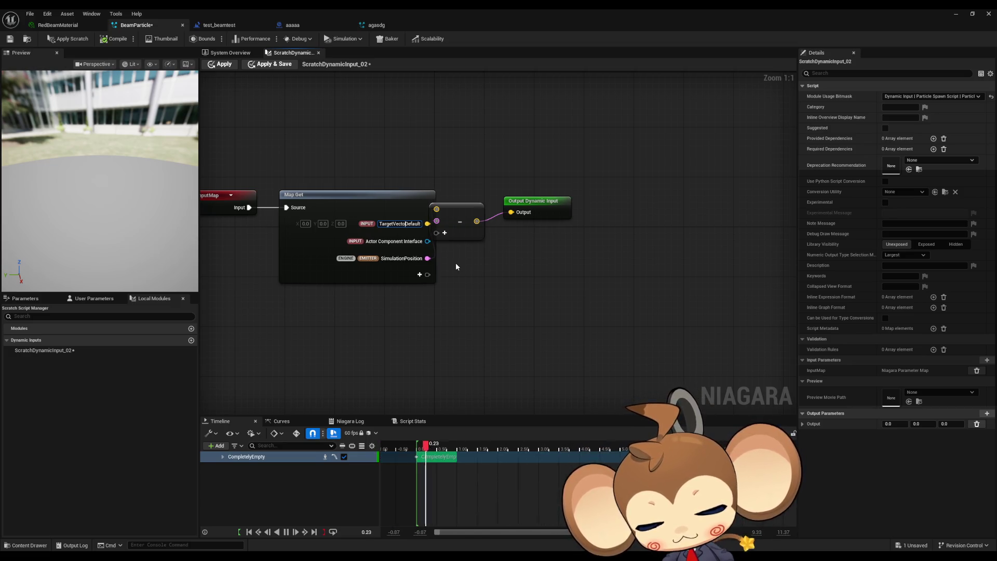
{"action": "key", "text": "Delete"}
{"action": "key", "text": "Delete"}
{"action": "key", "text": "Delete"}
{"action": "key", "text": "Return"}
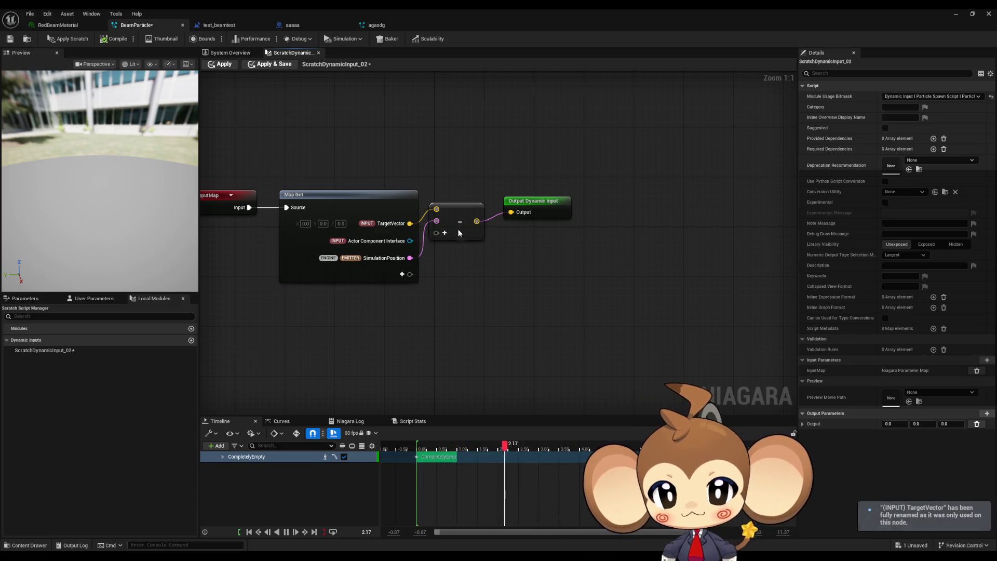
{"action": "left_click", "coordinate": [10, 40]}
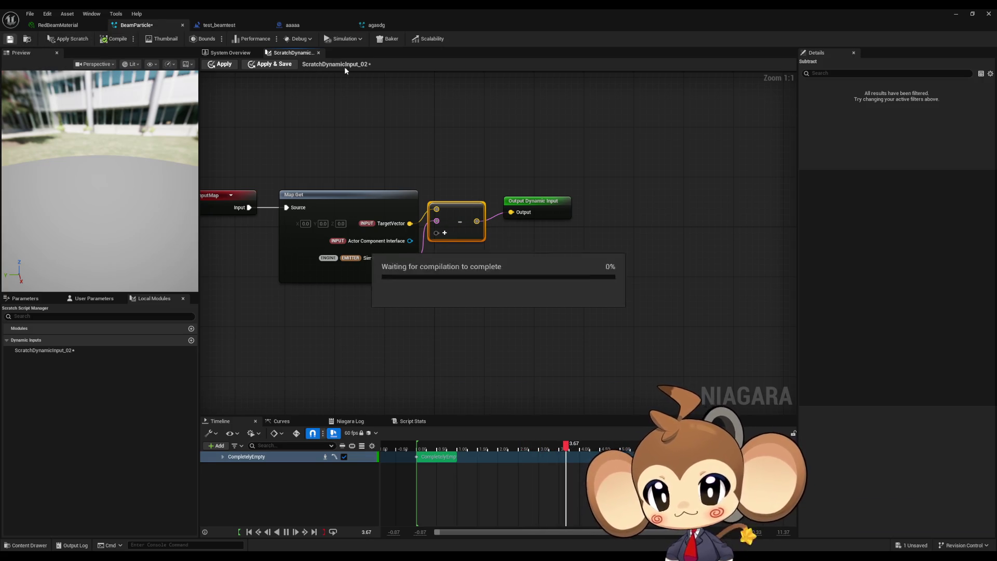
{"action": "left_click", "coordinate": [233, 65]}
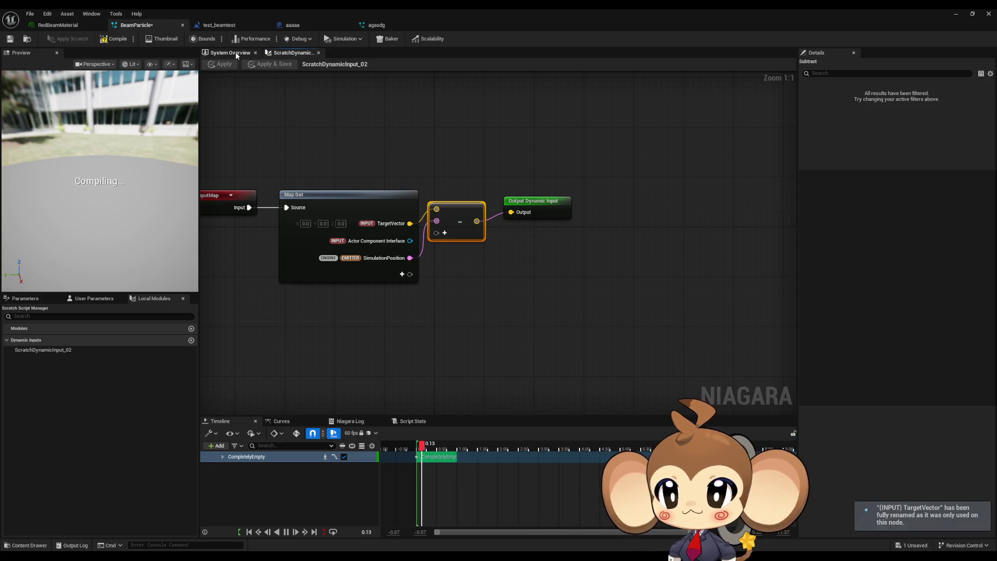
{"action": "left_click", "coordinate": [230, 53]}
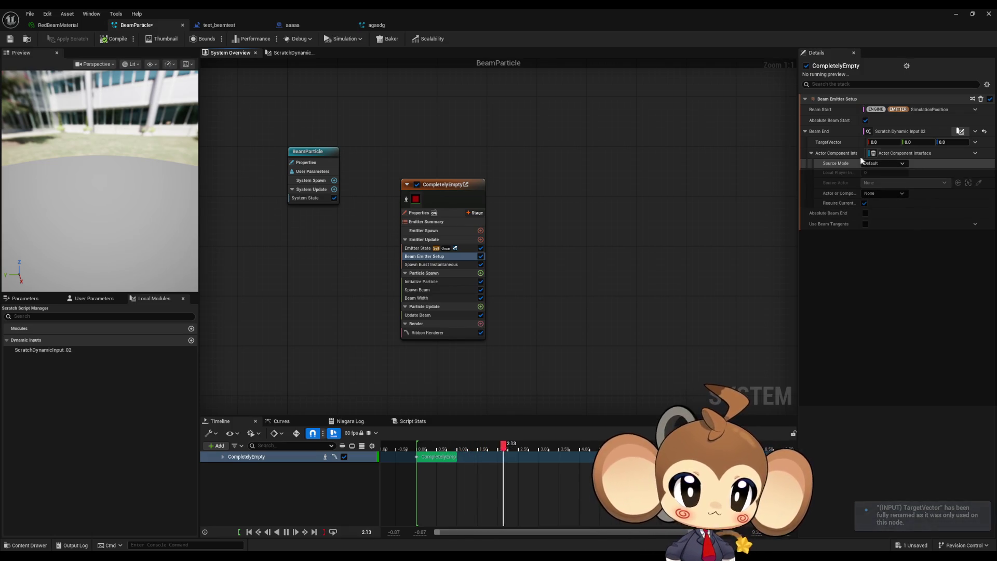
Collapse the Actor Component Interface settings and the system, emitter, particle and module output parameter groups.
{"action": "left_click", "coordinate": [974, 154]}
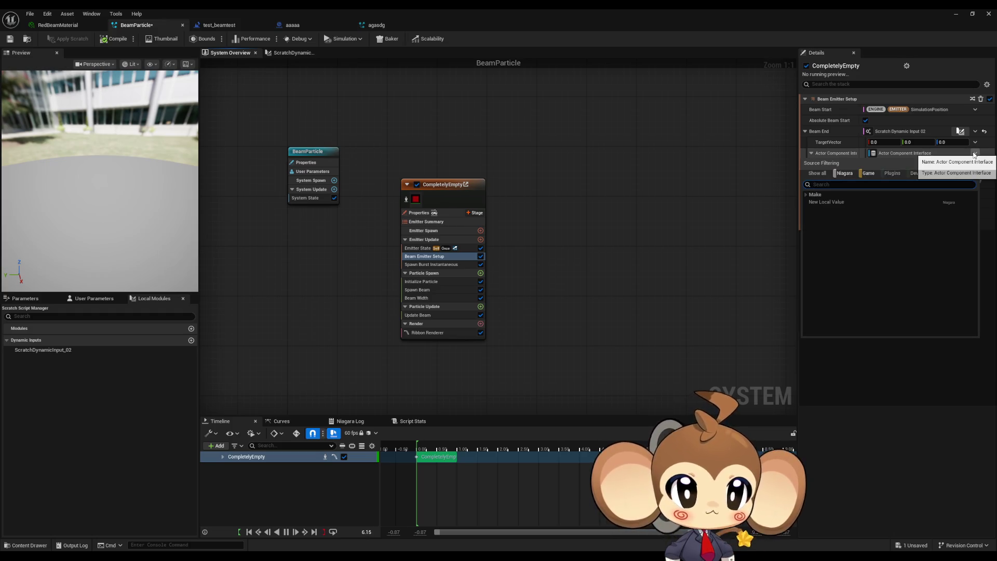
{"action": "left_click", "coordinate": [974, 154]}
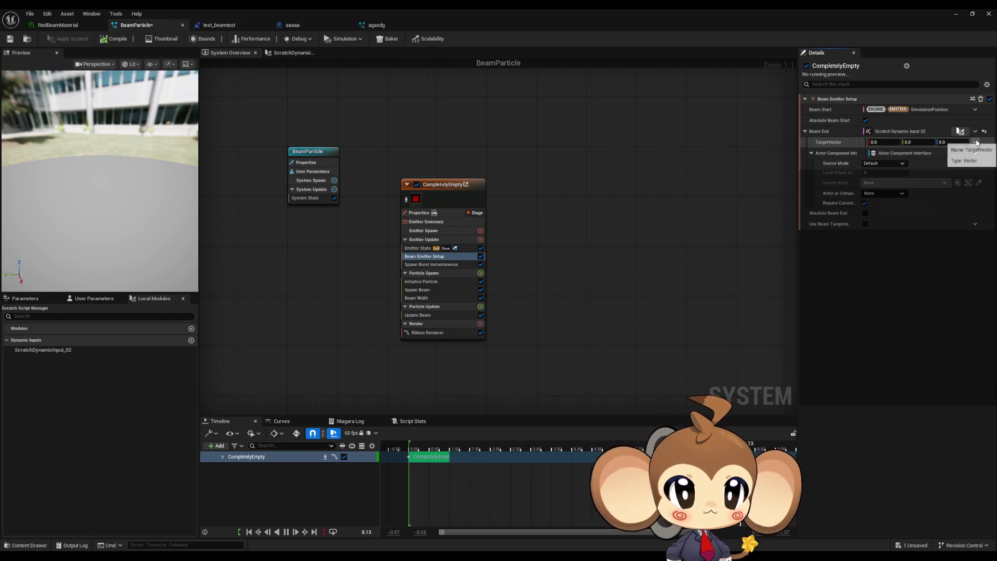
{"action": "left_click", "coordinate": [811, 153]}
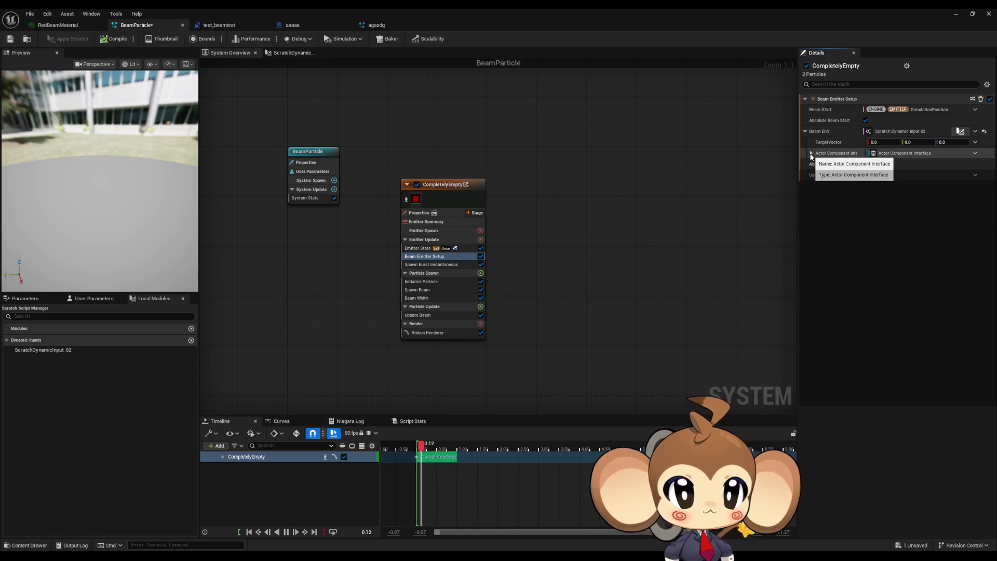
{"action": "left_click", "coordinate": [23, 298]}
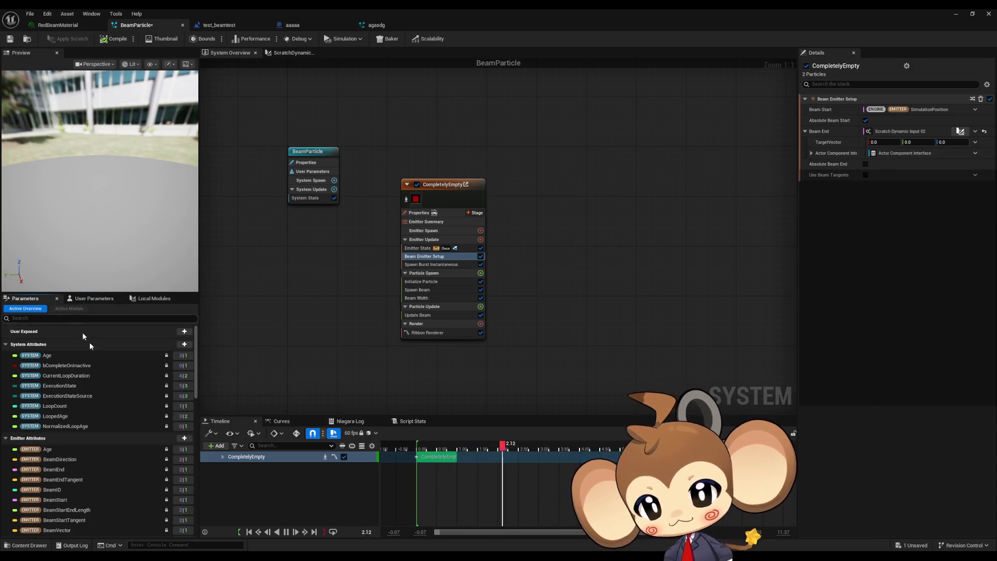
{"action": "left_click", "coordinate": [5, 344]}
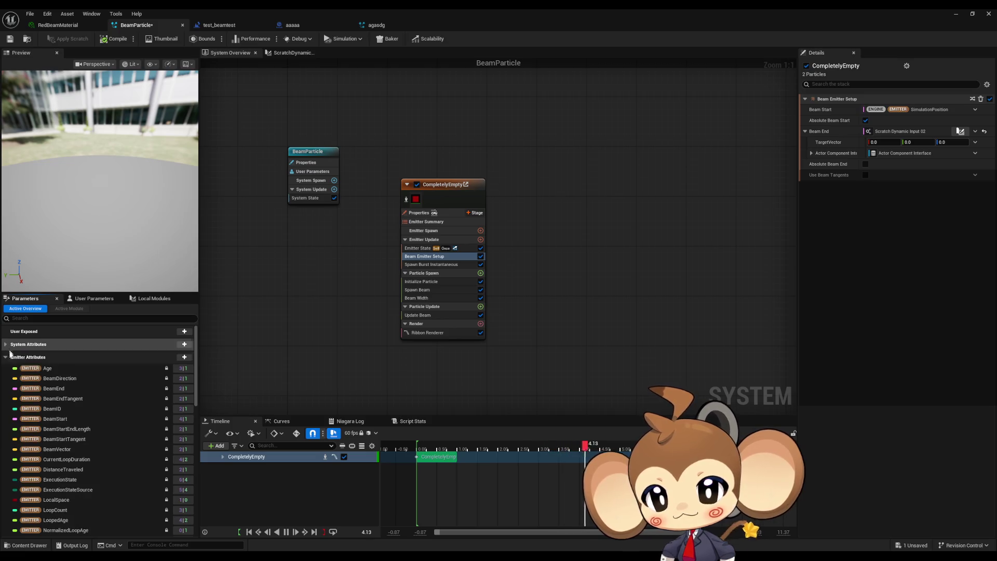
{"action": "left_click", "coordinate": [6, 357]}
{"action": "left_click", "coordinate": [5, 370]}
{"action": "left_click", "coordinate": [5, 382]}
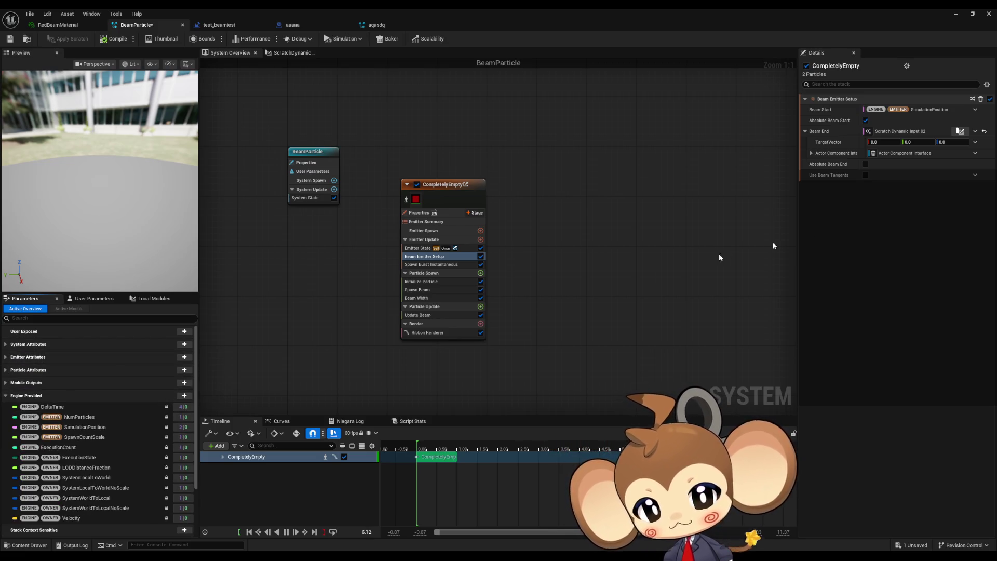
Reset Beam End to its default value and give it a New Scratch Dynamic Input.
{"action": "left_click", "coordinate": [979, 134]}
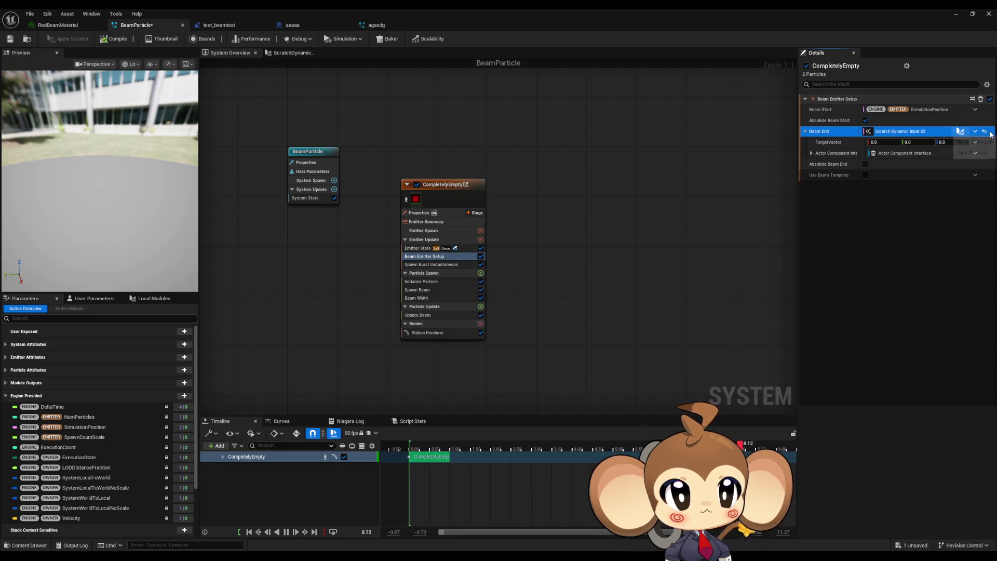
{"action": "left_click", "coordinate": [983, 133]}
{"action": "left_click", "coordinate": [976, 132]}
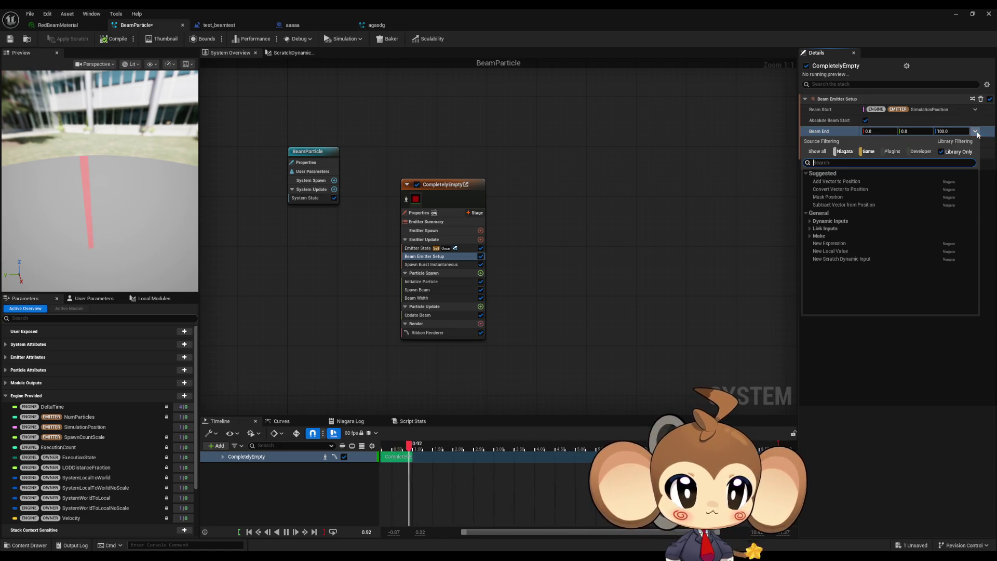
{"action": "type", "text": "scr"}
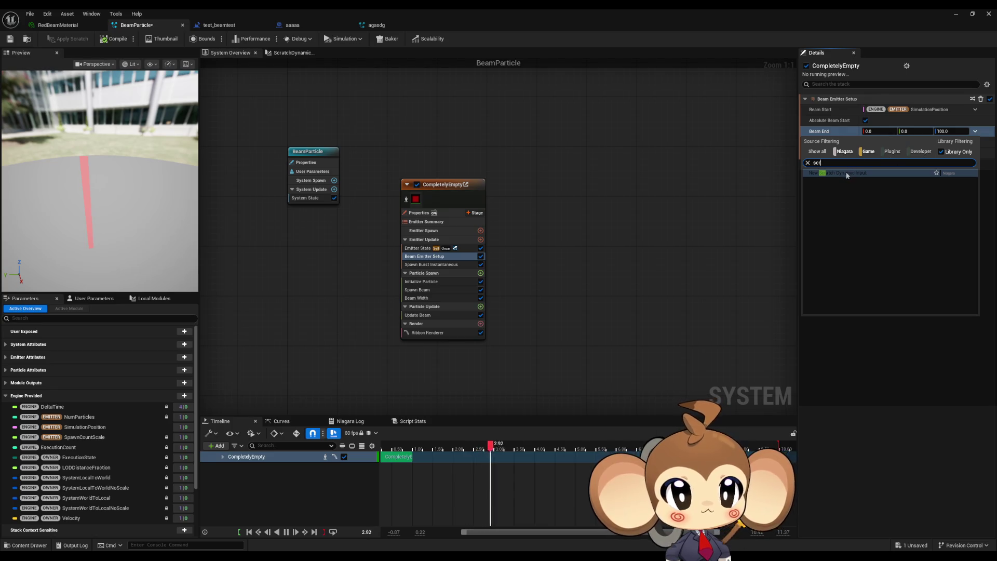
{"action": "left_click", "coordinate": [846, 173]}
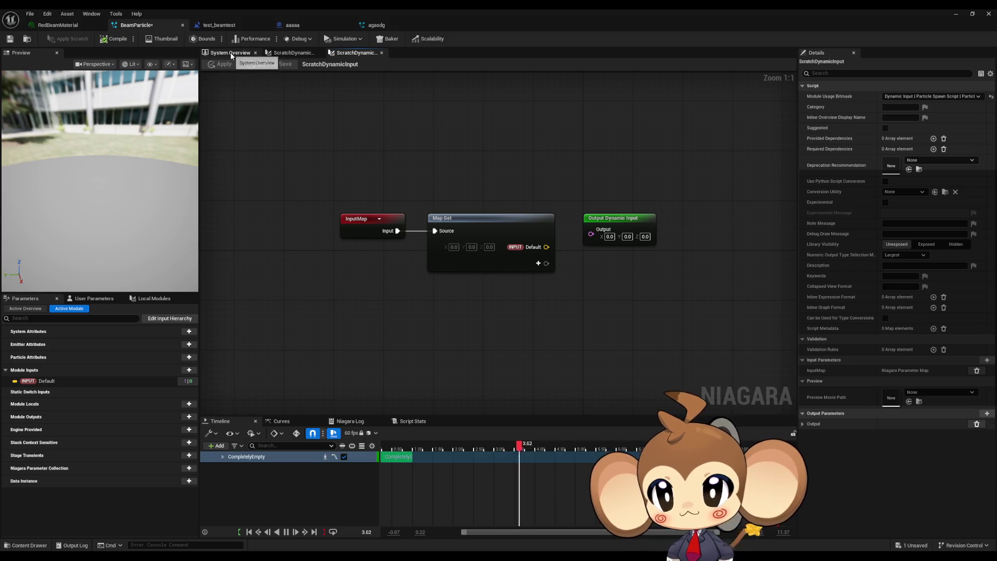
Delete the unused ScratchDynamicInput script from Local Modules, leaving only ScratchDynamicInput_02.
{"action": "left_click", "coordinate": [250, 56]}
{"action": "double_click", "coordinate": [911, 130]}
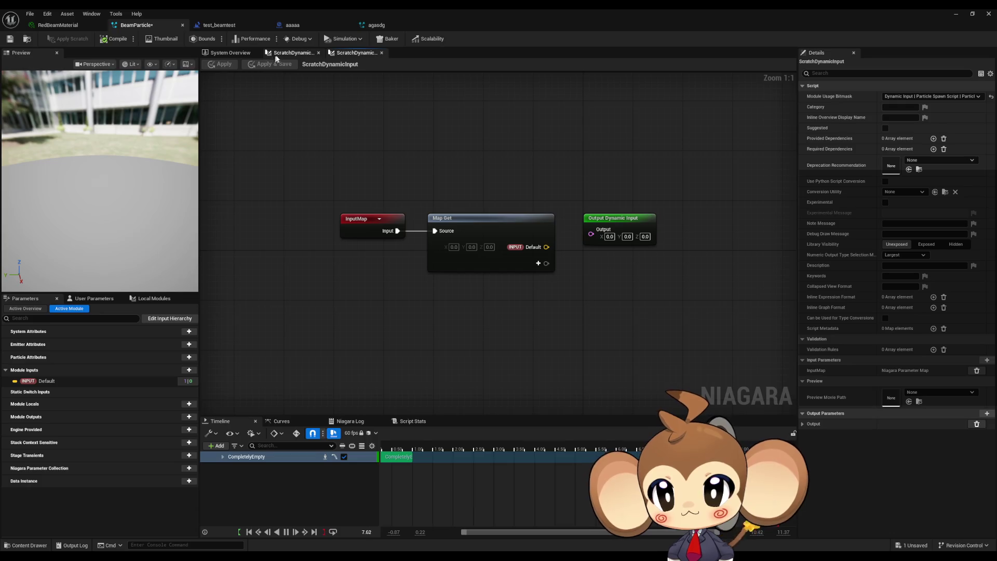
{"action": "left_click", "coordinate": [136, 298]}
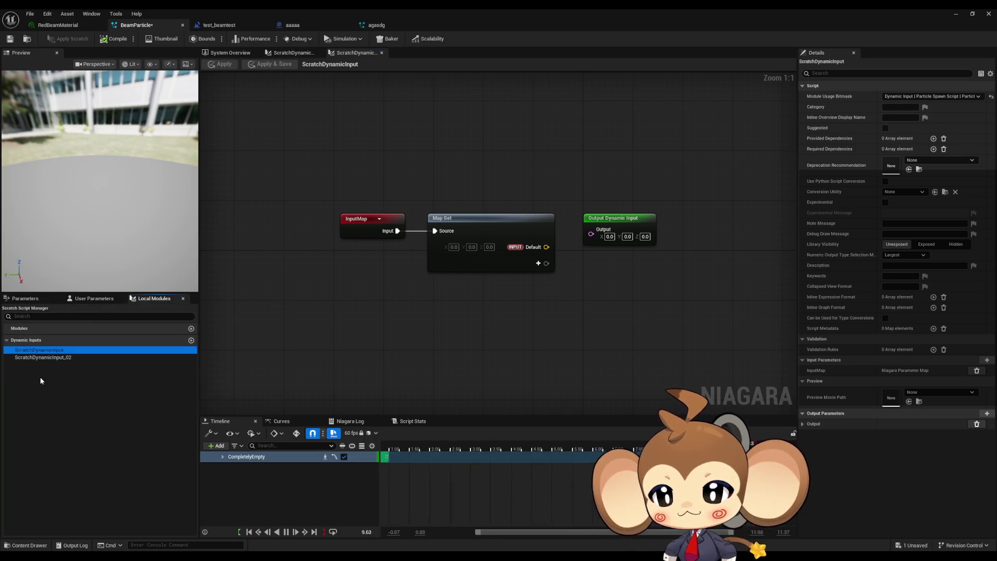
{"action": "left_click", "coordinate": [48, 360]}
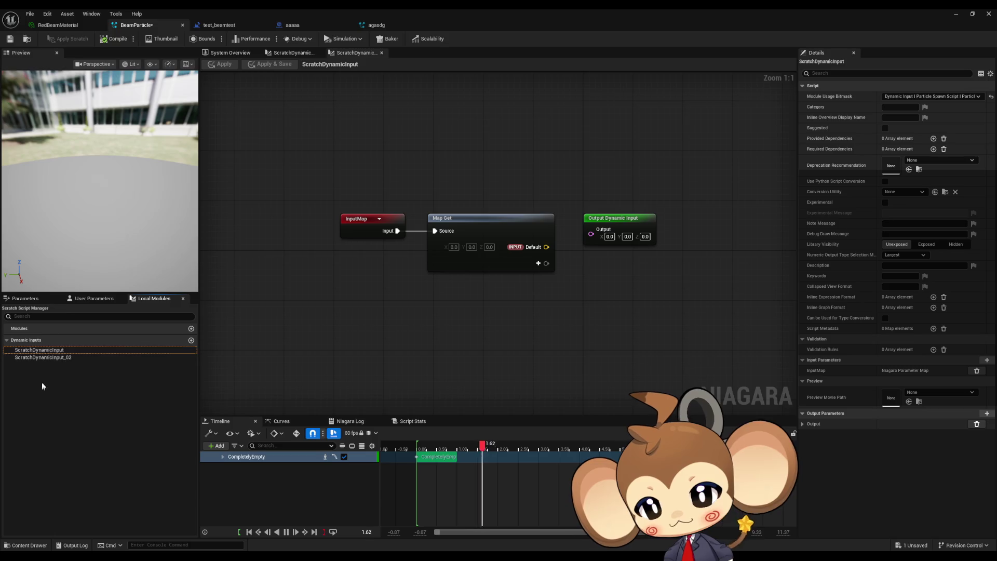
{"action": "left_click", "coordinate": [40, 349]}
{"action": "key", "text": "Delete"}
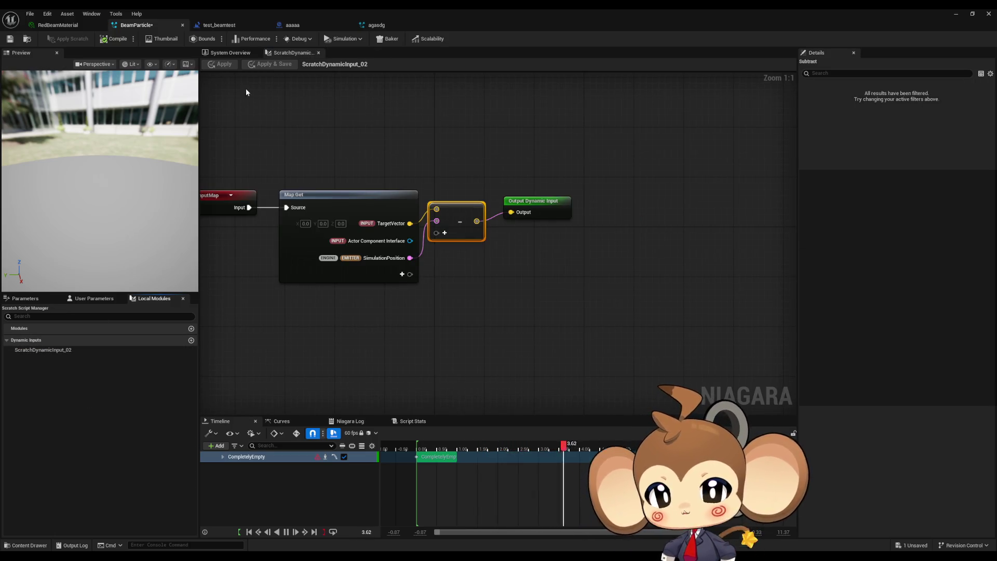
{"action": "left_click", "coordinate": [292, 26]}
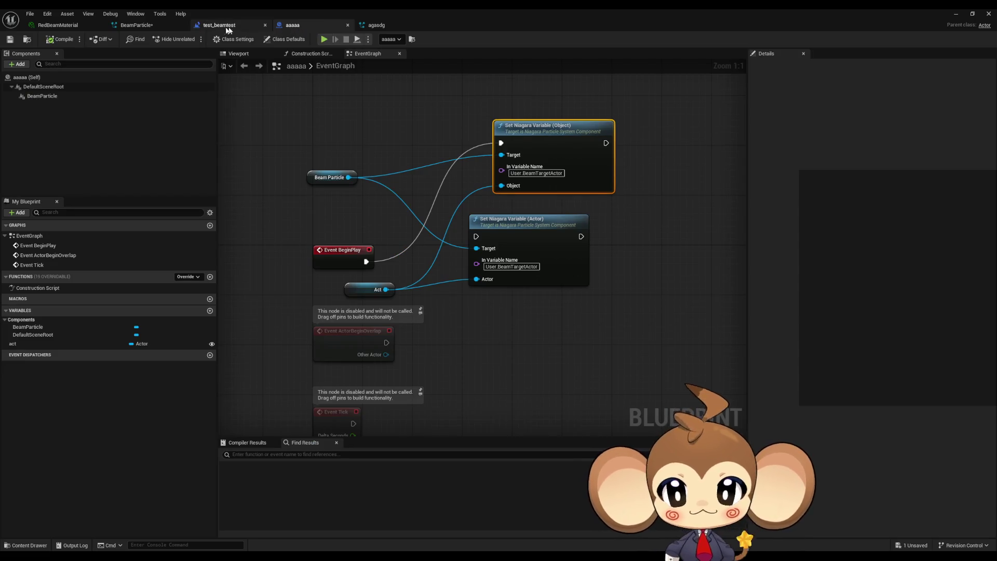
{"action": "key", "text": "ctrl+Tab"}
{"action": "left_click", "coordinate": [240, 52]}
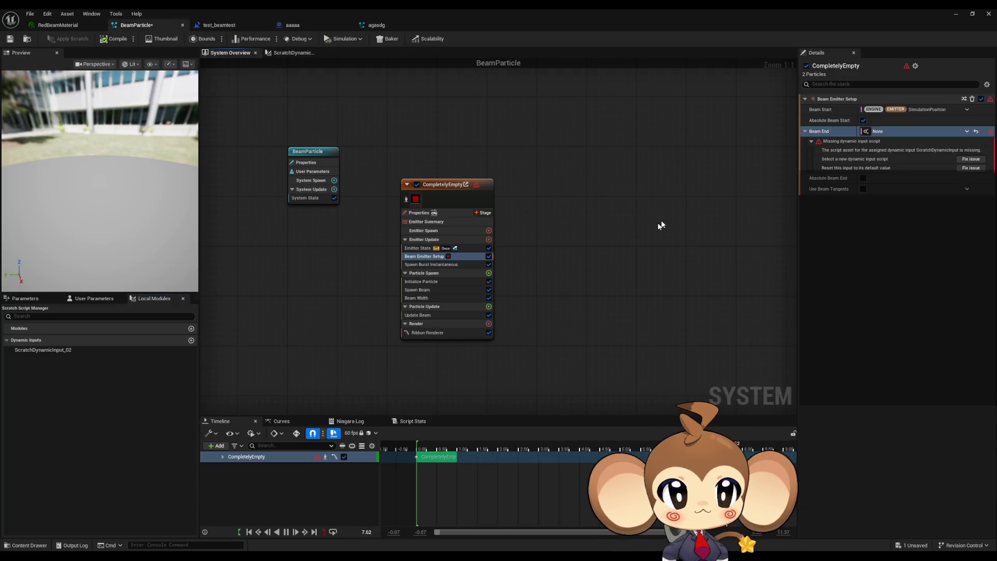
Reset Beam End to a default vector and try dragging ScratchDynamicInput_02 onto it.
{"action": "left_click", "coordinate": [967, 131]}
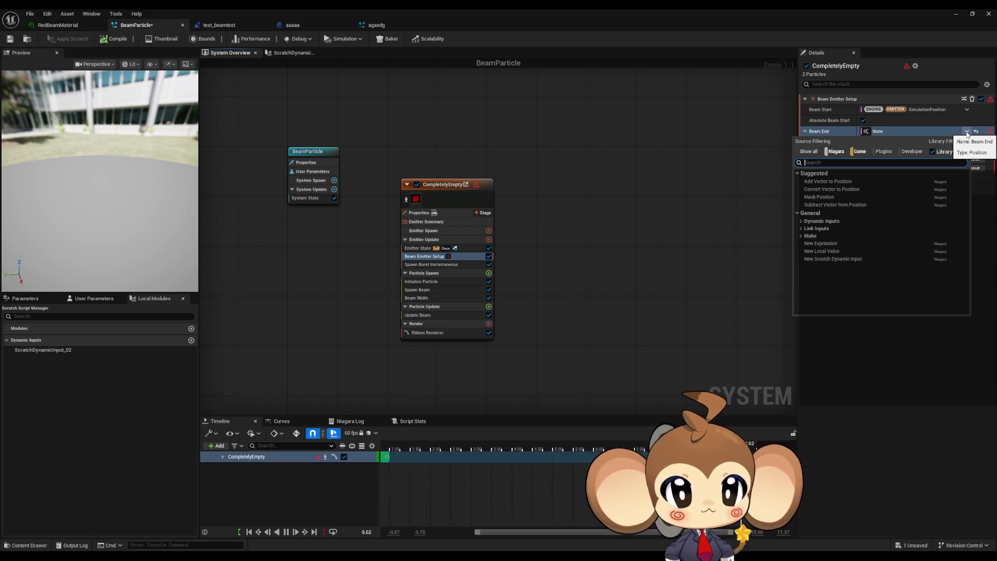
{"action": "type", "text": "scra"}
{"action": "left_click", "coordinate": [543, 269]}
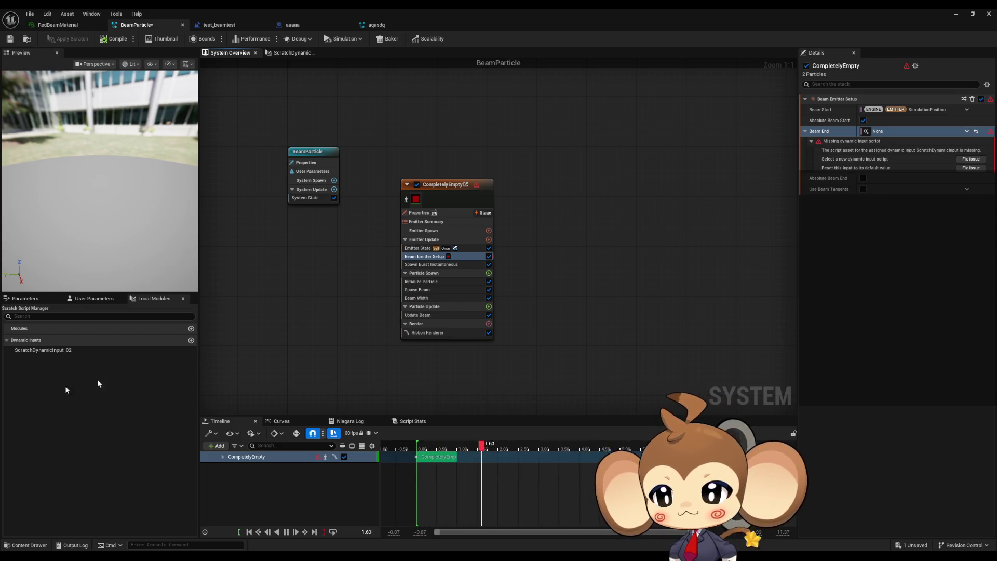
{"action": "left_click_drag", "start_coordinate": [40, 349], "coordinate": [411, 358]}
{"action": "mouse_move", "coordinate": [495, 320]}
{"action": "left_mouse_down"}
{"action": "mouse_move", "coordinate": [887, 145]}
{"action": "mouse_move", "coordinate": [879, 133]}
{"action": "left_mouse_up"}
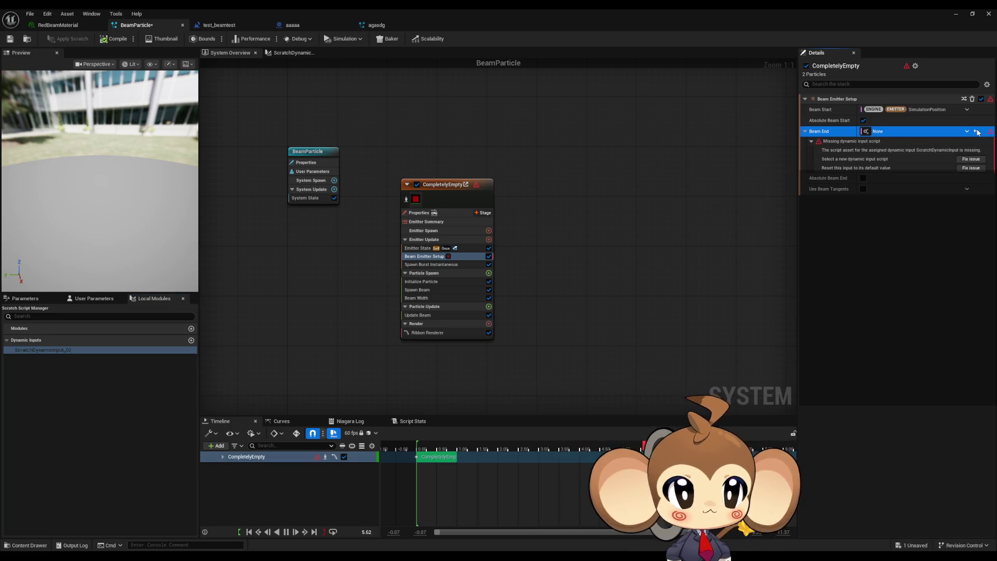
{"action": "left_click", "coordinate": [975, 132]}
{"action": "mouse_move", "coordinate": [51, 349]}
{"action": "left_mouse_down"}
{"action": "mouse_move", "coordinate": [793, 170]}
{"action": "mouse_move", "coordinate": [862, 131]}
{"action": "mouse_move", "coordinate": [827, 134]}
{"action": "left_mouse_up"}
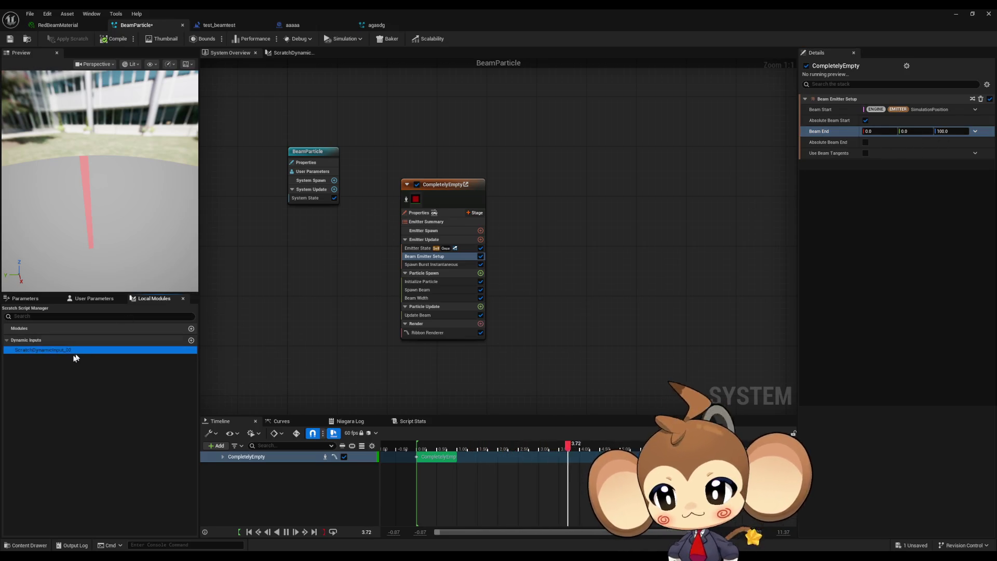
{"action": "left_click_drag", "start_coordinate": [113, 352], "coordinate": [910, 131]}
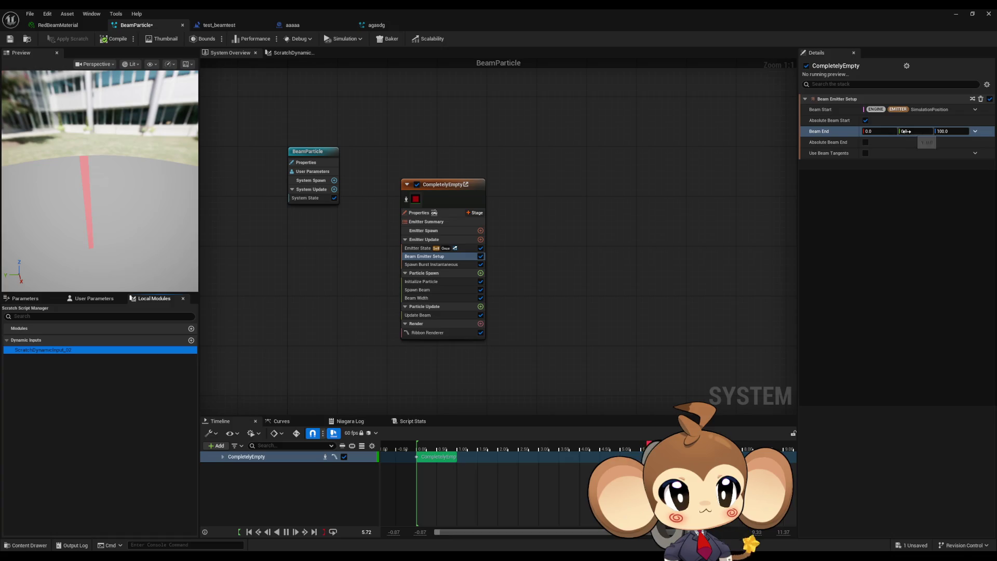
Give Beam End a New Scratch Dynamic Input, creating ScratchDynamicInput_01.
{"action": "left_click", "coordinate": [975, 133]}
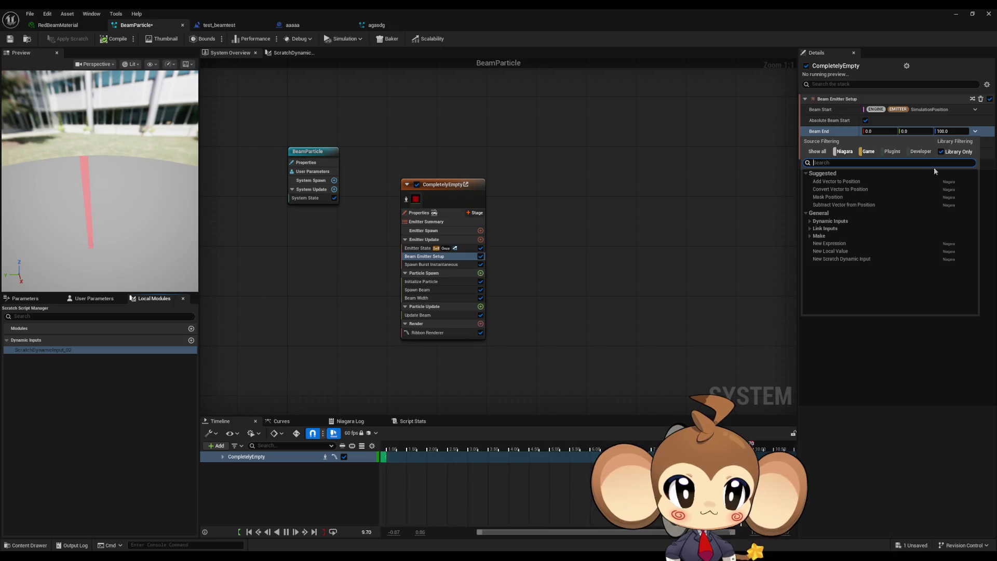
{"action": "type", "text": "sc"}
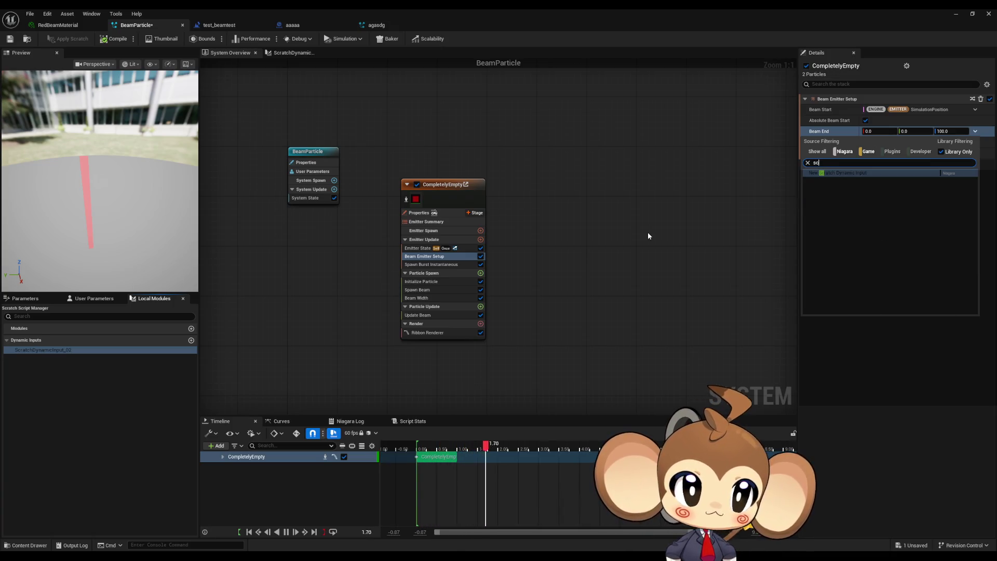
{"action": "type", "text": "ra"}
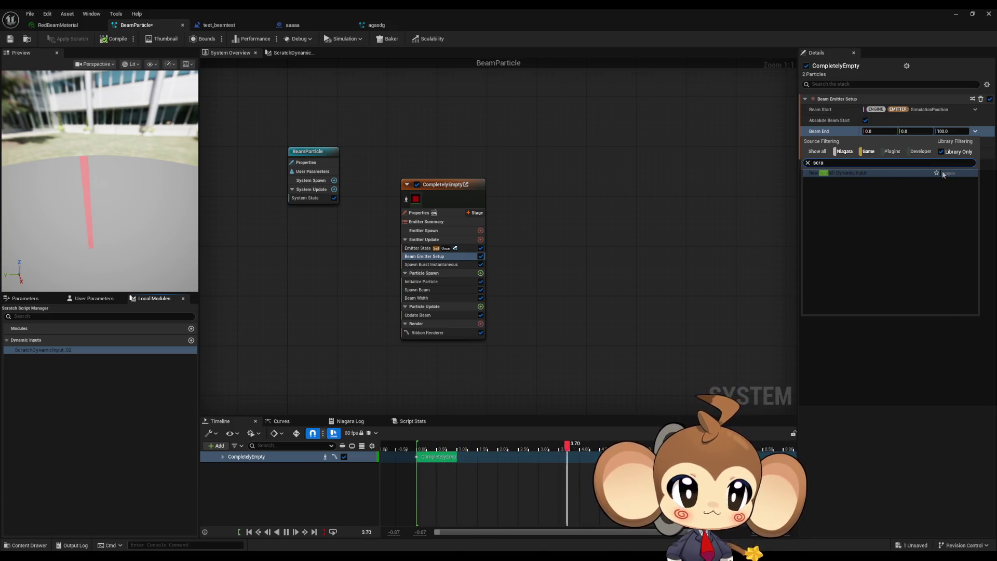
{"action": "left_click", "coordinate": [920, 172]}
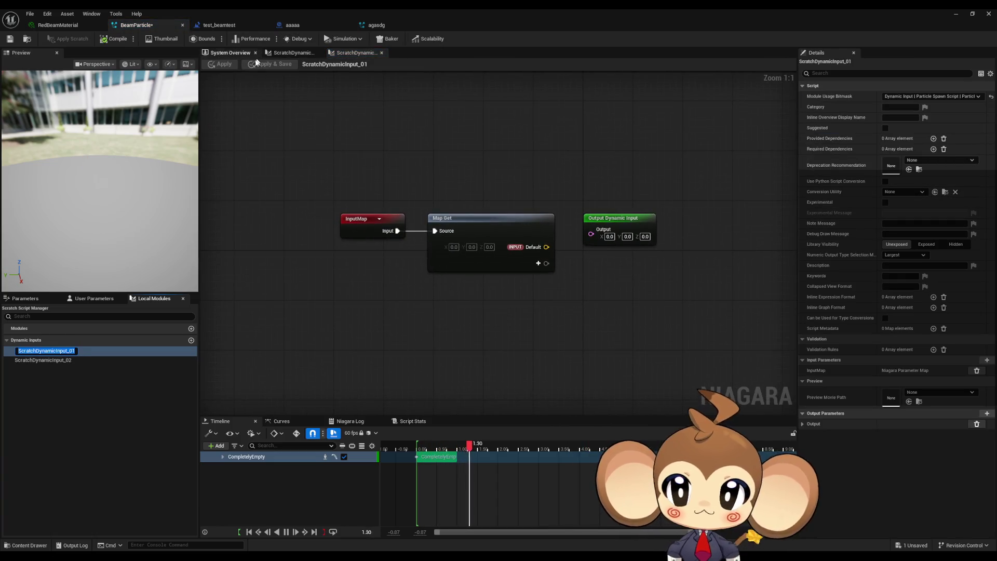
Check Beam End's scratch input options in the System Overview.
{"action": "left_click", "coordinate": [229, 53]}
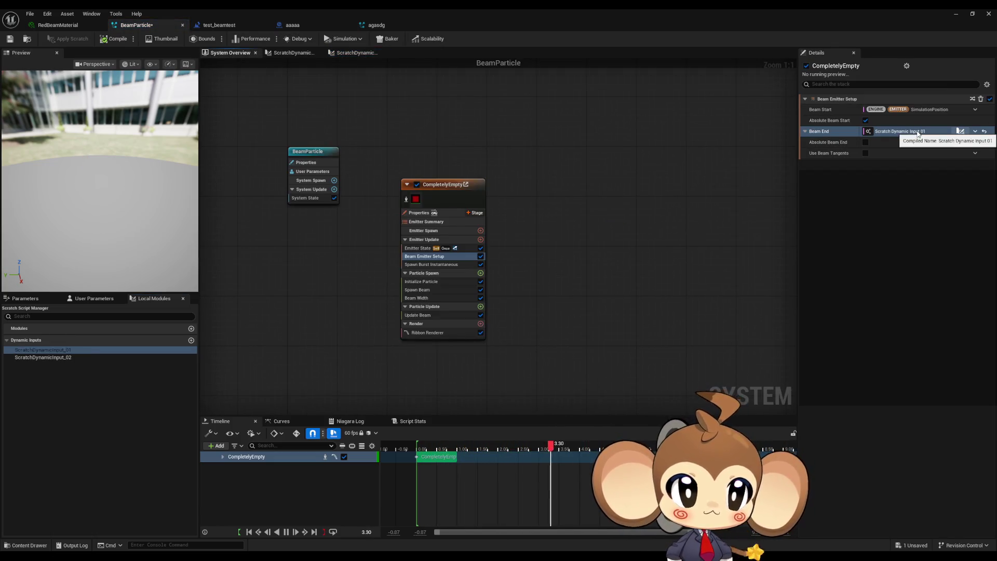
{"action": "right_click", "coordinate": [918, 134]}
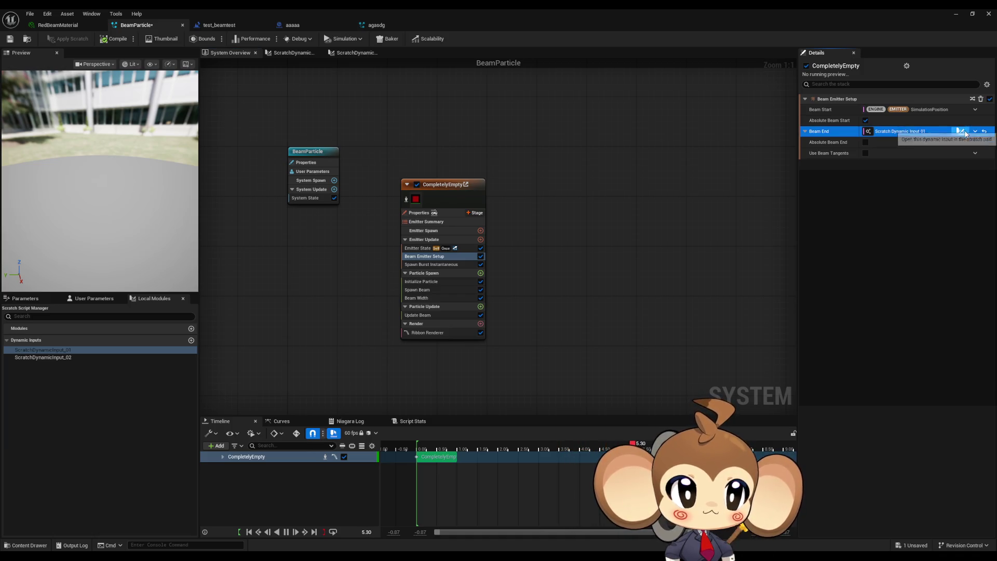
{"action": "left_click", "coordinate": [960, 131]}
{"action": "left_click", "coordinate": [226, 54]}
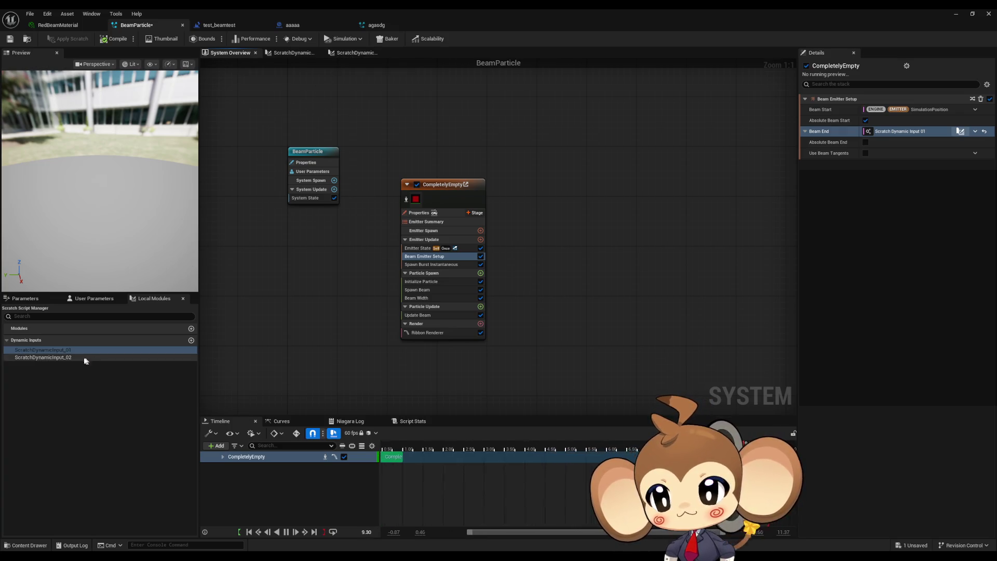
Compare the ScratchDynamicInput_02 and _01 graphs, leaving _01 open with its parameters listed.
{"action": "left_click", "coordinate": [60, 358]}
{"action": "mouse_move", "coordinate": [322, 129]}
{"action": "left_mouse_down"}
{"action": "mouse_move", "coordinate": [430, 283]}
{"action": "mouse_move", "coordinate": [490, 289]}
{"action": "left_mouse_up"}
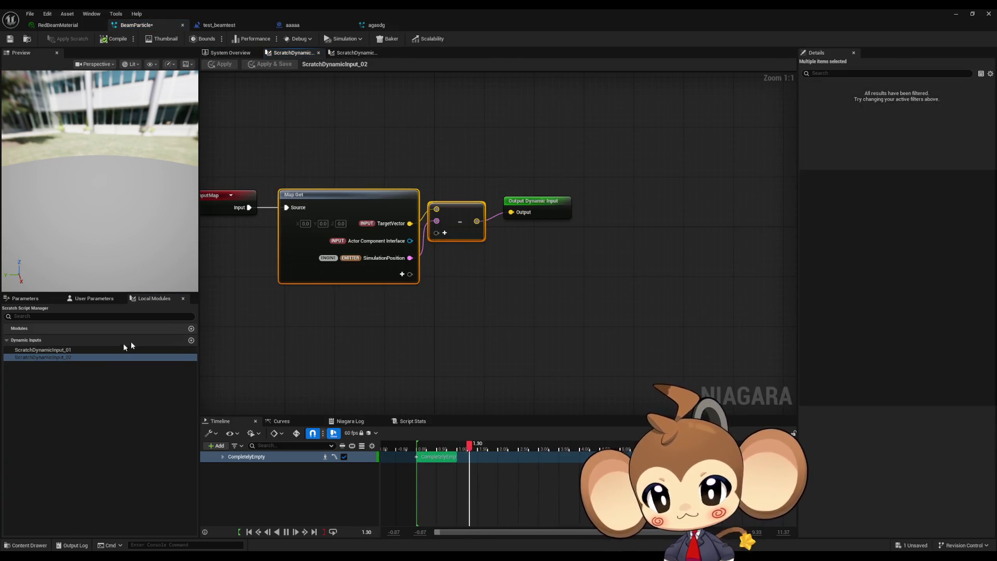
{"action": "left_click", "coordinate": [43, 351]}
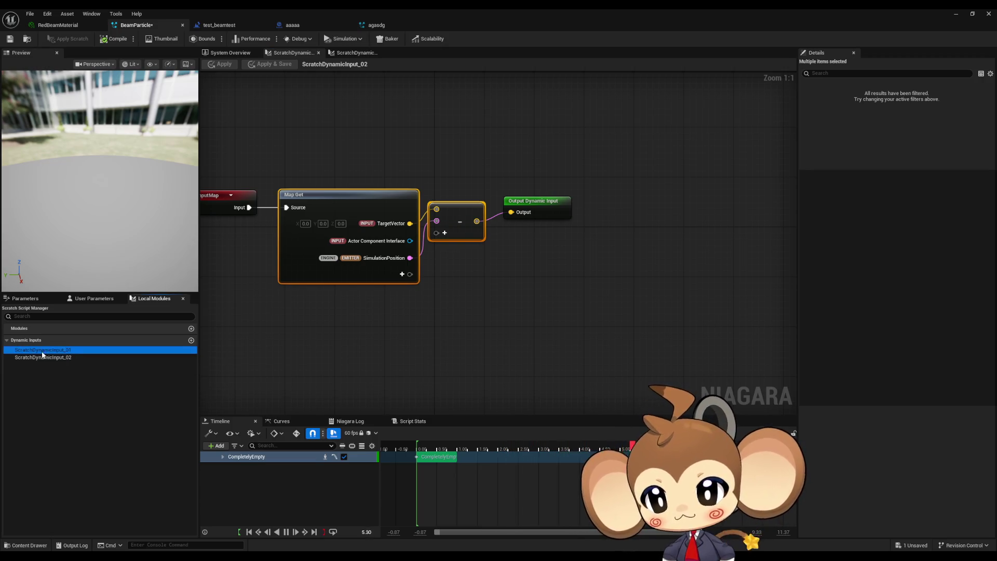
{"action": "double_click", "coordinate": [43, 353]}
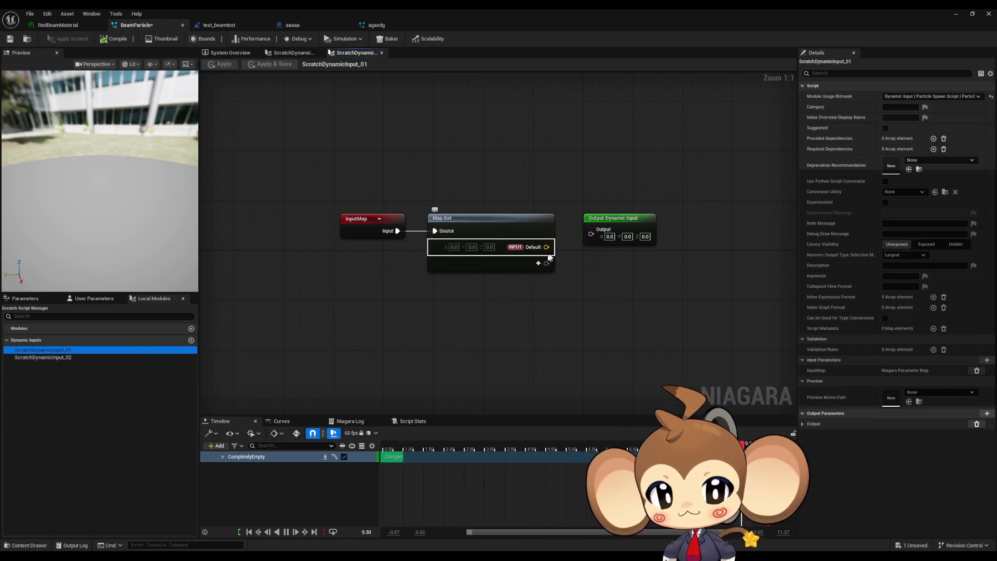
{"action": "double_click", "coordinate": [54, 356]}
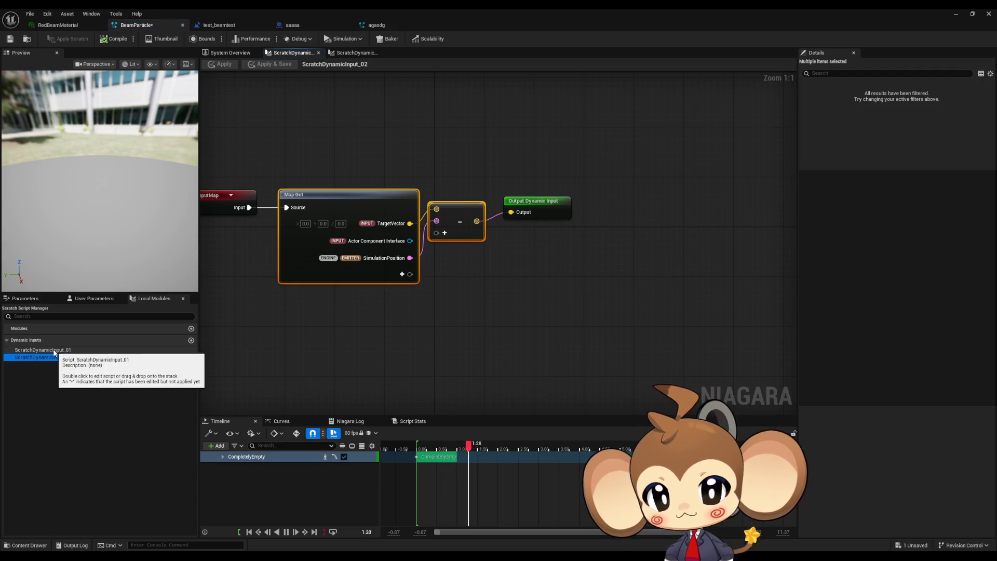
{"action": "double_click", "coordinate": [54, 351]}
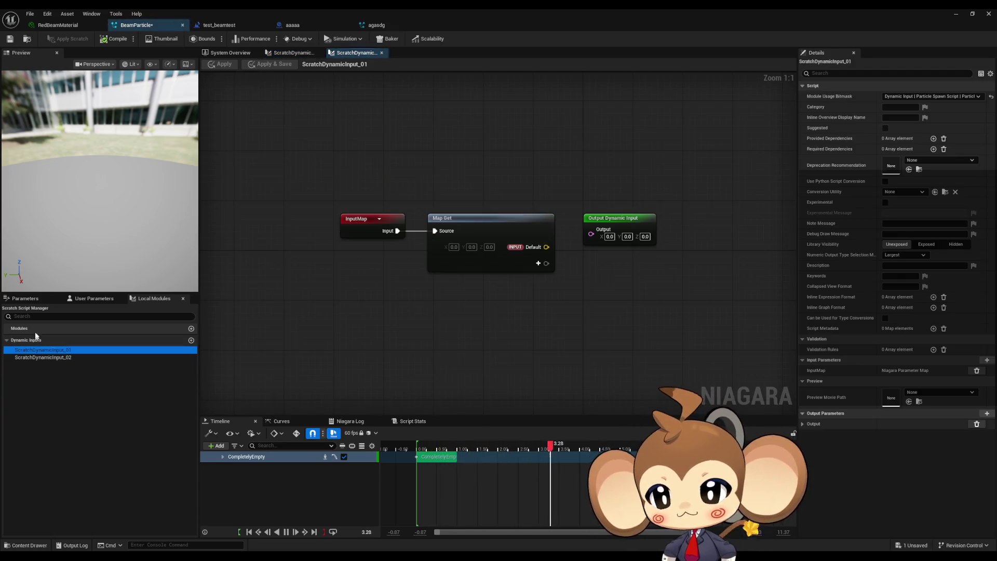
{"action": "left_click", "coordinate": [25, 298]}
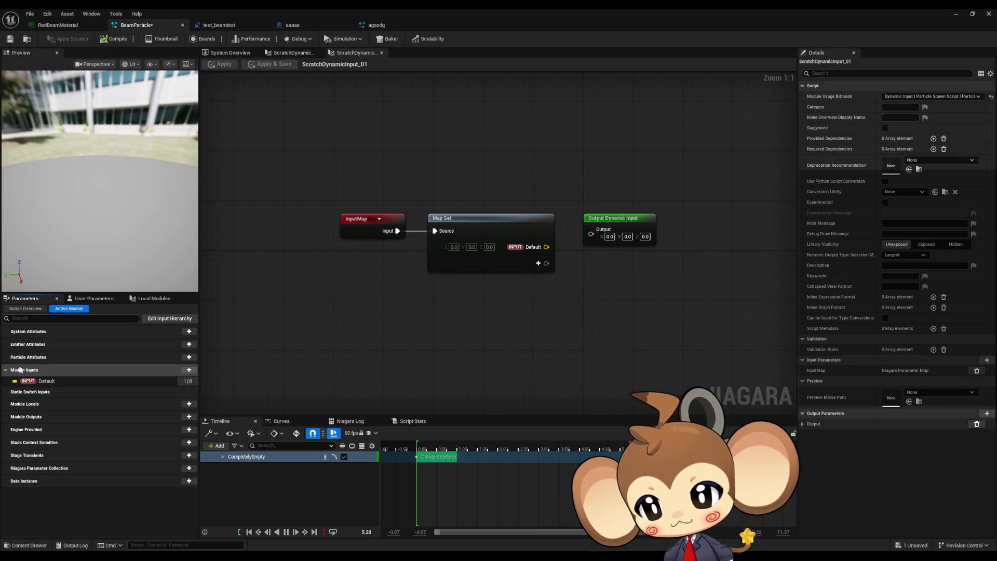
Add SimulationPosition as an output of the Map Get node in ScratchDynamicInput_01.
{"action": "left_click", "coordinate": [26, 309]}
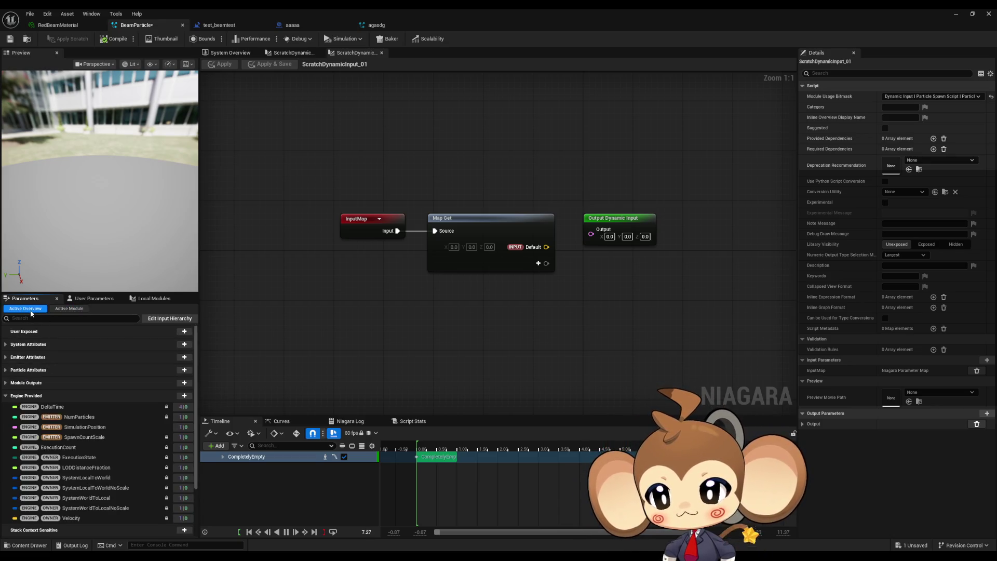
{"action": "left_click", "coordinate": [46, 318]}
{"action": "type", "text": "sim "}
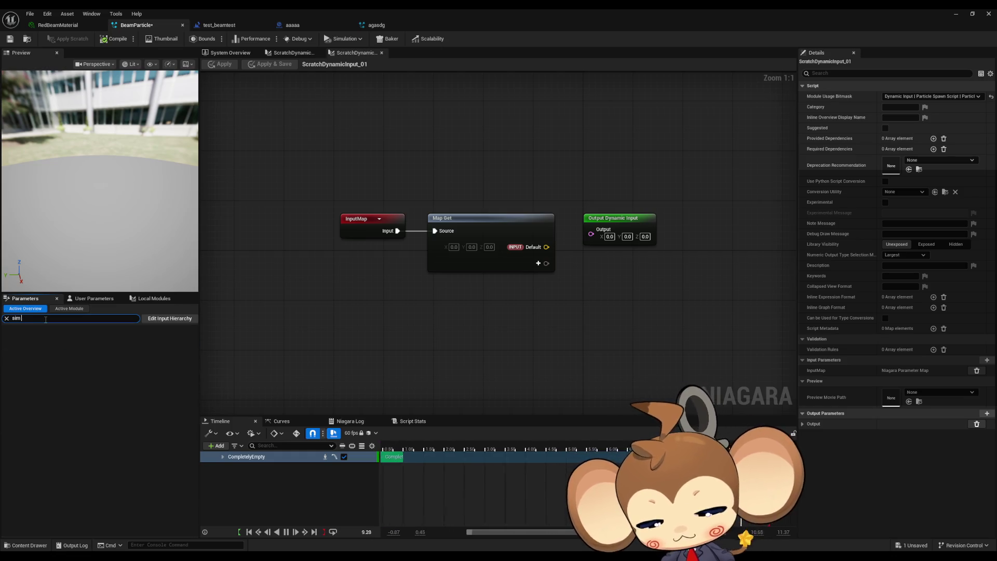
{"action": "type", "text": "posposi"}
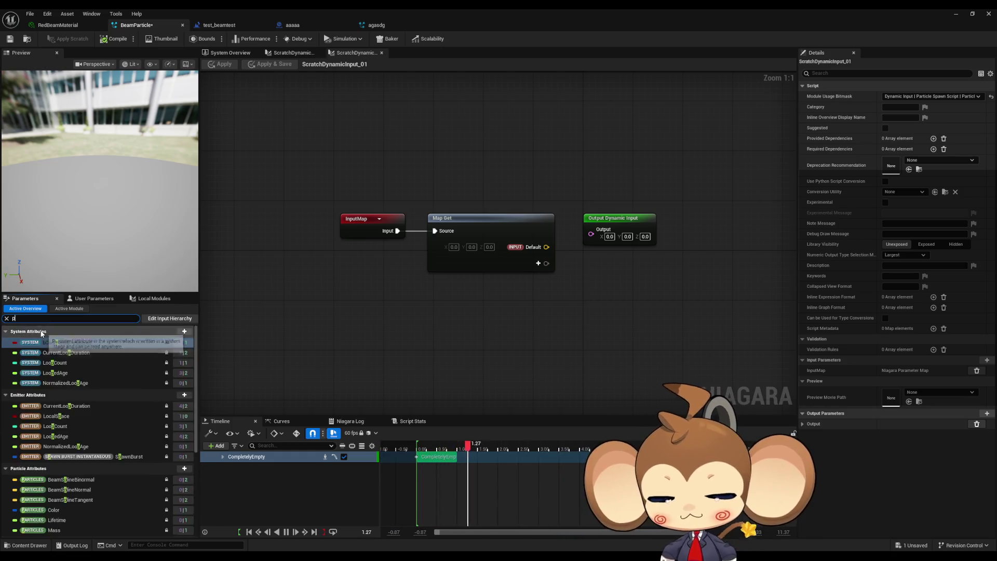
{"action": "left_click", "coordinate": [81, 366]}
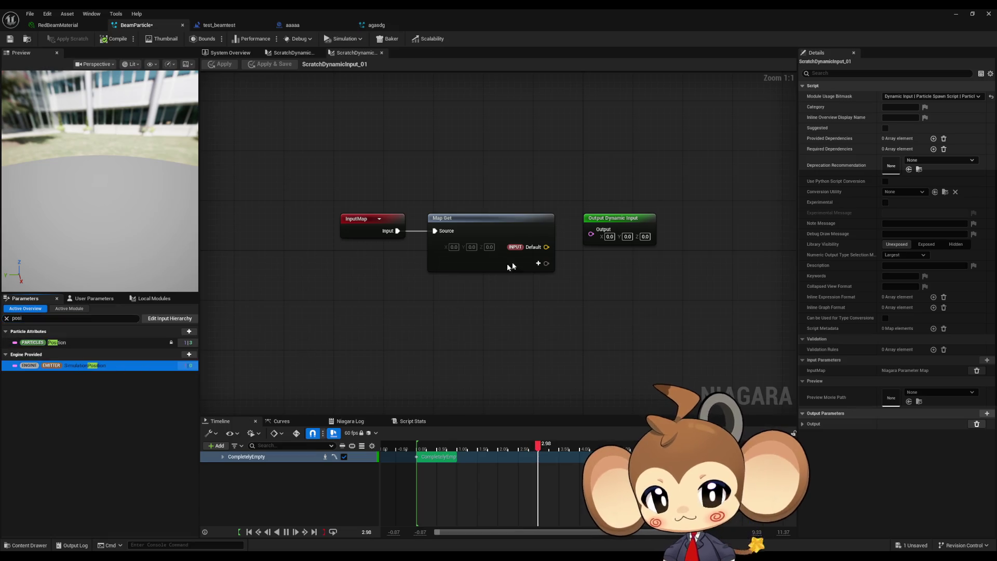
{"action": "left_click_drag", "start_coordinate": [538, 264], "coordinate": [539, 265]}
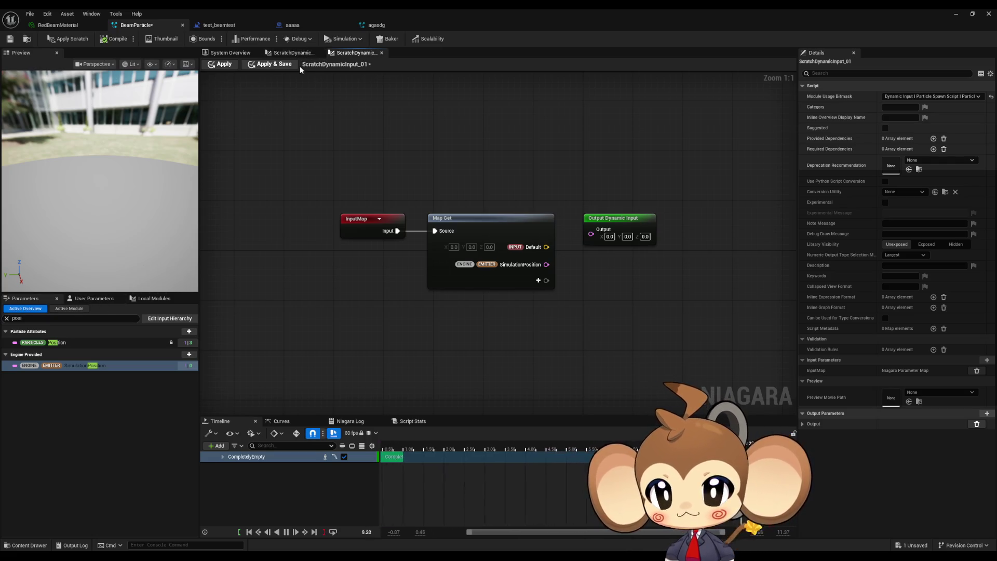
Add a Subtract node pulled from the Default output in ScratchDynamicInput_01.
{"action": "left_click", "coordinate": [147, 300]}
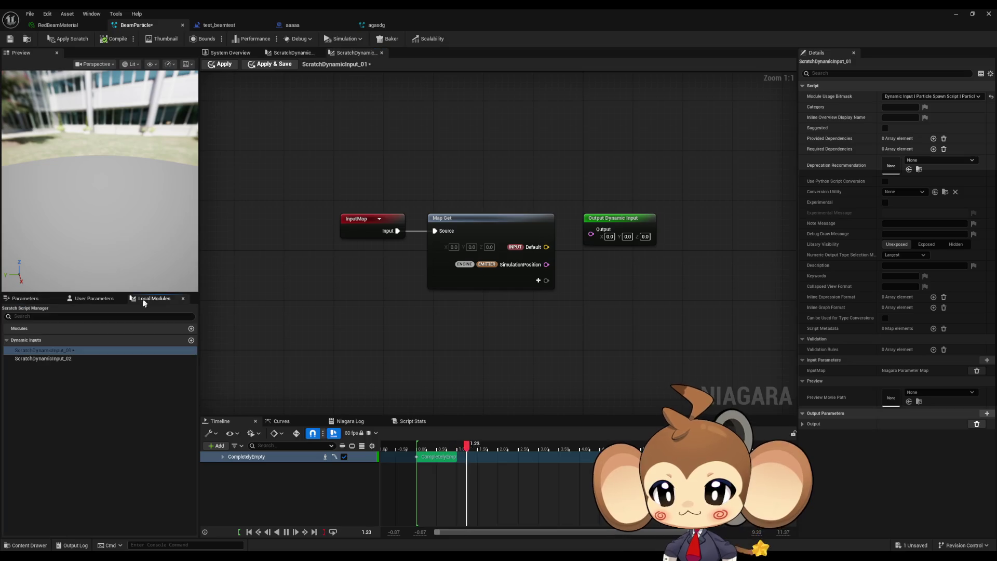
{"action": "double_click", "coordinate": [58, 359]}
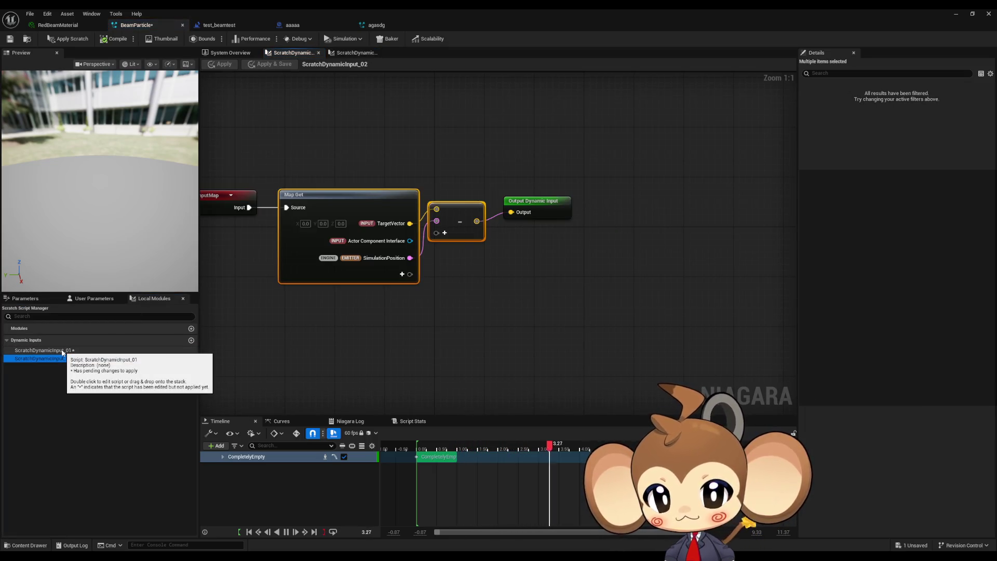
{"action": "double_click", "coordinate": [62, 351]}
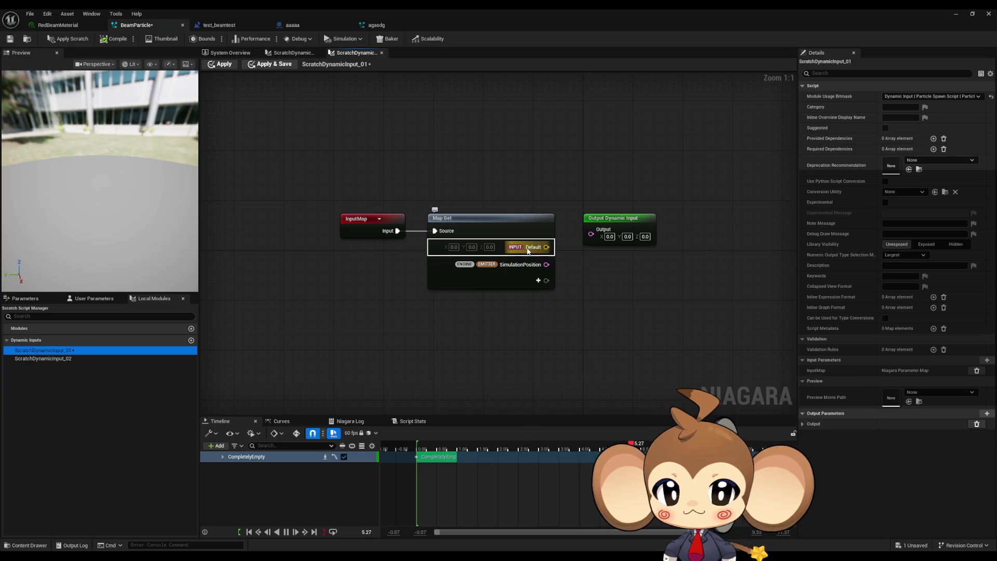
{"action": "mouse_move", "coordinate": [546, 247]}
{"action": "left_mouse_down"}
{"action": "mouse_move", "coordinate": [602, 257]}
{"action": "mouse_move", "coordinate": [581, 280]}
{"action": "mouse_move", "coordinate": [585, 294]}
{"action": "mouse_move", "coordinate": [591, 230]}
{"action": "left_mouse_up"}
{"action": "type", "text": "subtract"}
{"action": "key", "text": "Return"}
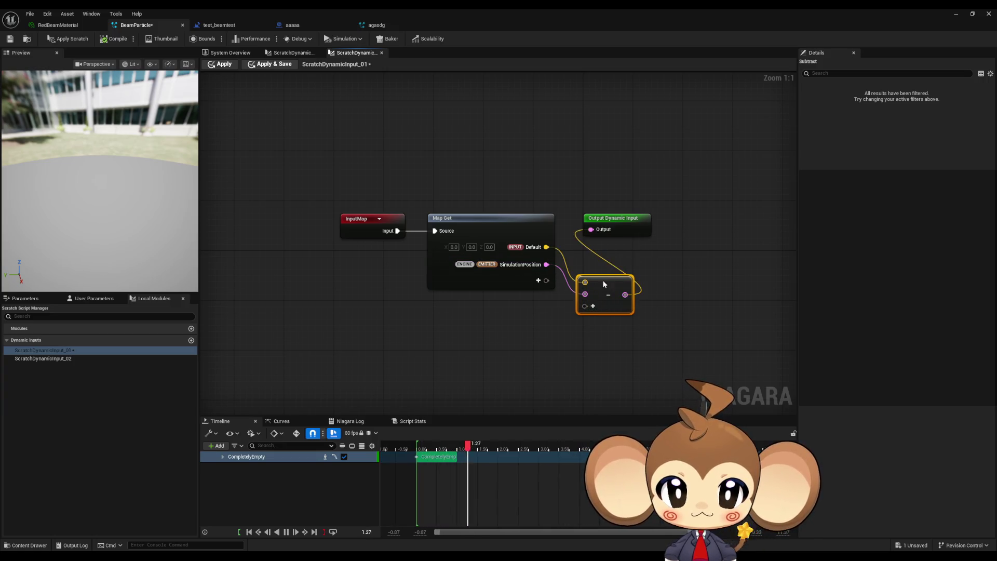
Delete the unused ScratchDynamicInput_02, clear the parameter search, and apply the scratch pad changes.
{"action": "left_click", "coordinate": [665, 265]}
{"action": "left_click", "coordinate": [44, 359]}
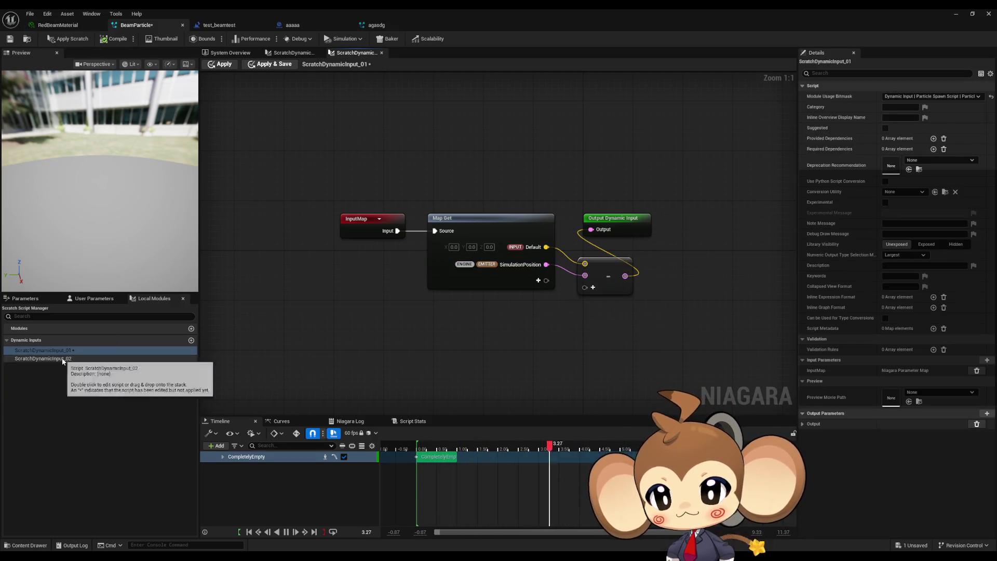
{"action": "key", "text": "Delete"}
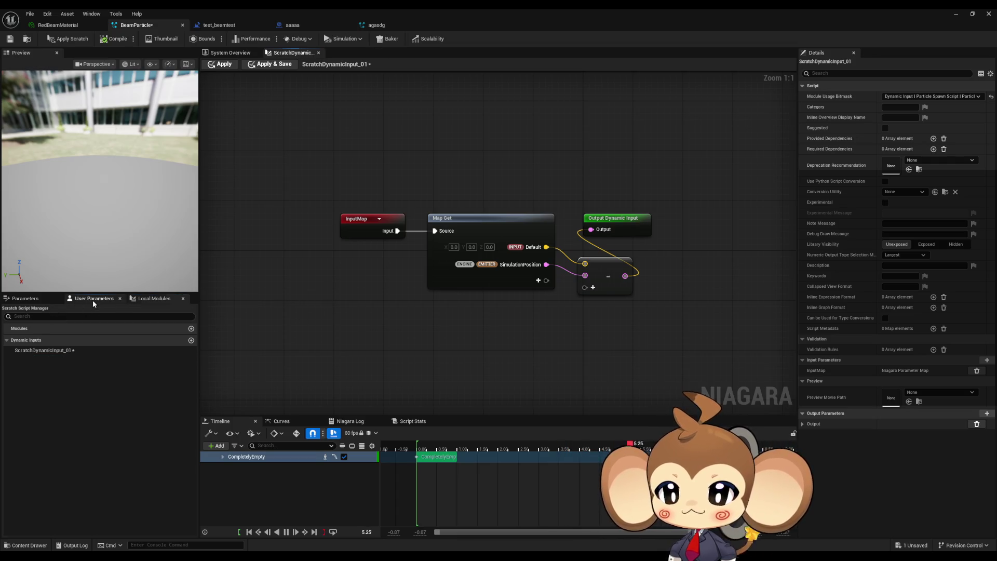
{"action": "left_click", "coordinate": [93, 299]}
{"action": "left_click", "coordinate": [27, 299]}
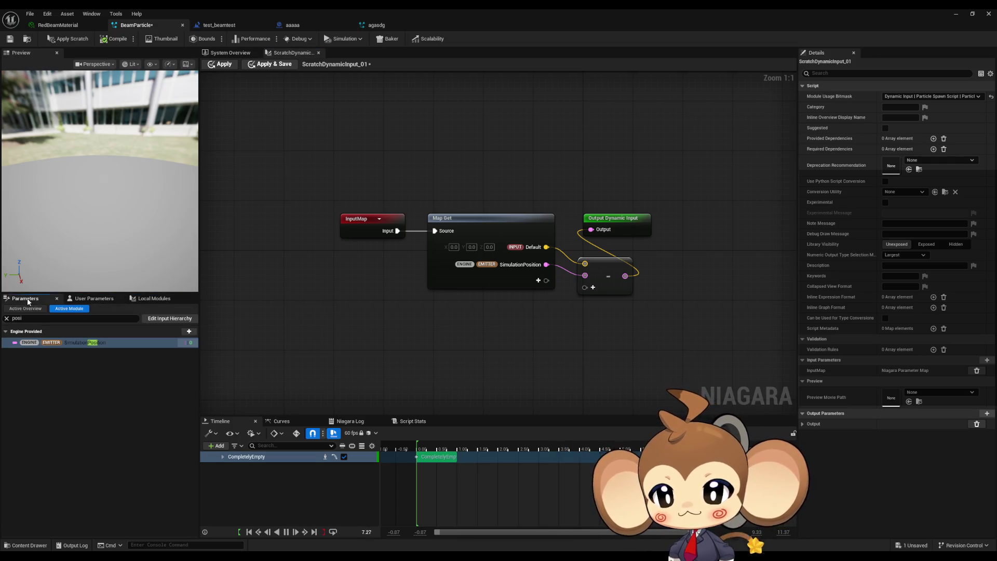
{"action": "left_click", "coordinate": [7, 318]}
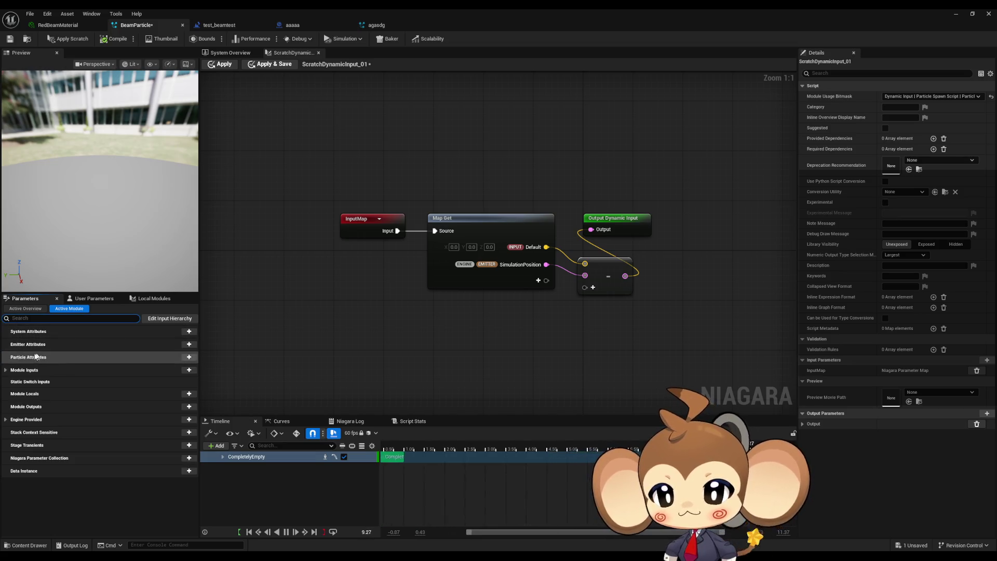
{"action": "left_click", "coordinate": [78, 40]}
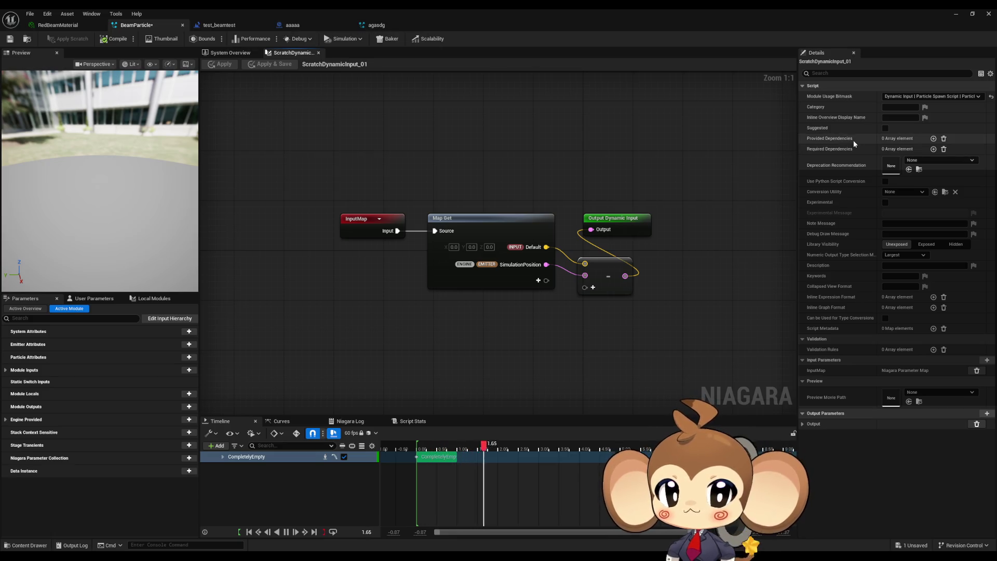
{"action": "left_click", "coordinate": [231, 55]}
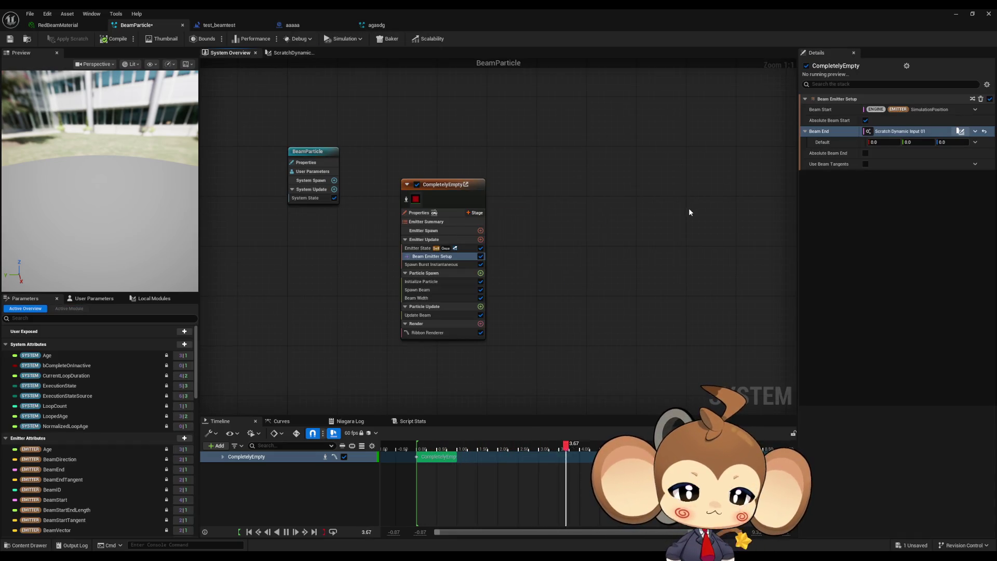
Rename ScratchDynamicInput_01's Default input to TargetVector.
{"action": "left_click", "coordinate": [827, 143]}
{"action": "left_click", "coordinate": [280, 54]}
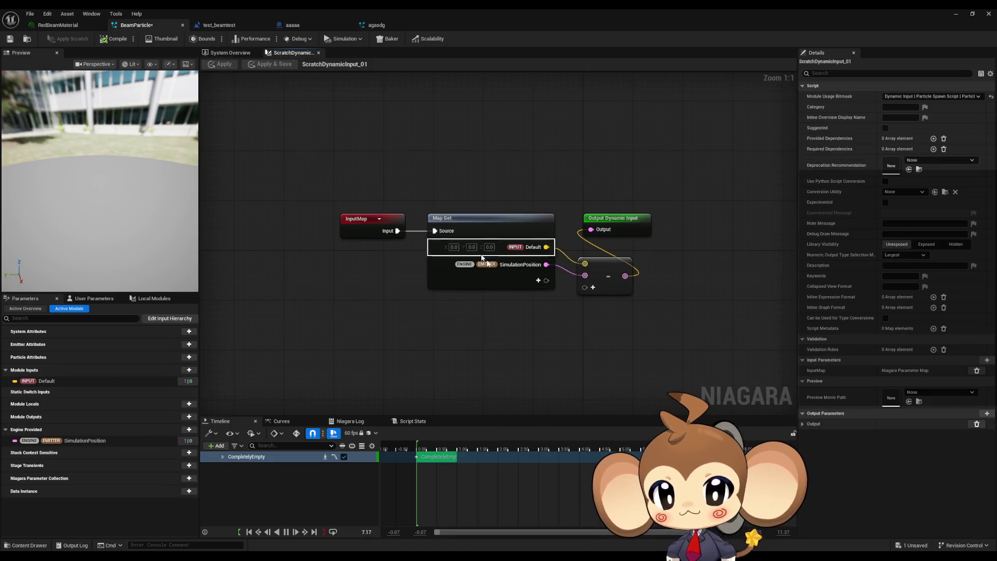
{"action": "double_click", "coordinate": [533, 248]}
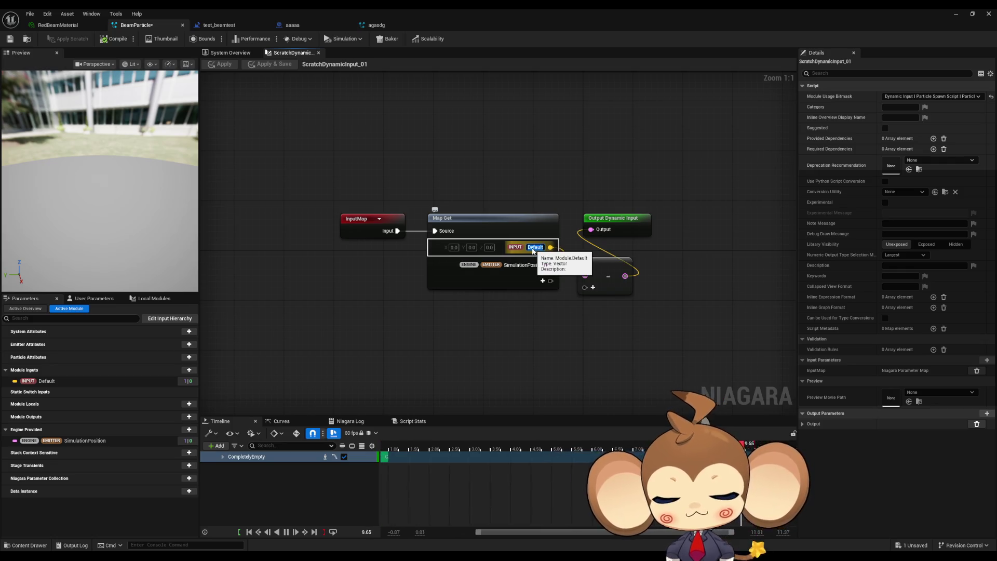
{"action": "type", "text": "TargetVector"}
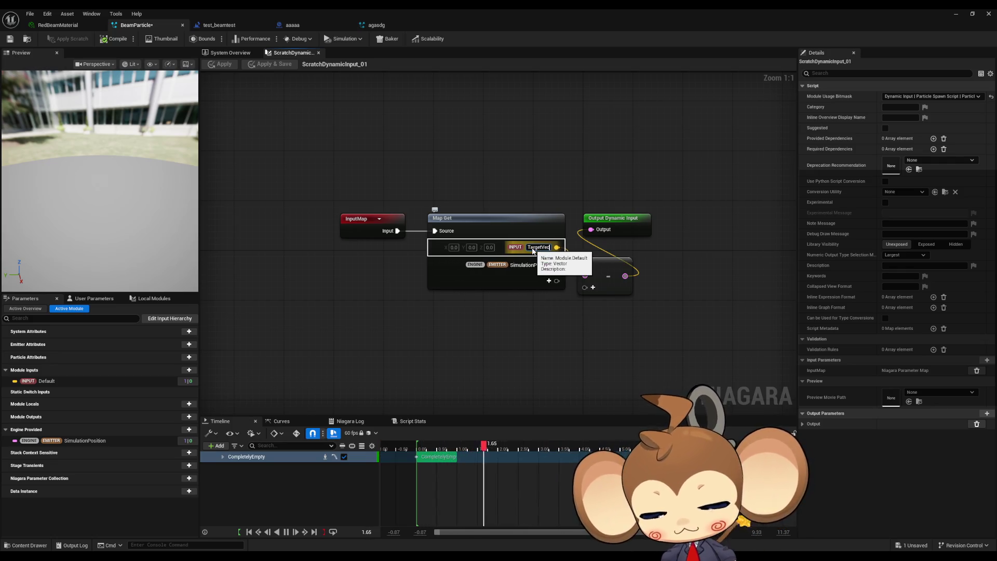
{"action": "key", "text": "Return"}
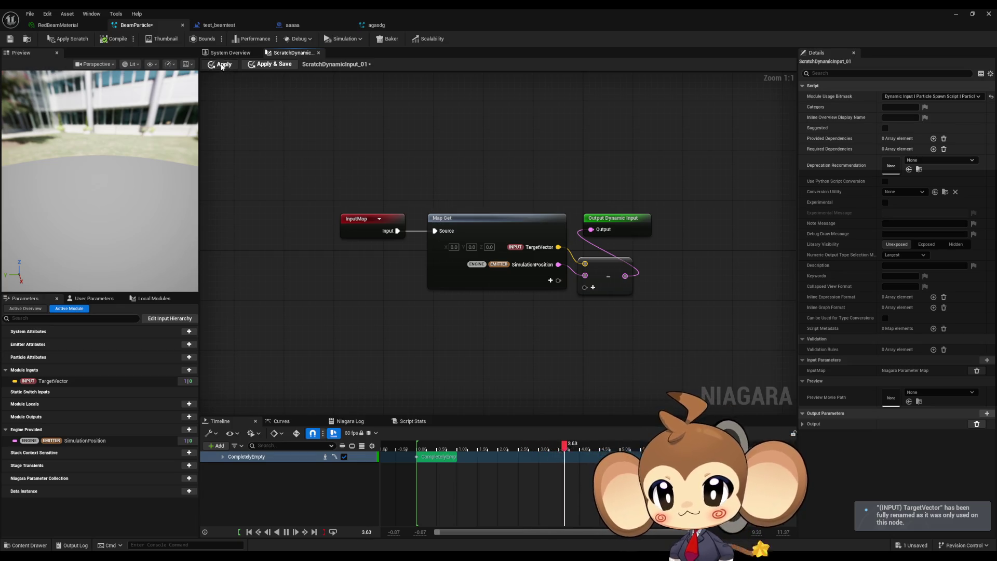
Apply the scratch input and bind the Beam End TargetVector to a new user parameter.
{"action": "left_click", "coordinate": [221, 64]}
{"action": "left_click", "coordinate": [230, 53]}
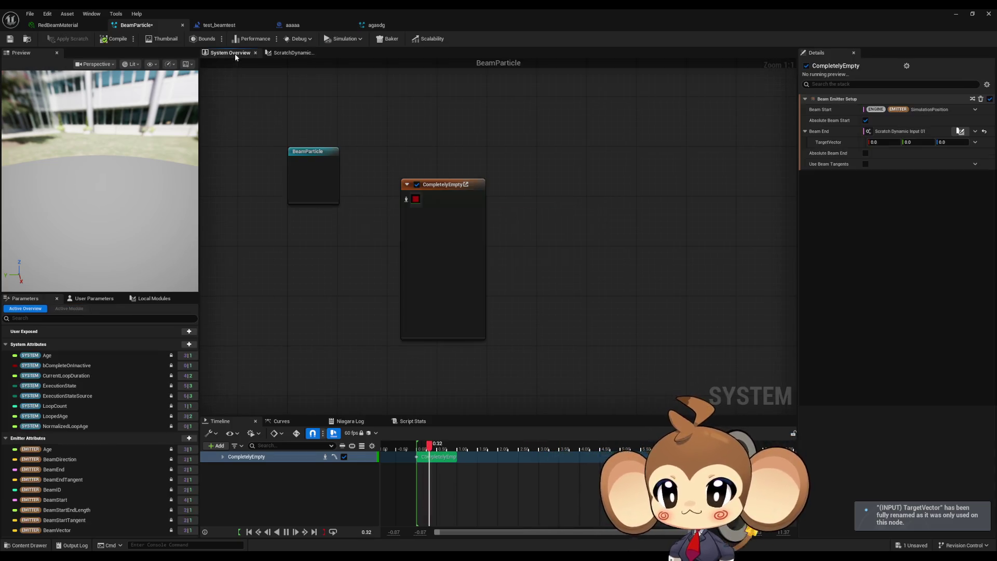
{"action": "left_click", "coordinate": [974, 142]}
{"action": "type", "text": "user"}
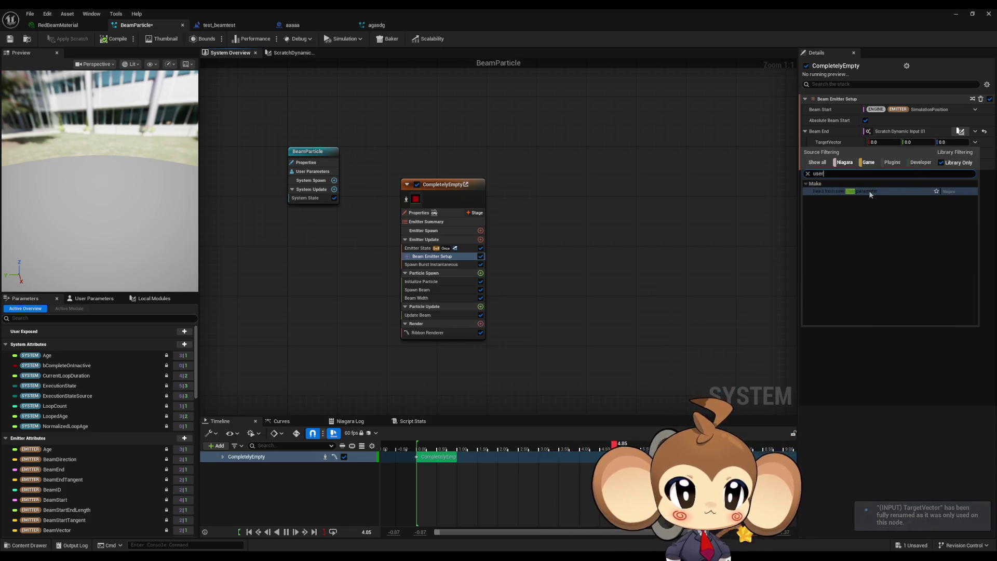
{"action": "left_click", "coordinate": [856, 182]}
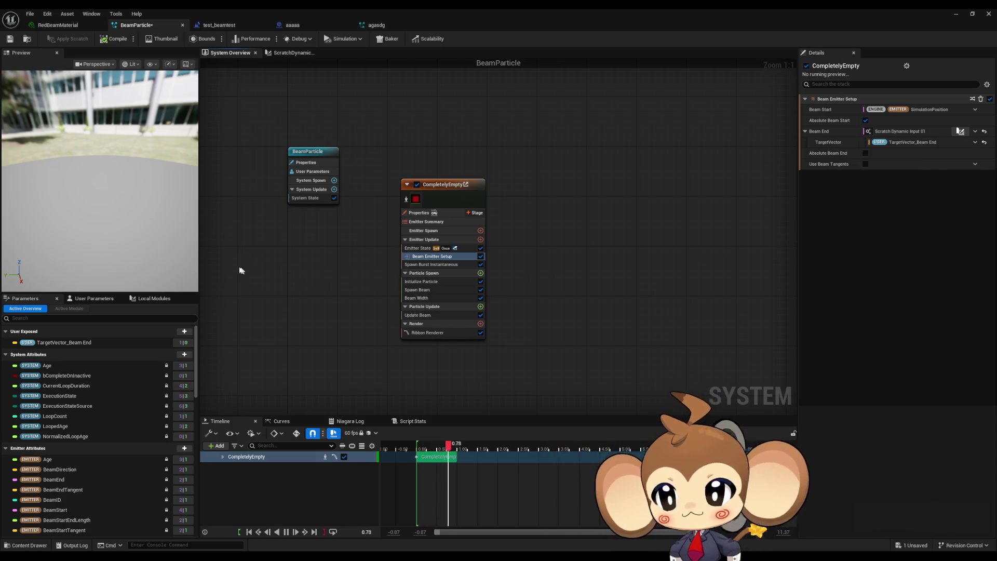
Rename the user parameter to TargetVector_BeamEnd, save BeamParticle, and switch to the aaaaa blueprint.
{"action": "left_click", "coordinate": [79, 342]}
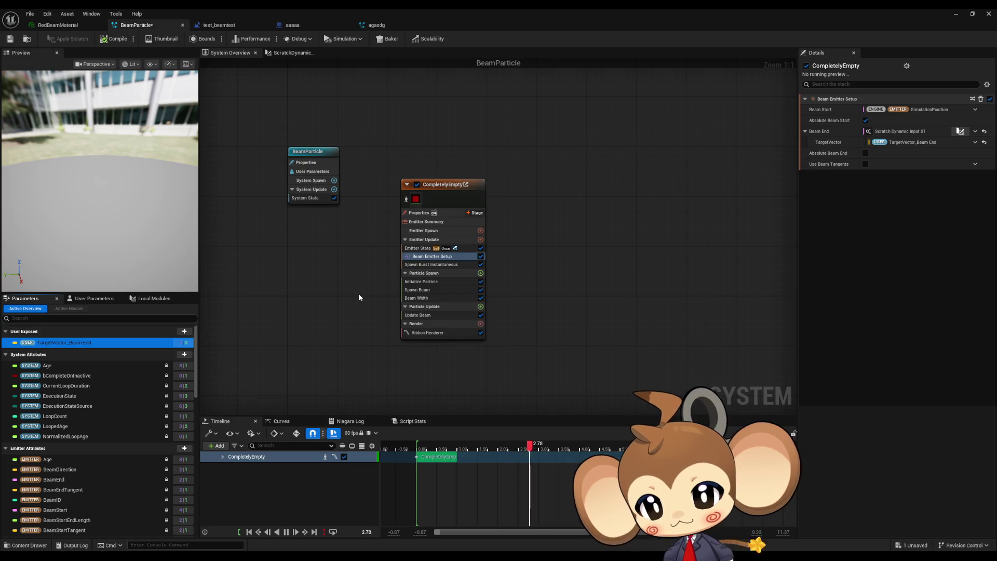
{"action": "key", "text": "F2"}
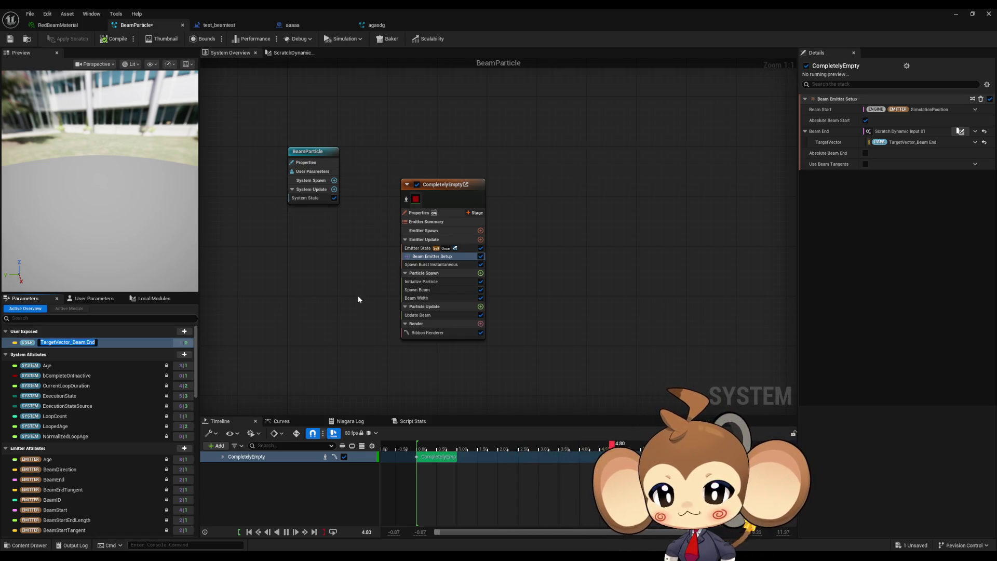
{"action": "key", "text": "BackSpace"}
{"action": "key", "text": "Return"}
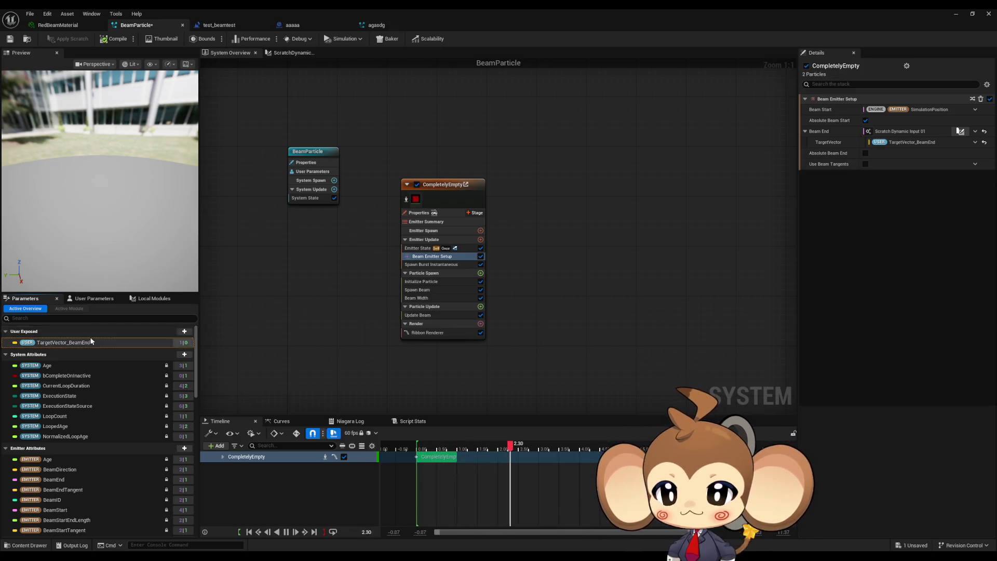
{"action": "left_click", "coordinate": [219, 317]}
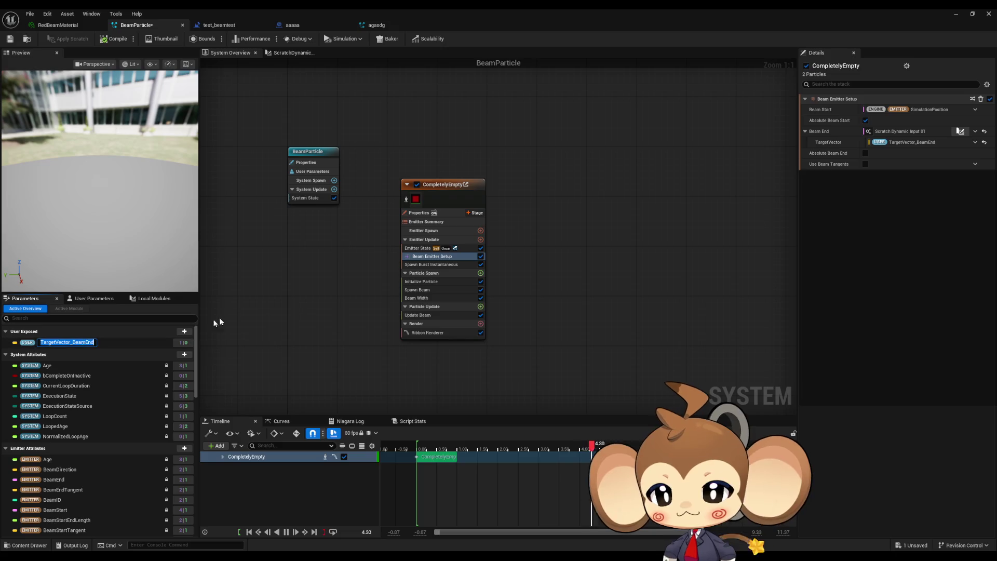
{"action": "left_click", "coordinate": [9, 39]}
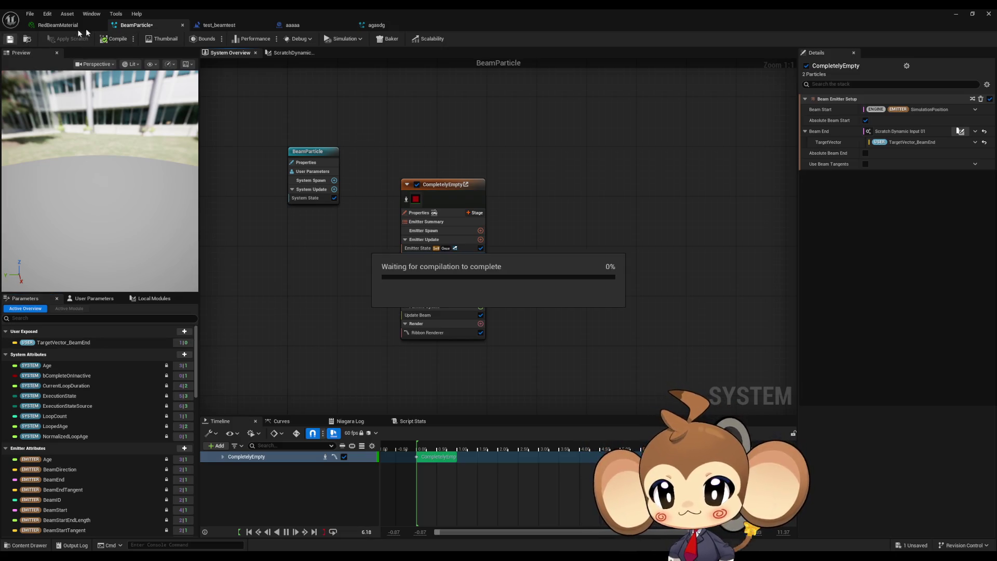
{"action": "left_click", "coordinate": [316, 24]}
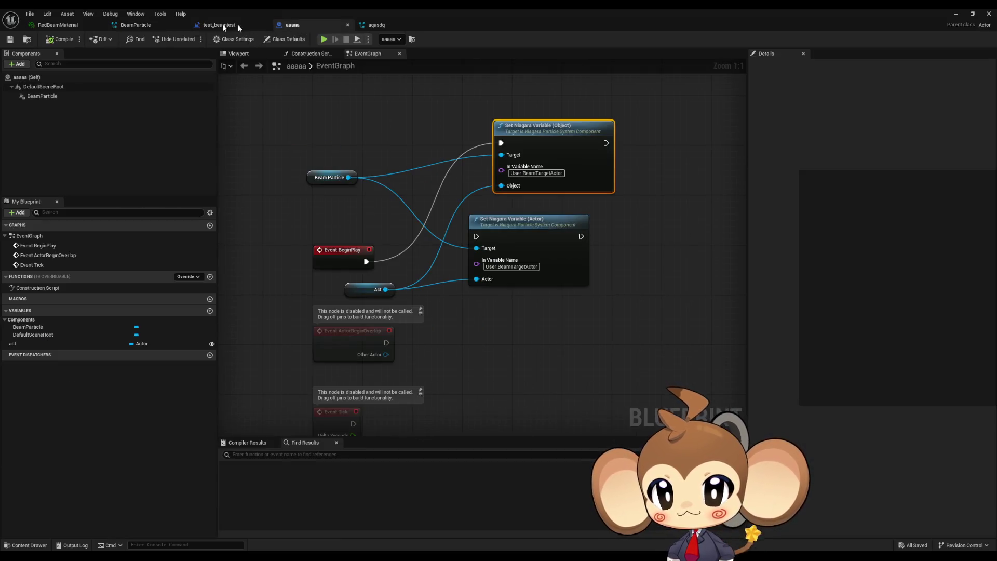
In the test_beamtest level blueprint, rename the Vector3 setter's variable to User.TargetVector_BeamEnd.
{"action": "left_click", "coordinate": [228, 25]}
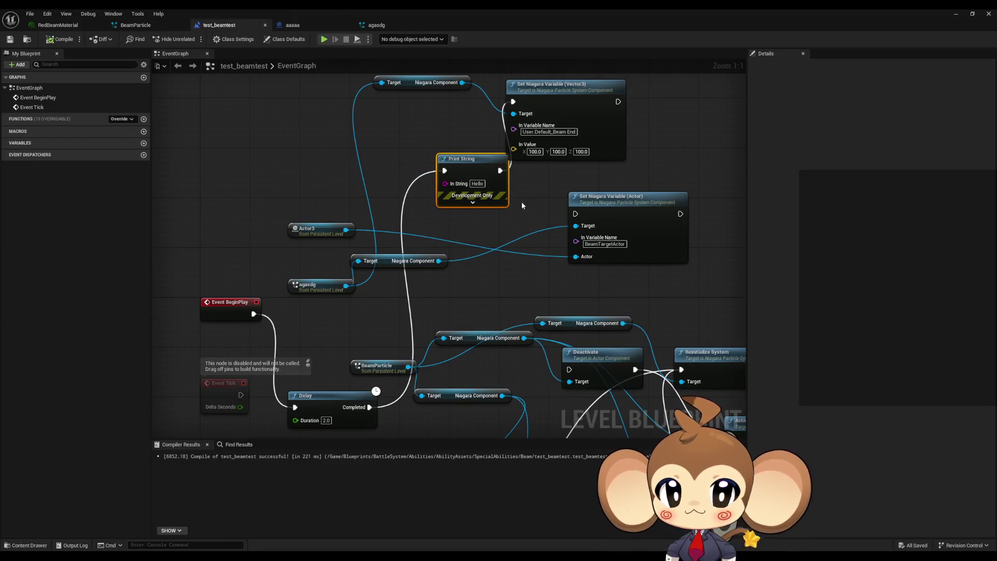
{"action": "scroll", "coordinate": [521, 204], "scroll_direction": "down", "scroll_amount": 1}
{"action": "mouse_move", "coordinate": [525, 225]}
{"action": "left_mouse_down"}
{"action": "mouse_move", "coordinate": [486, 230]}
{"action": "mouse_move", "coordinate": [479, 155]}
{"action": "left_mouse_up"}
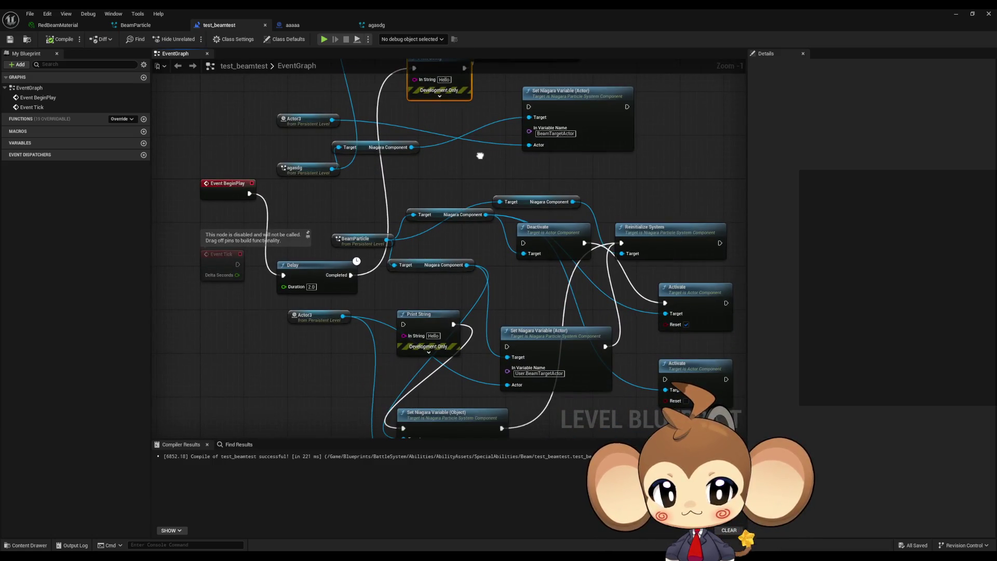
{"action": "left_click_drag", "start_coordinate": [308, 266], "coordinate": [306, 199]}
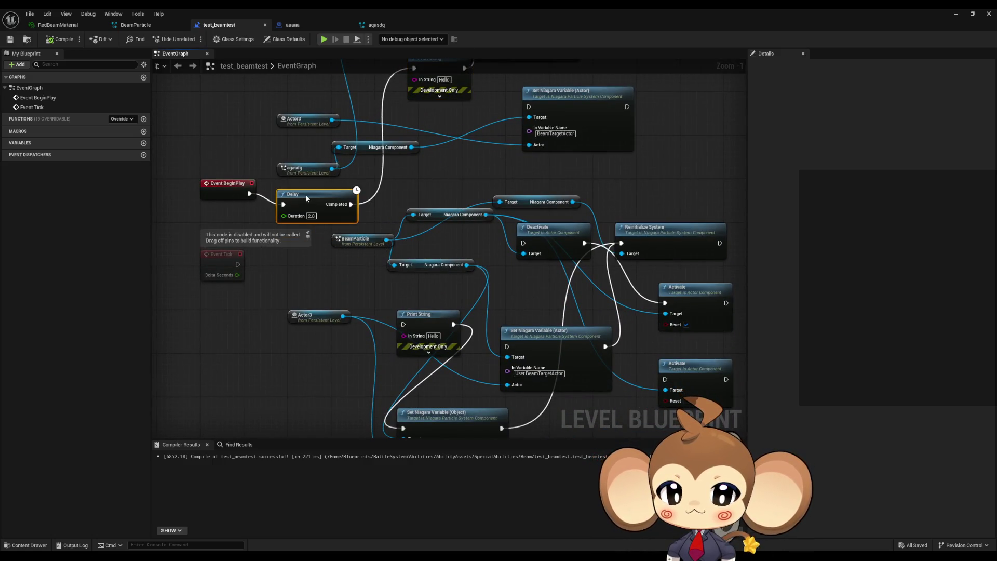
{"action": "left_click_drag", "start_coordinate": [464, 198], "coordinate": [481, 319]}
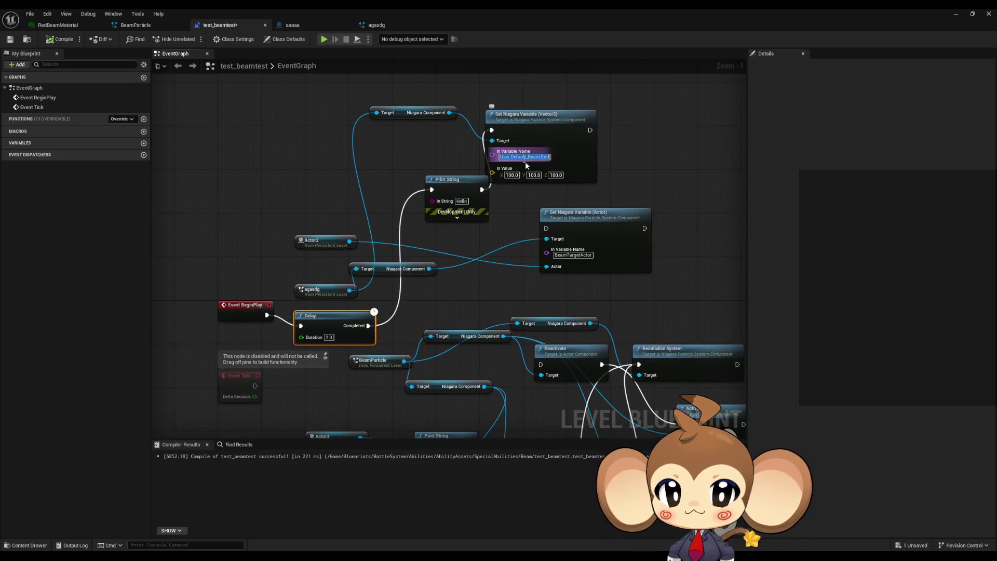
{"action": "type", "text": "User.TargetVector_BeamEnd"}
{"action": "key", "text": "Return"}
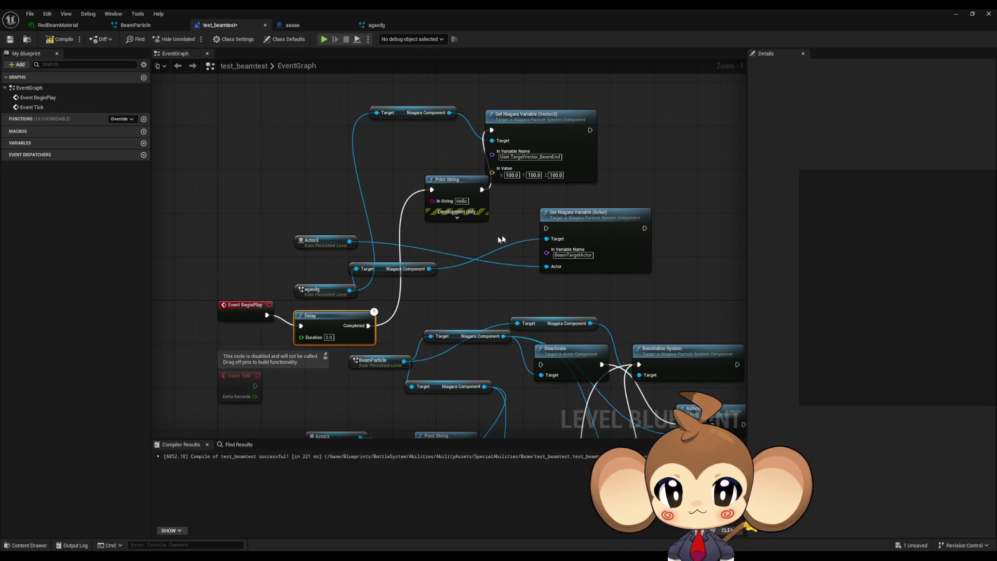
Rearrange the Vector3 setter, Print String, agasdg, Actor3 and BeamParticle nodes in the graph.
{"action": "left_click", "coordinate": [486, 249]}
{"action": "left_click_drag", "start_coordinate": [576, 150], "coordinate": [625, 133]}
{"action": "left_click_drag", "start_coordinate": [454, 184], "coordinate": [474, 162]}
{"action": "mouse_move", "coordinate": [335, 291]}
{"action": "left_mouse_down"}
{"action": "mouse_move", "coordinate": [298, 162]}
{"action": "mouse_move", "coordinate": [280, 160]}
{"action": "left_mouse_up"}
{"action": "left_click_drag", "start_coordinate": [318, 246], "coordinate": [271, 249]}
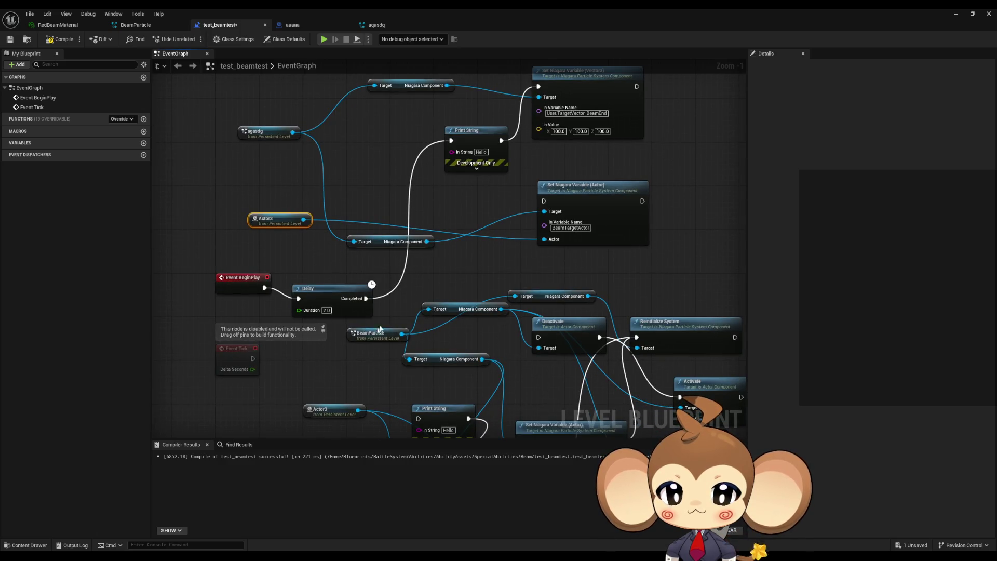
{"action": "mouse_move", "coordinate": [380, 329]}
{"action": "left_mouse_down"}
{"action": "mouse_move", "coordinate": [331, 147]}
{"action": "mouse_move", "coordinate": [372, 91]}
{"action": "left_mouse_up"}
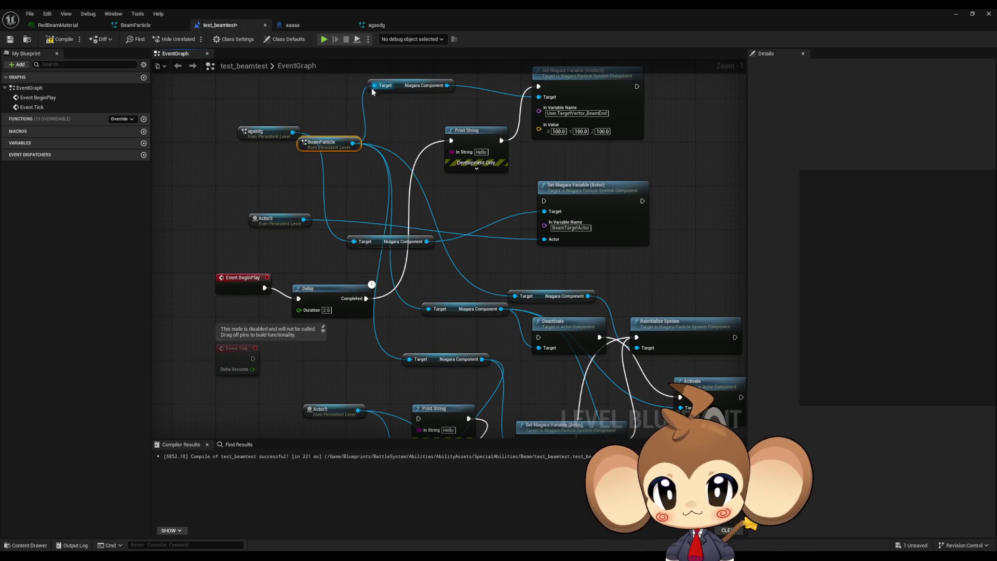
{"action": "scroll", "coordinate": [496, 270], "scroll_direction": "down", "scroll_amount": 4}
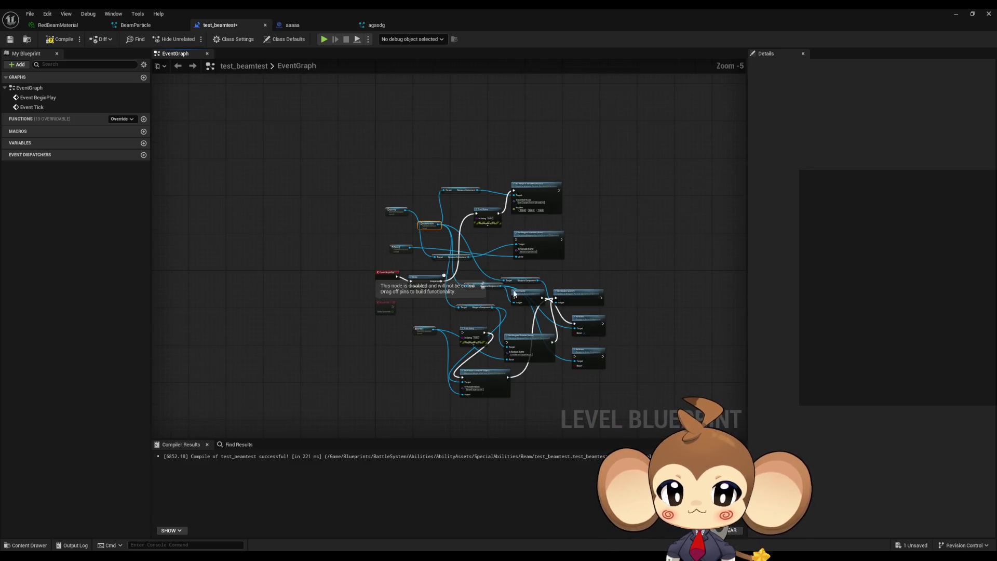
{"action": "scroll", "coordinate": [514, 293], "scroll_direction": "up", "scroll_amount": 2}
Delete the old Actor setter, Activate and Set Niagara Variable (Object) nodes.
{"action": "left_click_drag", "start_coordinate": [451, 249], "coordinate": [678, 305]}
{"action": "key", "text": "Delete"}
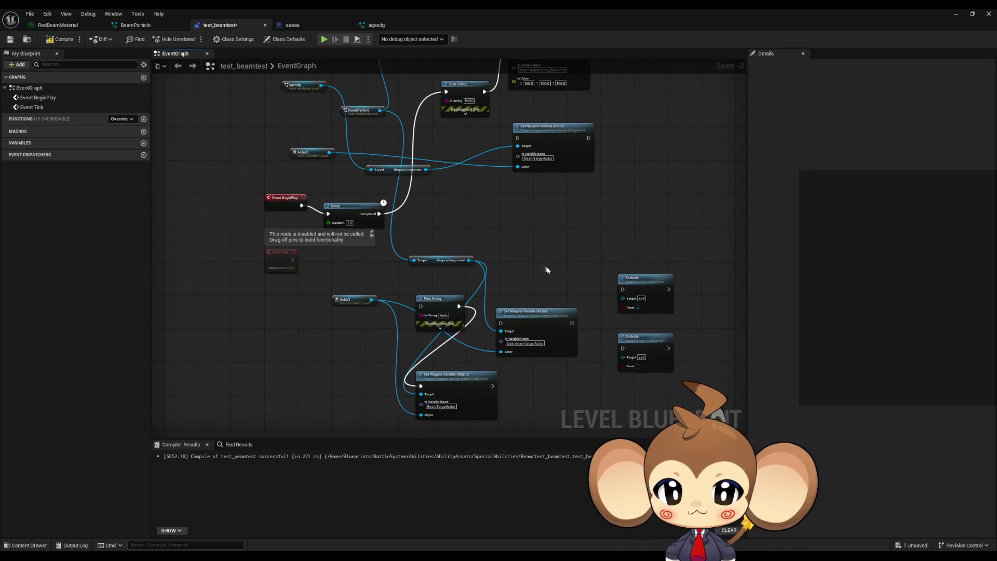
{"action": "key", "text": "Delete"}
{"action": "left_click", "coordinate": [462, 383]}
{"action": "key", "text": "Delete"}
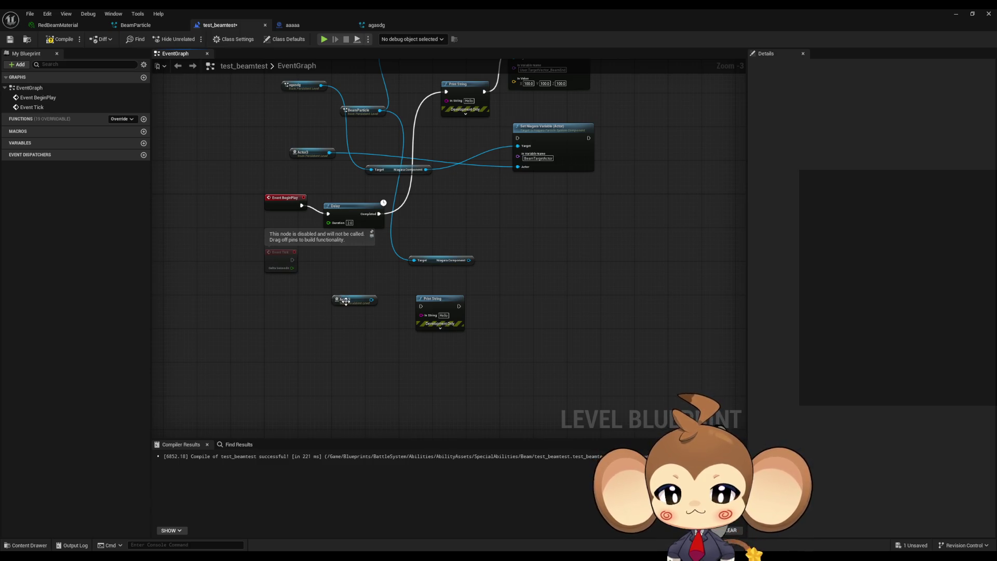
Add a Get Actor Location node for Actor3 and wire it into the Vector3 In Value.
{"action": "mouse_move", "coordinate": [346, 301]}
{"action": "left_mouse_down"}
{"action": "mouse_move", "coordinate": [485, 233]}
{"action": "mouse_move", "coordinate": [572, 231]}
{"action": "mouse_move", "coordinate": [562, 227]}
{"action": "left_mouse_up"}
{"action": "type", "text": "loca get"}
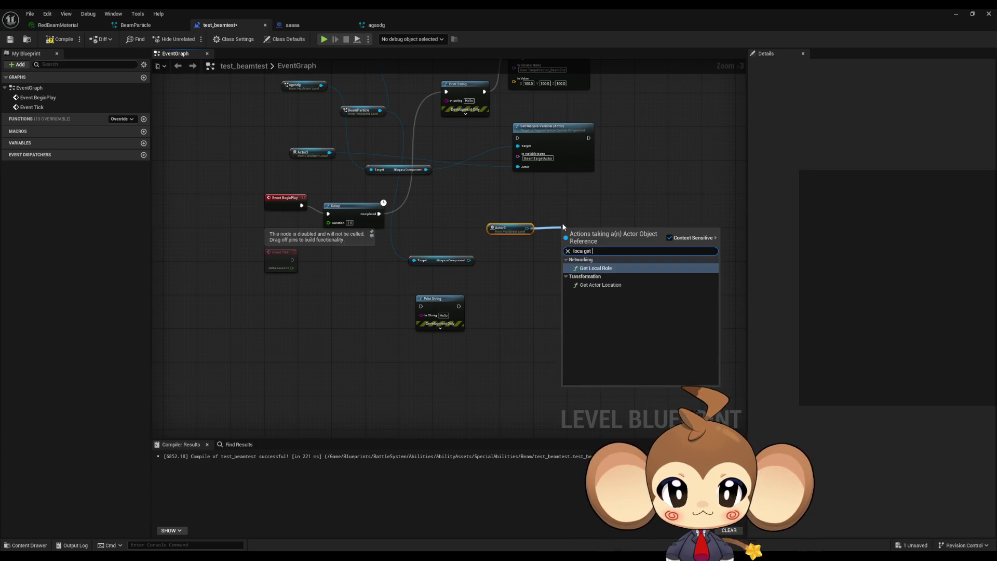
{"action": "left_click", "coordinate": [601, 285]}
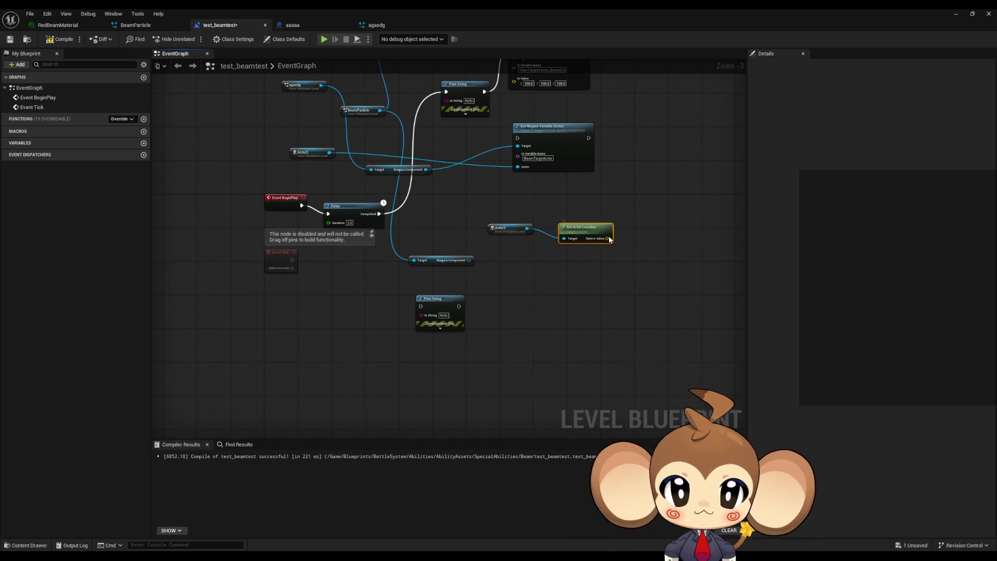
{"action": "left_click_drag", "start_coordinate": [608, 238], "coordinate": [514, 78]}
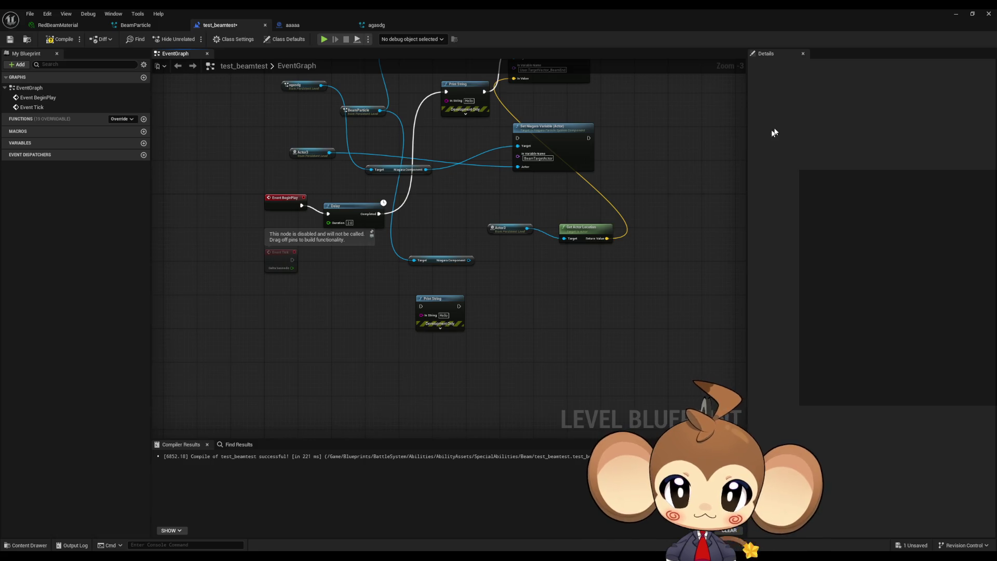
Play-test the level to check the beam, then return to the level blueprint.
{"action": "left_click", "coordinate": [957, 15]}
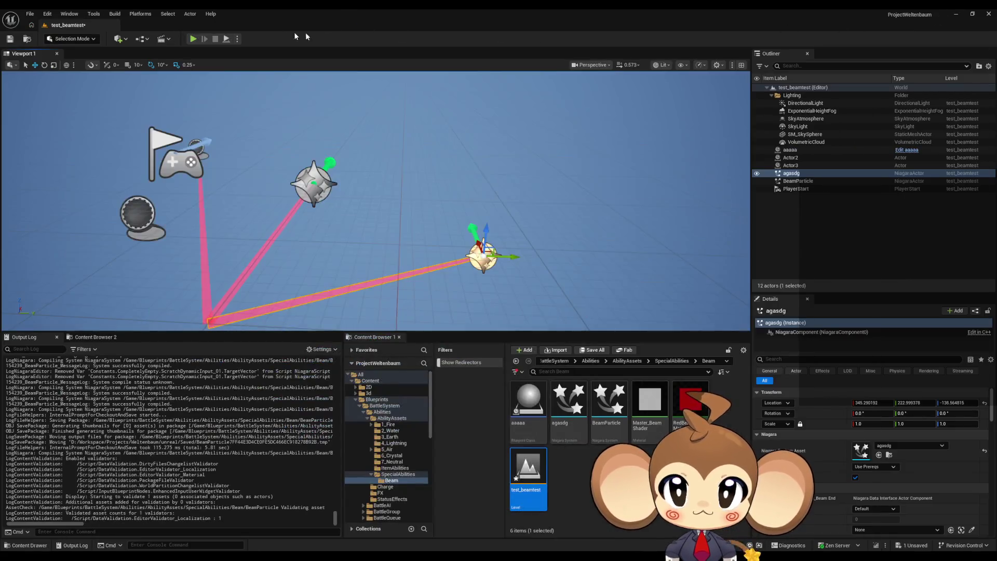
{"action": "left_click", "coordinate": [192, 39]}
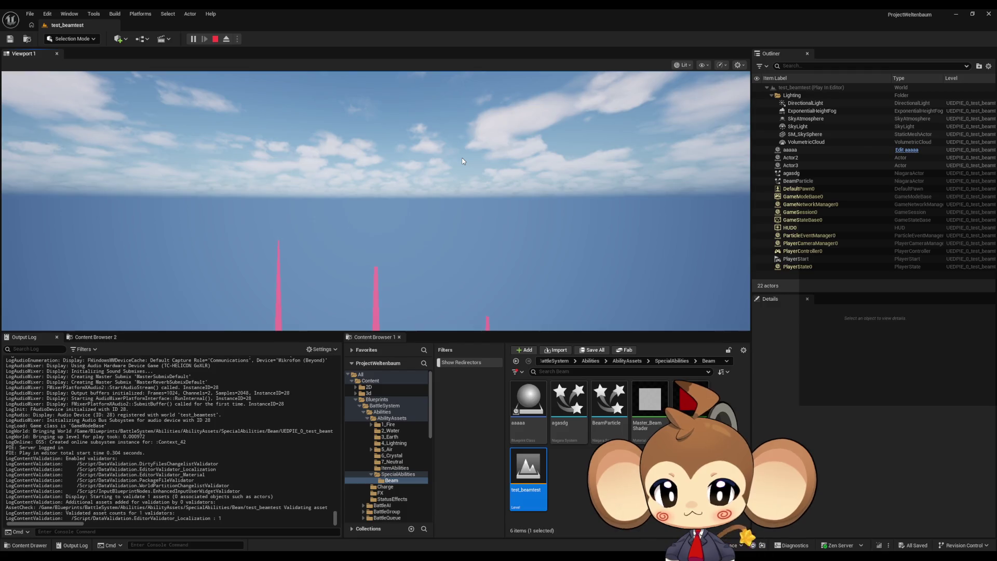
{"action": "left_click", "coordinate": [226, 39]}
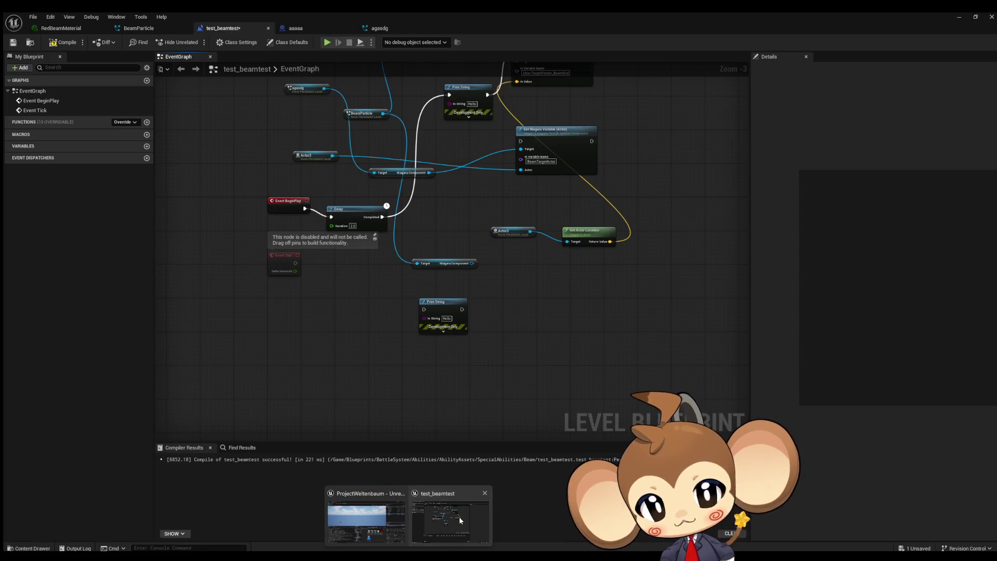
{"action": "left_click", "coordinate": [459, 520]}
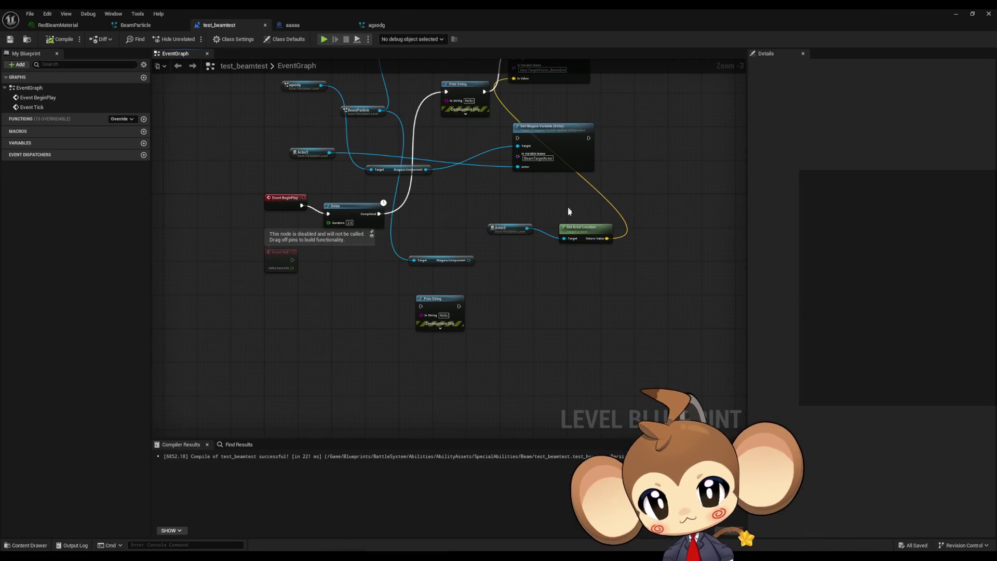
Rearrange the Print String, BeamParticle, agasdg and Vector3 setter nodes in the graph.
{"action": "left_click_drag", "start_coordinate": [566, 204], "coordinate": [574, 285]}
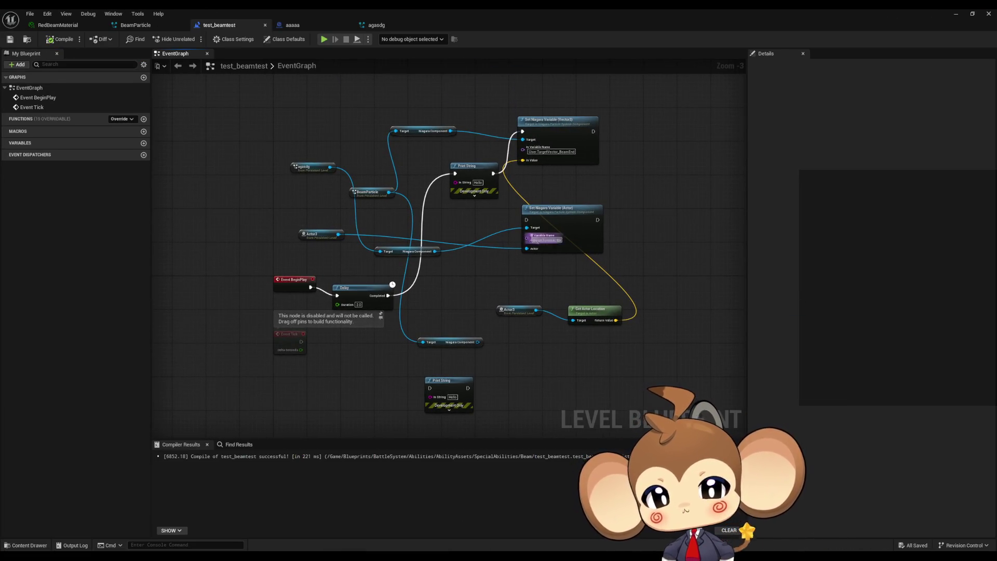
{"action": "left_click_drag", "start_coordinate": [468, 179], "coordinate": [476, 212]}
{"action": "mouse_move", "coordinate": [361, 189]}
{"action": "left_mouse_down"}
{"action": "mouse_move", "coordinate": [246, 175]}
{"action": "mouse_move", "coordinate": [265, 139]}
{"action": "mouse_move", "coordinate": [322, 158]}
{"action": "mouse_move", "coordinate": [311, 126]}
{"action": "left_mouse_up"}
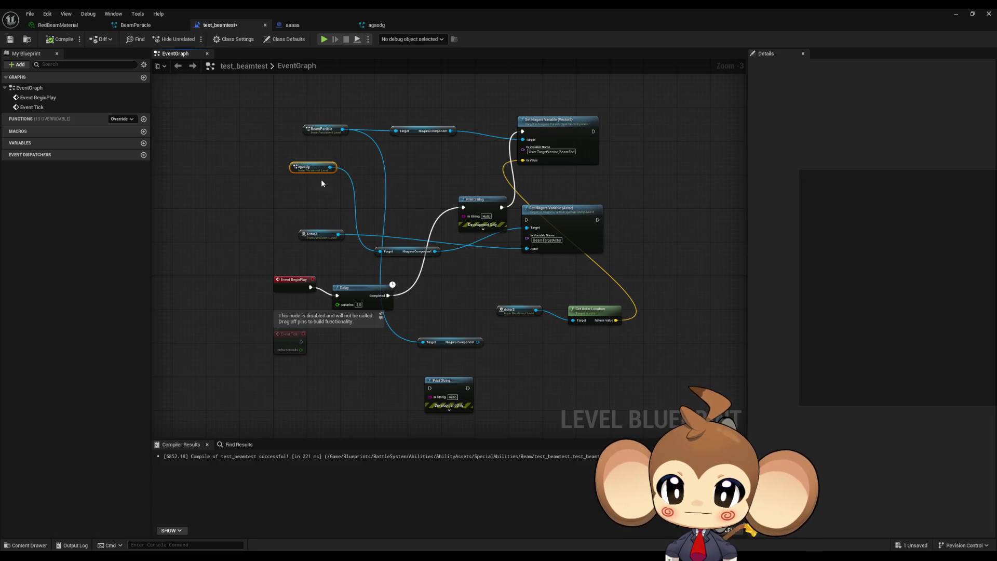
{"action": "left_click_drag", "start_coordinate": [322, 183], "coordinate": [333, 251]}
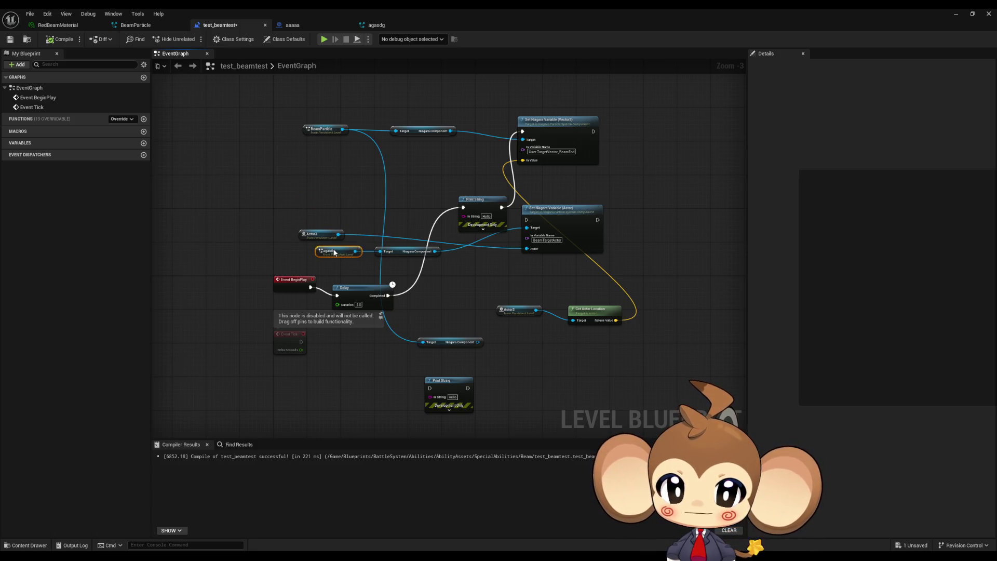
{"action": "scroll", "coordinate": [463, 271], "scroll_direction": "up", "scroll_amount": 3}
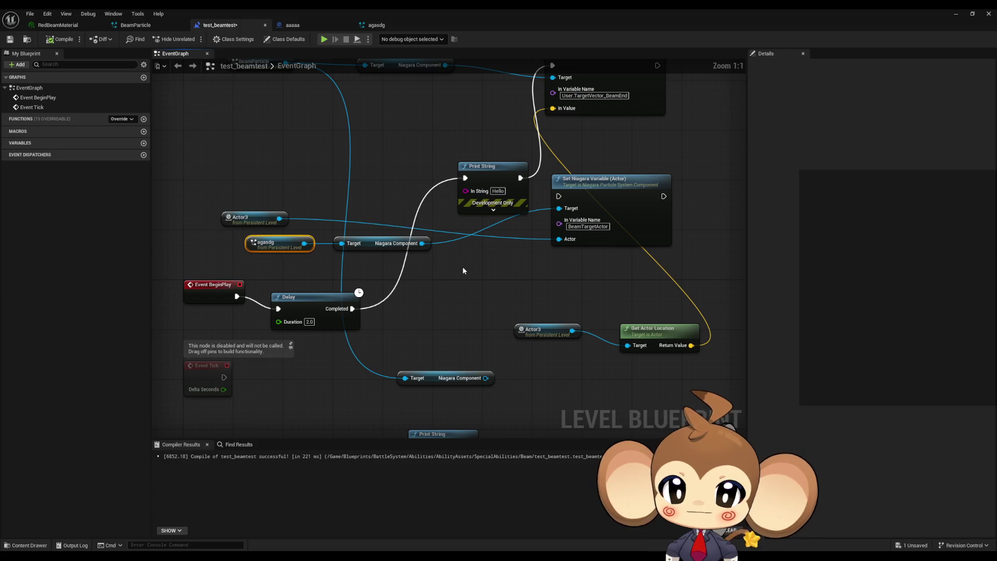
{"action": "scroll", "coordinate": [464, 271], "scroll_direction": "down", "scroll_amount": 1}
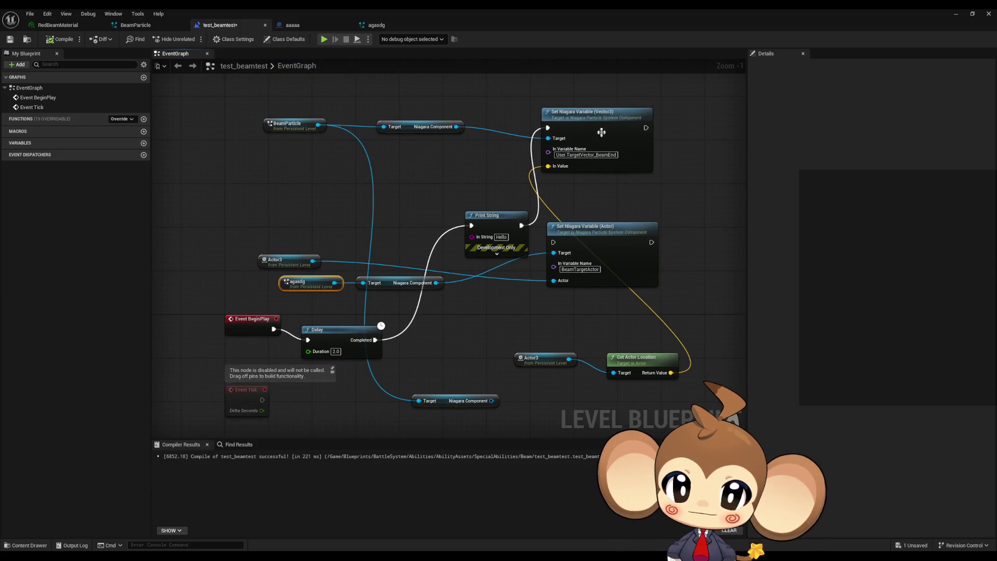
{"action": "left_click_drag", "start_coordinate": [601, 132], "coordinate": [691, 138]}
Delete the Set Niagara Variable (Actor) node, lower Print String and leftover Niagara Component node.
{"action": "mouse_move", "coordinate": [607, 267]}
{"action": "left_mouse_down"}
{"action": "mouse_move", "coordinate": [552, 393]}
{"action": "mouse_move", "coordinate": [573, 383]}
{"action": "left_mouse_up"}
{"action": "key", "text": "Delete"}
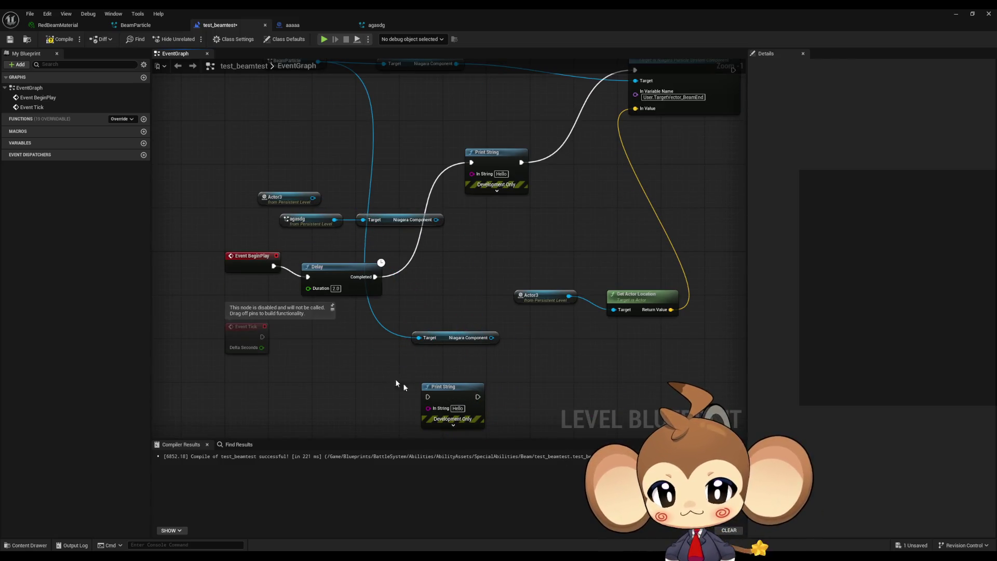
{"action": "left_click", "coordinate": [444, 387]}
{"action": "key", "text": "Delete"}
{"action": "left_click", "coordinate": [456, 338]}
{"action": "key", "text": "Delete"}
Wire agasdg's Niagara Component into the Vector3 setter's Target and check agasdg's parameters.
{"action": "left_click_drag", "start_coordinate": [497, 311], "coordinate": [475, 387]}
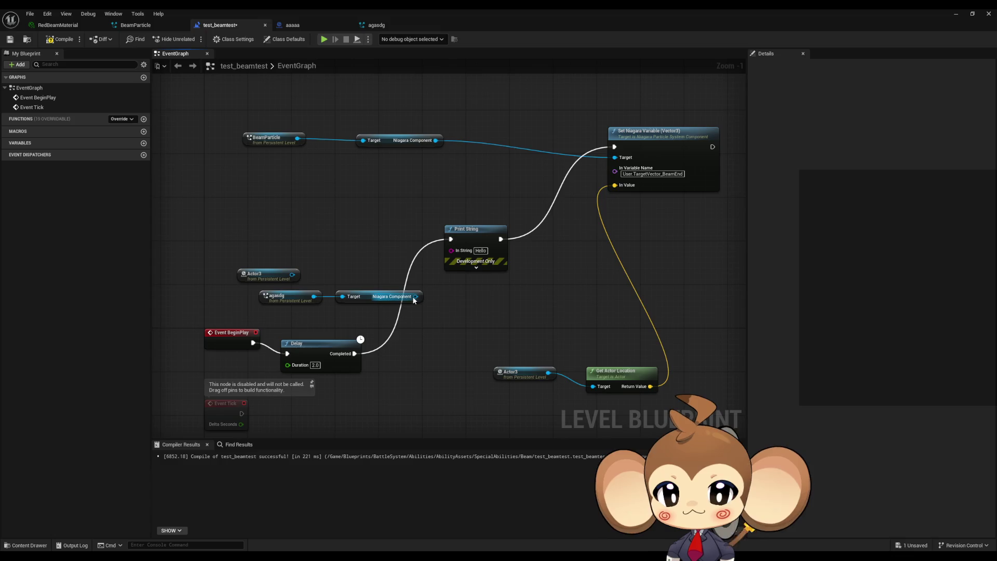
{"action": "left_click_drag", "start_coordinate": [415, 296], "coordinate": [615, 158]}
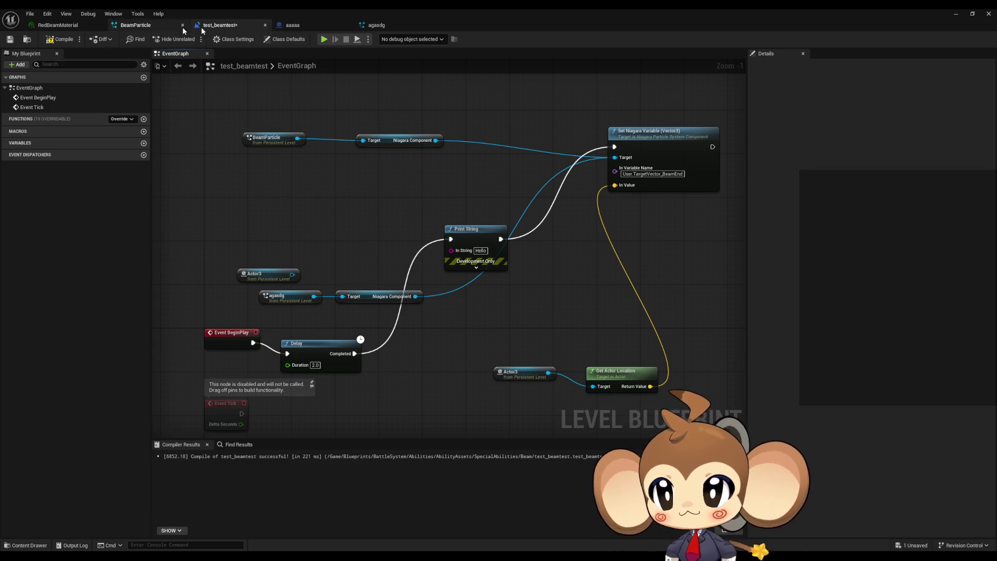
{"action": "left_click", "coordinate": [372, 27]}
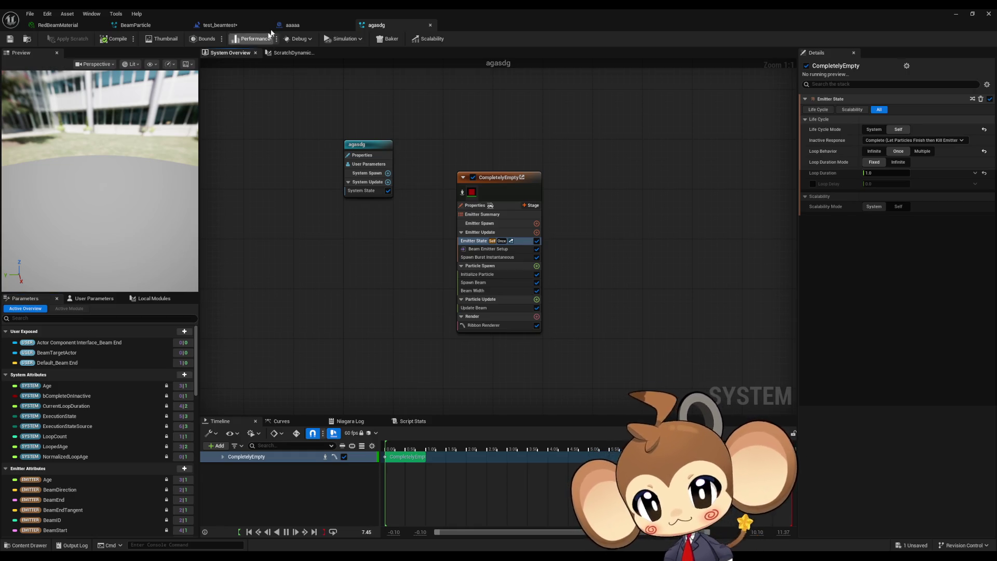
{"action": "left_click", "coordinate": [220, 25]}
{"action": "left_click_drag", "start_coordinate": [590, 264], "coordinate": [551, 265]}
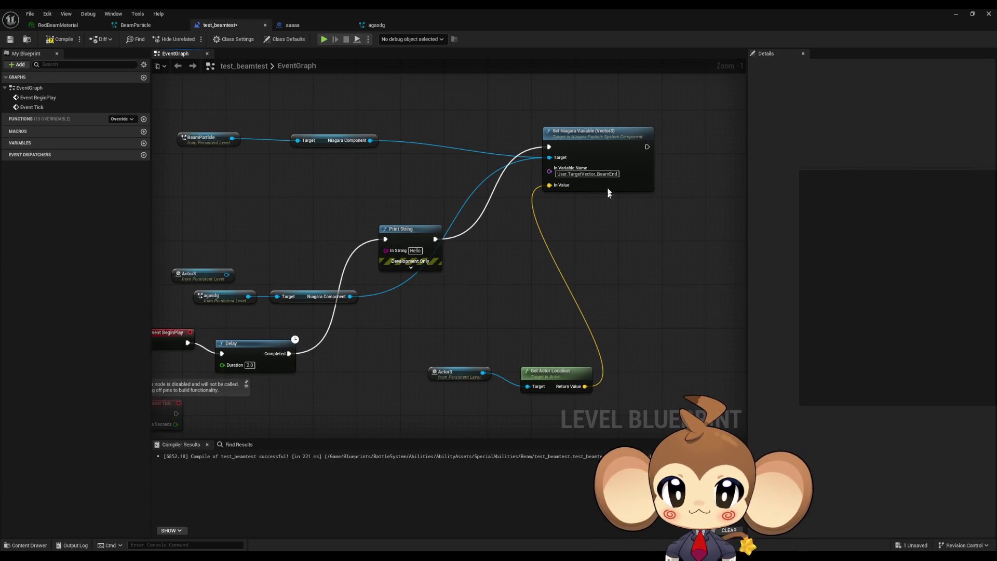